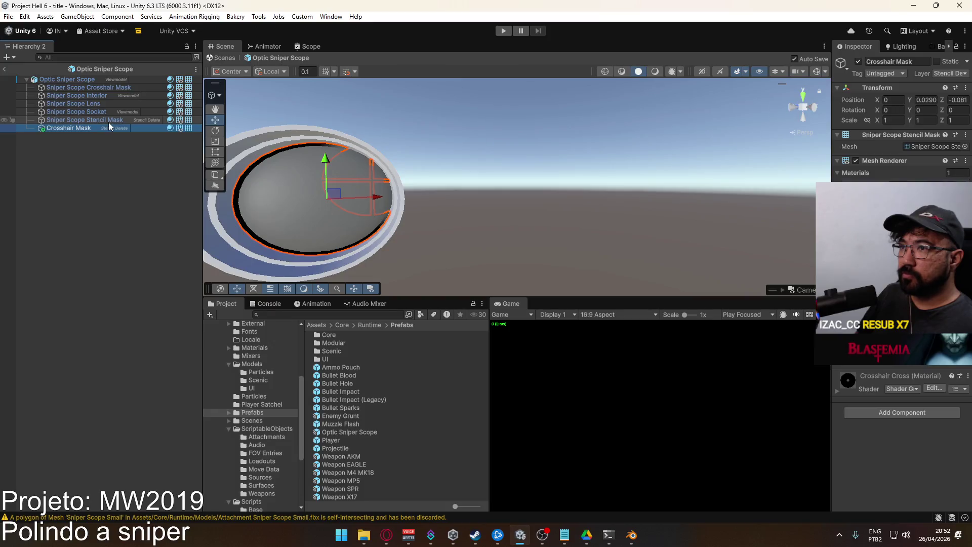
# Use Overrides > Revert All on the Optic Sniper Scope root, then exit prefab mode to the title scene.
pyautogui.rightClick(83, 80)
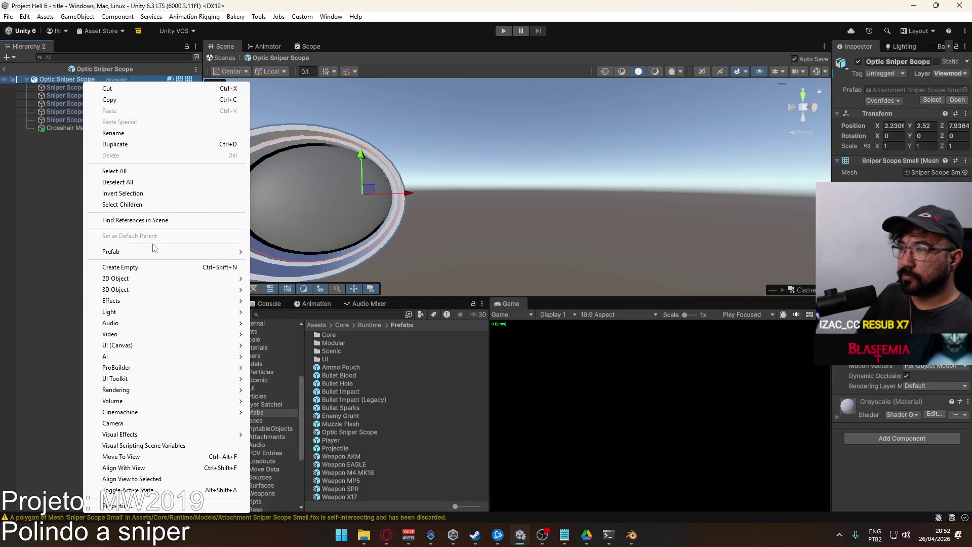
pyautogui.moveTo(206, 250)
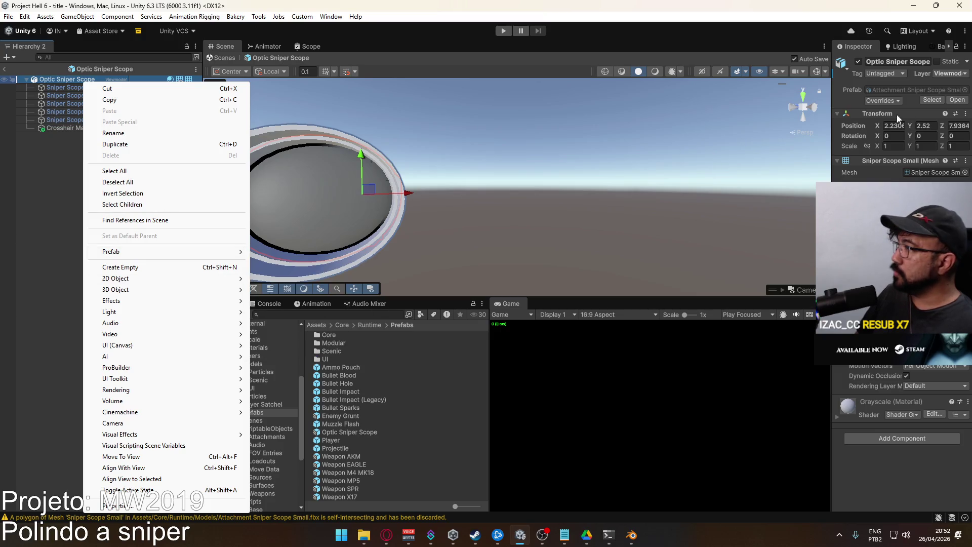
pyautogui.click(883, 101)
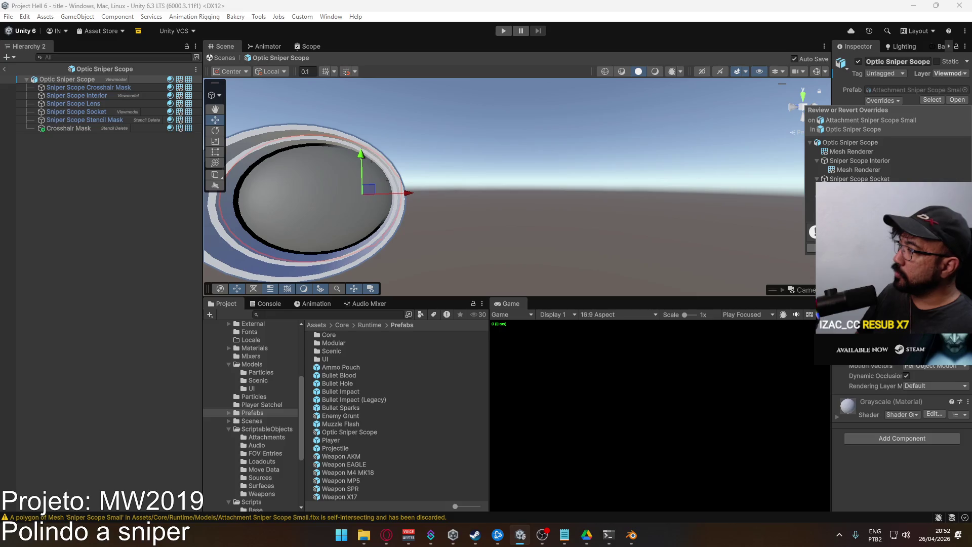
pyautogui.click(830, 248)
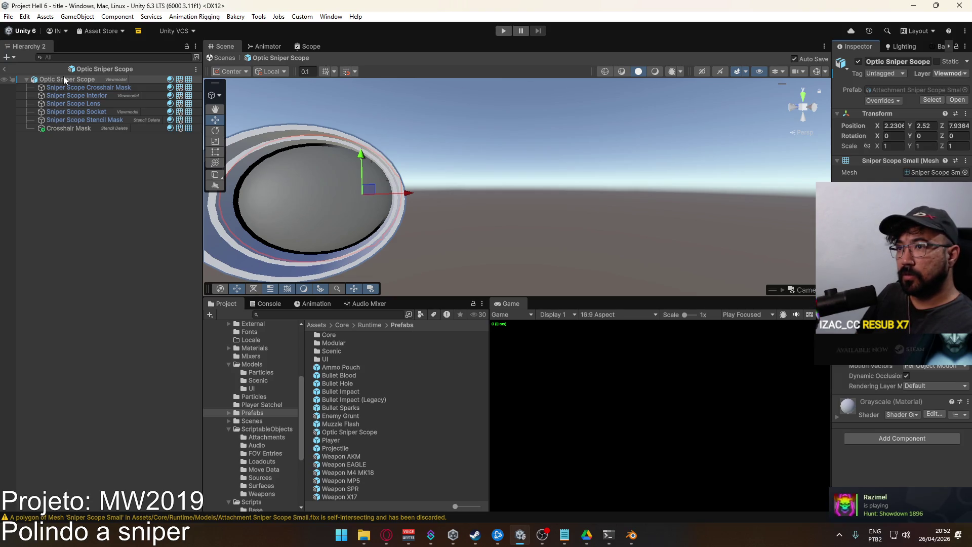
pyautogui.click(64, 80)
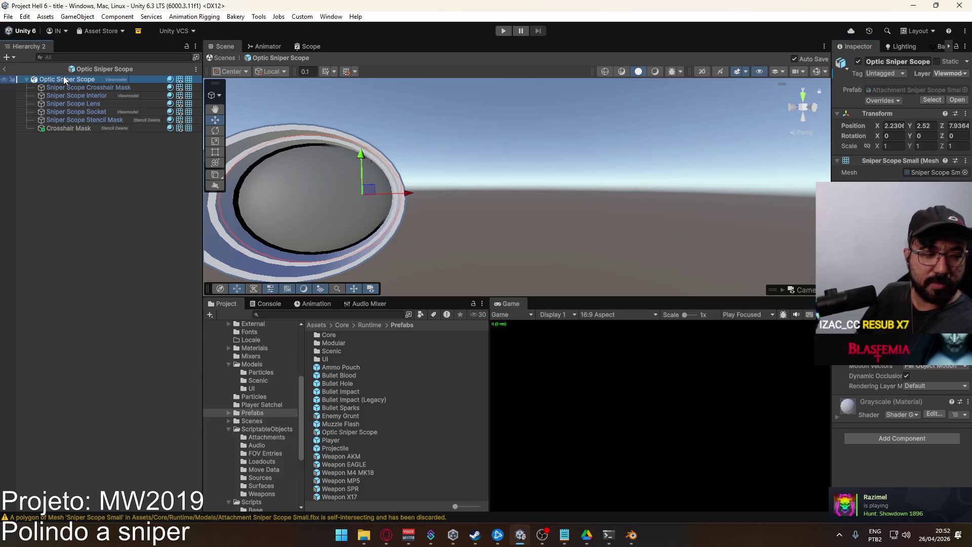
pyautogui.click(3, 70)
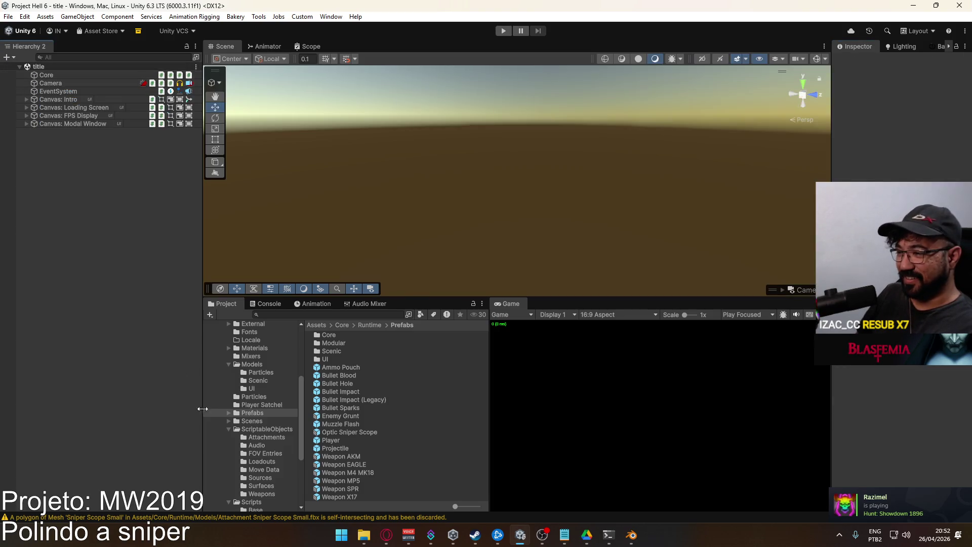
# Place Attachment Sniper Scope Small from the Models folder into the scene and inspect its parts.
pyautogui.click(252, 364)
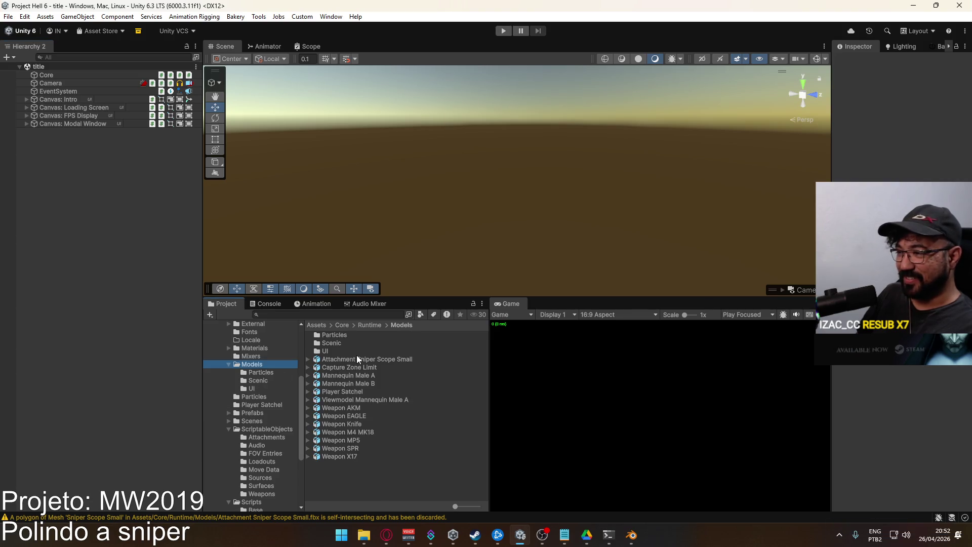
pyautogui.moveTo(365, 360); pyautogui.dragTo(51, 224)
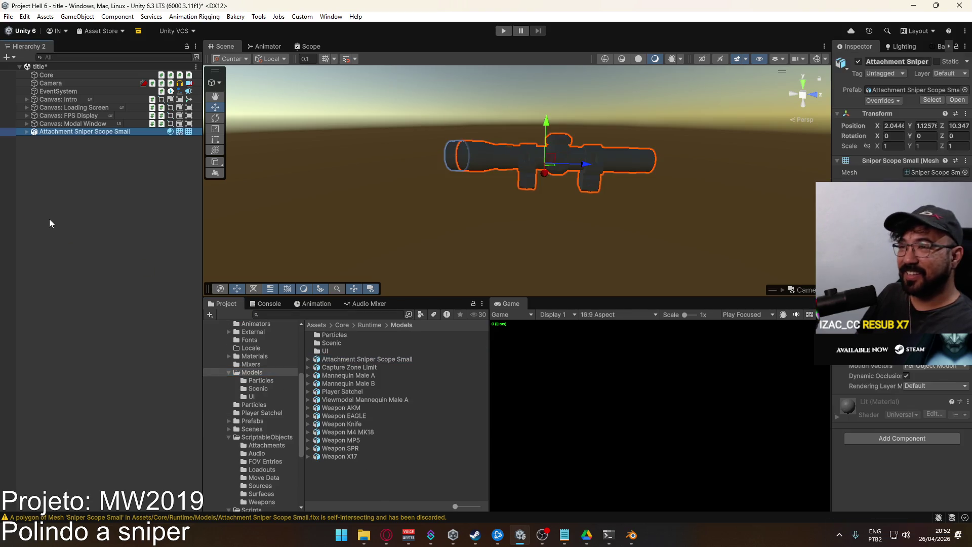
pyautogui.moveTo(497, 228)
pyautogui.keyDown('alt'); pyautogui.mouseDown()
pyautogui.moveTo(536, 202)
pyautogui.moveTo(804, 200)
pyautogui.moveTo(595, 209)
pyautogui.mouseUp(); pyautogui.keyUp('alt')
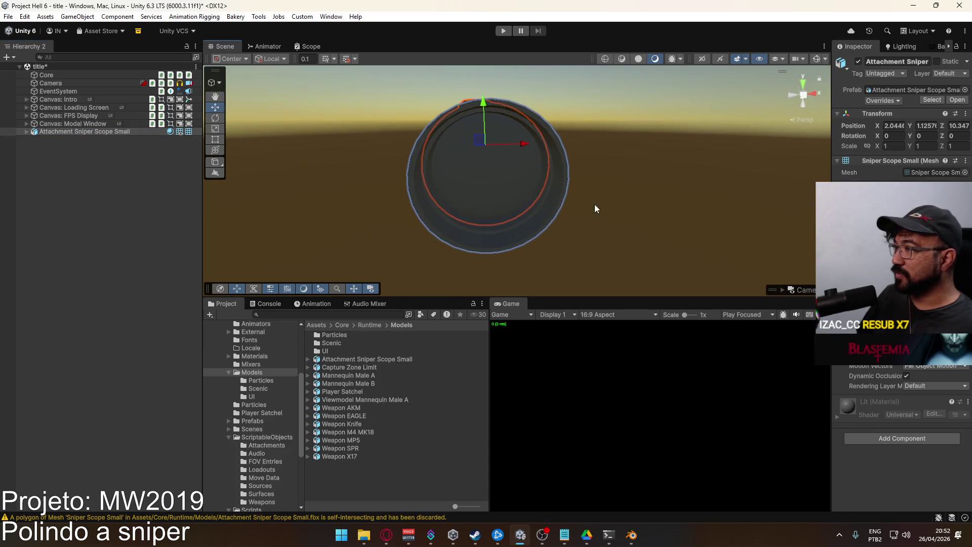
pyautogui.click(26, 133)
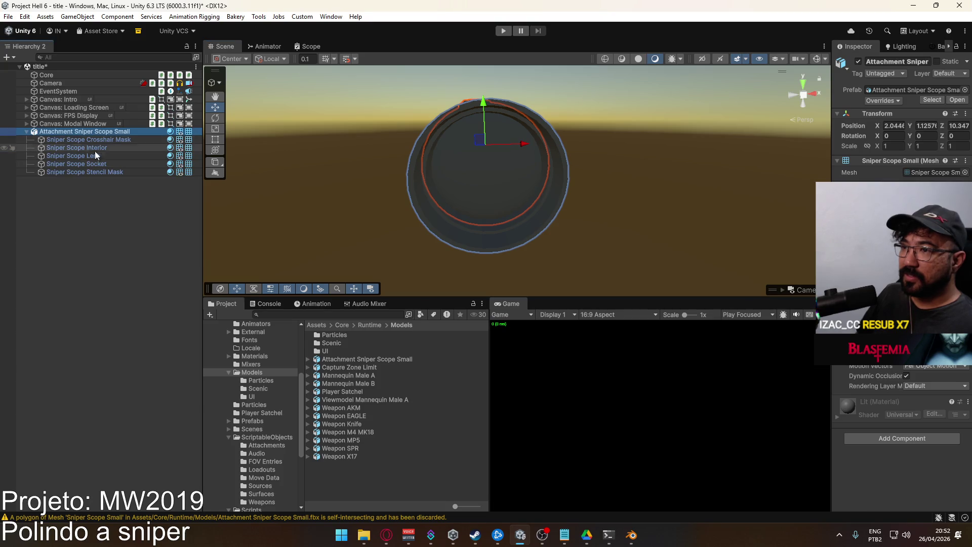
pyautogui.click(107, 156)
pyautogui.keyDown('alt'); pyautogui.moveTo(424, 211); pyautogui.dragTo(545, 188); pyautogui.keyUp('alt')
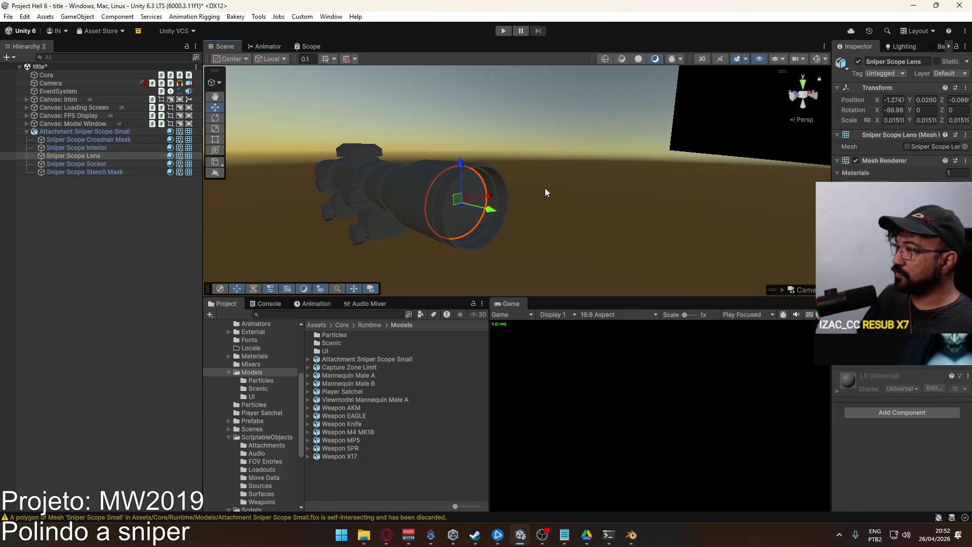
pyautogui.click(348, 190)
pyautogui.keyDown('alt'); pyautogui.moveTo(347, 191); pyautogui.dragTo(298, 195); pyautogui.keyUp('alt')
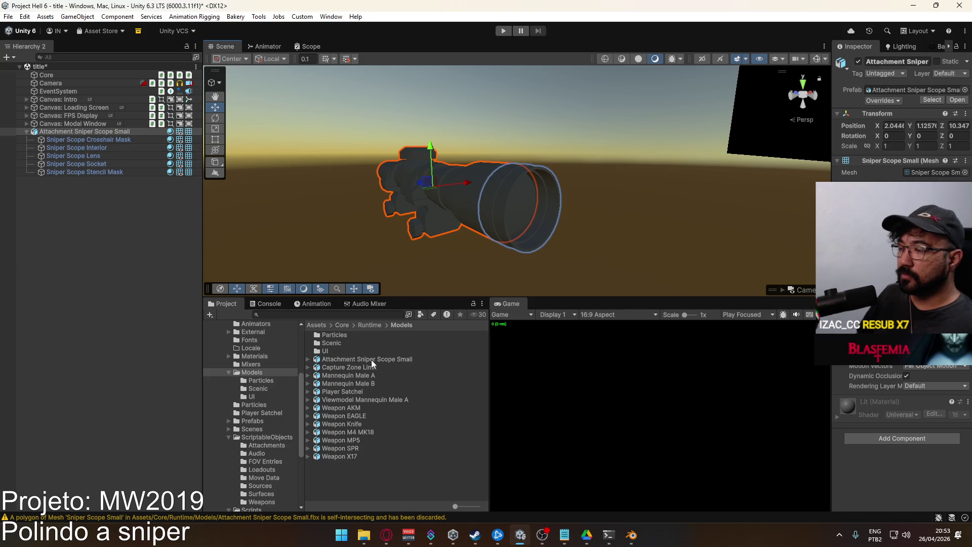
# Rename the scene object to 'Attachment Sniper Scope' by removing the Small suffix.
pyautogui.click(253, 429)
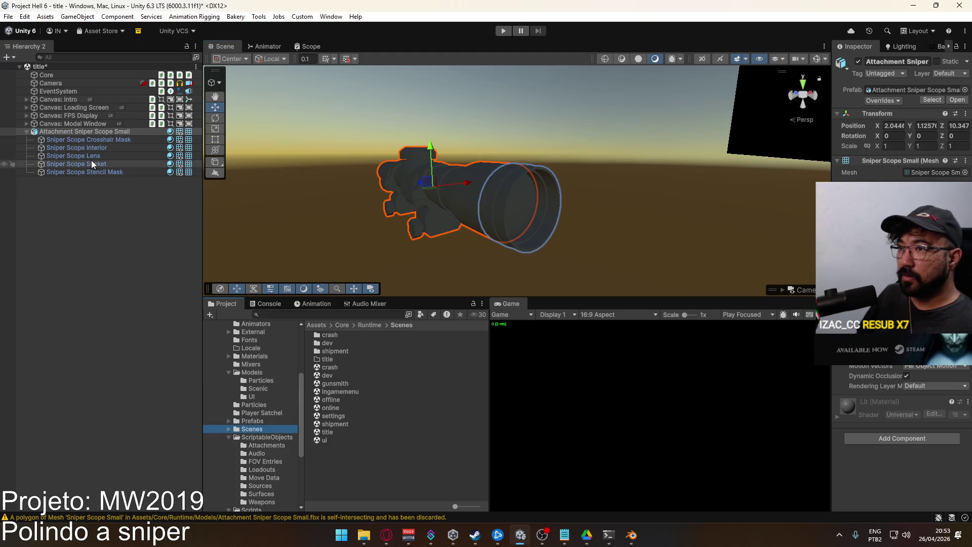
pyautogui.click(95, 132)
pyautogui.press('F2')
pyautogui.press('End')
pyautogui.press('BackSpace')
pyautogui.press('BackSpace')
pyautogui.press('BackSpace')
pyautogui.press('Return')
# Rename the source model asset to 'Attachment Sniper Scope' as well.
pyautogui.click(931, 99)
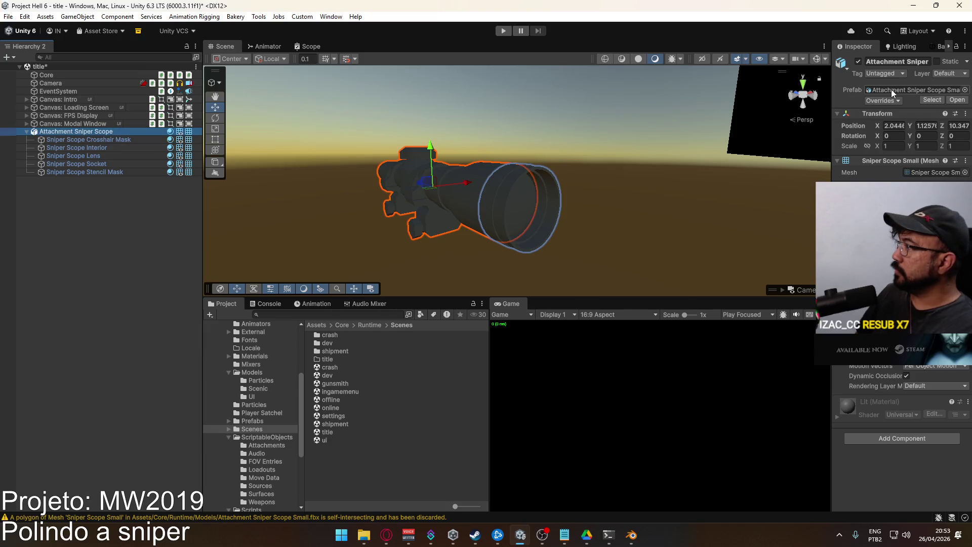
pyautogui.click(364, 357)
pyautogui.press('F2')
pyautogui.press('End')
pyautogui.press('BackSpace')
pyautogui.press('BackSpace')
pyautogui.press('BackSpace')
pyautogui.press('Return')
pyautogui.click(92, 131)
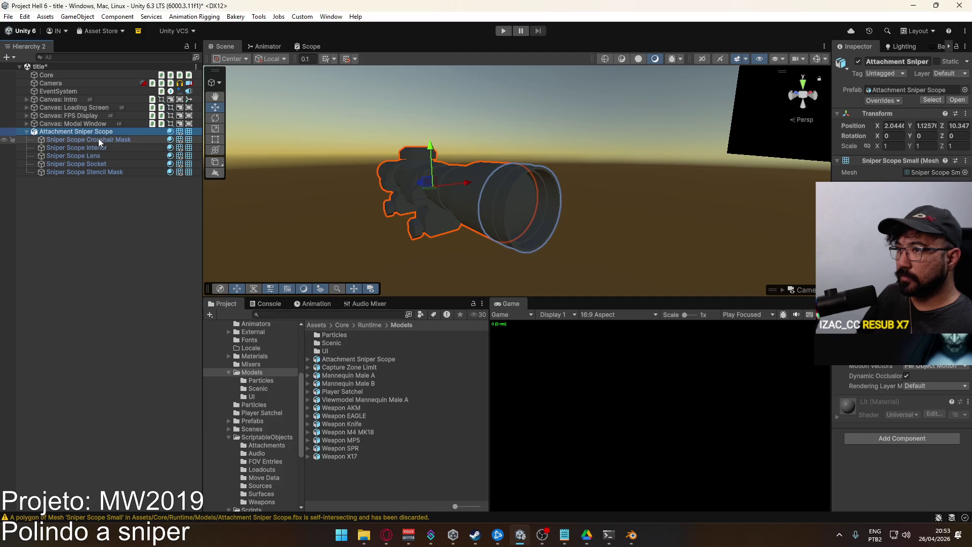
# Assign the Crosshair Cross material to the Sniper Scope Crosshair Mask's Mesh Renderer.
pyautogui.click(97, 139)
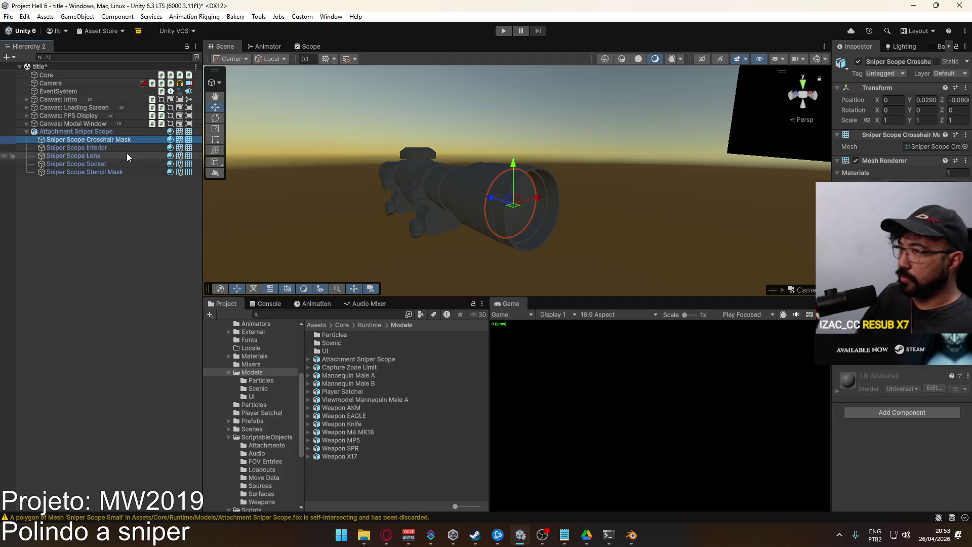
pyautogui.click(964, 183)
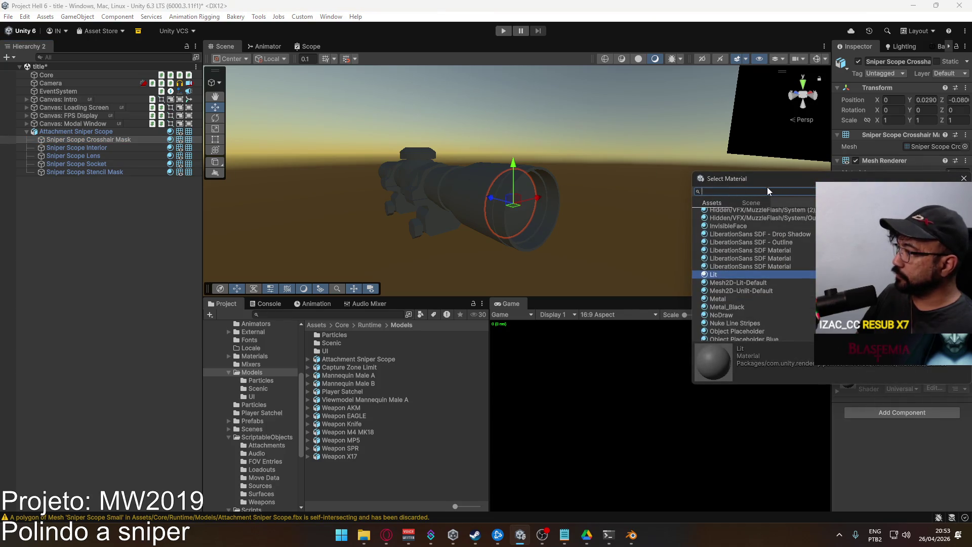
pyautogui.write('cro')
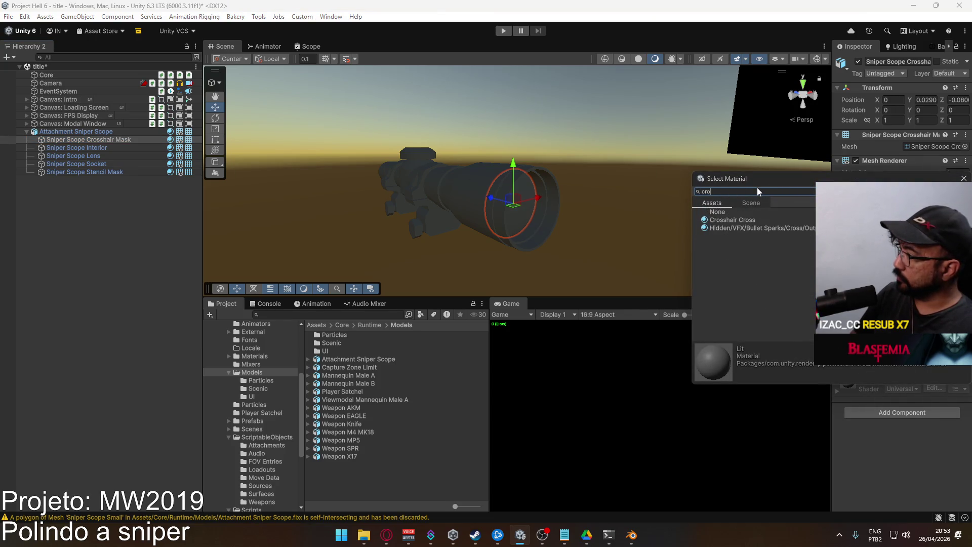
pyautogui.doubleClick(755, 220)
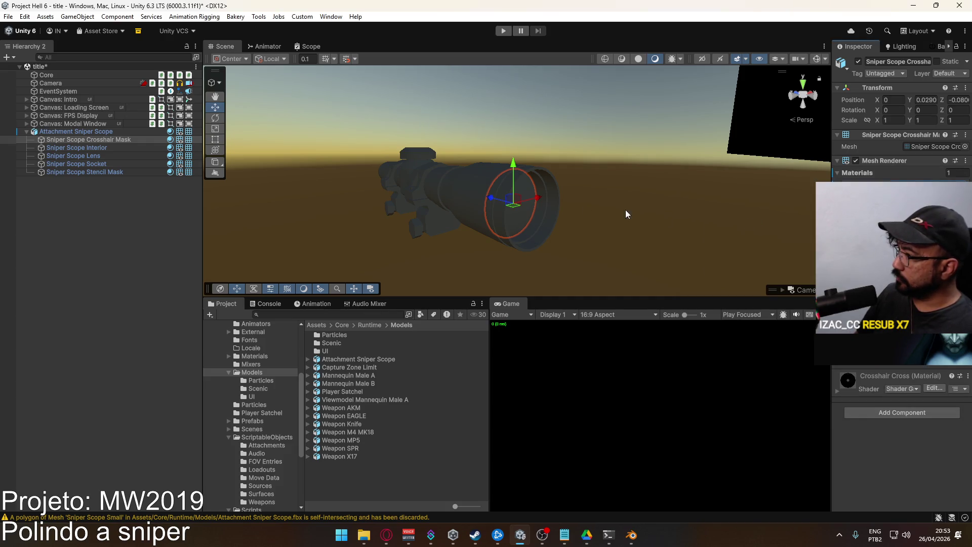
# Check the crosshair by toggling the Sniper Scope Lens off and on, then select the scope root.
pyautogui.moveTo(246, 122); pyautogui.dragTo(167, 138)
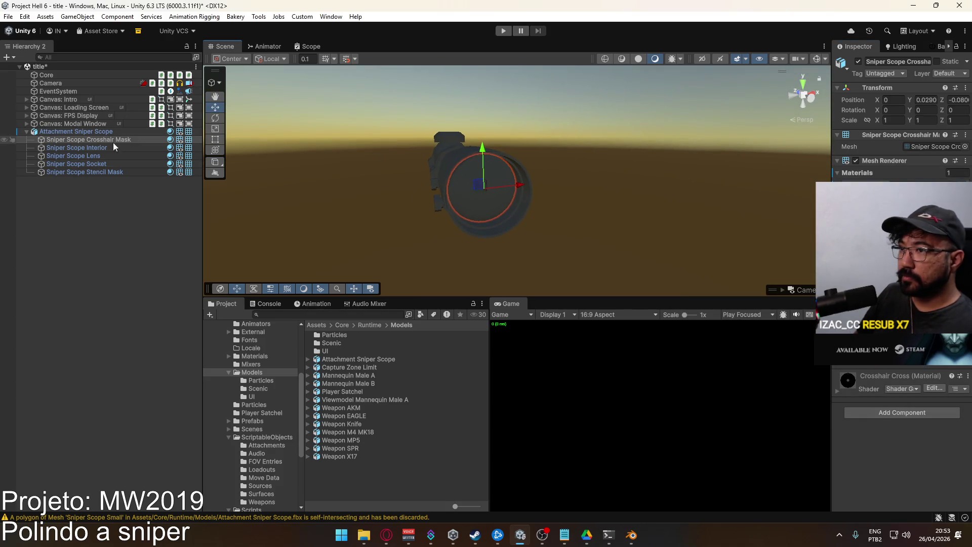
pyautogui.click(99, 156)
pyautogui.click(860, 63)
pyautogui.click(860, 64)
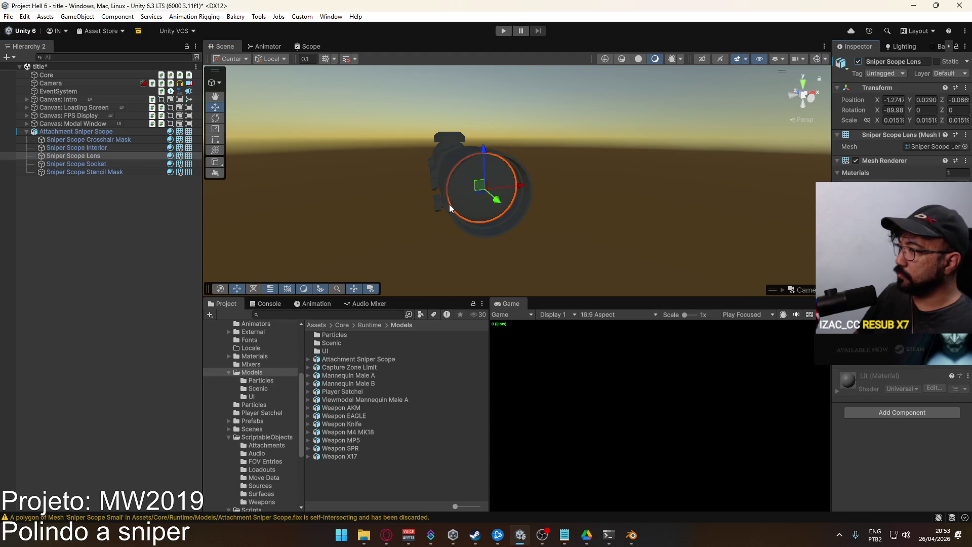
pyautogui.click(80, 132)
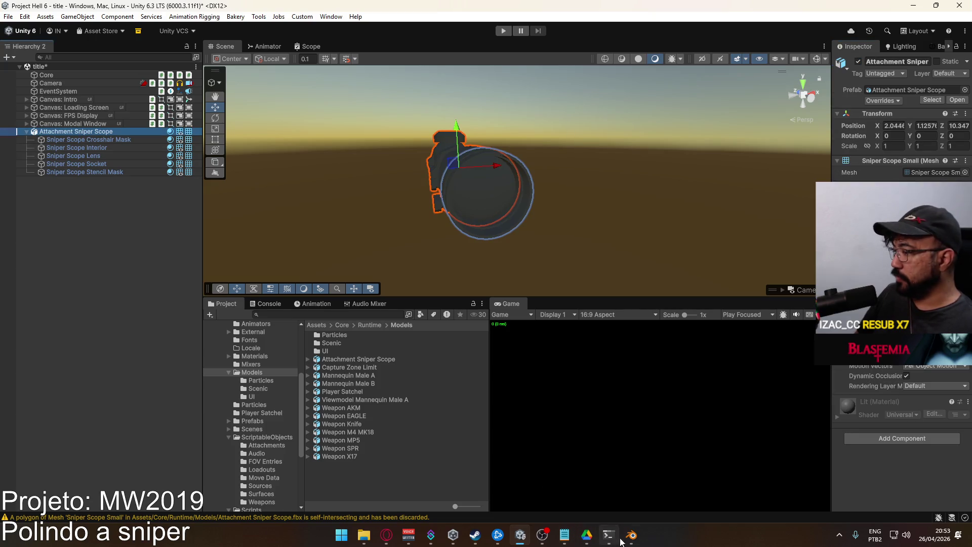
pyautogui.click(631, 535)
# Apply rotation and scale on the Sniper Scope Lens in Blender.
pyautogui.scroll(3, 415, 299)
pyautogui.moveTo(393, 286); pyautogui.dragTo(348, 286)
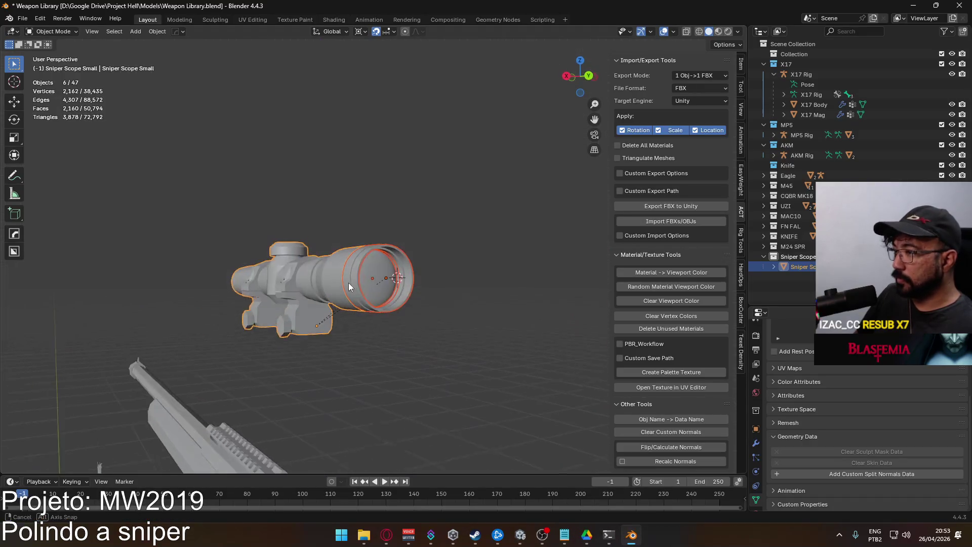
pyautogui.click(349, 283)
pyautogui.click(741, 65)
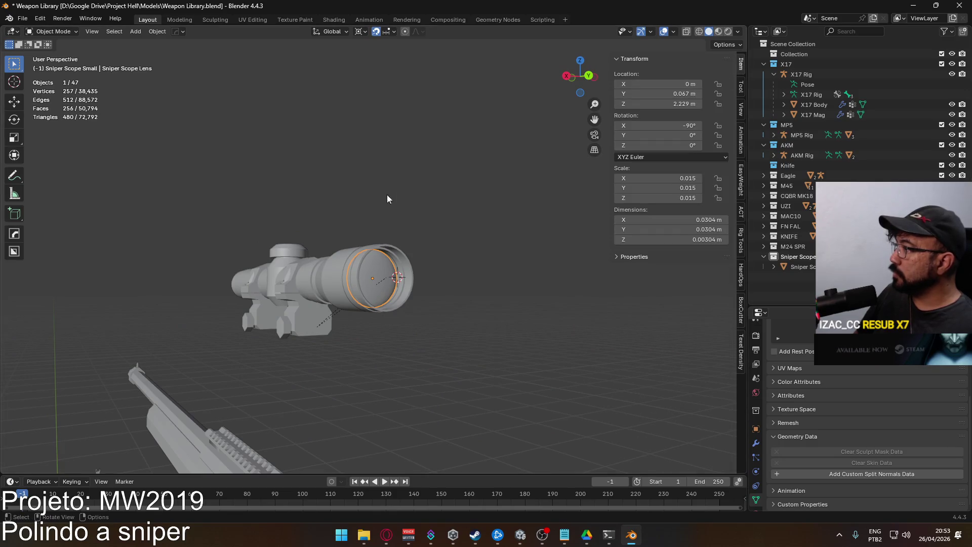
pyautogui.hotkey('ctrl', 'a')
pyautogui.click(364, 244)
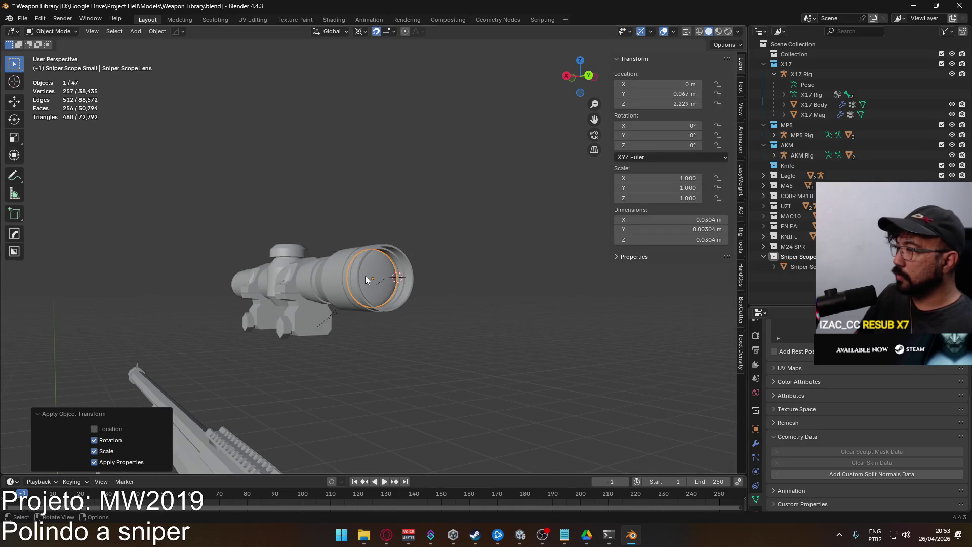
# Select the whole Sniper Scope Small object and save Weapon Library.blend.
pyautogui.click(372, 261)
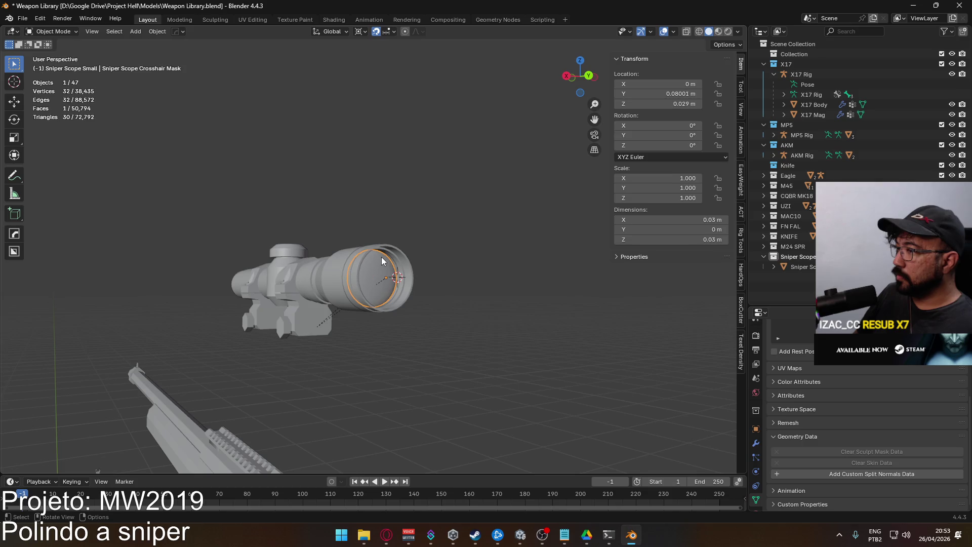
pyautogui.click(321, 259)
pyautogui.press('KP_3')
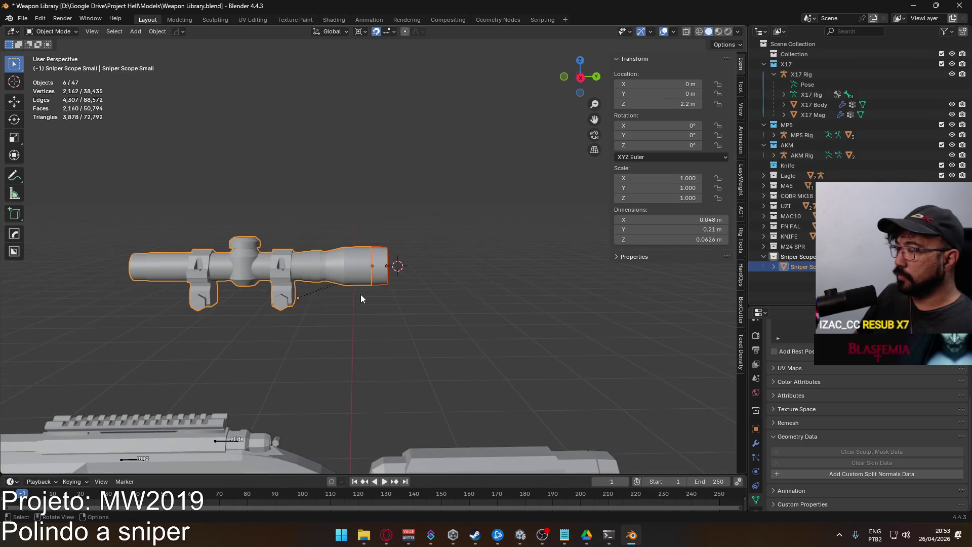
pyautogui.scroll(-4, 360, 296)
pyautogui.hotkey('ctrl', 's')
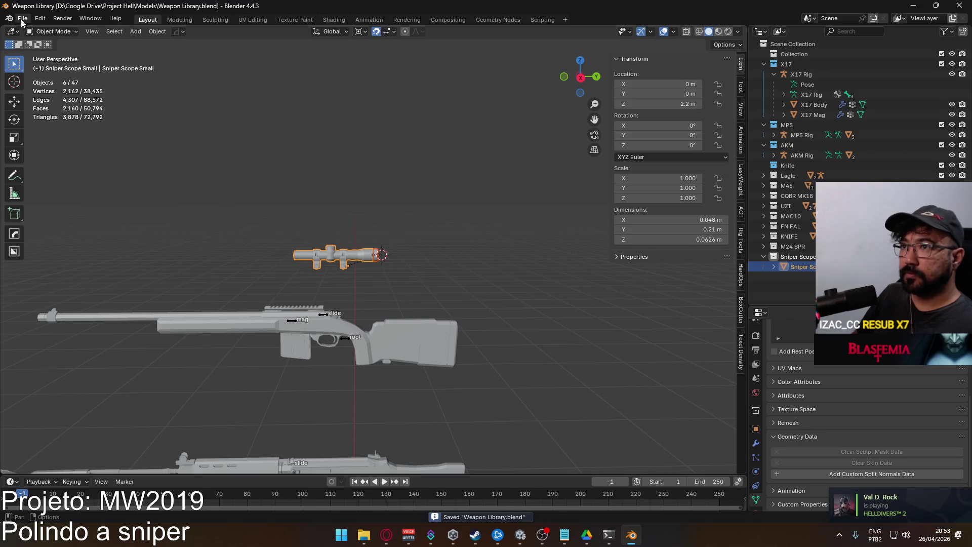
# Export the scope as FBX, overwriting Attachment Sniper Scope.fbx.
pyautogui.click(22, 18)
pyautogui.moveTo(76, 170)
pyautogui.click(151, 260)
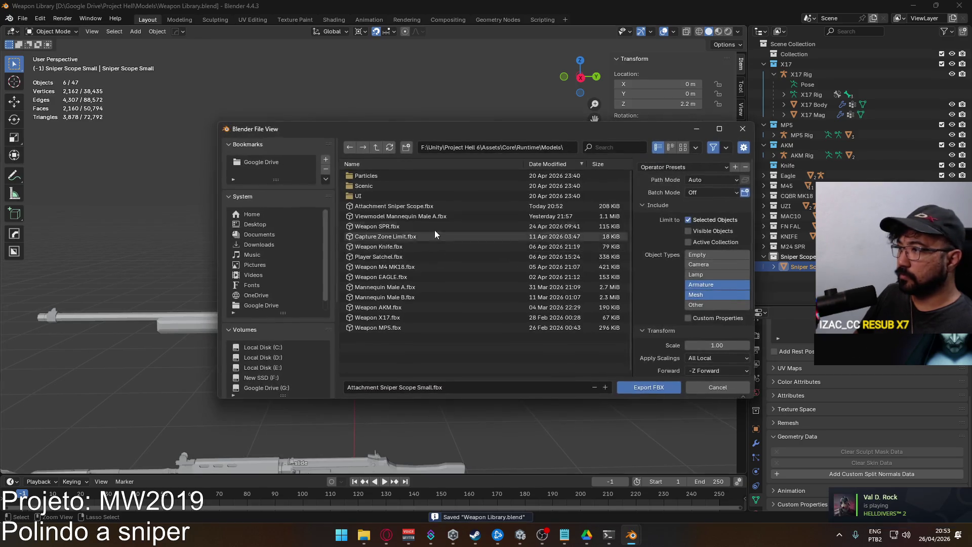
pyautogui.doubleClick(451, 206)
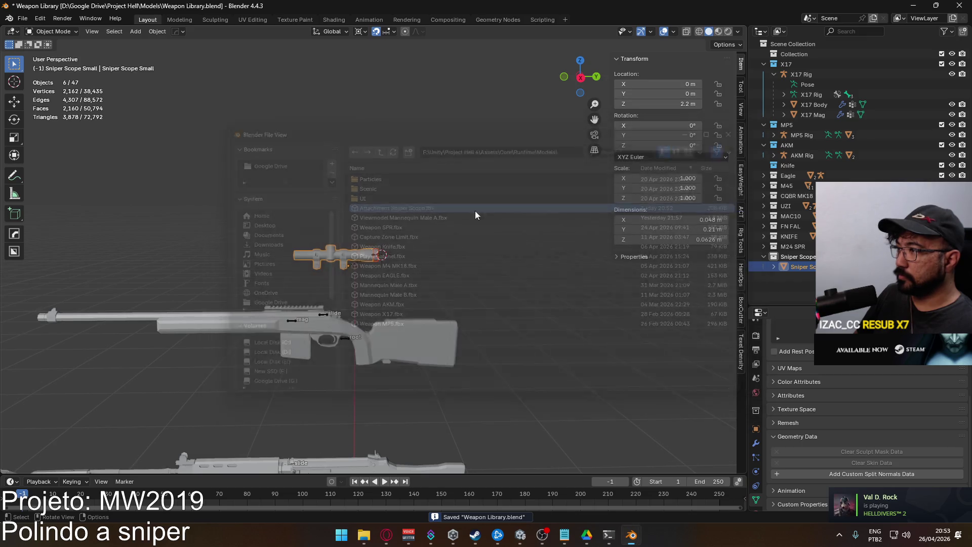
pyautogui.hotkey('alt', 'Tab')
pyautogui.hotkey('alt', 'Tab')
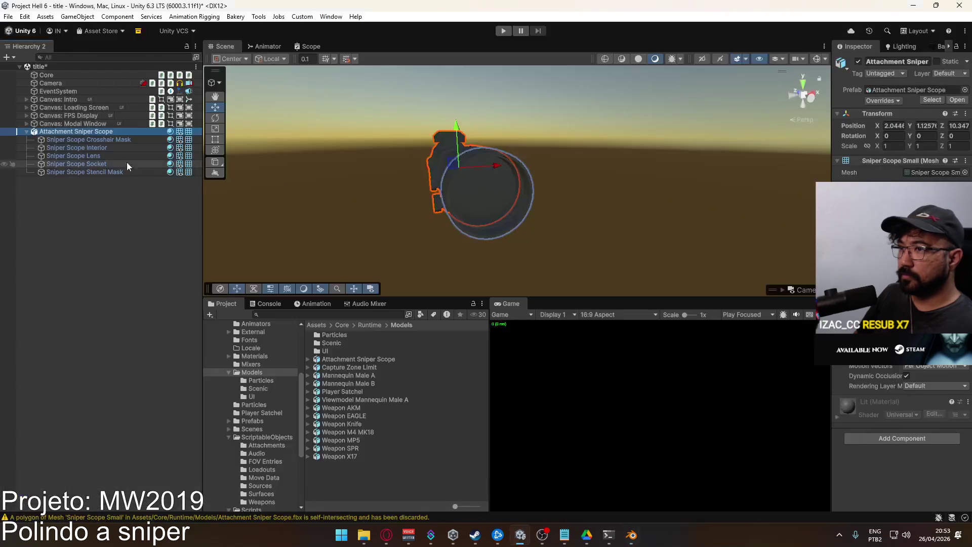
# Hide the Sniper Scope Lens to inspect behind it, then re-enable it.
pyautogui.click(110, 139)
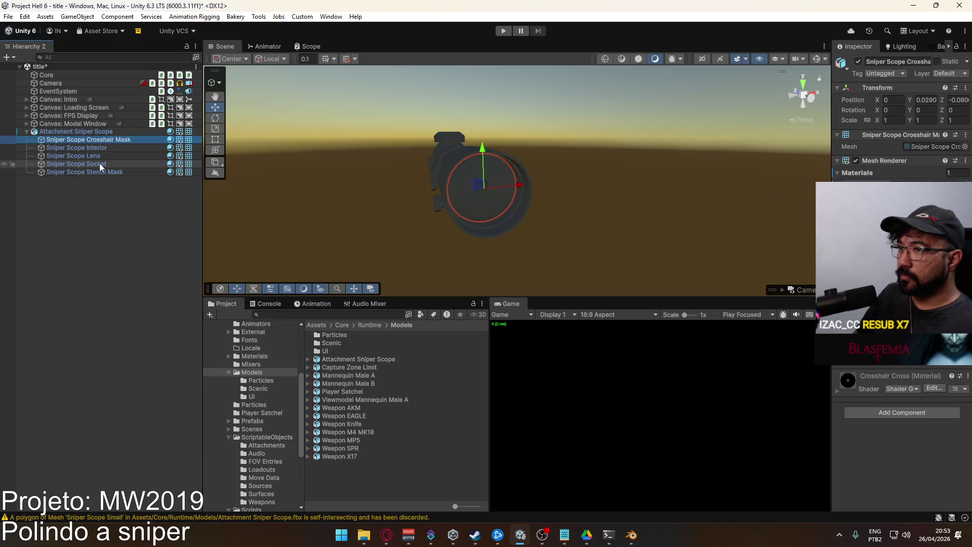
pyautogui.click(102, 157)
pyautogui.click(858, 62)
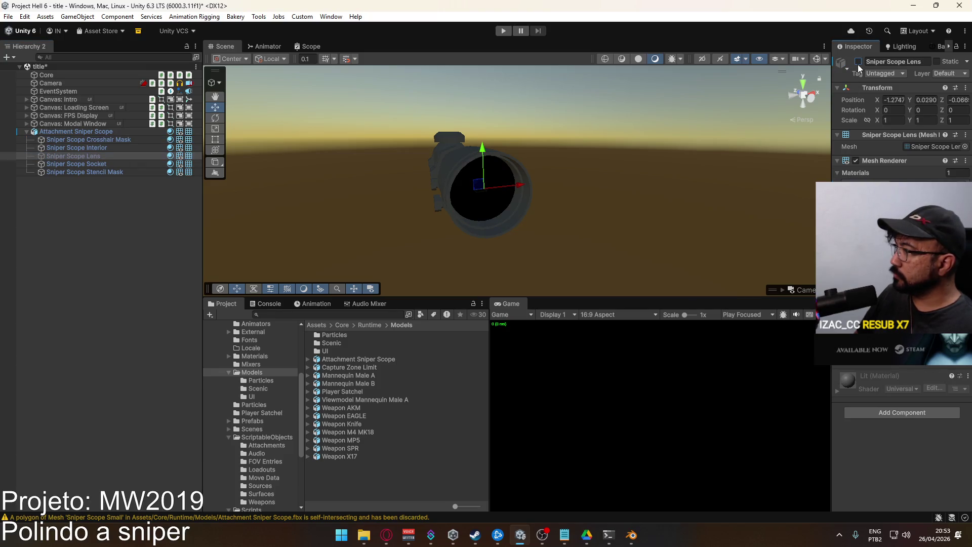
pyautogui.scroll(5, 521, 162)
pyautogui.moveTo(521, 162)
pyautogui.mouseDown()
pyautogui.moveTo(507, 232)
pyautogui.moveTo(503, 184)
pyautogui.mouseUp()
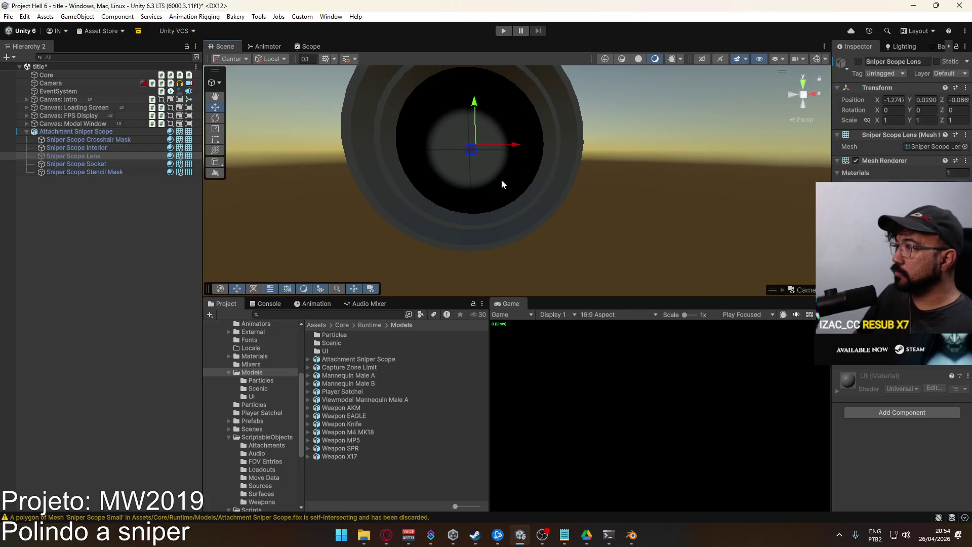
pyautogui.click(858, 62)
# Put the Sniper Scope Stencil Mask and Crosshair Mask on the Stencil layer.
pyautogui.click(129, 163)
pyautogui.moveTo(295, 171); pyautogui.dragTo(331, 180)
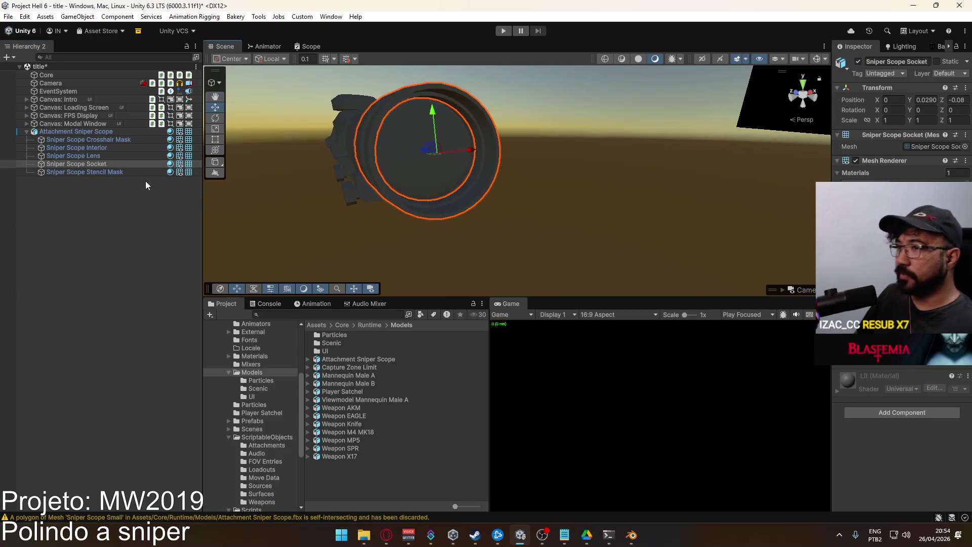
pyautogui.click(100, 174)
pyautogui.click(94, 164)
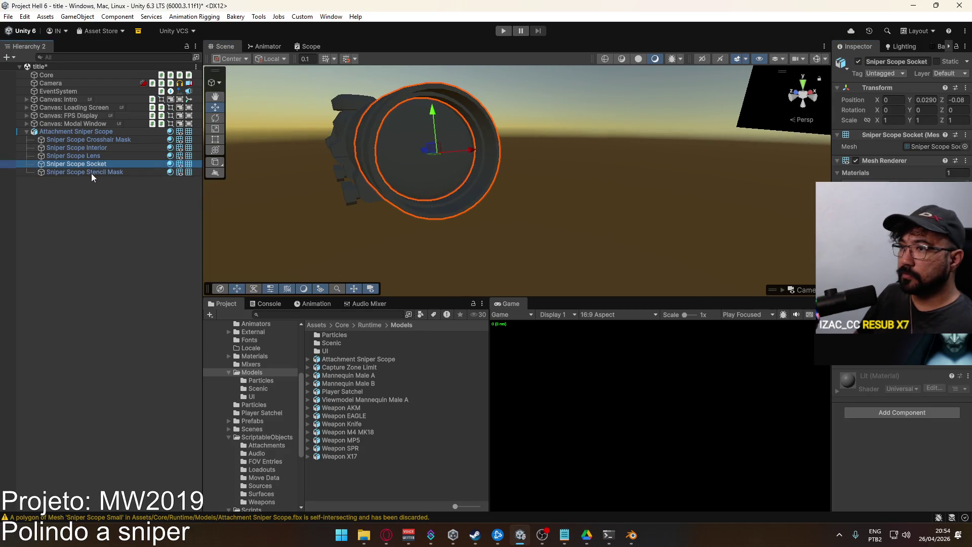
pyautogui.click(91, 174)
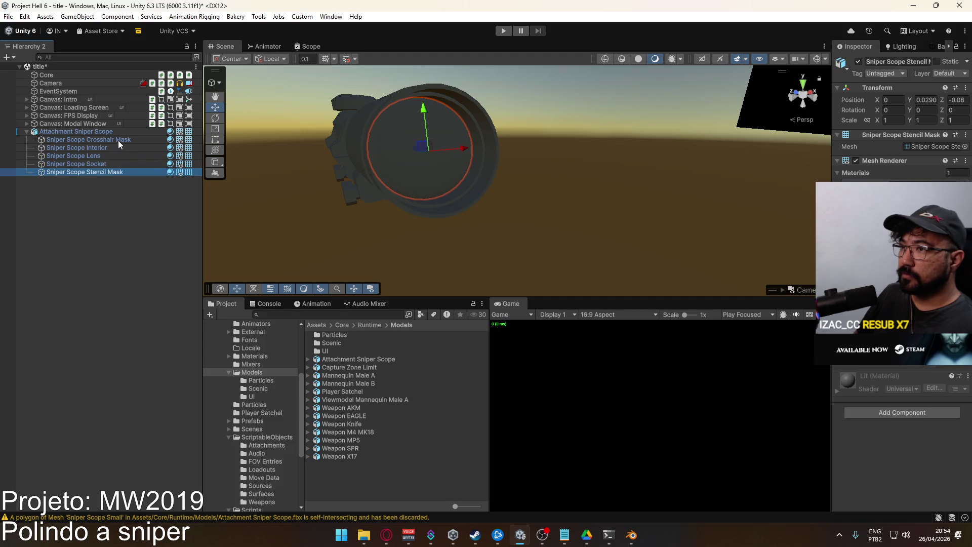
pyautogui.keyDown('ctrl'); pyautogui.click(118, 140); pyautogui.keyUp('ctrl')
pyautogui.click(948, 75)
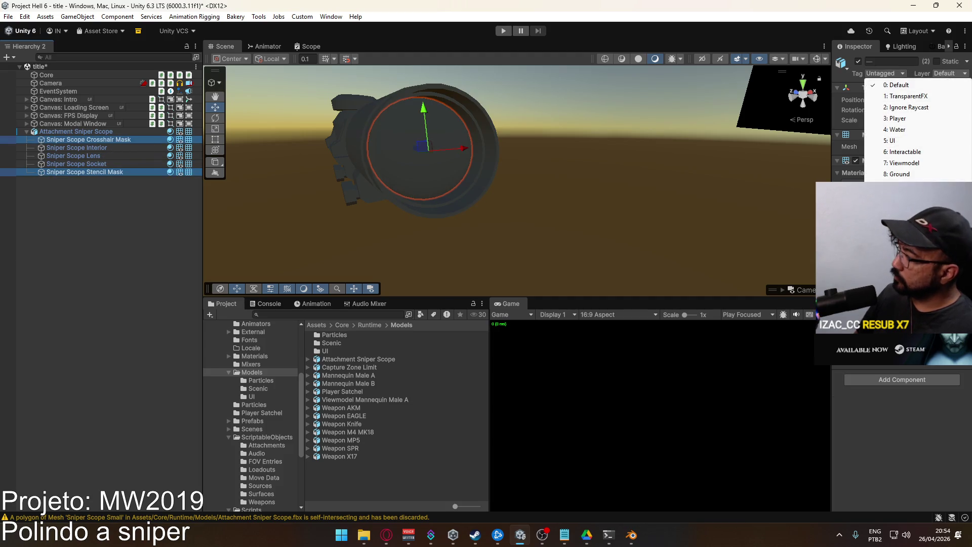
pyautogui.press('Escape')
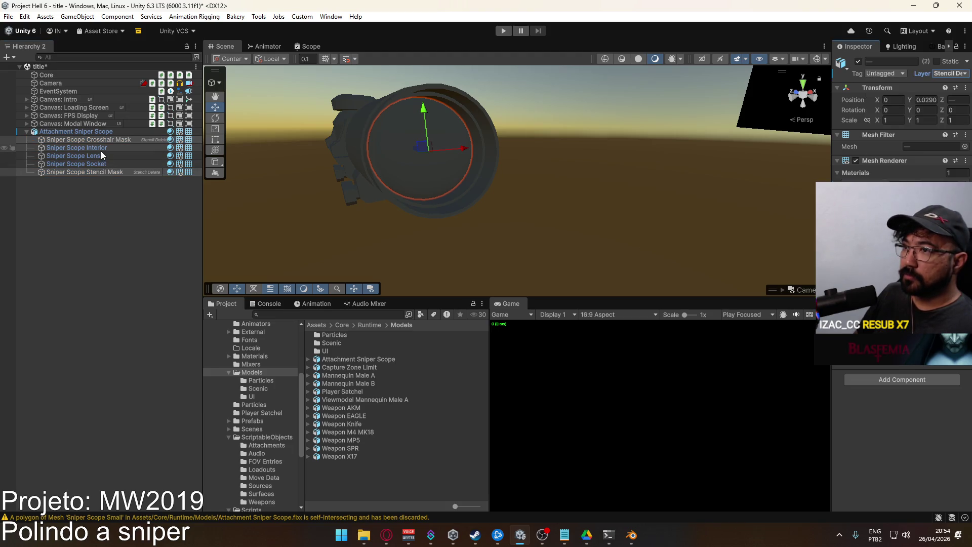
pyautogui.click(101, 150)
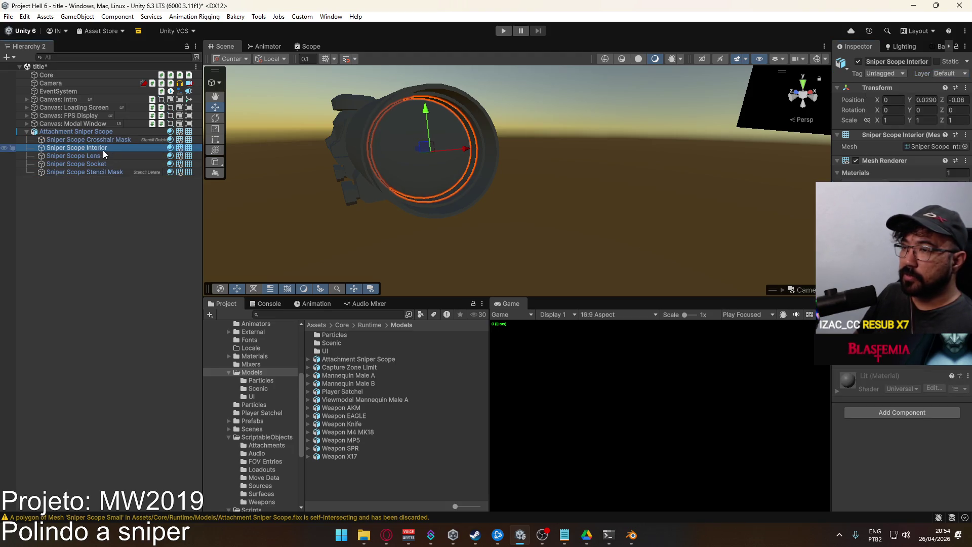
pyautogui.hotkey('alt', 'Tab')
pyautogui.scroll(5, 392, 250)
# Expand Sniper Scope Small in the Outliner, delete the Sniper Scope Interior, then undo it.
pyautogui.scroll(2, 419, 254)
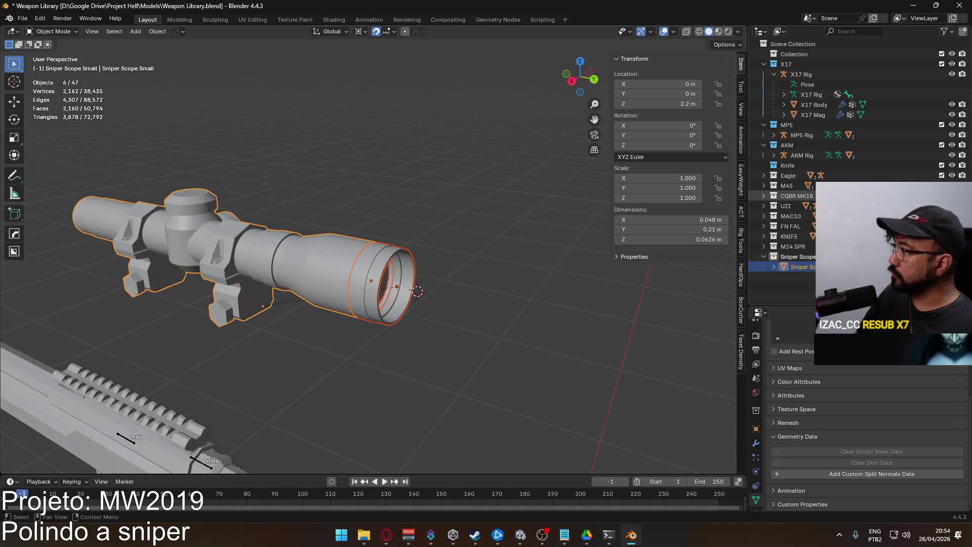
pyautogui.click(774, 266)
pyautogui.scroll(-2, 775, 267)
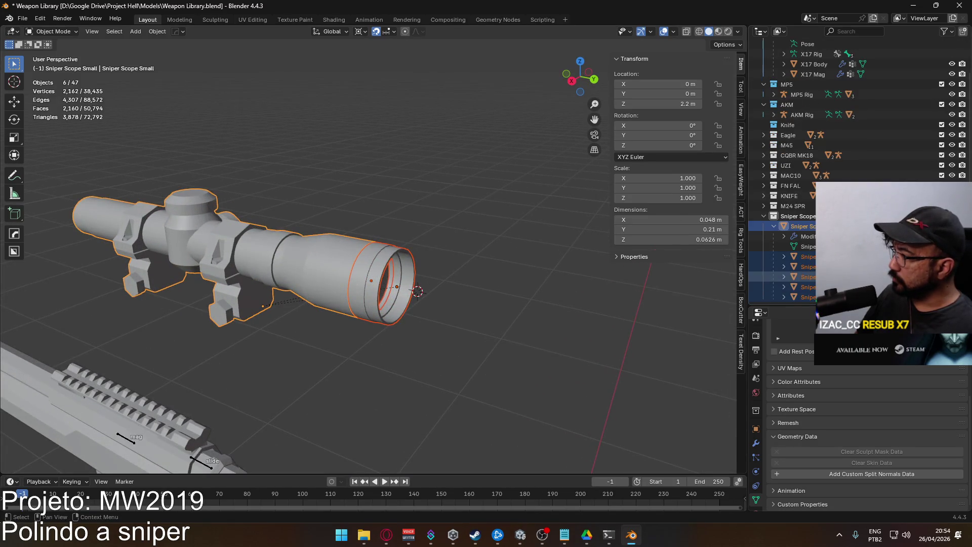
pyautogui.click(805, 267)
pyautogui.scroll(-2, 455, 275)
pyautogui.press('Delete')
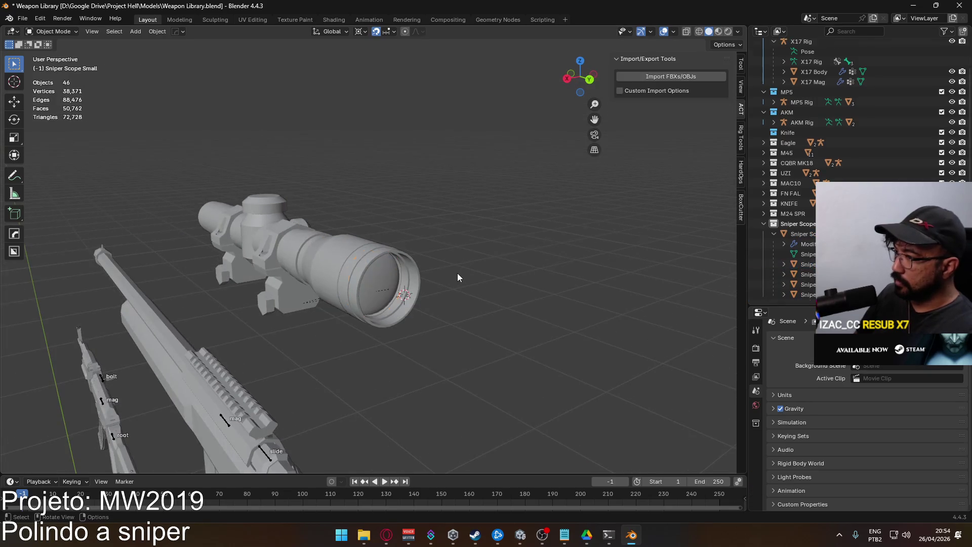
pyautogui.scroll(4, 448, 292)
pyautogui.moveTo(399, 265)
pyautogui.mouseDown()
pyautogui.moveTo(400, 214)
pyautogui.moveTo(377, 197)
pyautogui.moveTo(341, 236)
pyautogui.moveTo(261, 266)
pyautogui.moveTo(362, 260)
pyautogui.moveTo(347, 266)
pyautogui.mouseUp()
pyautogui.hotkey('ctrl', 'z')
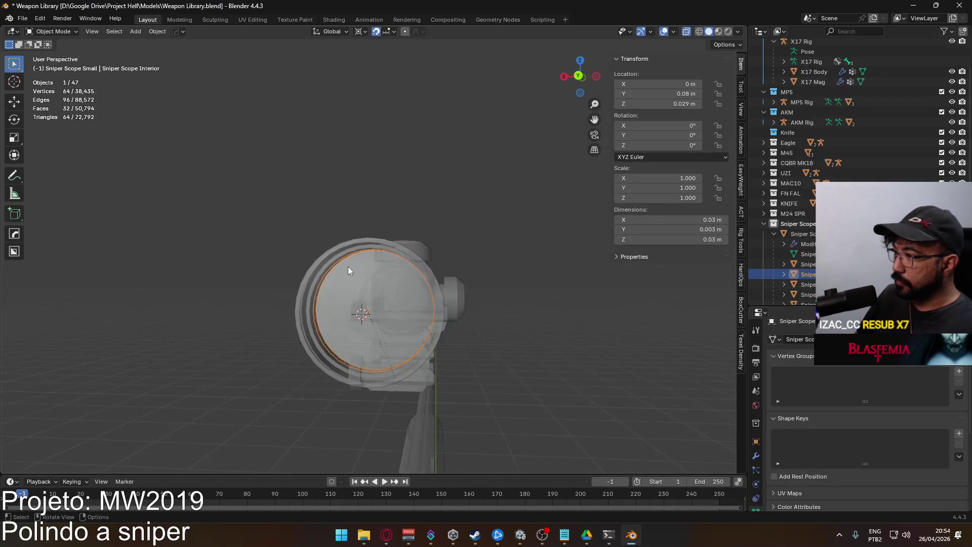
# Hide the lens, crosshair mask and stencil mask to see inside the tube.
pyautogui.click(519, 286)
pyautogui.click(841, 284)
pyautogui.scroll(-1, 810, 284)
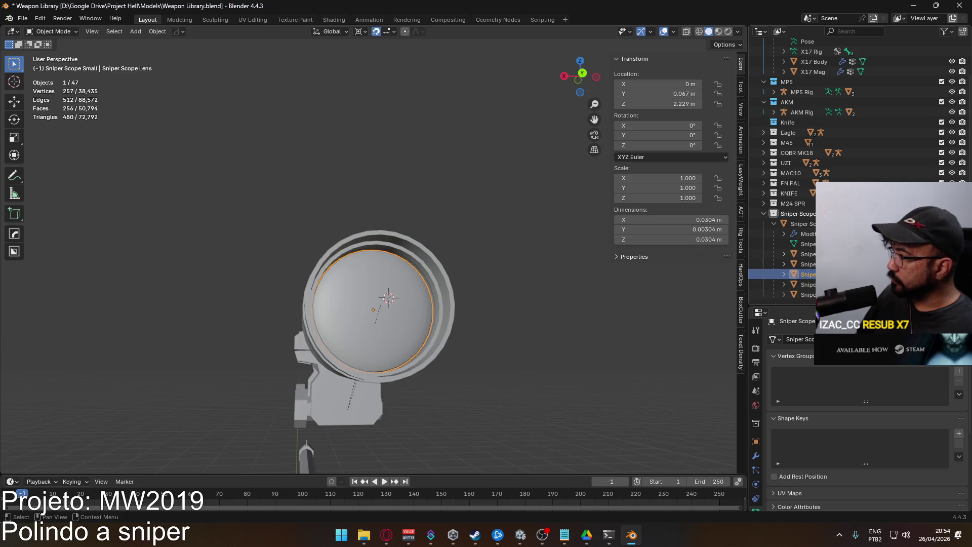
pyautogui.press('h')
pyautogui.moveTo(523, 271); pyautogui.dragTo(366, 275)
pyautogui.click(366, 274)
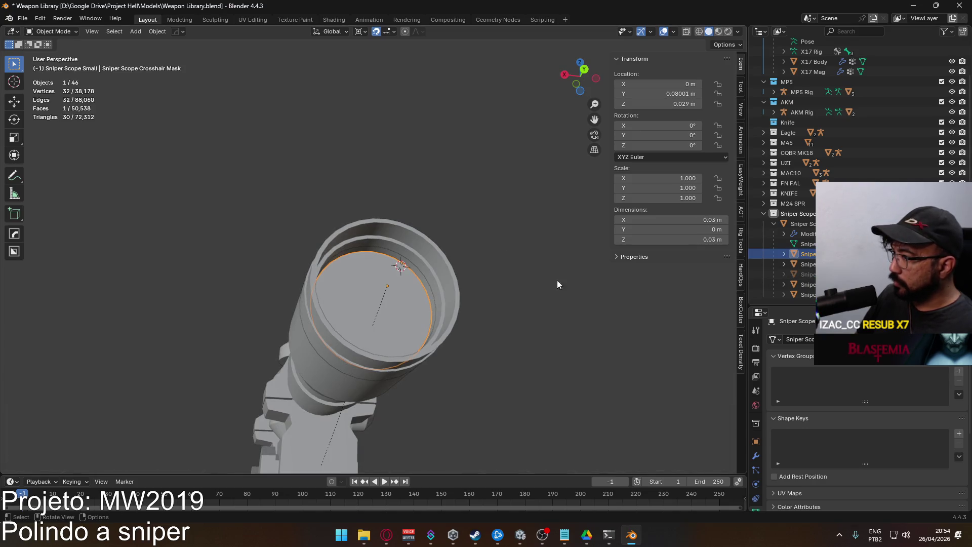
pyautogui.press('h')
pyautogui.moveTo(405, 218)
pyautogui.mouseDown()
pyautogui.moveTo(390, 229)
pyautogui.moveTo(372, 286)
pyautogui.mouseUp()
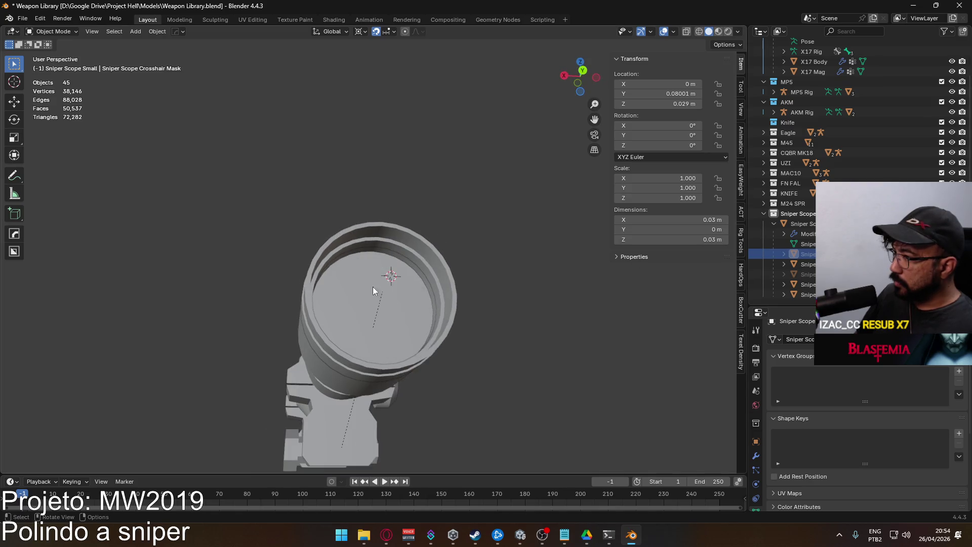
pyautogui.click(372, 286)
pyautogui.press('h')
# Hide and restore the scope interior, then hide the tube's inner rings.
pyautogui.moveTo(436, 269); pyautogui.dragTo(396, 269)
pyautogui.click(432, 278)
pyautogui.press('g')
pyautogui.press('Escape')
pyautogui.press('h')
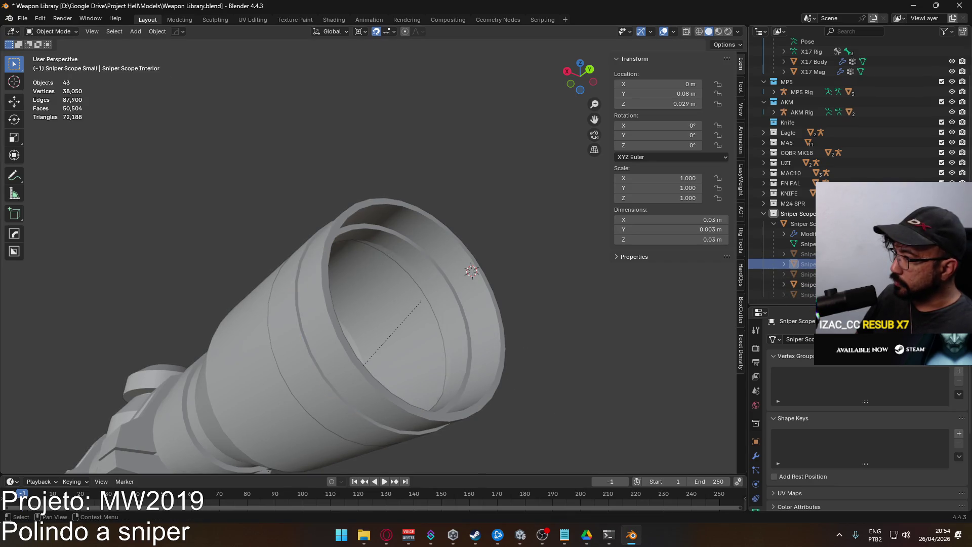
pyautogui.hotkey('alt', 'h')
pyautogui.moveTo(621, 271)
pyautogui.mouseDown()
pyautogui.moveTo(543, 302)
pyautogui.moveTo(481, 295)
pyautogui.moveTo(532, 265)
pyautogui.moveTo(384, 256)
pyautogui.mouseUp()
pyautogui.click(384, 253)
pyautogui.keyDown('shift'); pyautogui.rightClick(317, 246); pyautogui.keyUp('shift')
pyautogui.press('h')
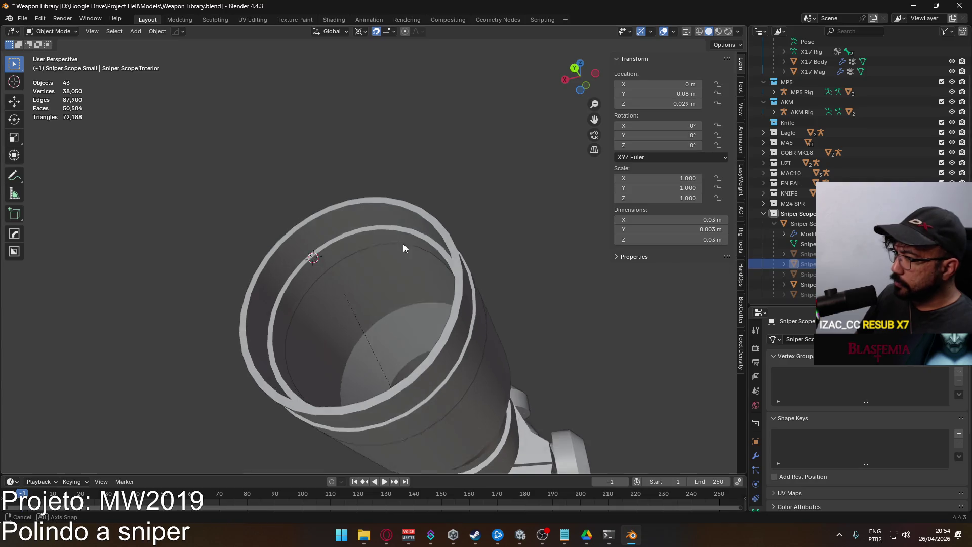
# Toggle part visibility to compare, leaving the lens disc shown, then reveal hidden parts.
pyautogui.click(952, 294)
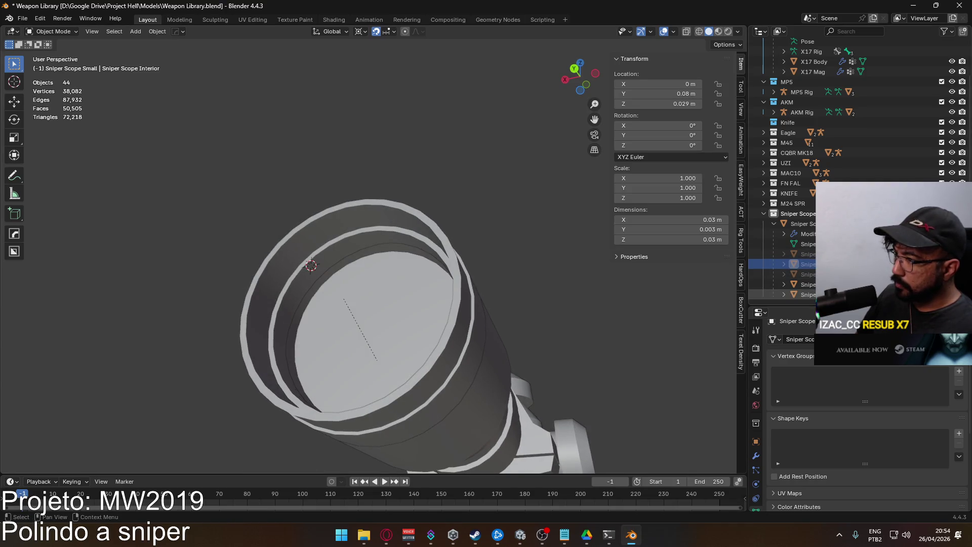
pyautogui.click(952, 294)
pyautogui.click(951, 274)
pyautogui.click(952, 274)
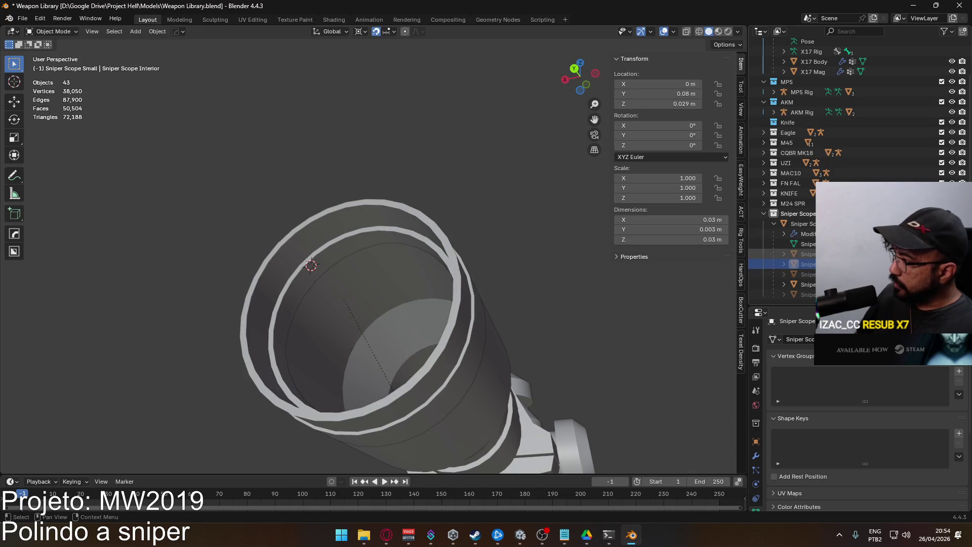
pyautogui.click(951, 254)
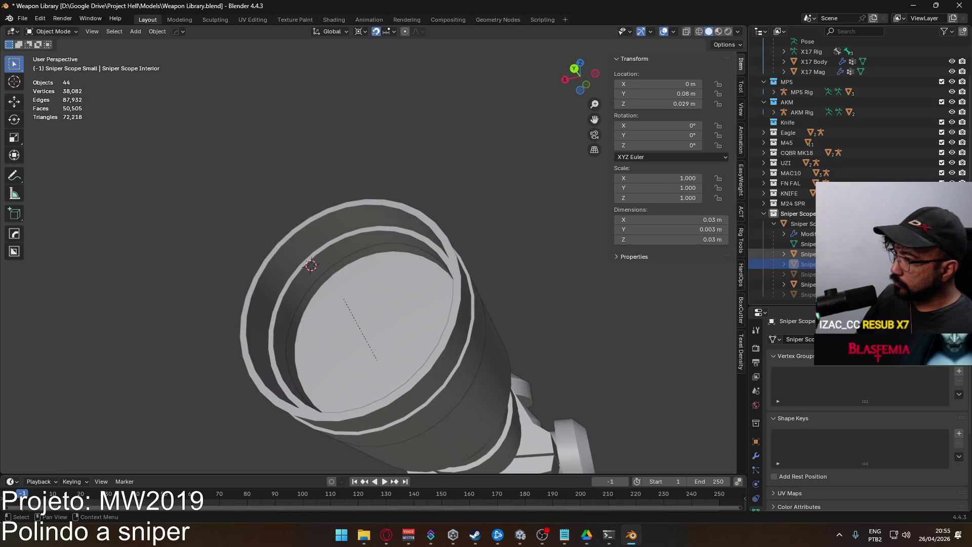
pyautogui.click(952, 254)
pyautogui.click(951, 255)
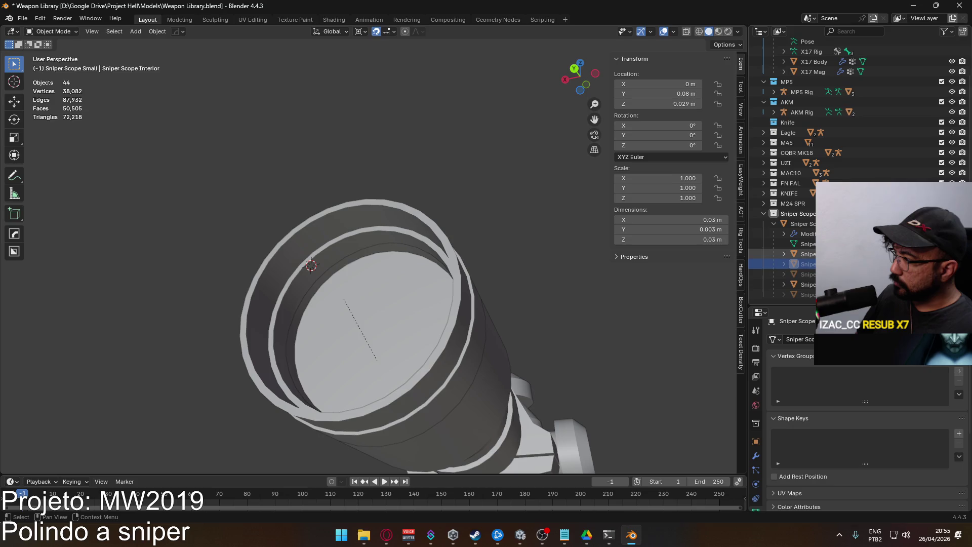
pyautogui.click(805, 295)
pyautogui.moveTo(409, 273)
pyautogui.mouseDown()
pyautogui.moveTo(461, 335)
pyautogui.moveTo(514, 348)
pyautogui.moveTo(446, 392)
pyautogui.moveTo(363, 348)
pyautogui.moveTo(394, 319)
pyautogui.moveTo(411, 272)
pyautogui.moveTo(434, 284)
pyautogui.mouseUp()
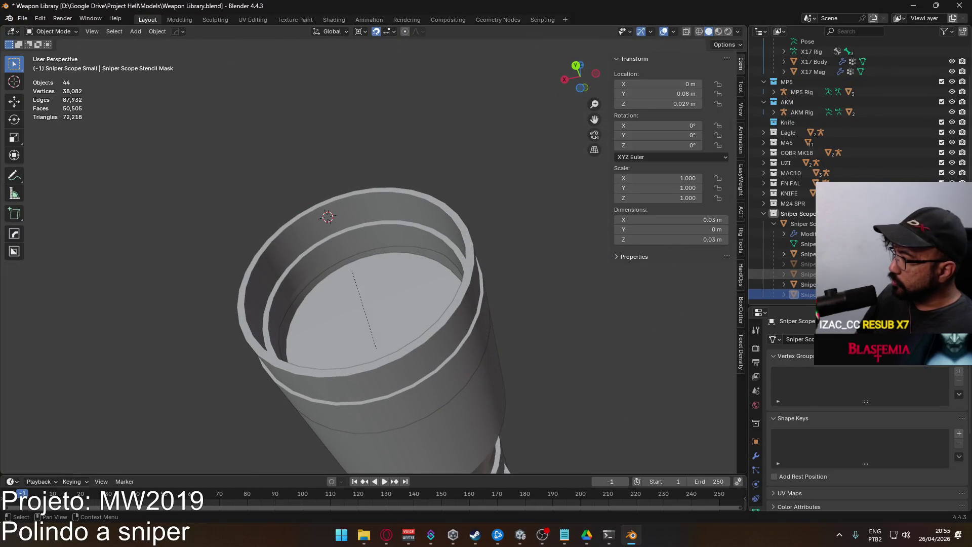
pyautogui.hotkey('alt', 'h')
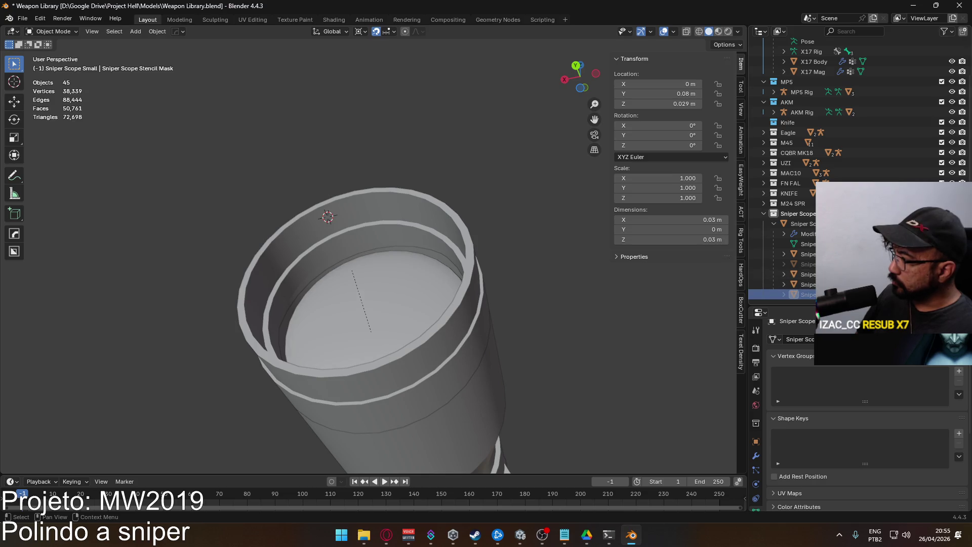
pyautogui.click(405, 292)
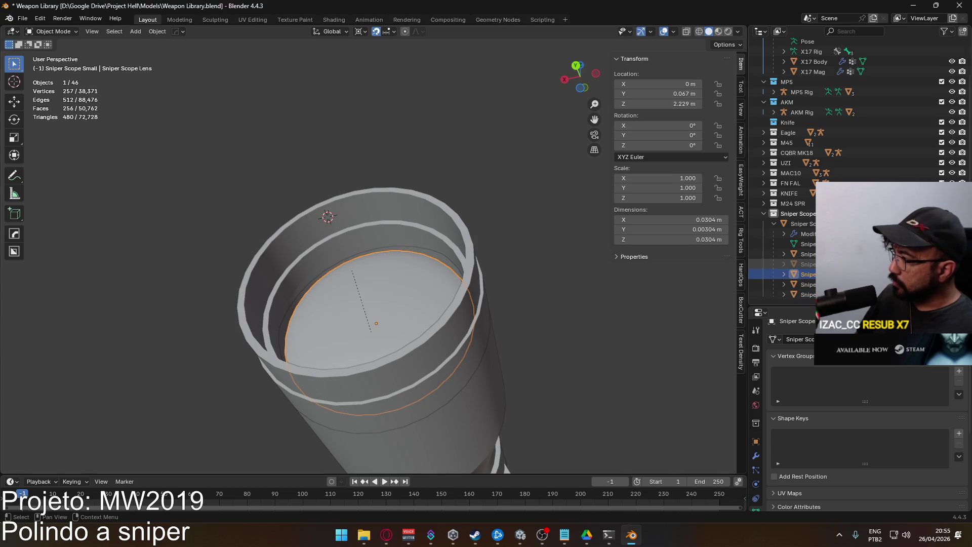
# Move the lens and scope interior 0.003 m along Y using X-ray view.
pyautogui.keyDown('ctrl'); pyautogui.click(820, 295); pyautogui.keyUp('ctrl')
pyautogui.moveTo(324, 223)
pyautogui.mouseDown()
pyautogui.moveTo(283, 292)
pyautogui.moveTo(354, 312)
pyautogui.moveTo(400, 278)
pyautogui.moveTo(405, 229)
pyautogui.moveTo(377, 205)
pyautogui.moveTo(284, 248)
pyautogui.moveTo(343, 282)
pyautogui.moveTo(407, 279)
pyautogui.moveTo(456, 257)
pyautogui.moveTo(478, 295)
pyautogui.moveTo(474, 321)
pyautogui.moveTo(404, 322)
pyautogui.moveTo(378, 297)
pyautogui.moveTo(387, 213)
pyautogui.moveTo(292, 244)
pyautogui.moveTo(265, 271)
pyautogui.moveTo(409, 286)
pyautogui.moveTo(282, 286)
pyautogui.mouseUp()
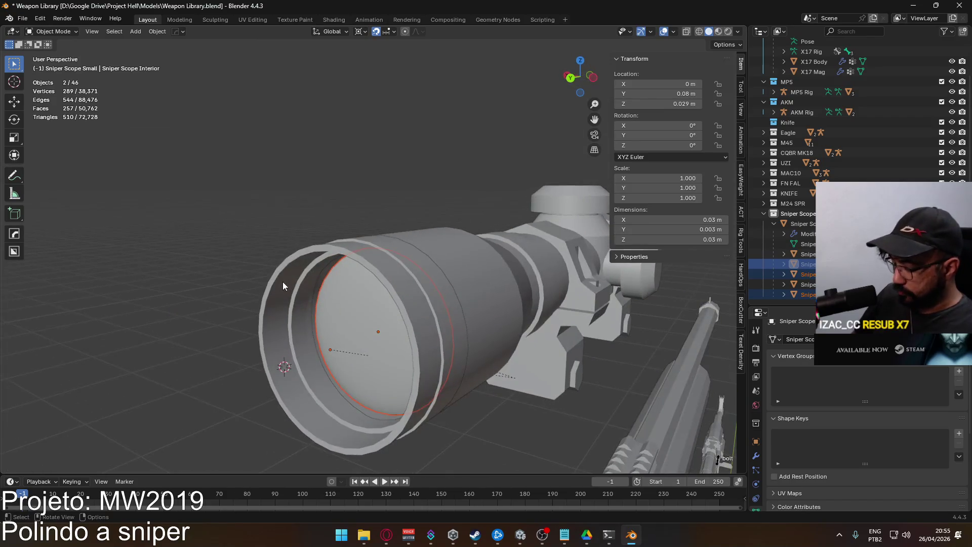
pyautogui.hotkey('alt', 'z')
pyautogui.scroll(5, 375, 293)
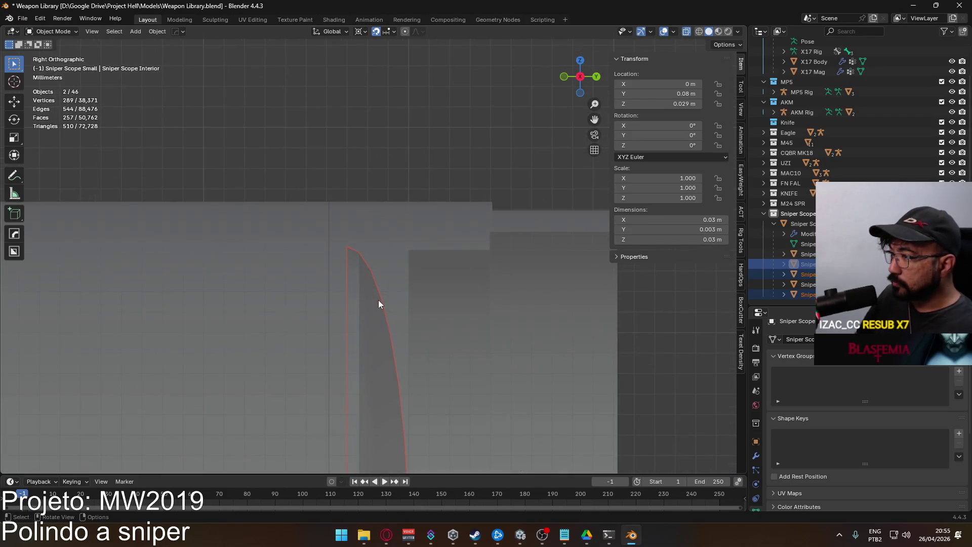
pyautogui.press('g')
pyautogui.click(436, 304)
pyautogui.moveTo(497, 377)
pyautogui.mouseDown()
pyautogui.moveTo(397, 332)
pyautogui.moveTo(395, 290)
pyautogui.moveTo(409, 333)
pyautogui.mouseUp()
pyautogui.hotkey('alt', 'z')
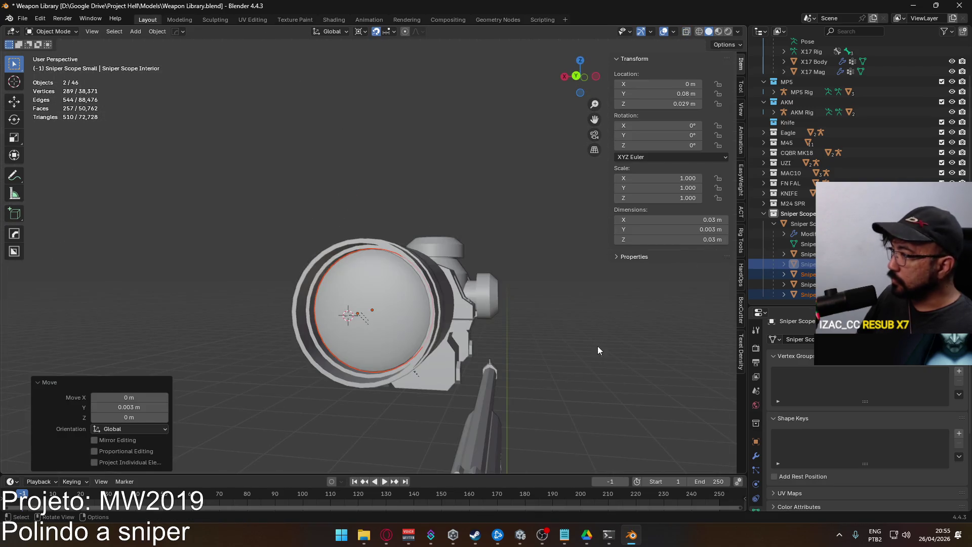
# Select all five scope parts and save the blend file.
pyautogui.click(773, 273)
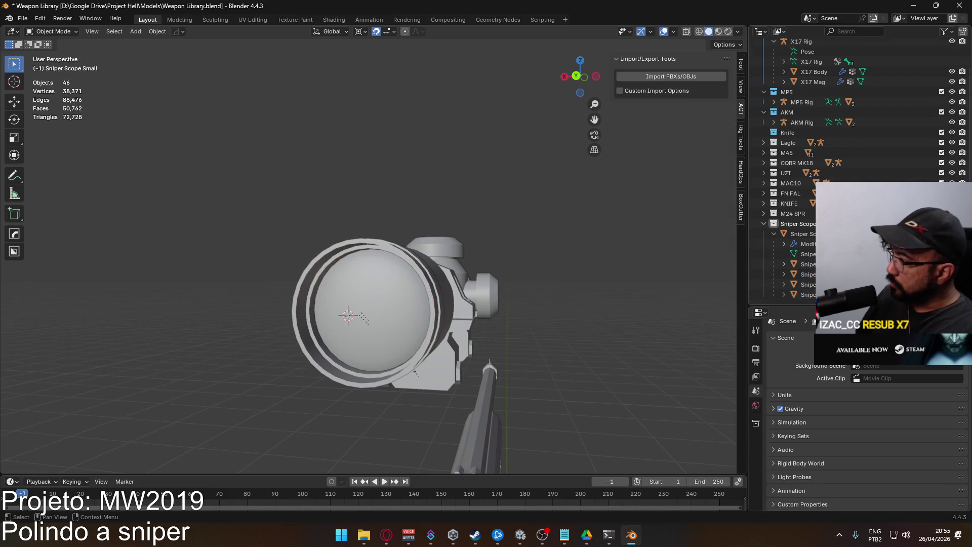
pyautogui.moveTo(506, 291); pyautogui.dragTo(491, 284)
pyautogui.scroll(-5, 491, 284)
pyautogui.click(375, 276)
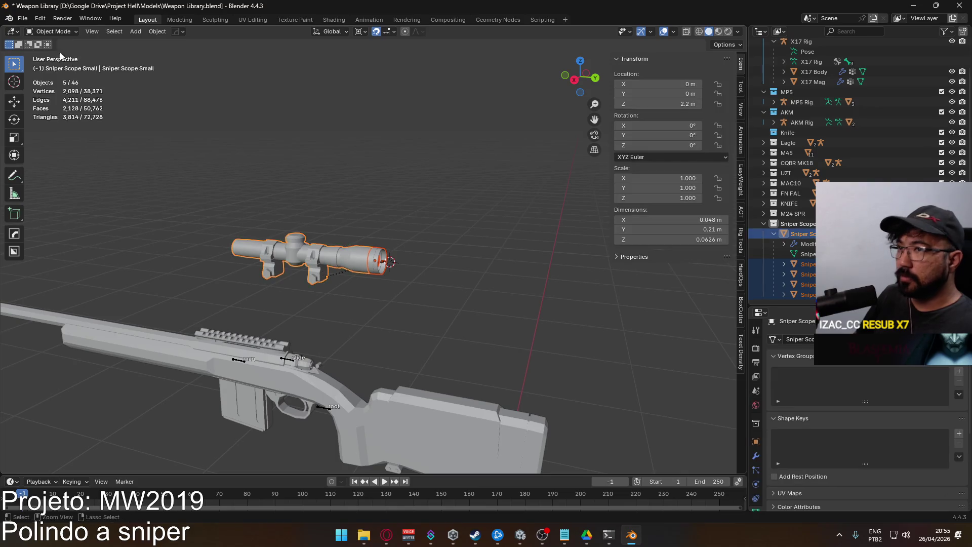
pyautogui.hotkey('ctrl', 's')
# Export the scope as FBX, overwriting Attachment Sniper Scope.fbx in the Models folder.
pyautogui.click(22, 18)
pyautogui.moveTo(58, 171)
pyautogui.click(202, 261)
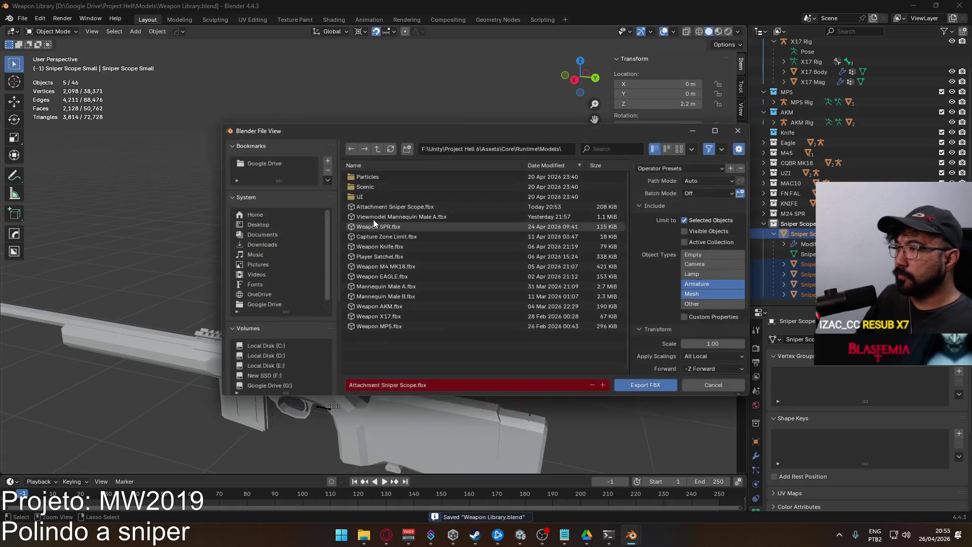
pyautogui.doubleClick(374, 206)
pyautogui.hotkey('alt', 'Tab')
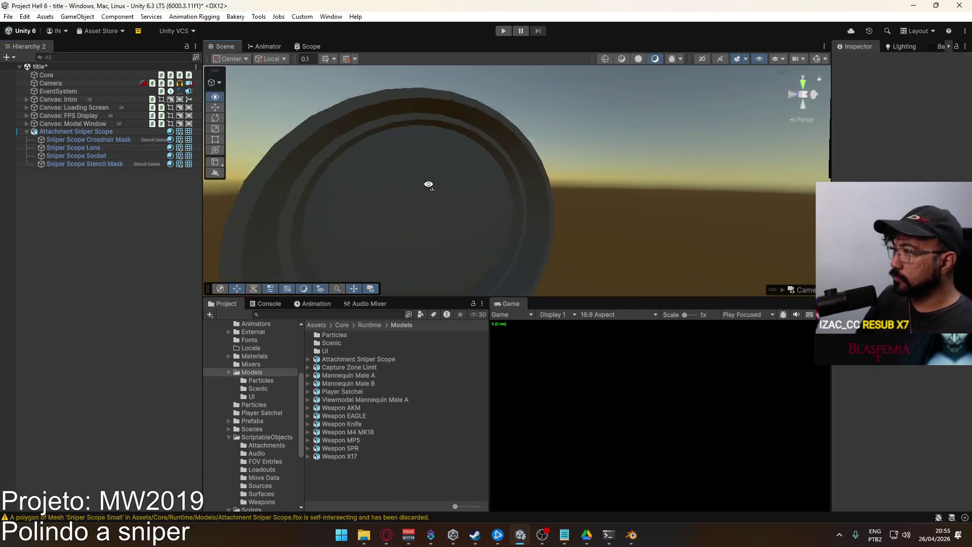
# Select Attachment Sniper Scope together with its lens and socket in the Hierarchy.
pyautogui.click(505, 183)
pyautogui.click(496, 181)
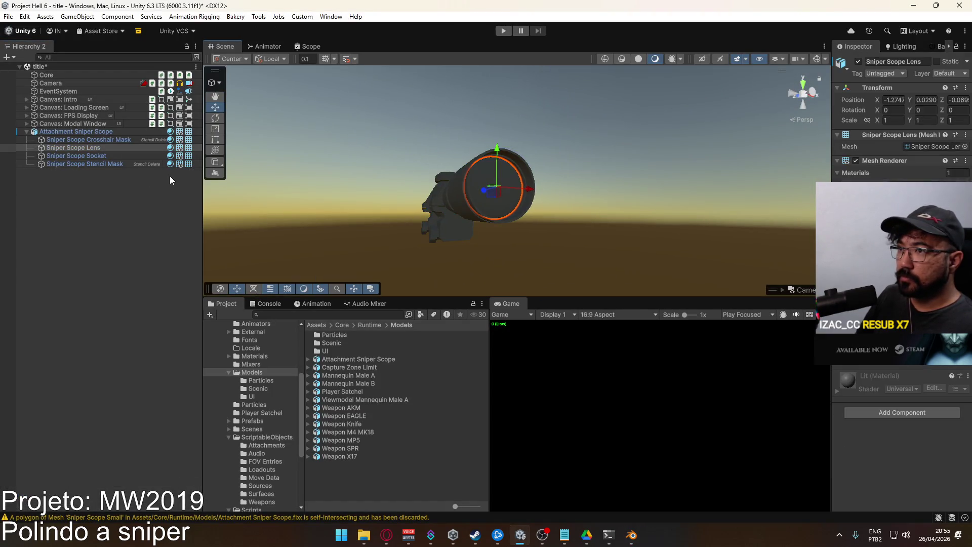
pyautogui.click(91, 133)
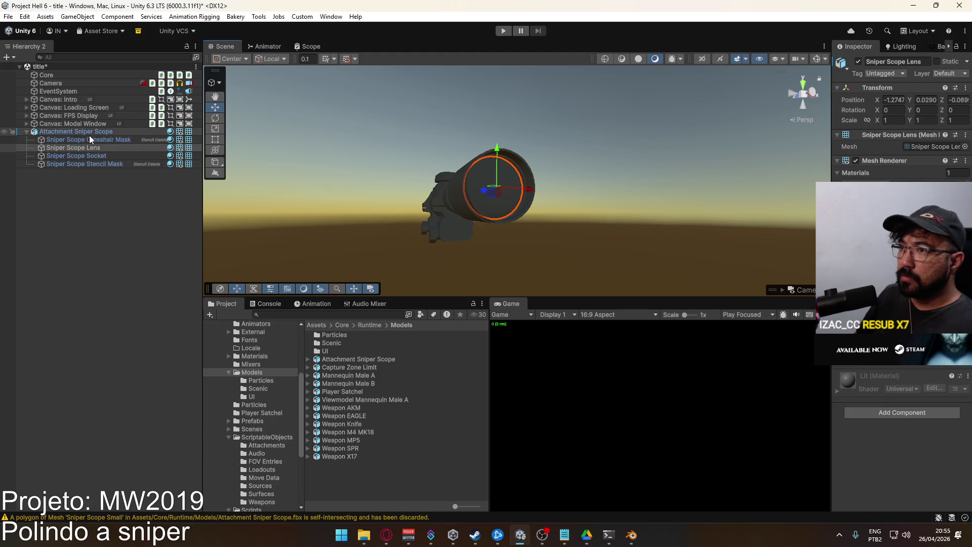
pyautogui.keyDown('ctrl'); pyautogui.click(94, 154); pyautogui.keyUp('ctrl')
pyautogui.keyDown('ctrl'); pyautogui.click(98, 148); pyautogui.keyUp('ctrl')
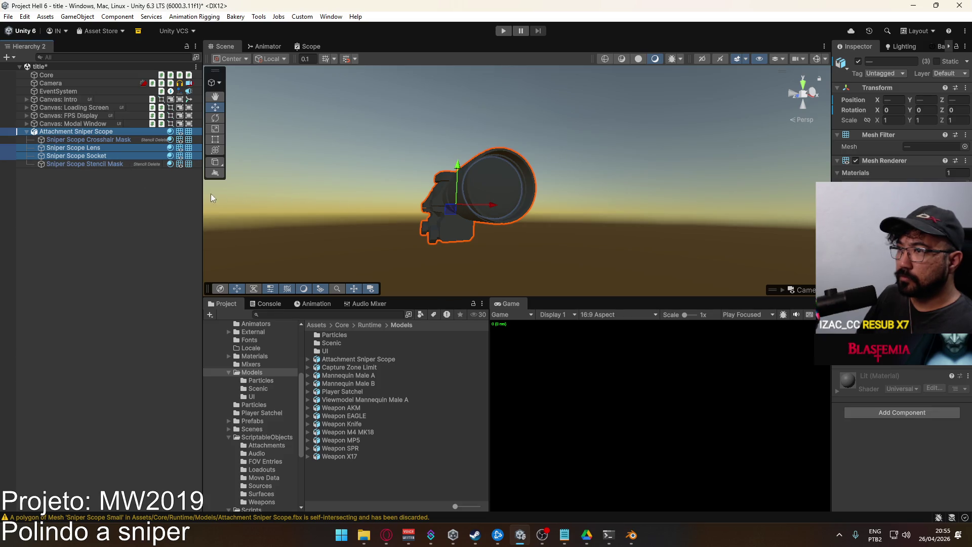
# Try opening the Attachment Sniper Scope model file, then dismiss the app chooser prompt.
pyautogui.doubleClick(370, 359)
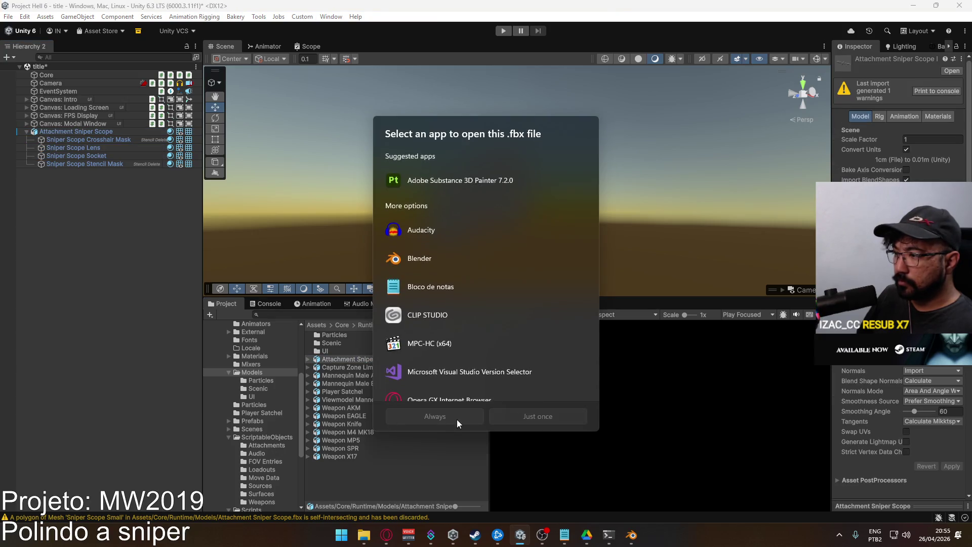
pyautogui.click(214, 399)
pyautogui.scroll(4, 269, 369)
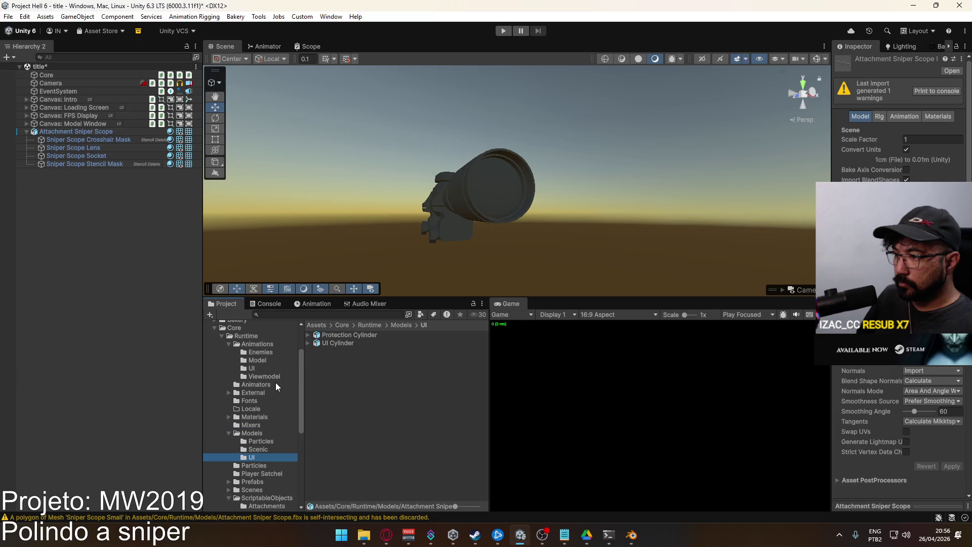
pyautogui.scroll(-8, 259, 350)
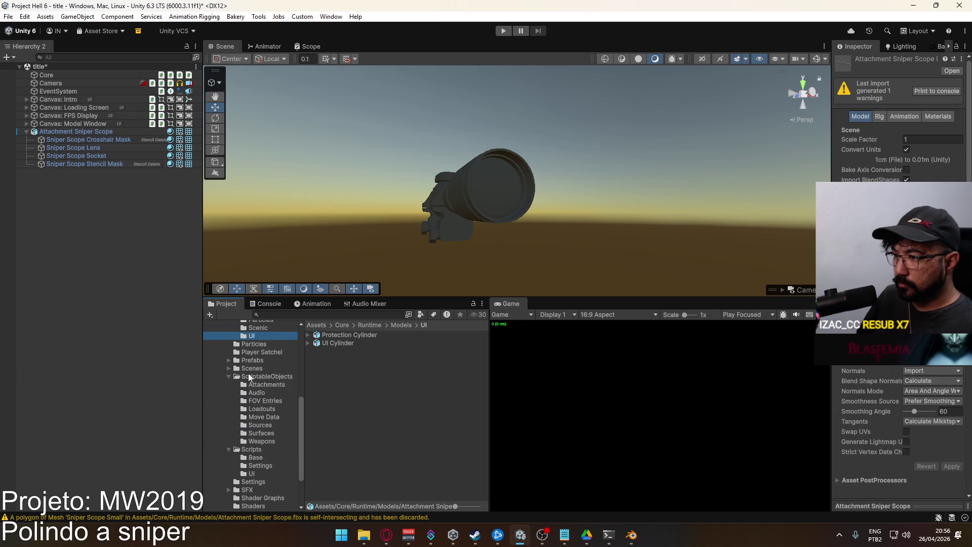
# Inspect the Optic Sniper Scope prefab from the Prefabs folder, then return to the scene.
pyautogui.click(257, 361)
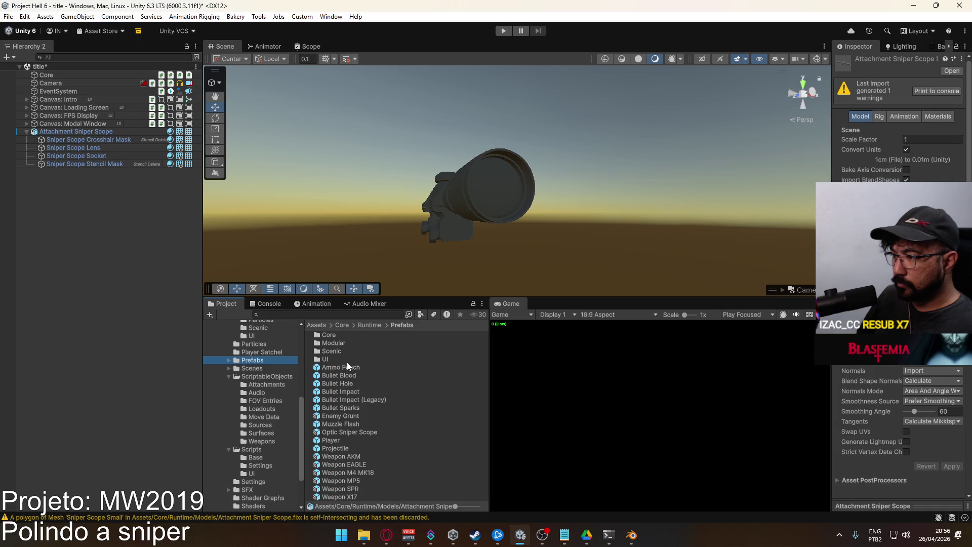
pyautogui.doubleClick(353, 433)
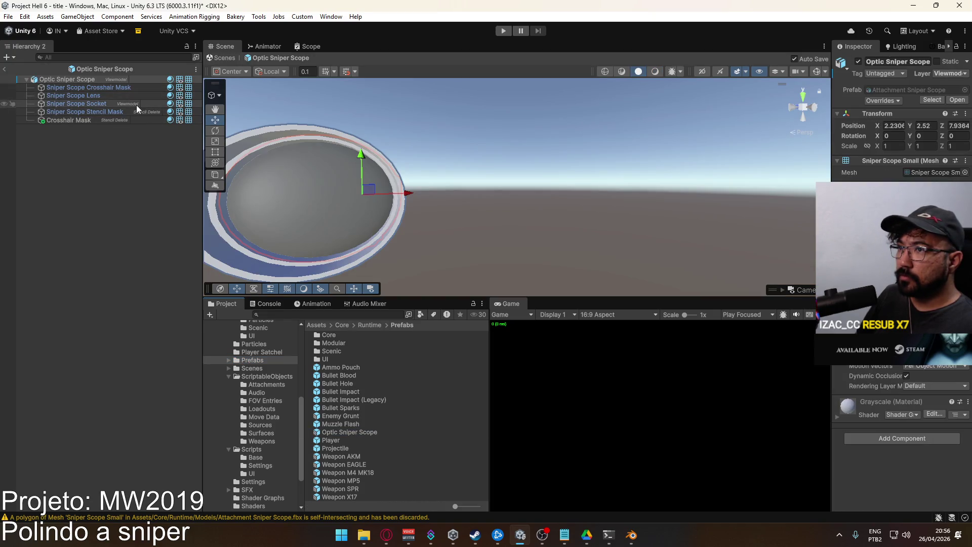
pyautogui.click(9, 71)
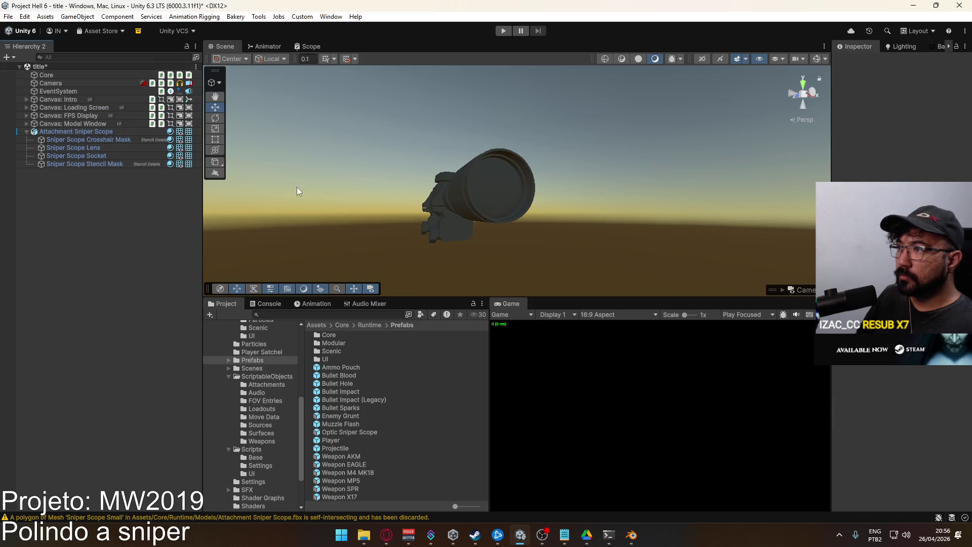
# Reselect Attachment Sniper Scope with its lens and socket.
pyautogui.click(105, 156)
pyautogui.keyDown('ctrl'); pyautogui.click(101, 148); pyautogui.keyUp('ctrl')
pyautogui.keyDown('ctrl'); pyautogui.click(100, 132); pyautogui.keyUp('ctrl')
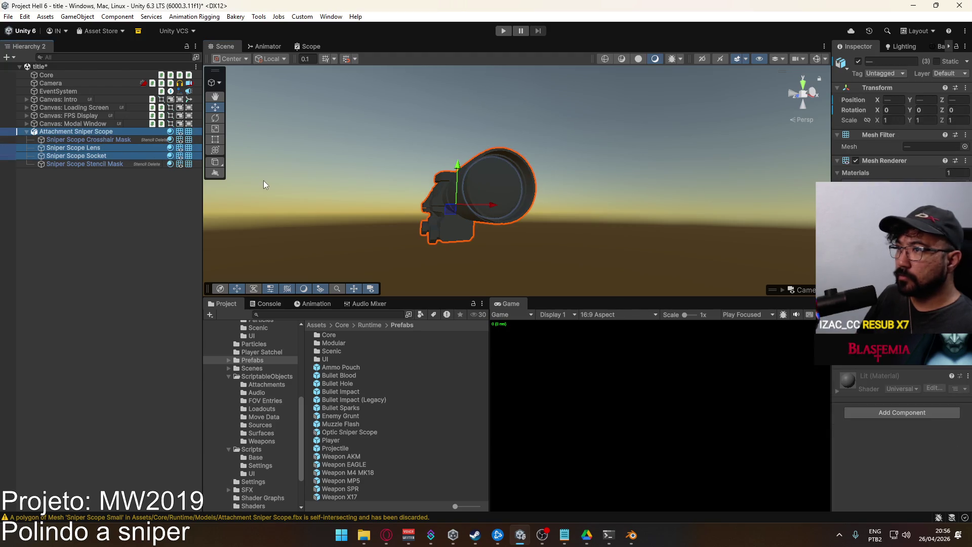
pyautogui.click(953, 77)
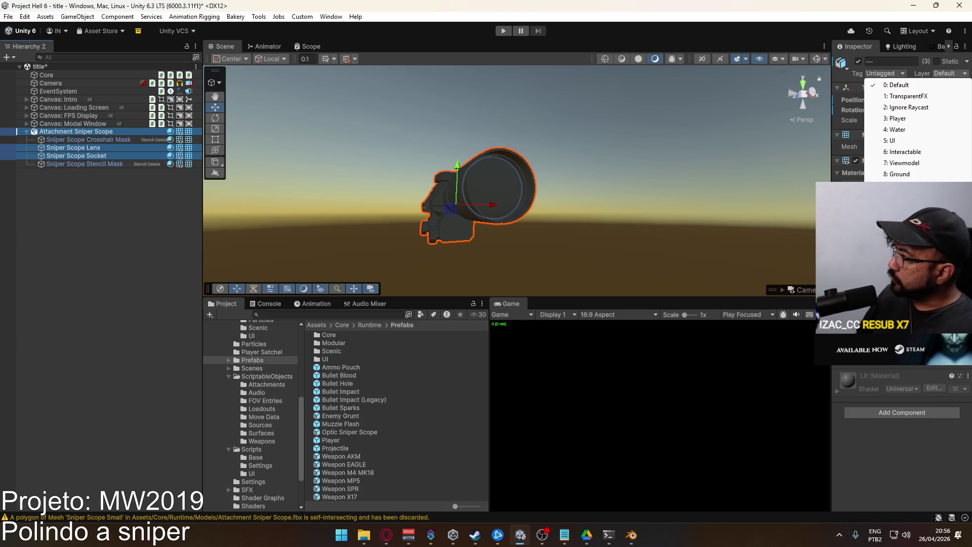
# Put the selected scope, lens and socket on the Viewmodel layer, changing only these objects.
pyautogui.click(906, 162)
pyautogui.press('Tab')
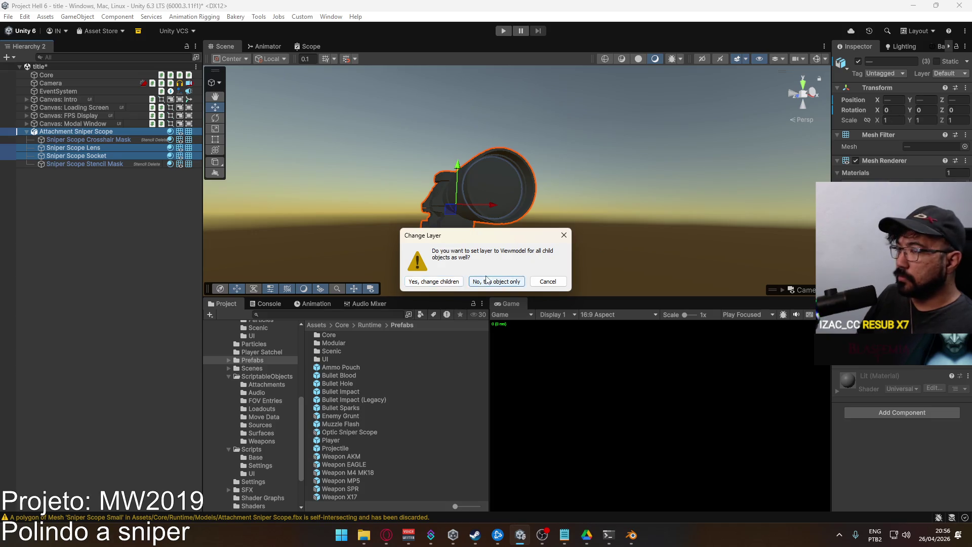
pyautogui.press('Return')
# Open the Tags and Layers settings for the Stencil layer, then reselect and orbit around the scope.
pyautogui.click(952, 74)
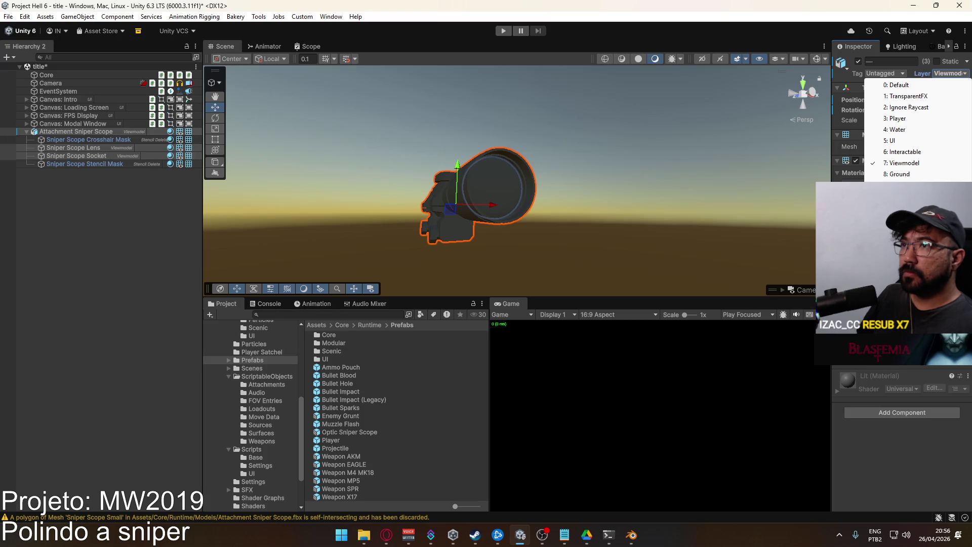
pyautogui.click(899, 191)
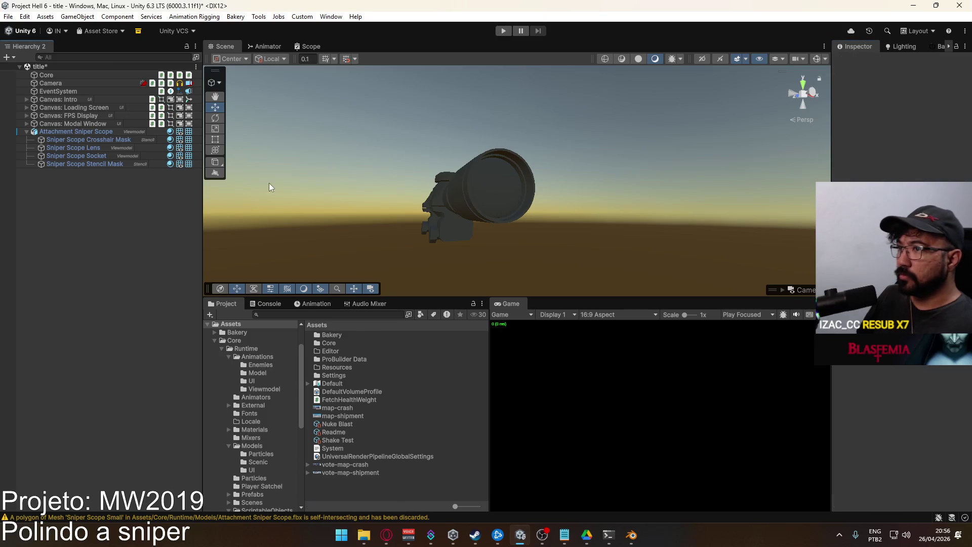
pyautogui.click(79, 132)
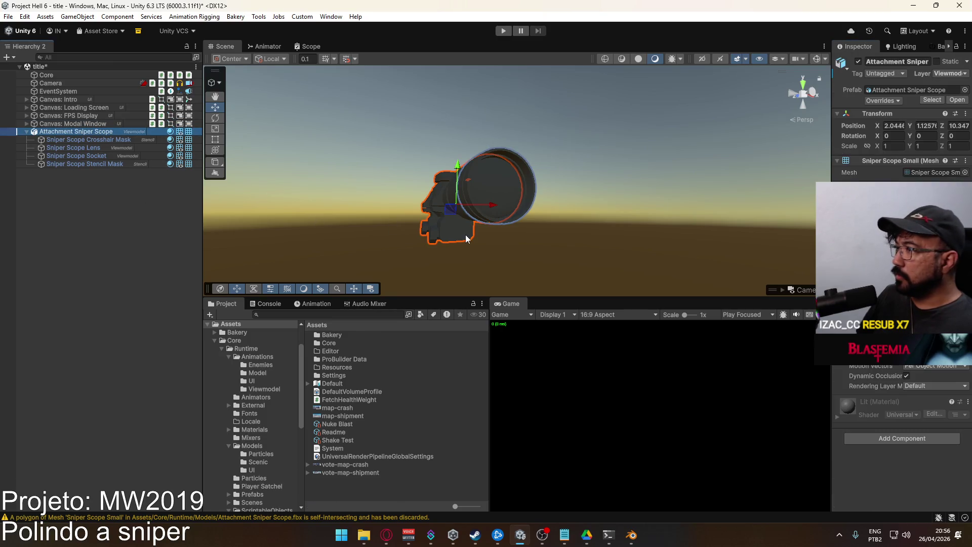
pyautogui.moveTo(445, 243)
pyautogui.mouseDown()
pyautogui.moveTo(477, 221)
pyautogui.moveTo(545, 236)
pyautogui.mouseUp()
pyautogui.hotkey('alt', 'Tab')
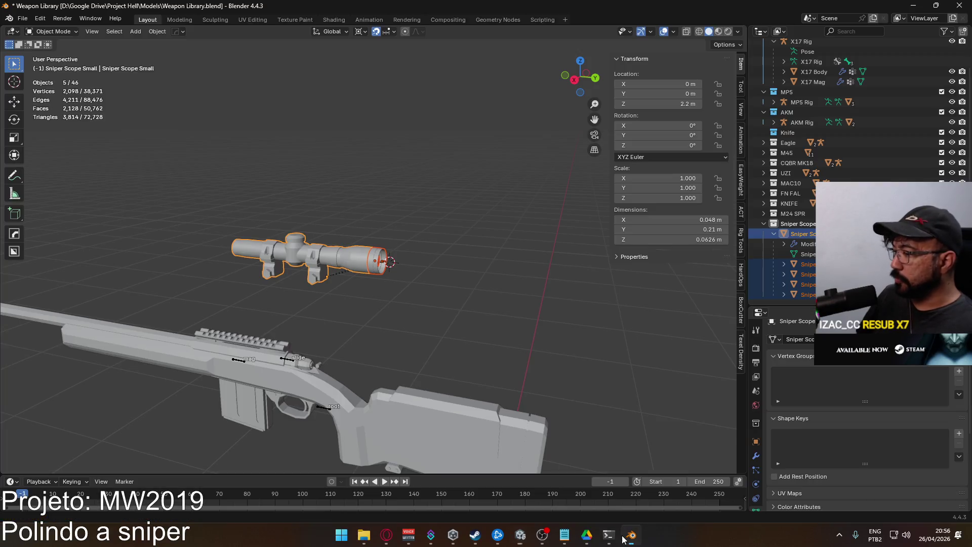
# Frame the scope in orthographic side view and select the scope body.
pyautogui.press('KP_3')
pyautogui.press('KP_7')
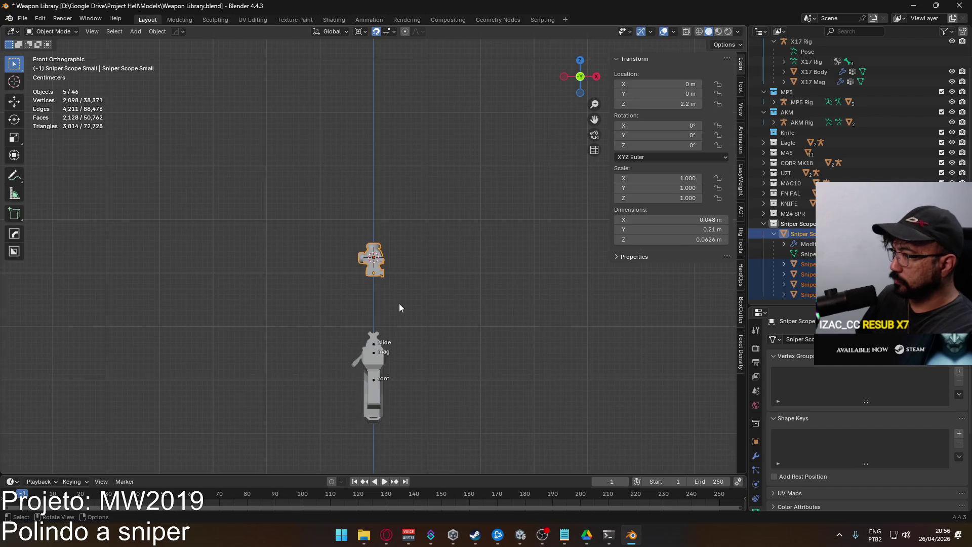
pyautogui.press('KP_3')
pyautogui.click(333, 254)
pyautogui.scroll(5, 379, 276)
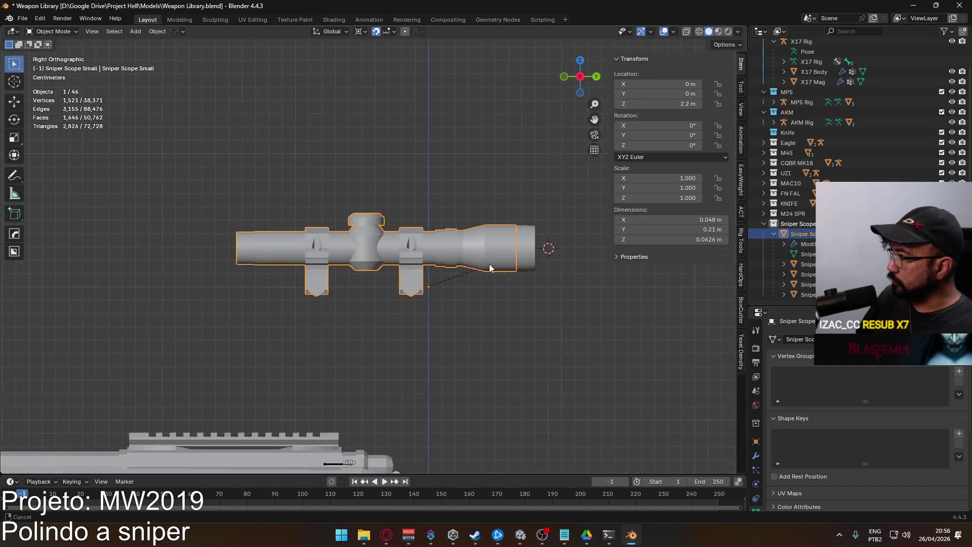
pyautogui.hscroll(-3, 489, 263)
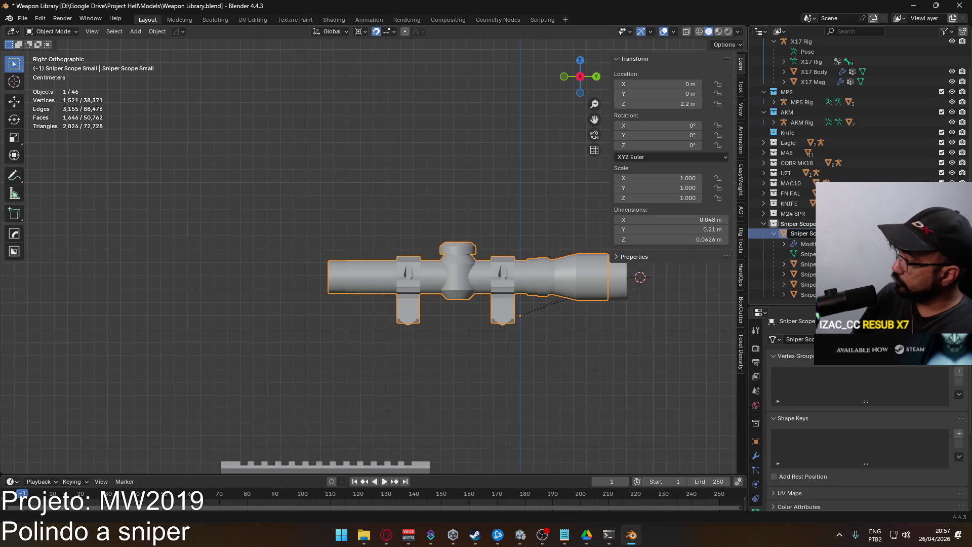
# Unparent the crosshair mask and other scope parts from Sniper Scope Body, keeping their transforms.
pyautogui.click(804, 233)
pyautogui.keyDown('shift'); pyautogui.click(806, 294); pyautogui.keyUp('shift')
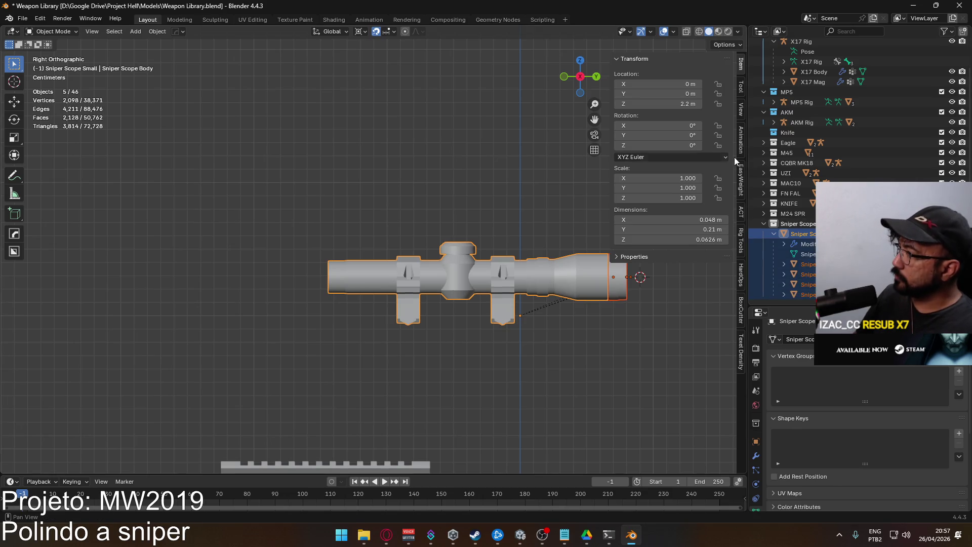
pyautogui.click(741, 211)
pyautogui.scroll(-10, 693, 281)
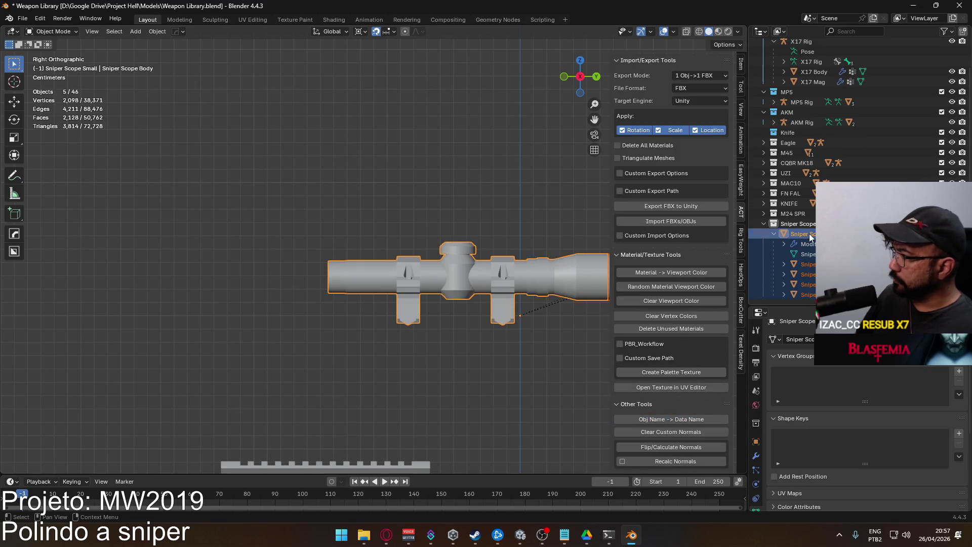
pyautogui.click(808, 264)
pyautogui.keyDown('shift'); pyautogui.click(811, 293); pyautogui.keyUp('shift')
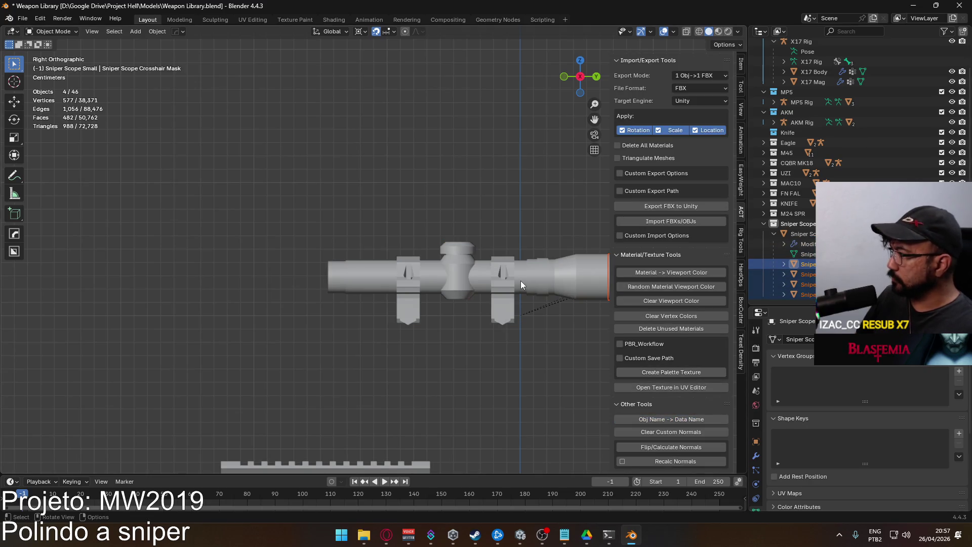
pyautogui.hotkey('alt', 'p')
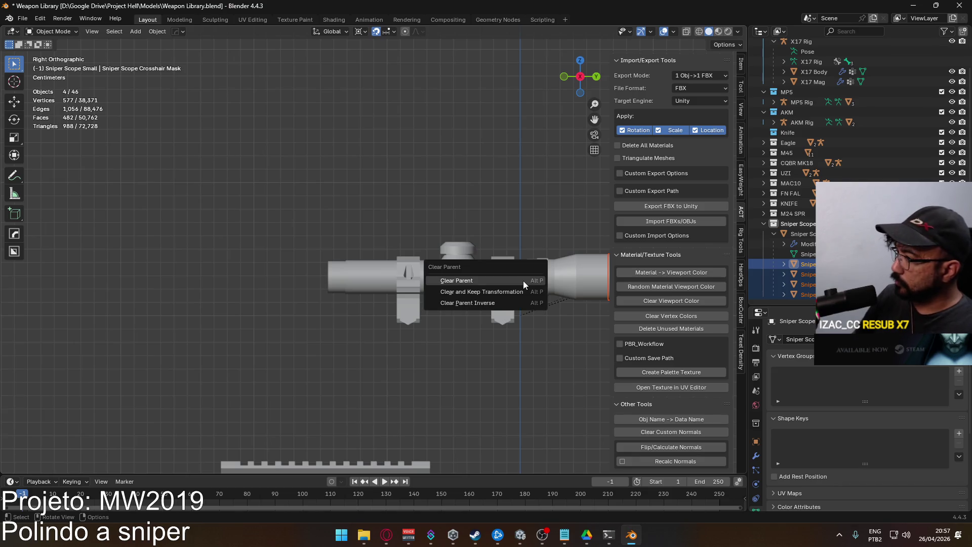
pyautogui.click(521, 288)
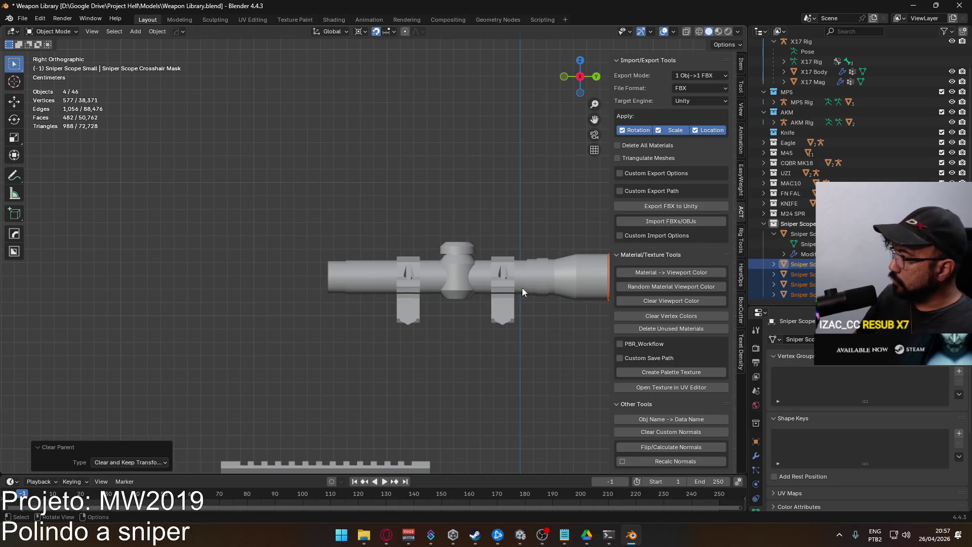
# Add the scope body to the selection and save the Blender file.
pyautogui.click(774, 234)
pyautogui.keyDown('ctrl'); pyautogui.click(799, 254); pyautogui.keyUp('ctrl')
pyautogui.scroll(-4, 498, 303)
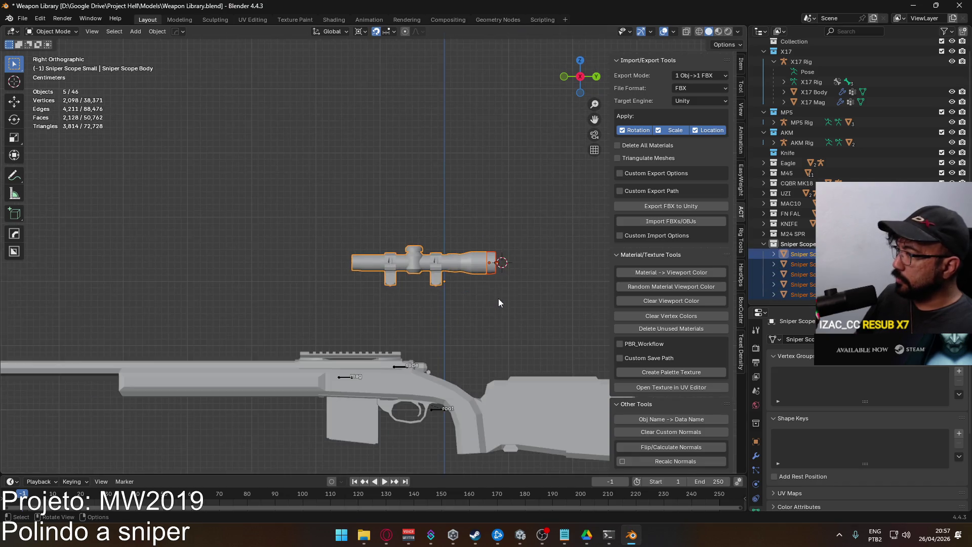
pyautogui.hscroll(2, 498, 303)
pyautogui.hotkey('ctrl', 's')
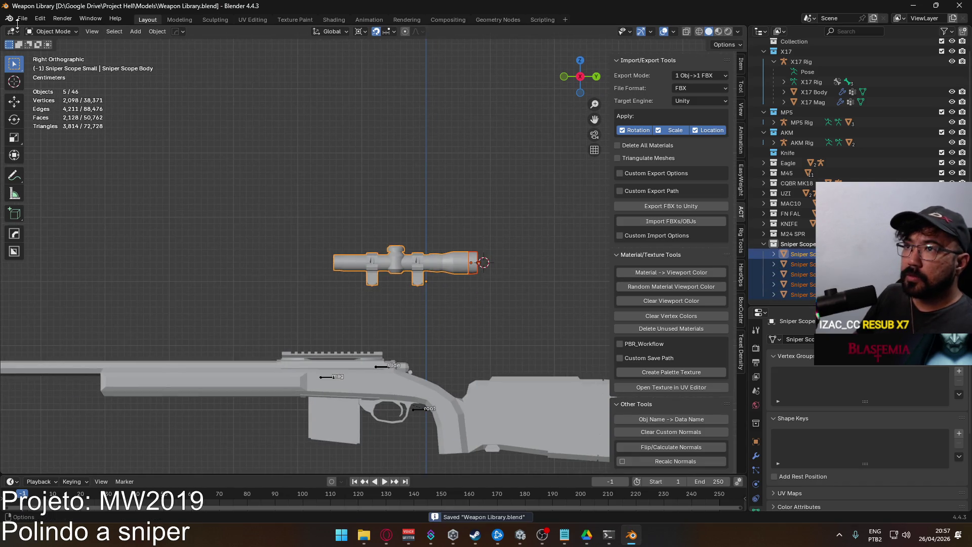
# Export the scope as FBX over Attachment Sniper Scope.fbx.
pyautogui.click(21, 19)
pyautogui.moveTo(40, 174)
pyautogui.click(218, 263)
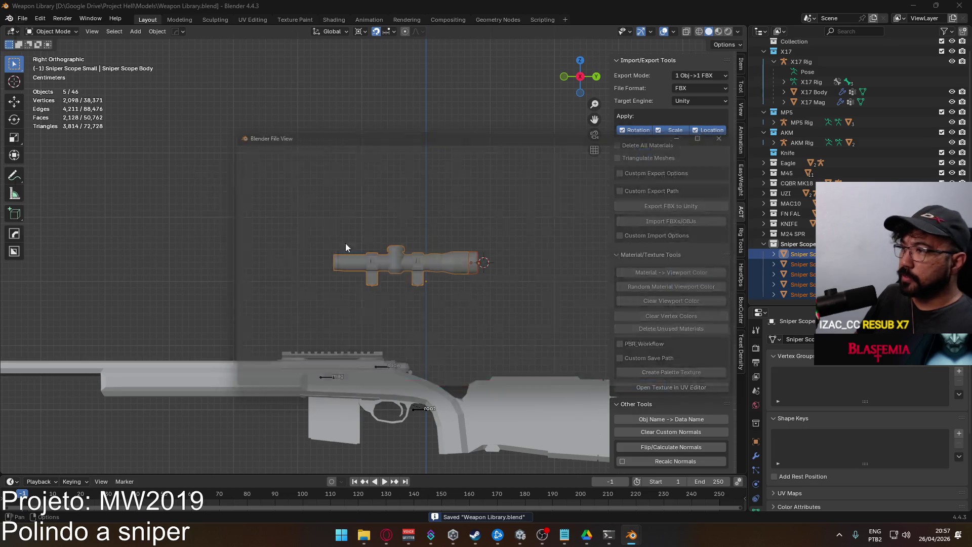
pyautogui.doubleClick(426, 203)
pyautogui.hotkey('alt', 'Tab')
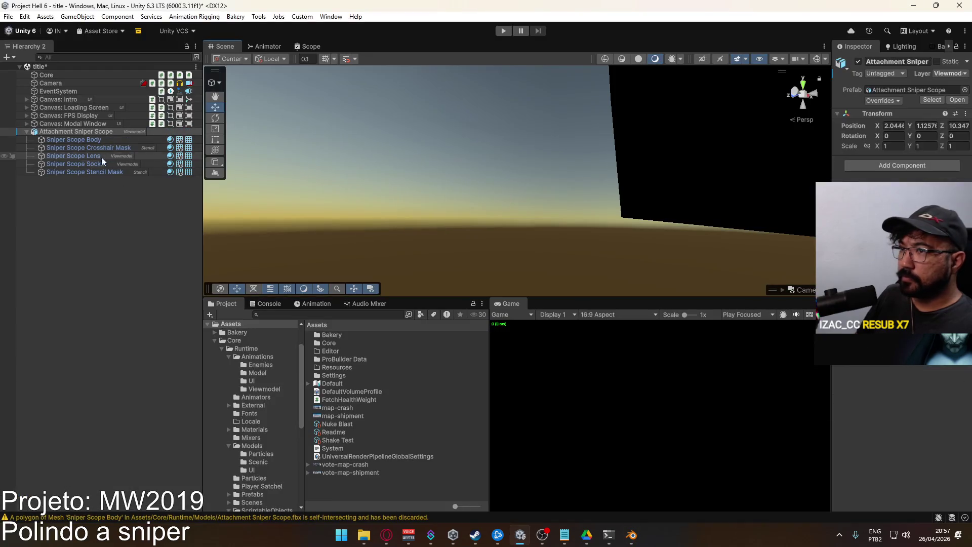
pyautogui.click(93, 141)
pyautogui.click(96, 131)
pyautogui.moveTo(299, 165)
pyautogui.keyDown('alt'); pyautogui.mouseDown()
pyautogui.moveTo(518, 223)
pyautogui.moveTo(471, 219)
pyautogui.moveTo(420, 191)
pyautogui.moveTo(494, 211)
pyautogui.moveTo(385, 208)
pyautogui.mouseUp(); pyautogui.keyUp('alt')
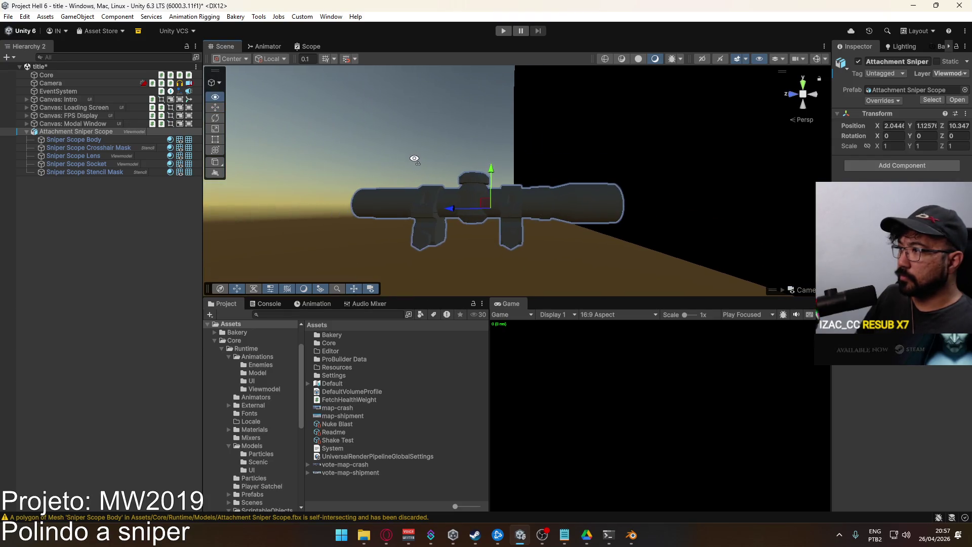
pyautogui.click(98, 141)
pyautogui.click(93, 147)
pyautogui.click(94, 164)
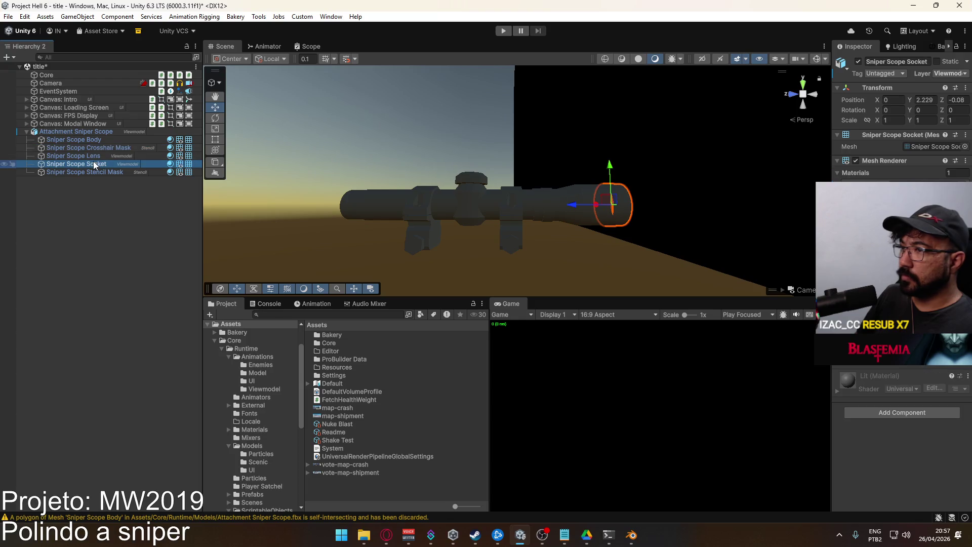
pyautogui.click(76, 132)
pyautogui.hotkey('alt', 'Tab')
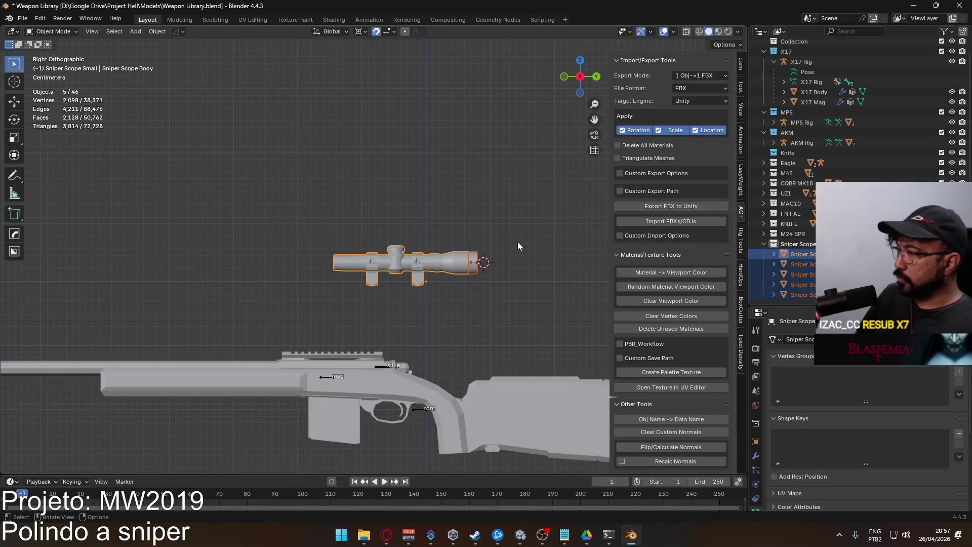
pyautogui.hotkey('alt', 'Tab')
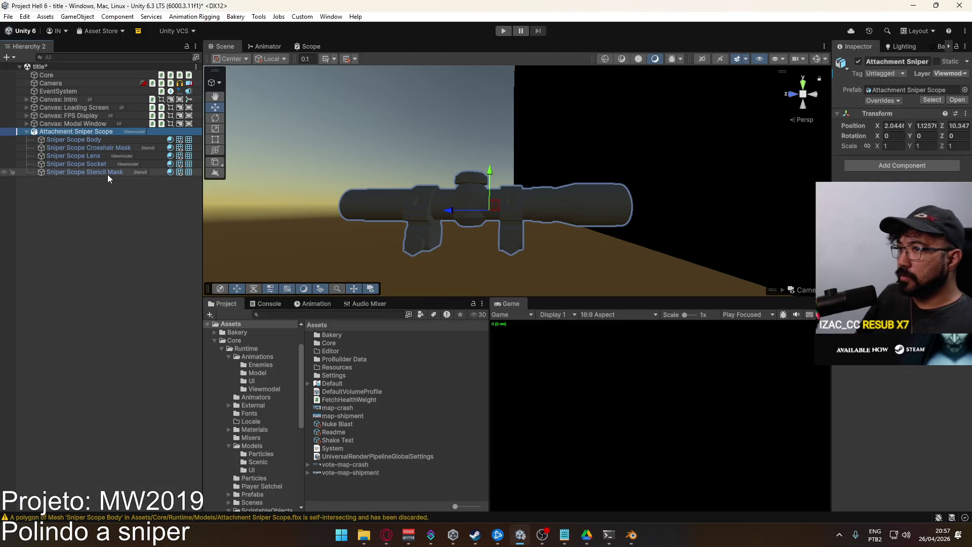
# Delete the old scope and place the Attachment Sniper Scope prefab from Models into the scene.
pyautogui.press('Delete')
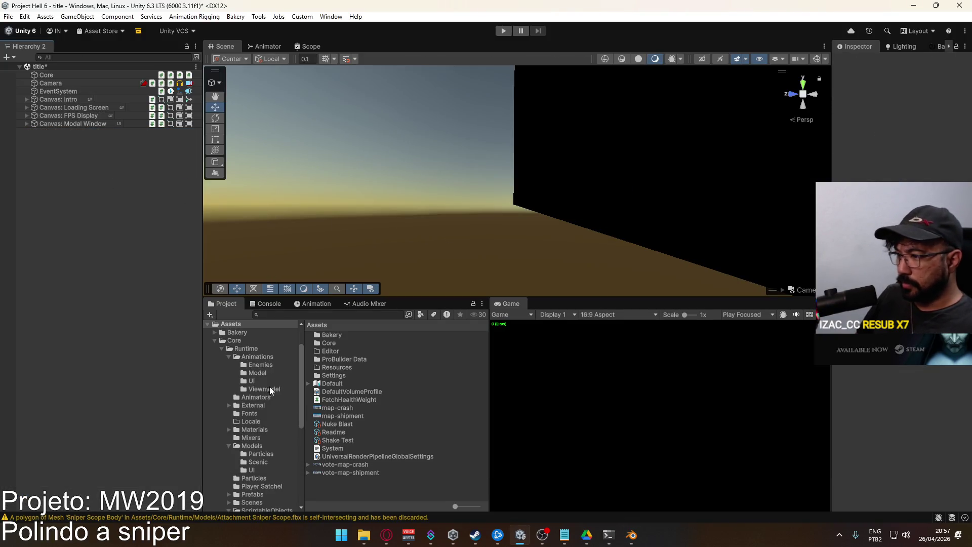
pyautogui.click(261, 445)
pyautogui.moveTo(355, 358); pyautogui.dragTo(87, 184)
pyautogui.click(27, 132)
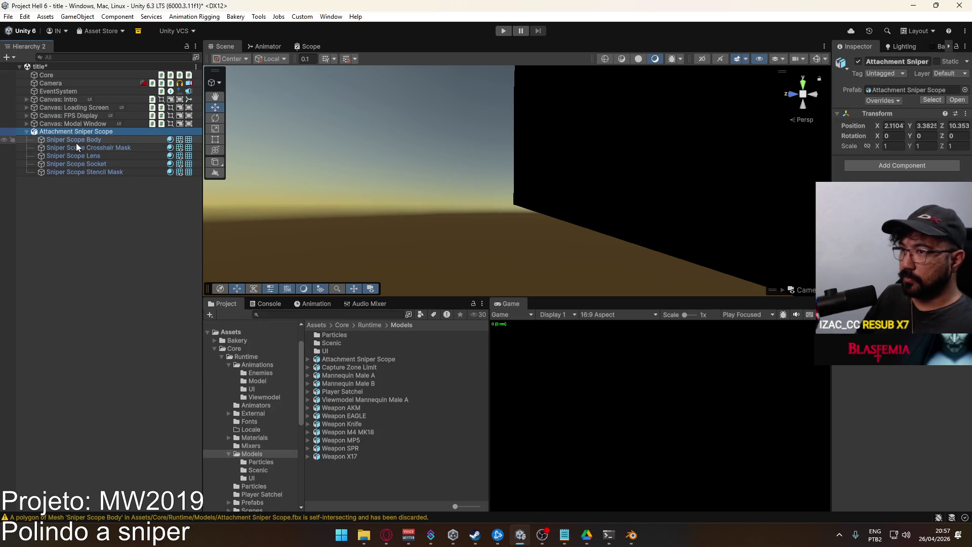
pyautogui.click(76, 142)
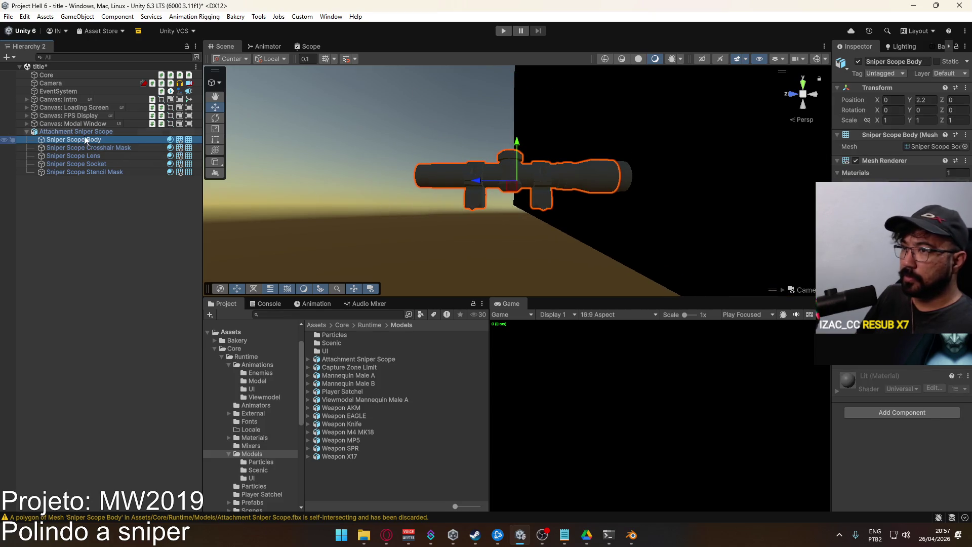
pyautogui.click(86, 132)
# Set the tool handles to Pivot and orbit the view toward the ground.
pyautogui.click(230, 58)
pyautogui.click(248, 80)
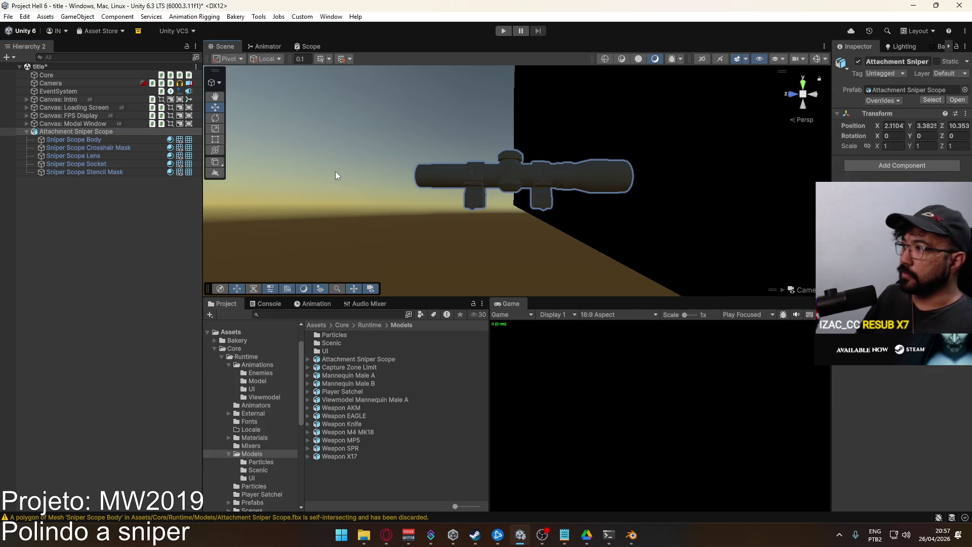
pyautogui.scroll(-5, 335, 176)
pyautogui.moveTo(347, 191)
pyautogui.mouseDown()
pyautogui.moveTo(405, 253)
pyautogui.moveTo(390, 277)
pyautogui.mouseUp()
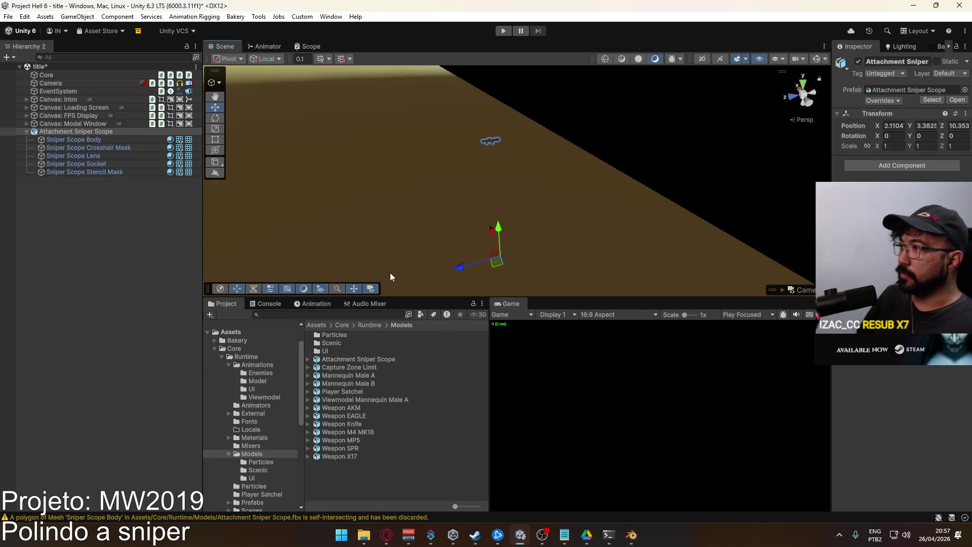
pyautogui.hotkey('alt', 'Tab')
pyautogui.scroll(-8, 488, 268)
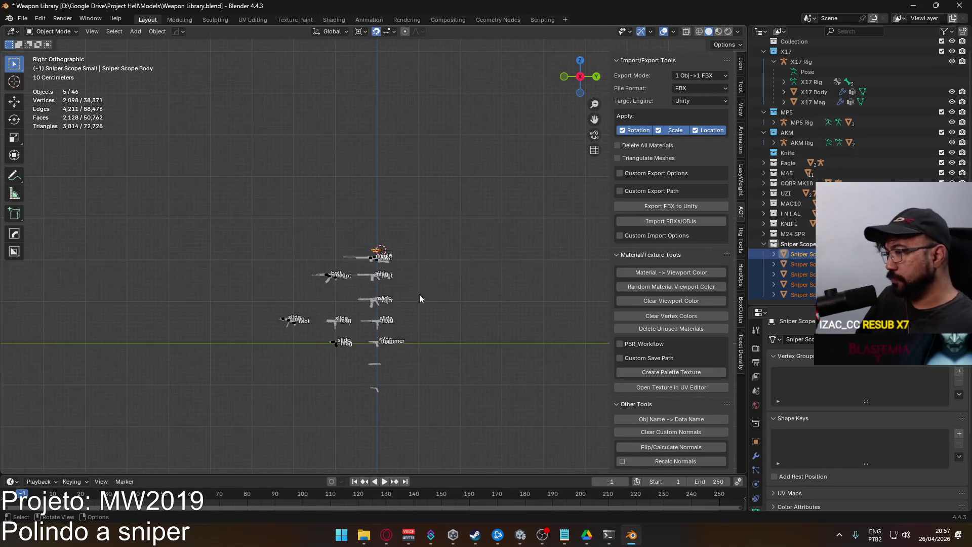
# Move the scope 2.2 m down along Z onto the pistol.
pyautogui.scroll(4, 421, 223)
pyautogui.press('g')
pyautogui.press('z')
pyautogui.click(442, 343)
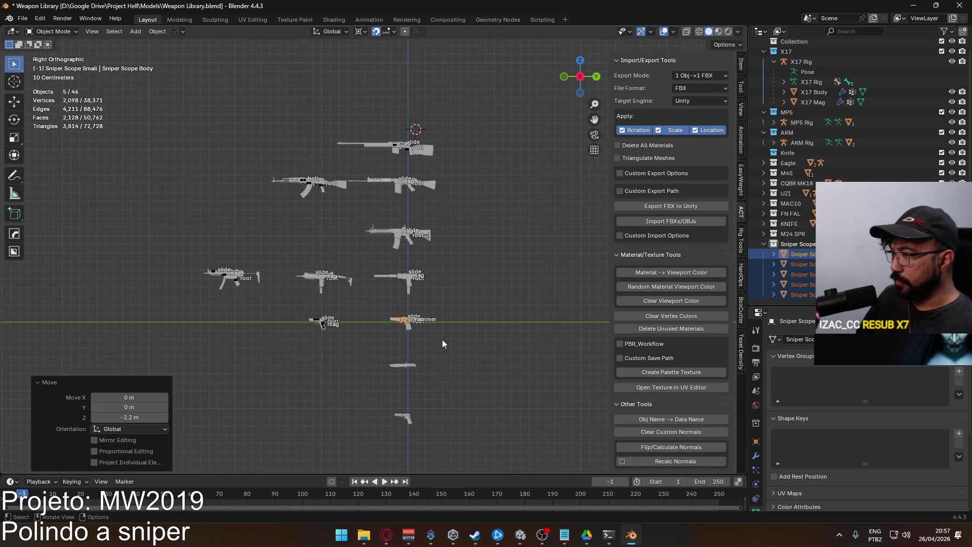
pyautogui.scroll(5, 442, 343)
pyautogui.scroll(3, 391, 214)
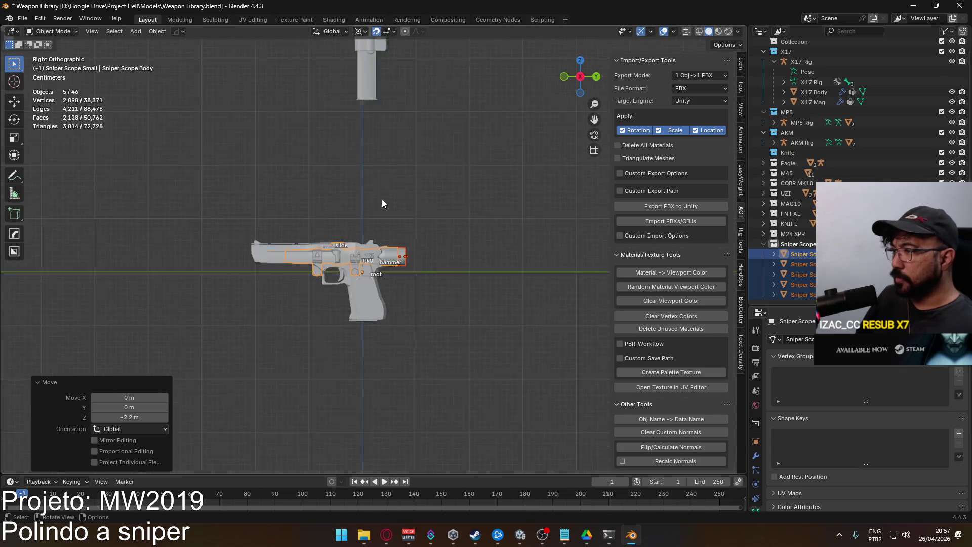
pyautogui.scroll(3, 382, 203)
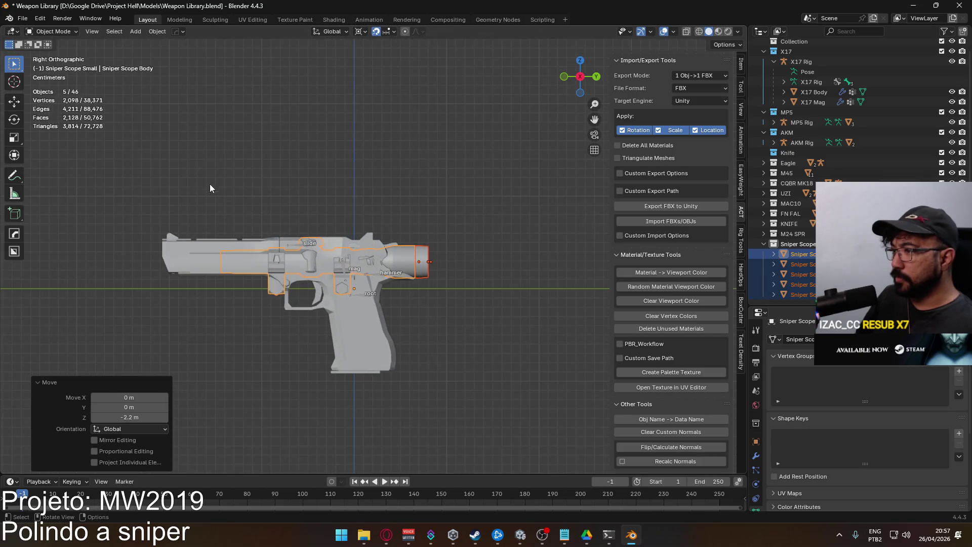
# Export the scope as FBX over Attachment Sniper Scope.fbx in the Models folder.
pyautogui.click(23, 18)
pyautogui.moveTo(95, 170)
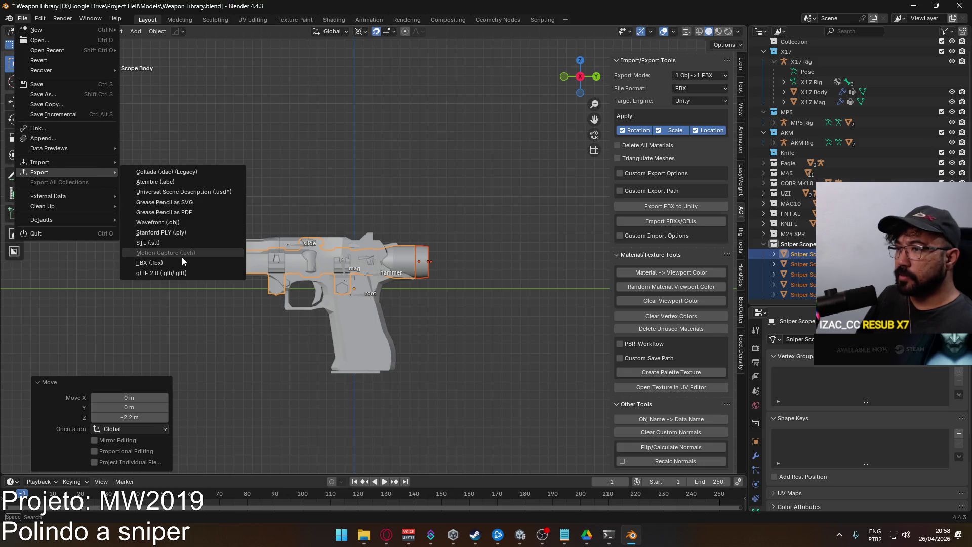
pyautogui.click(183, 263)
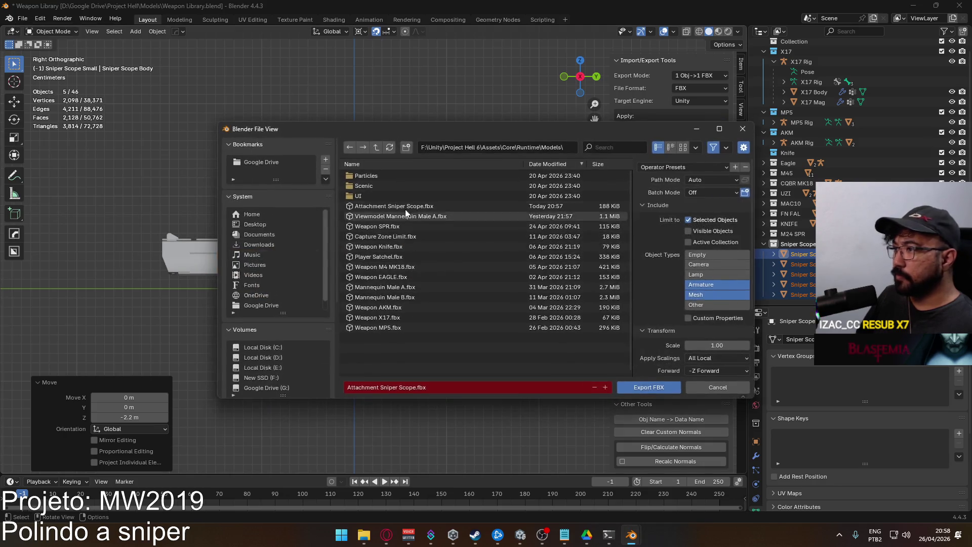
pyautogui.doubleClick(506, 208)
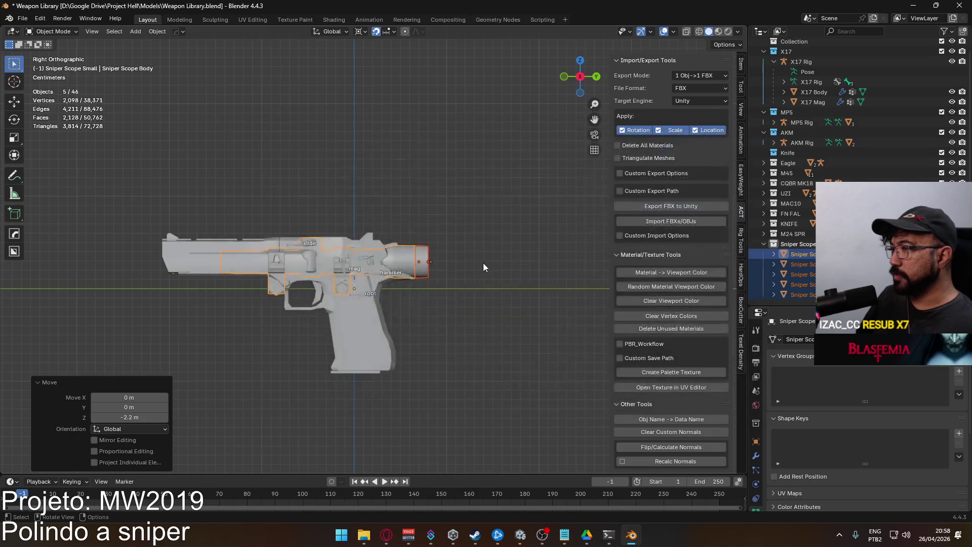
pyautogui.scroll(-6, 483, 263)
# Raise the scope back into its original place and return to Unity.
pyautogui.press('g')
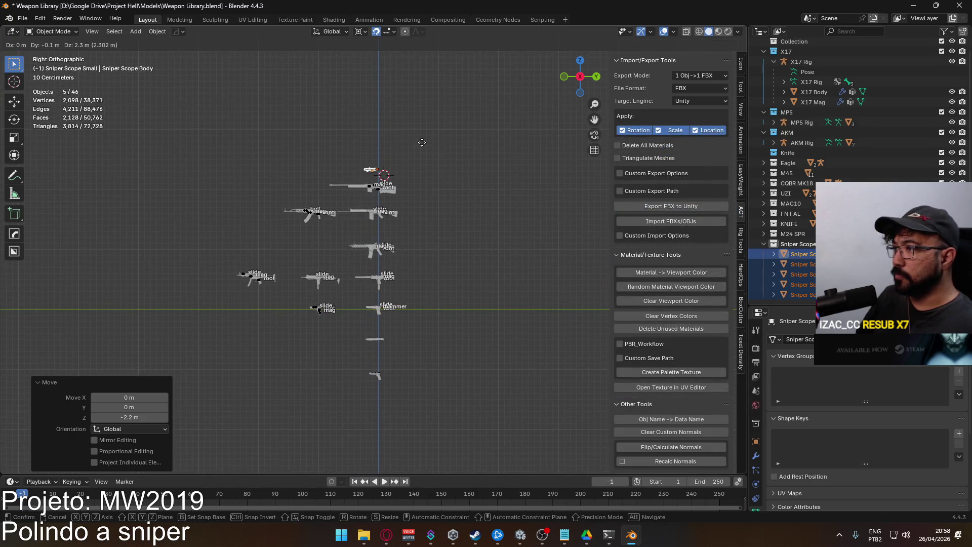
pyautogui.click(428, 145)
pyautogui.hotkey('alt', 'Tab')
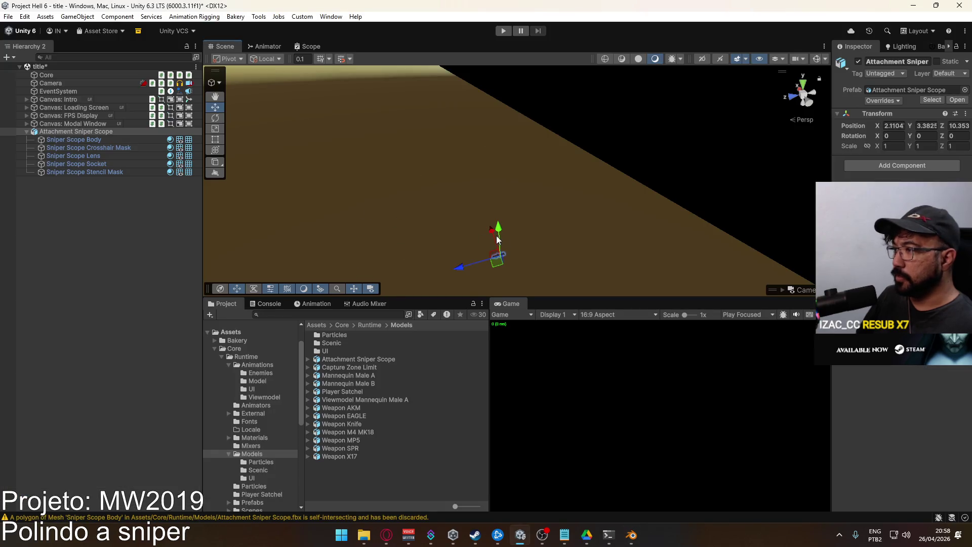
pyautogui.moveTo(511, 252)
pyautogui.mouseDown()
pyautogui.moveTo(340, 288)
pyautogui.moveTo(379, 178)
pyautogui.moveTo(346, 134)
pyautogui.moveTo(336, 91)
pyautogui.moveTo(270, 99)
pyautogui.moveTo(395, 147)
pyautogui.mouseUp()
pyautogui.scroll(5, 456, 162)
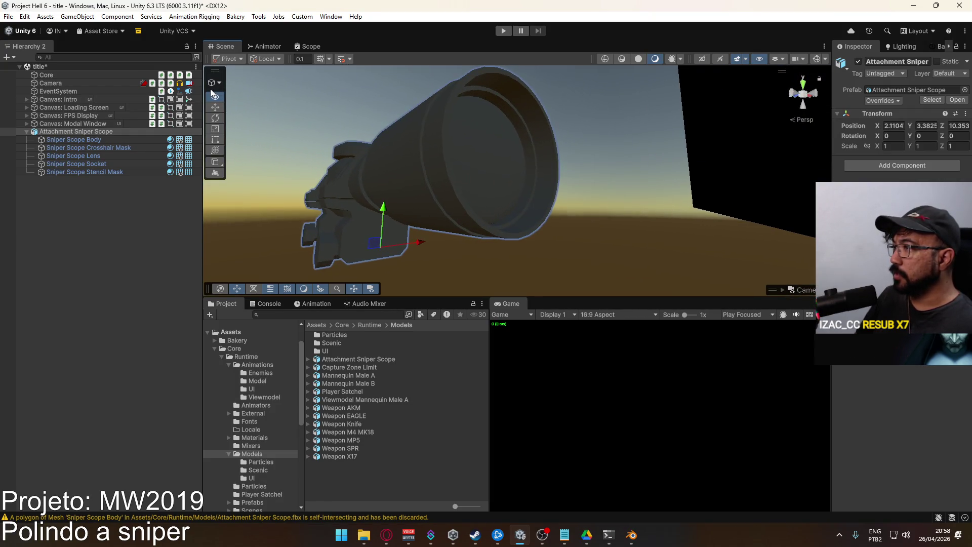
pyautogui.click(483, 169)
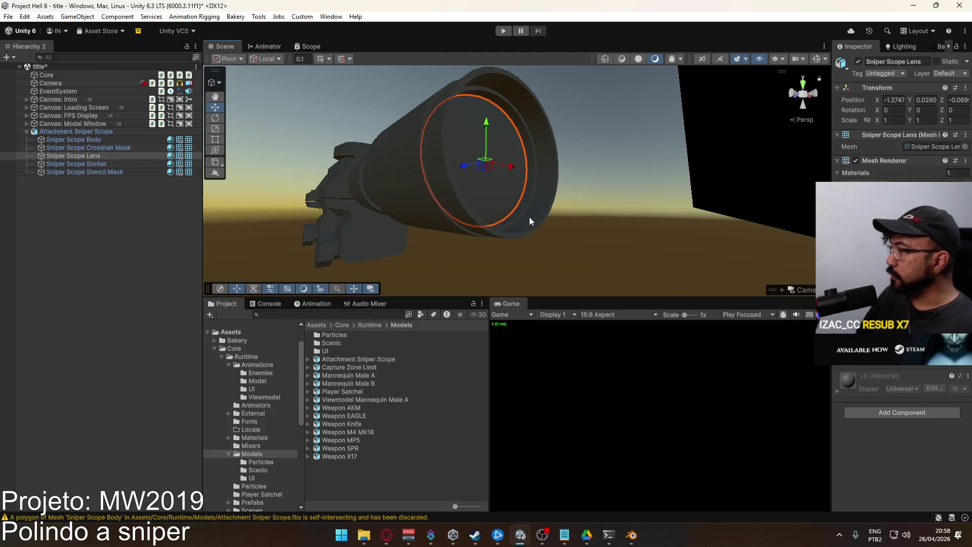
pyautogui.click(94, 140)
pyautogui.click(111, 155)
pyautogui.click(107, 171)
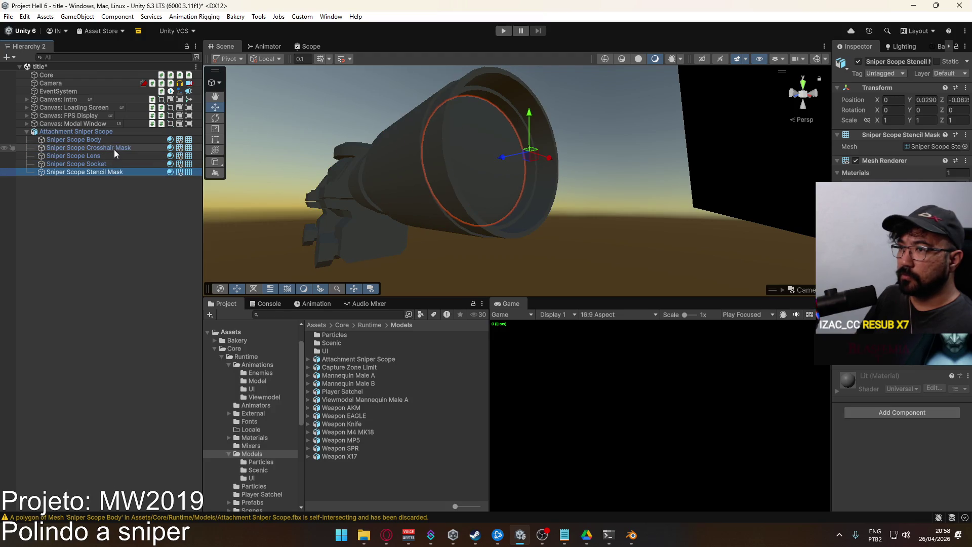
# Put both scope masks on the Stencil layer.
pyautogui.keyDown('ctrl'); pyautogui.click(114, 148); pyautogui.keyUp('ctrl')
pyautogui.click(949, 75)
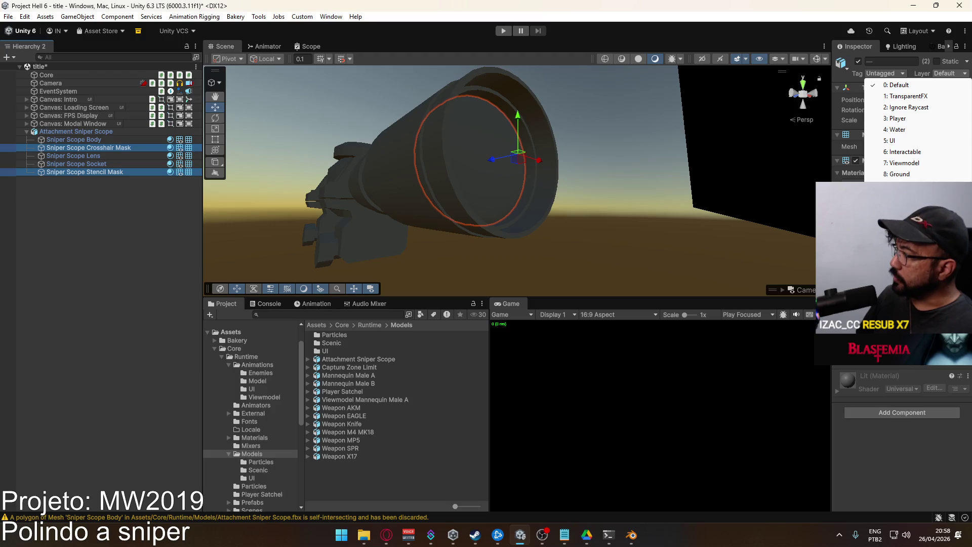
pyautogui.click(904, 185)
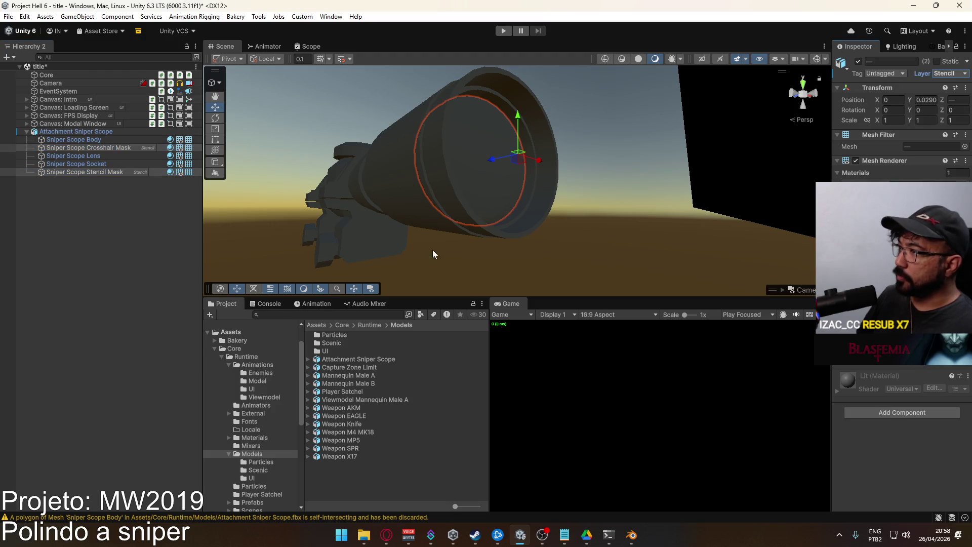
# Put the scope body, lens and socket on the Viewmodel layer.
pyautogui.click(91, 156)
pyautogui.keyDown('ctrl'); pyautogui.click(93, 164); pyautogui.keyUp('ctrl')
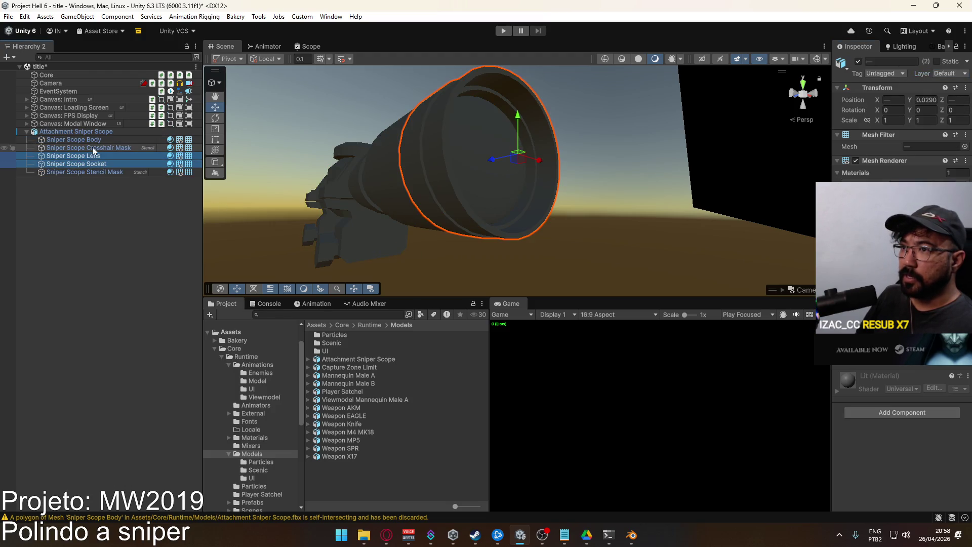
pyautogui.keyDown('ctrl'); pyautogui.click(103, 140); pyautogui.keyUp('ctrl')
pyautogui.keyDown('ctrl'); pyautogui.click(104, 132); pyautogui.keyUp('ctrl')
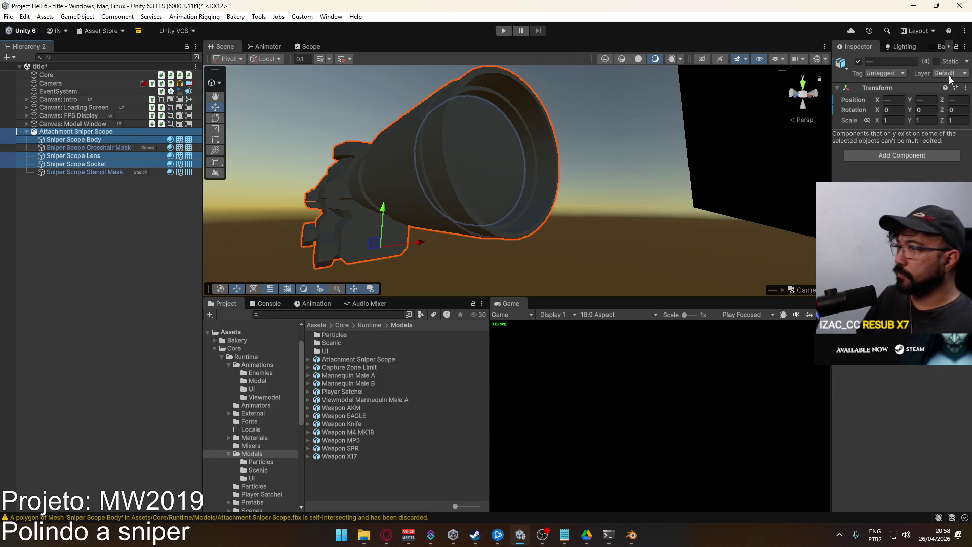
pyautogui.keyDown('ctrl'); pyautogui.click(122, 132); pyautogui.keyUp('ctrl')
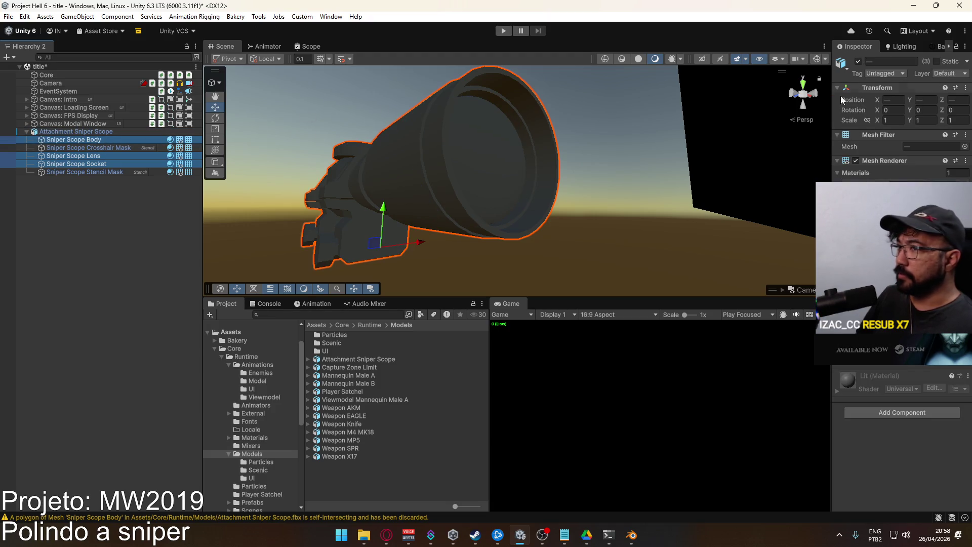
pyautogui.click(945, 73)
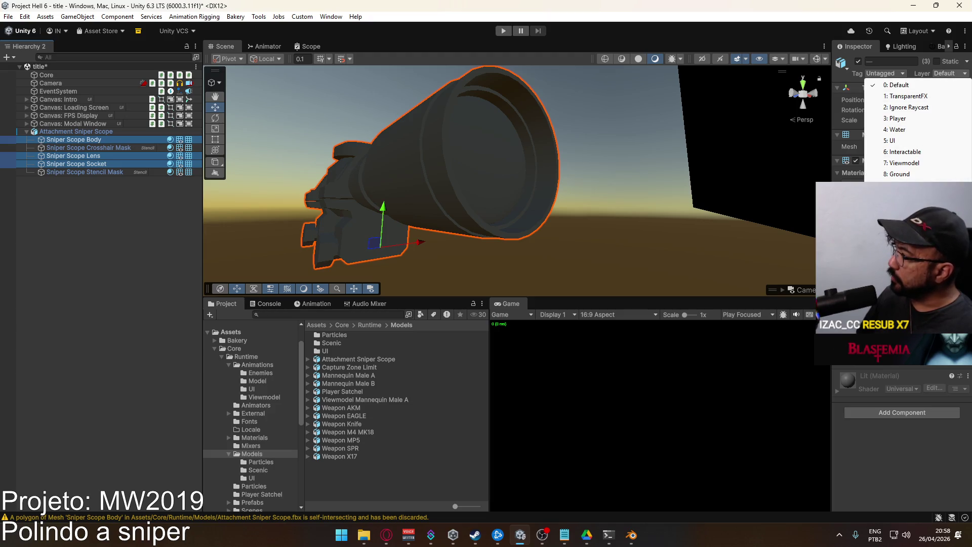
pyautogui.click(904, 163)
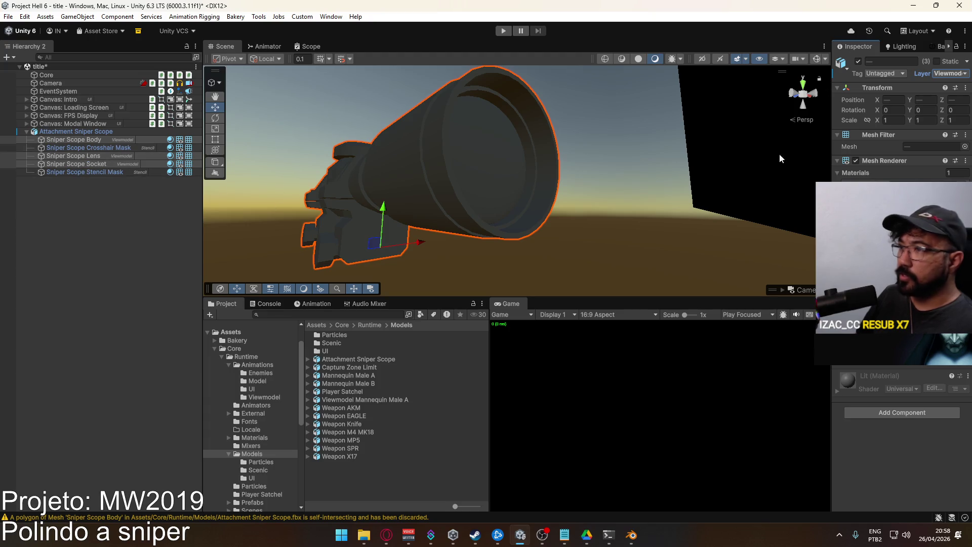
pyautogui.click(964, 183)
# Apply the Grayscale material to the body, lens and socket, then select only the lens.
pyautogui.write('grayscal')
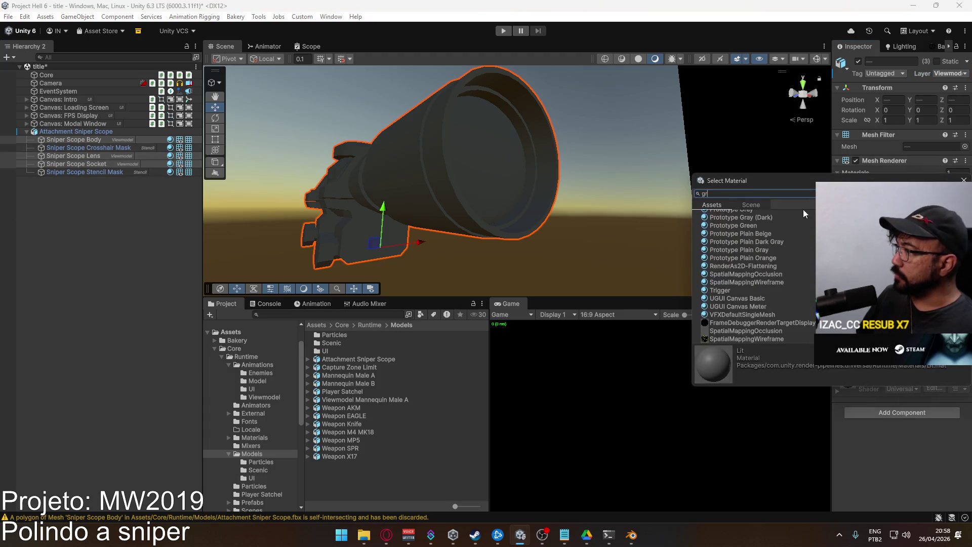
pyautogui.doubleClick(738, 222)
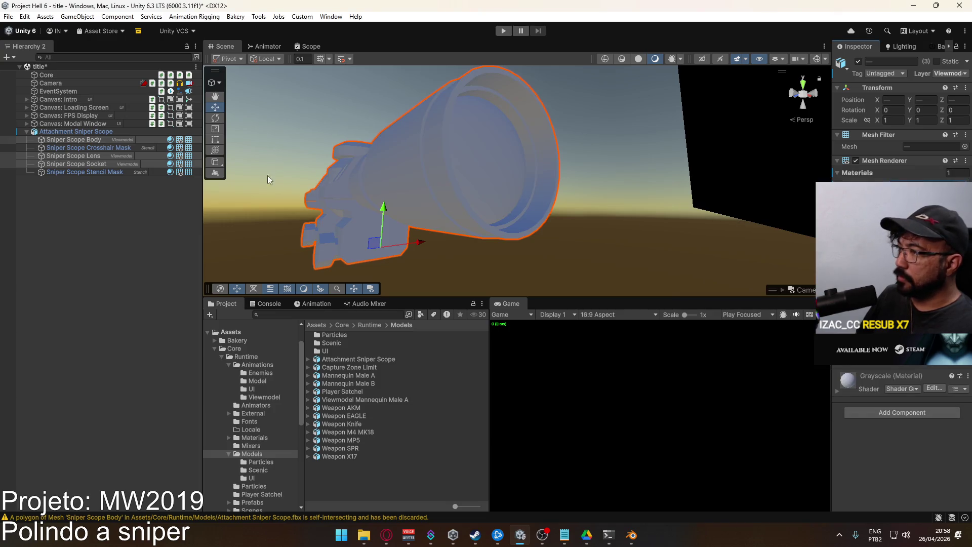
pyautogui.click(94, 159)
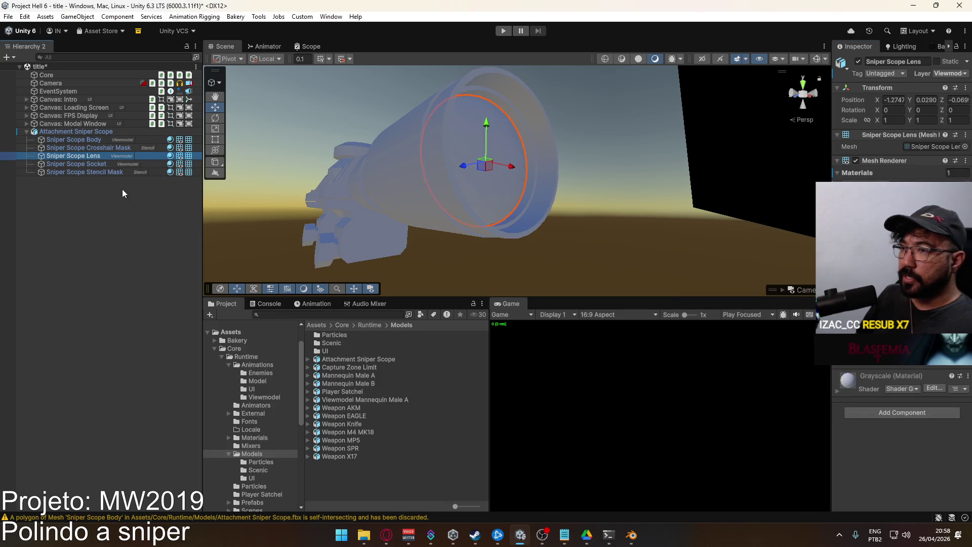
# Rename the red Test material in the Materials folder to Scope Lens.
pyautogui.click(251, 438)
pyautogui.scroll(-10, 397, 432)
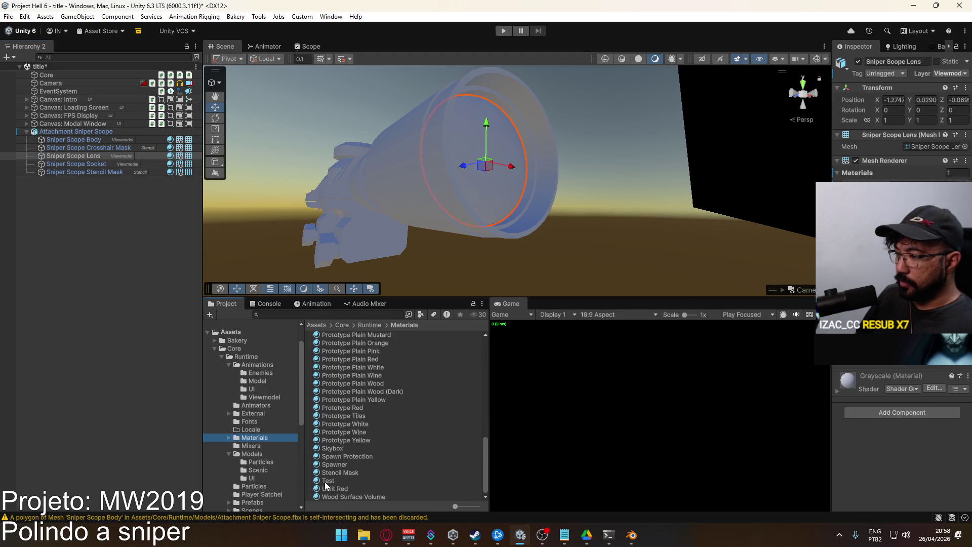
pyautogui.click(331, 481)
pyautogui.press('F2')
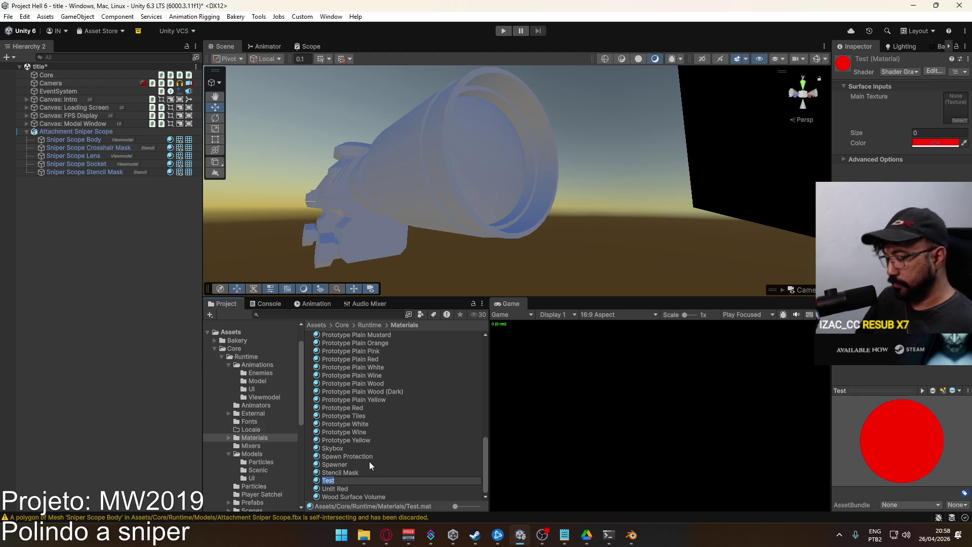
pyautogui.write('U')
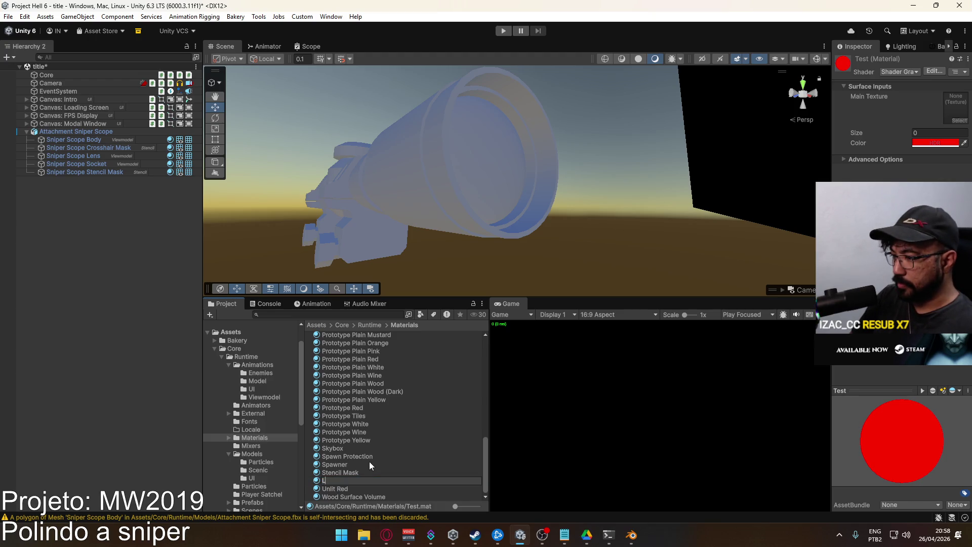
pyautogui.write('cope')
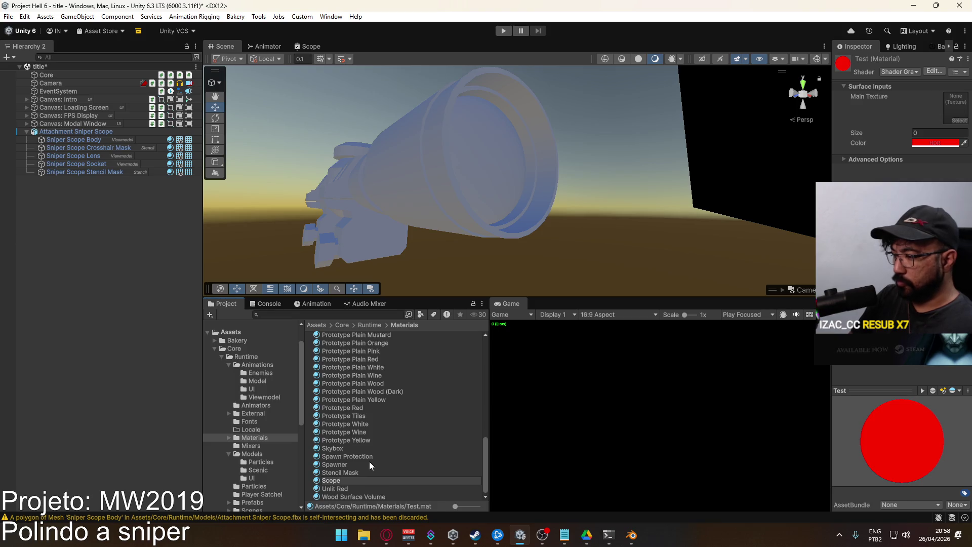
pyautogui.write(' Lens')
pyautogui.press('Return')
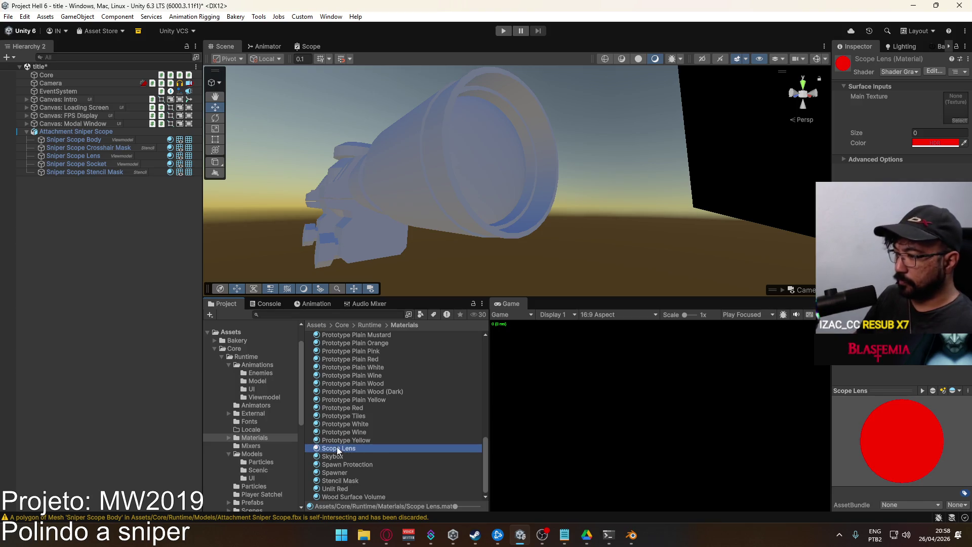
# Drag the Scope Lens material onto the scope lens in the Scene view.
pyautogui.moveTo(338, 451); pyautogui.dragTo(491, 136)
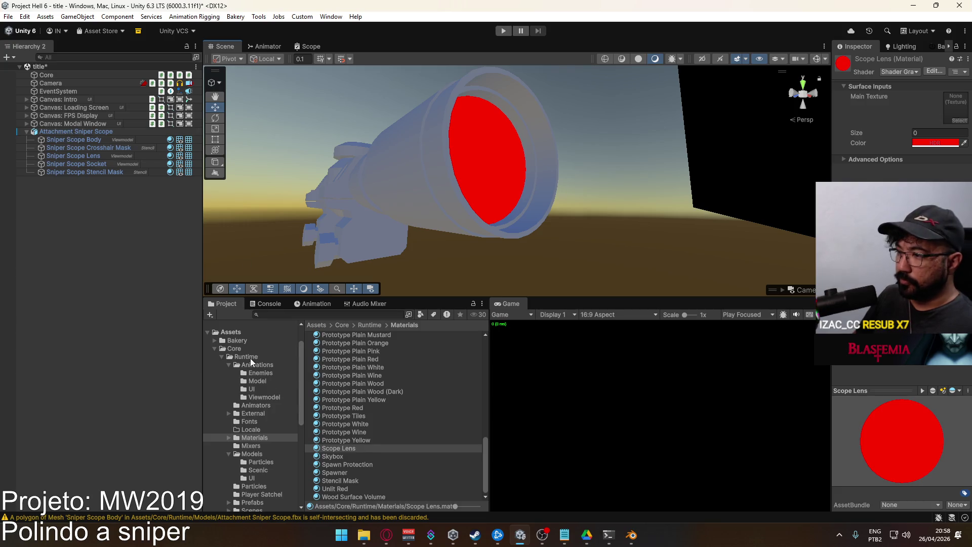
pyautogui.click(317, 325)
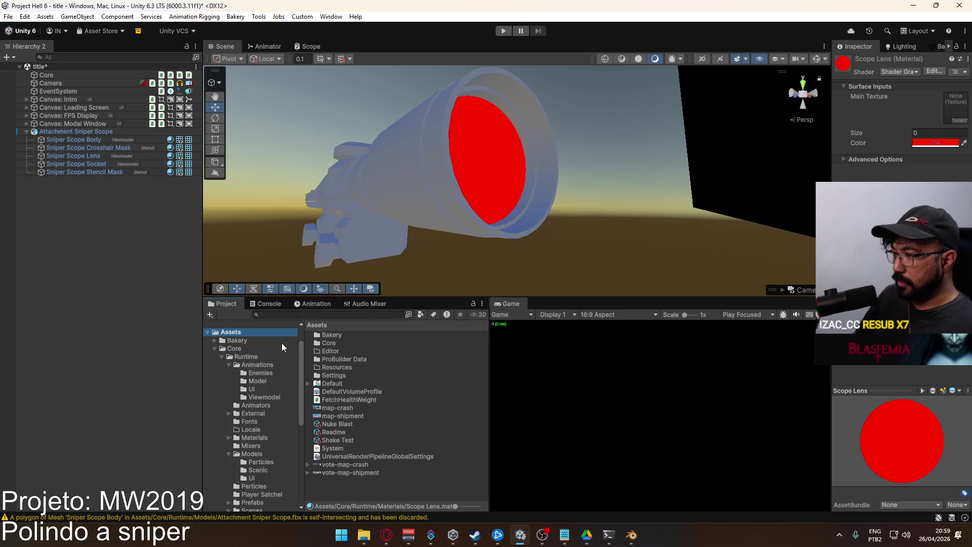
pyautogui.click(493, 149)
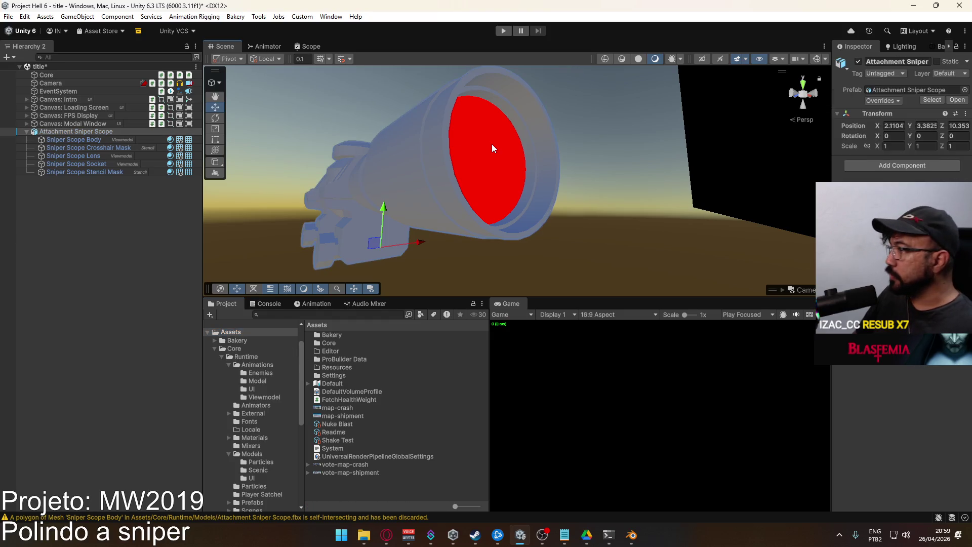
# Set the lens's Scope Lens material to Shader Graphs/BakeryURPVolumeSpecGraph.
pyautogui.click(493, 148)
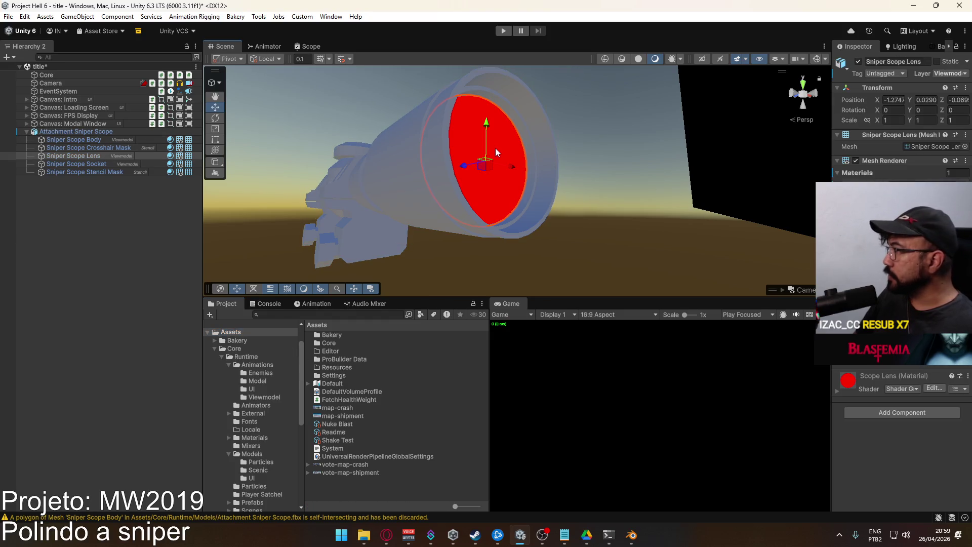
pyautogui.click(841, 392)
pyautogui.click(900, 388)
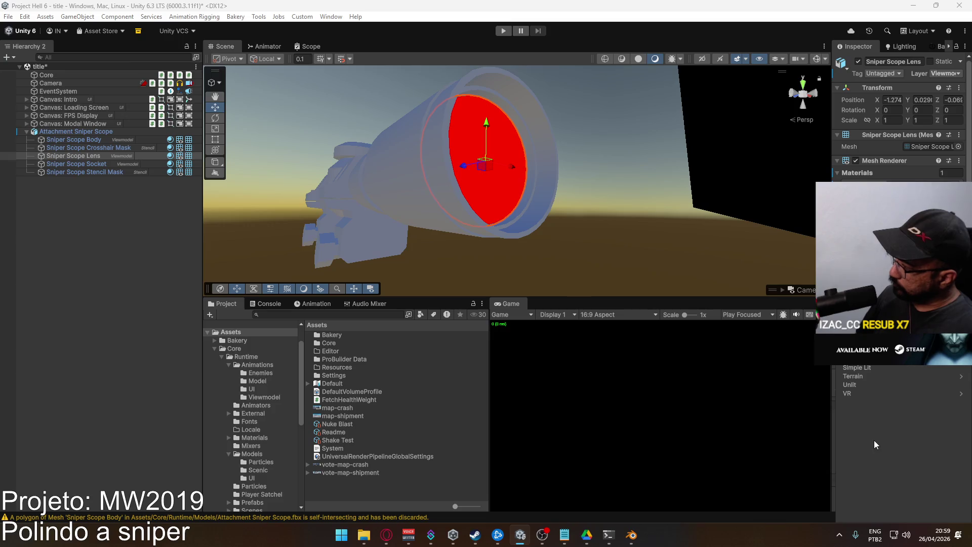
pyautogui.click(892, 394)
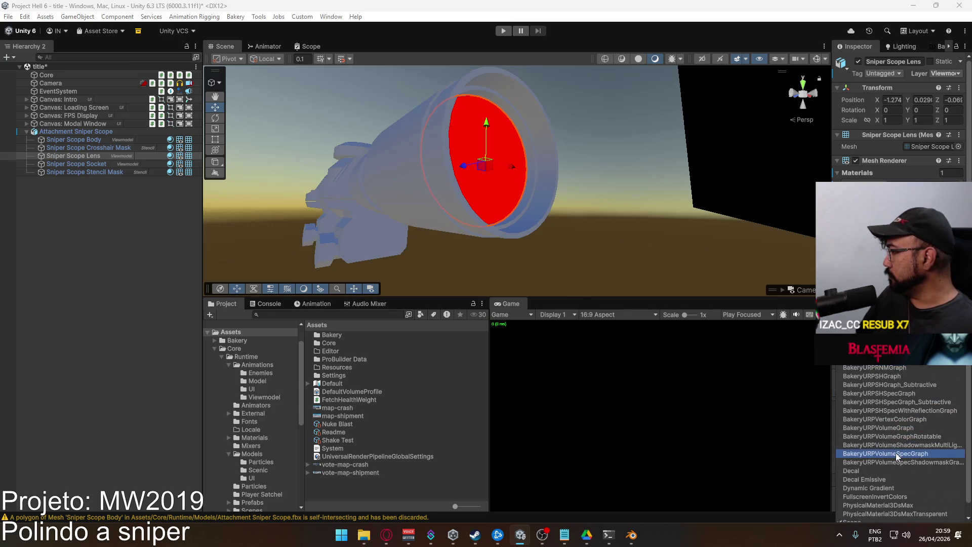
pyautogui.click(926, 453)
pyautogui.moveTo(557, 228)
pyautogui.mouseDown()
pyautogui.moveTo(519, 226)
pyautogui.moveTo(512, 206)
pyautogui.moveTo(483, 211)
pyautogui.mouseUp()
pyautogui.scroll(3, 483, 211)
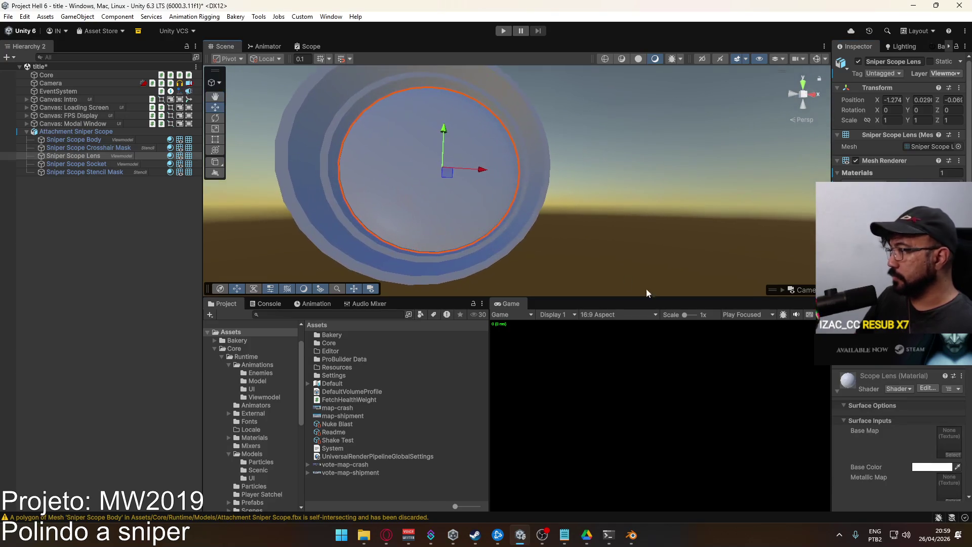
pyautogui.scroll(-5, 905, 382)
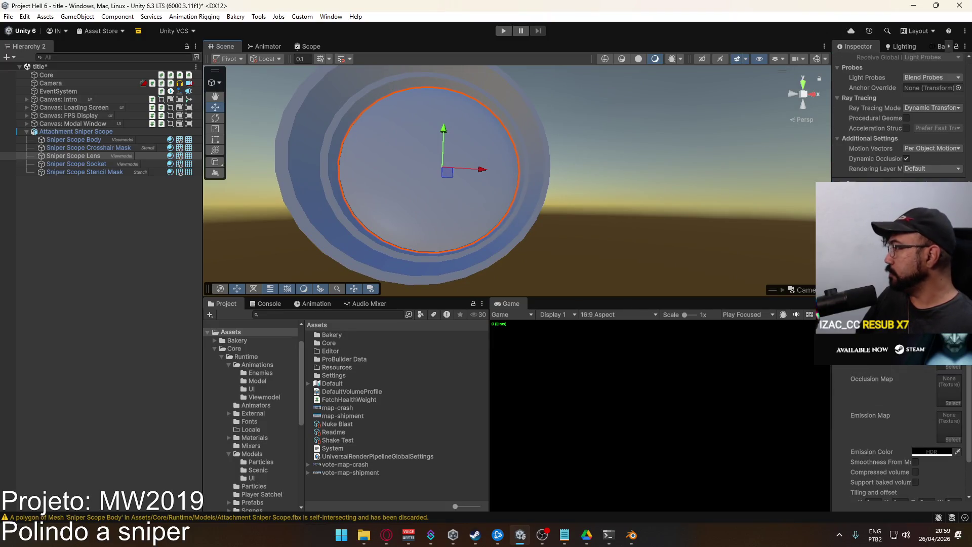
# Recheck the lens material's shader list, keeping BakeryURPVolumeSpecGraph.
pyautogui.click(906, 202)
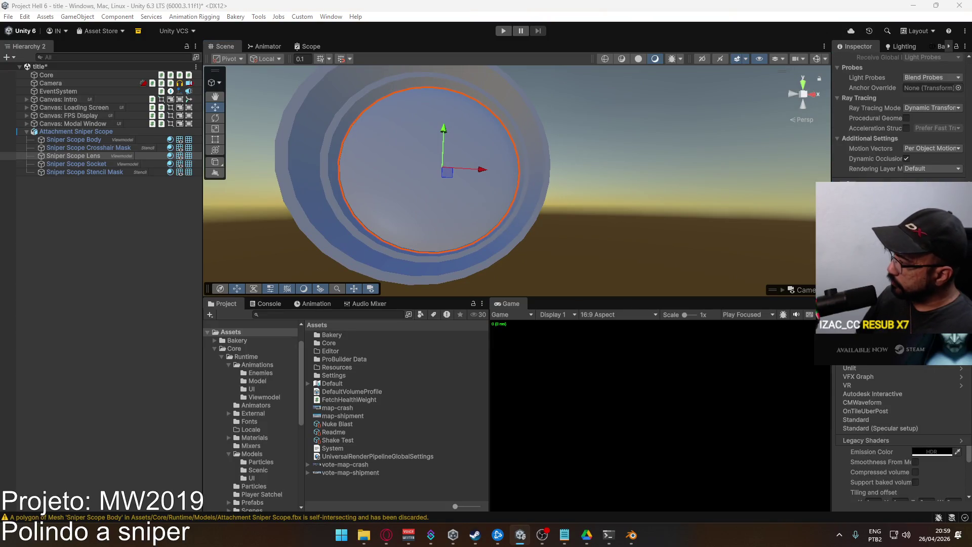
pyautogui.click(927, 384)
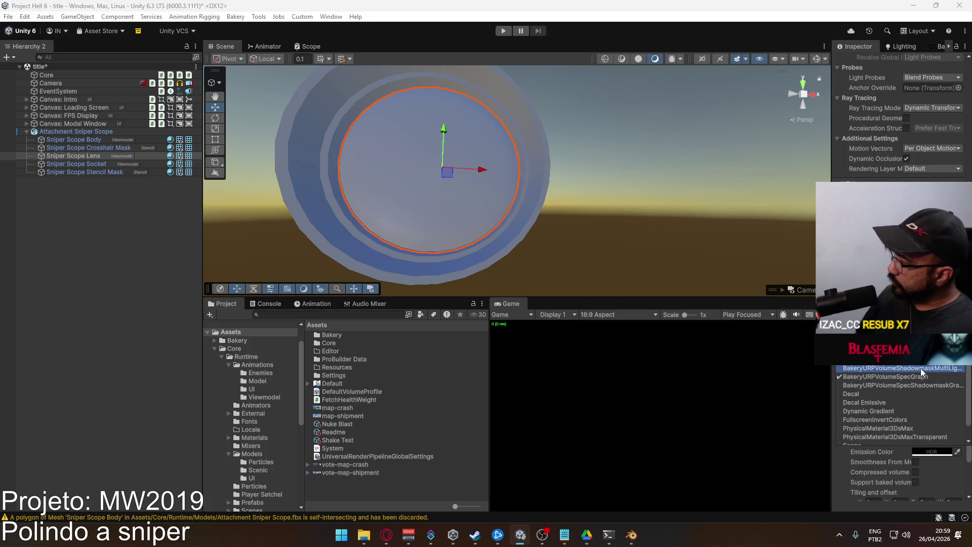
pyautogui.click(923, 368)
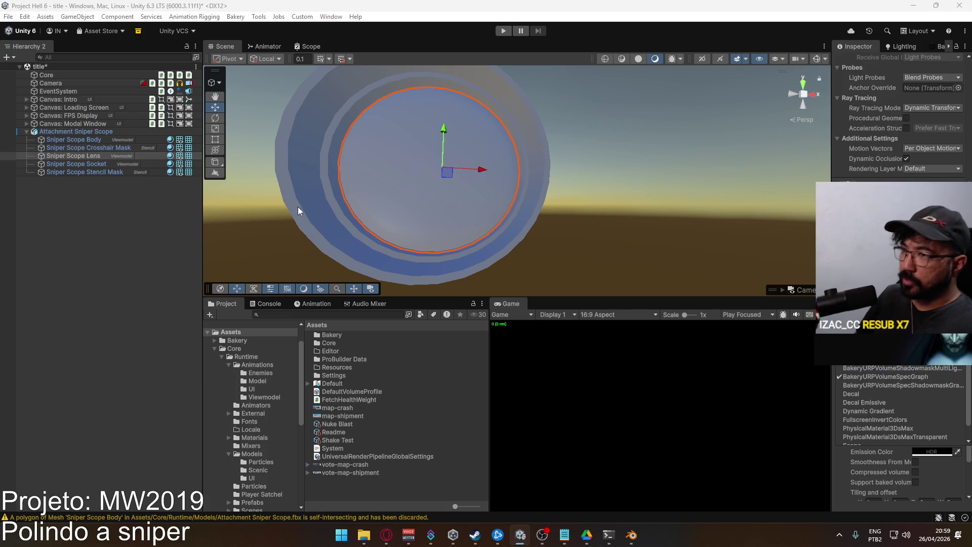
pyautogui.scroll(2, 299, 211)
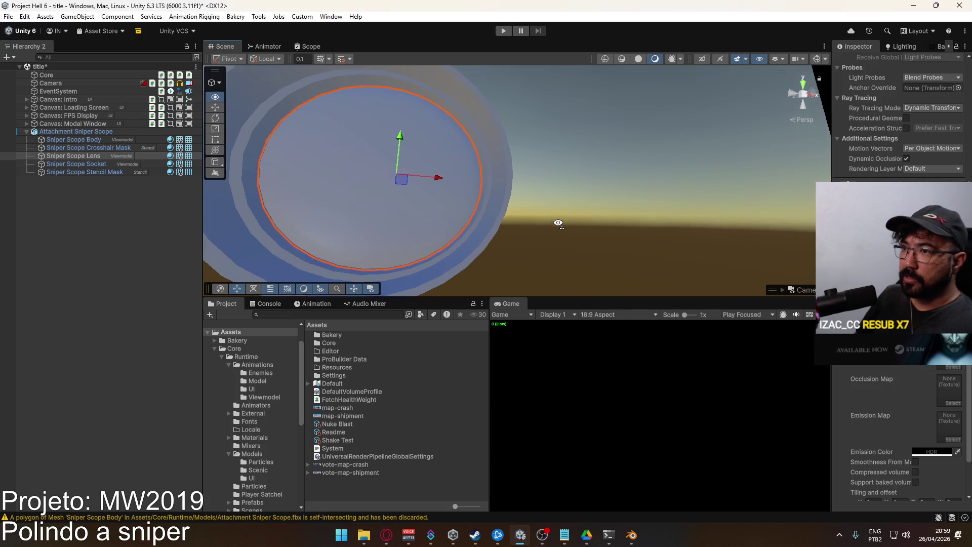
# Inspect Sniper Scope Body's Grayscale material for comparison.
pyautogui.click(100, 140)
pyautogui.click(837, 391)
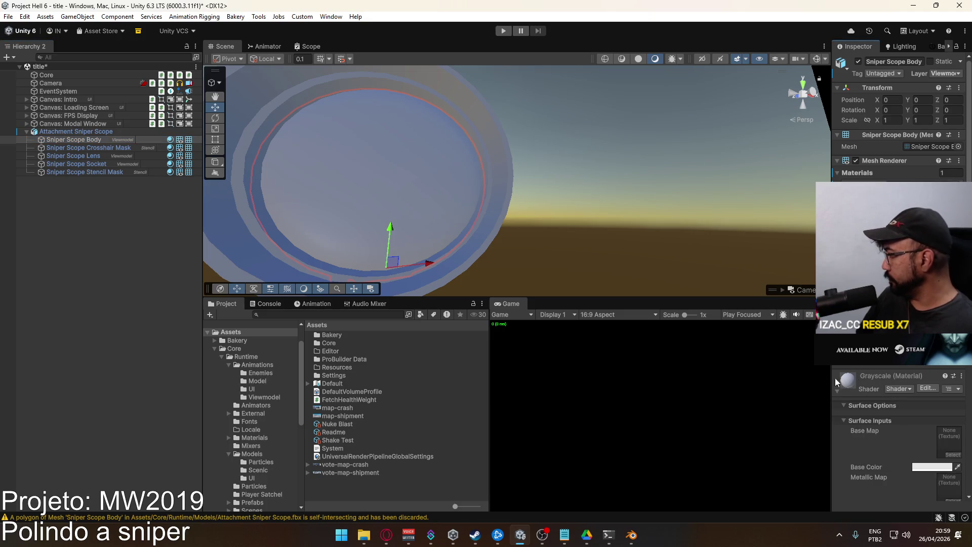
pyautogui.moveTo(831, 354)
pyautogui.mouseDown()
pyautogui.moveTo(587, 358)
pyautogui.moveTo(826, 357)
pyautogui.mouseUp()
# Reapply the Bakery URP shader graph to the Scope Lens material.
pyautogui.click(349, 170)
pyautogui.click(349, 170)
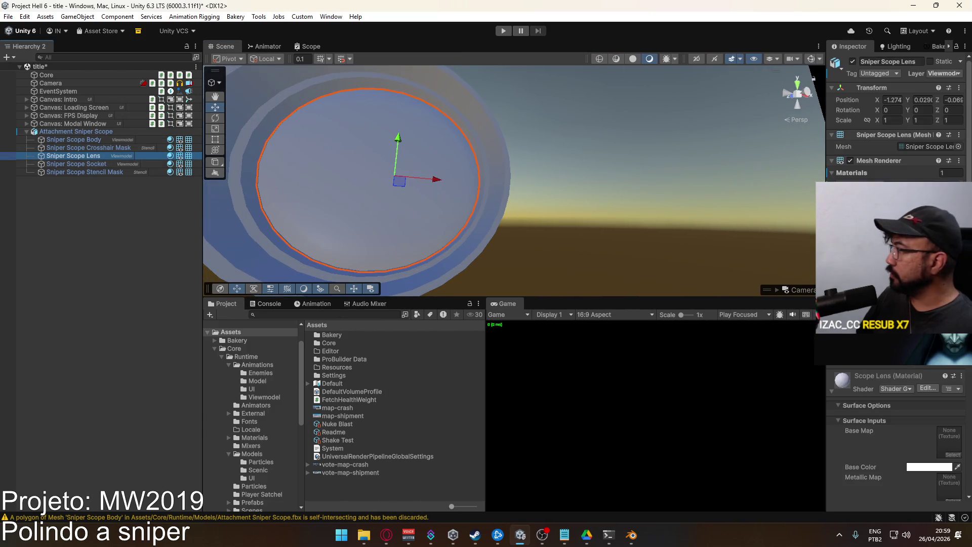
pyautogui.click(900, 390)
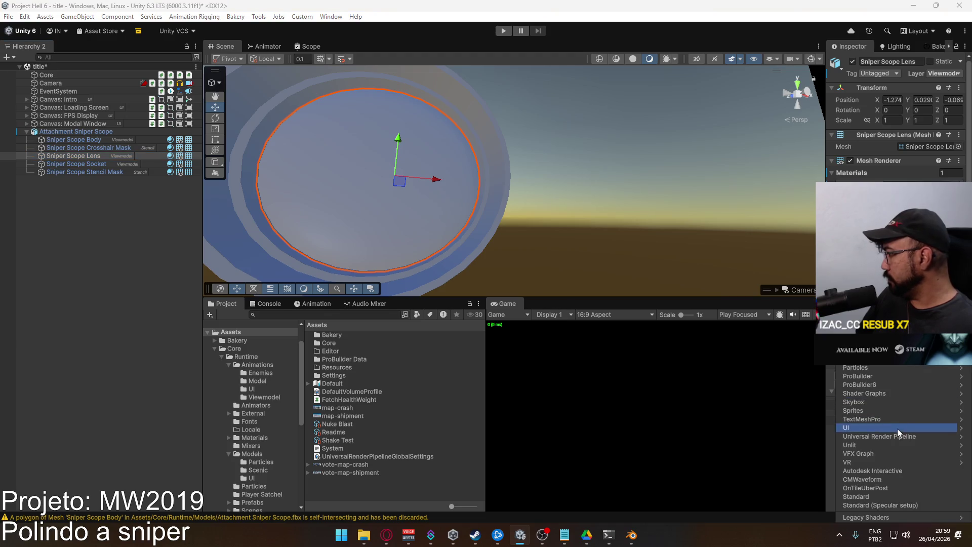
pyautogui.click(894, 398)
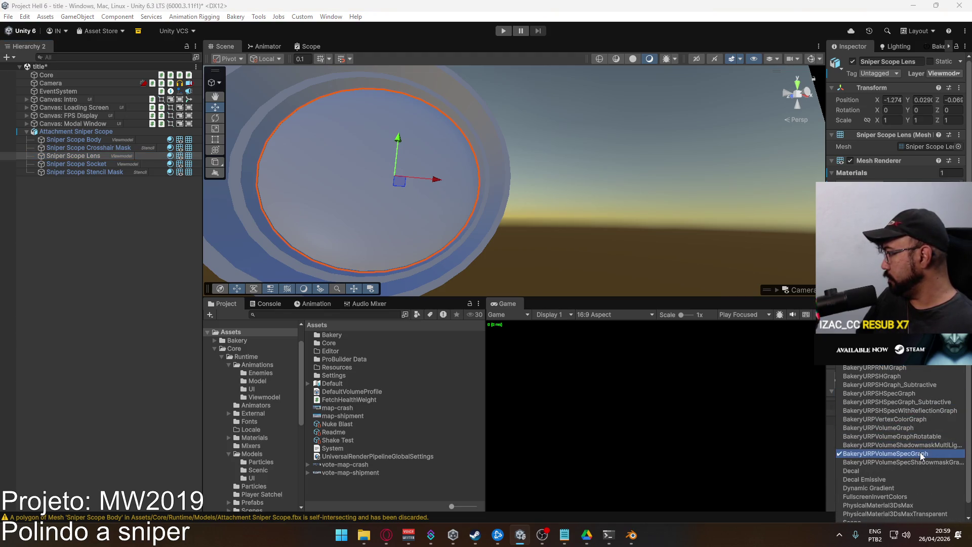
pyautogui.click(871, 439)
pyautogui.moveTo(542, 238); pyautogui.dragTo(579, 239)
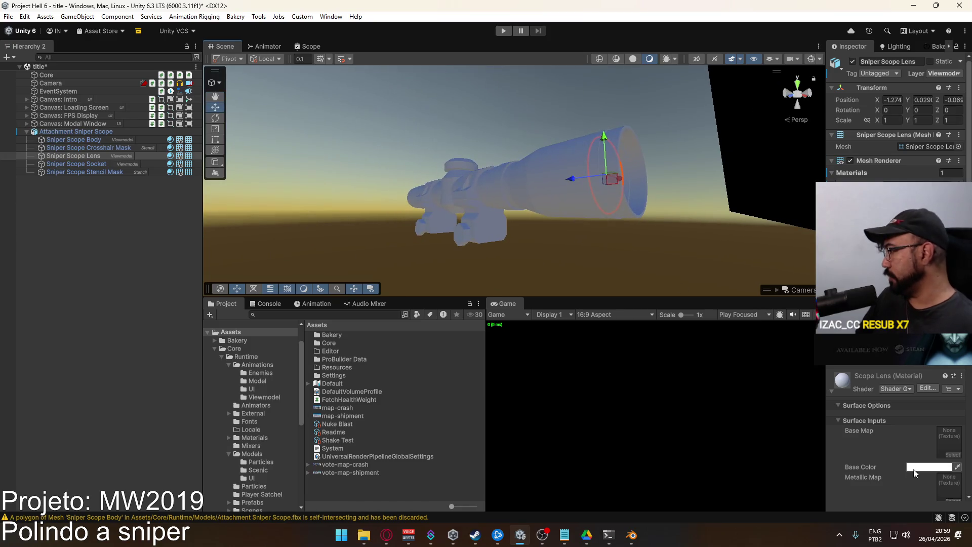
pyautogui.moveTo(547, 148); pyautogui.dragTo(679, 232)
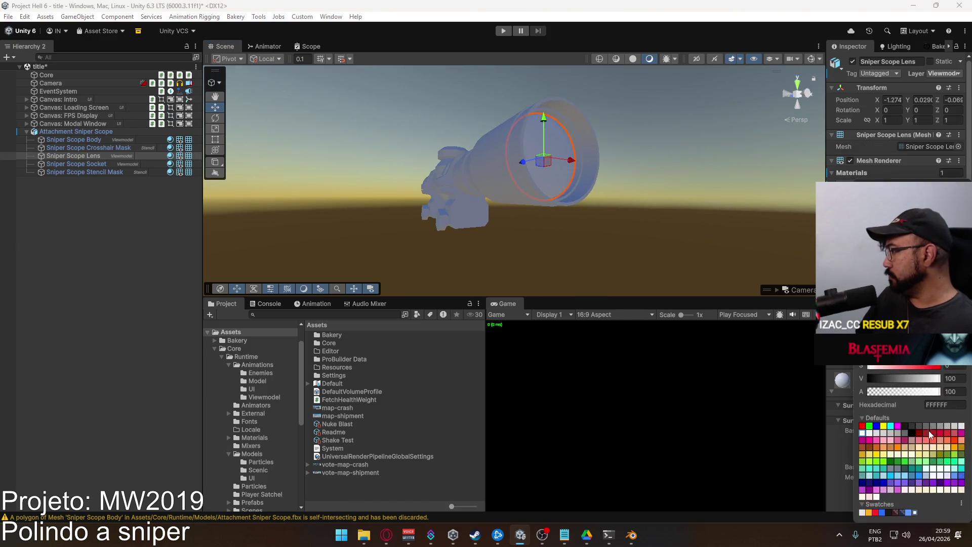
# Give Scope Lens an orange base colour, Smoothness 1 and Metallic 1, then save the scene.
pyautogui.write('FF7800')
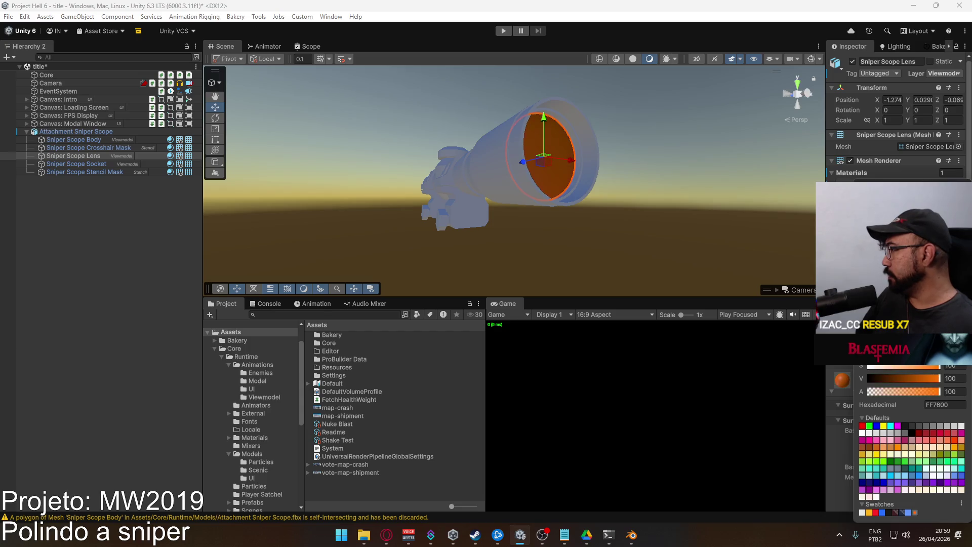
pyautogui.write('FF8A00C67321')
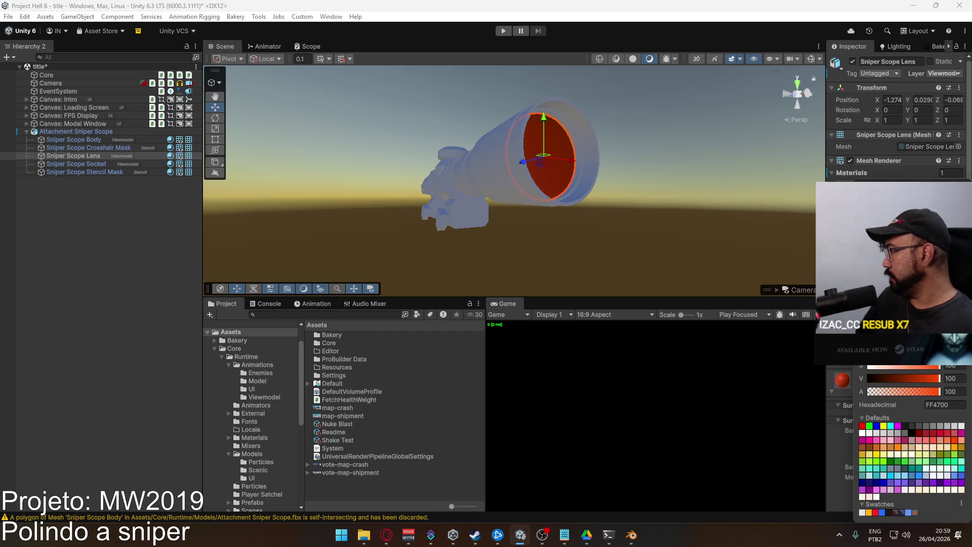
pyautogui.write('BF5F00')
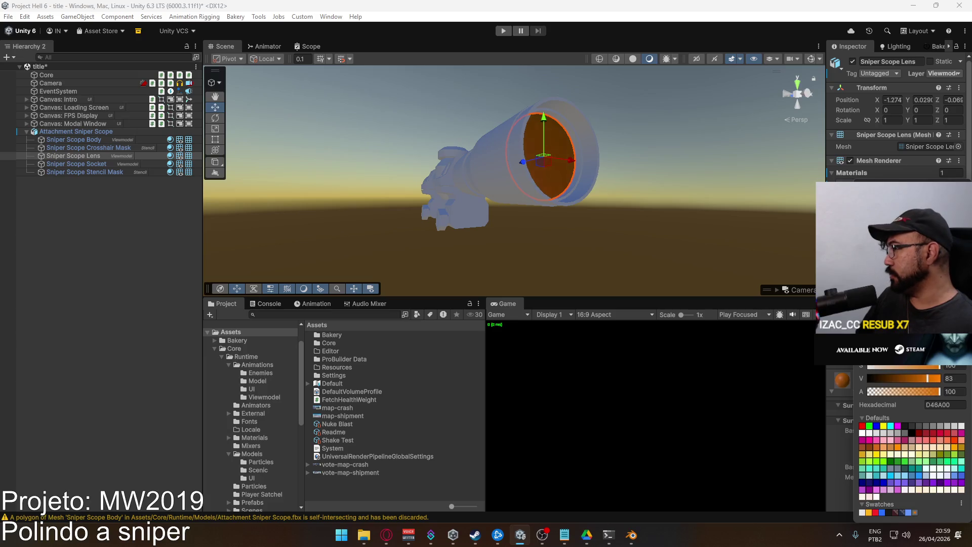
pyautogui.click(843, 439)
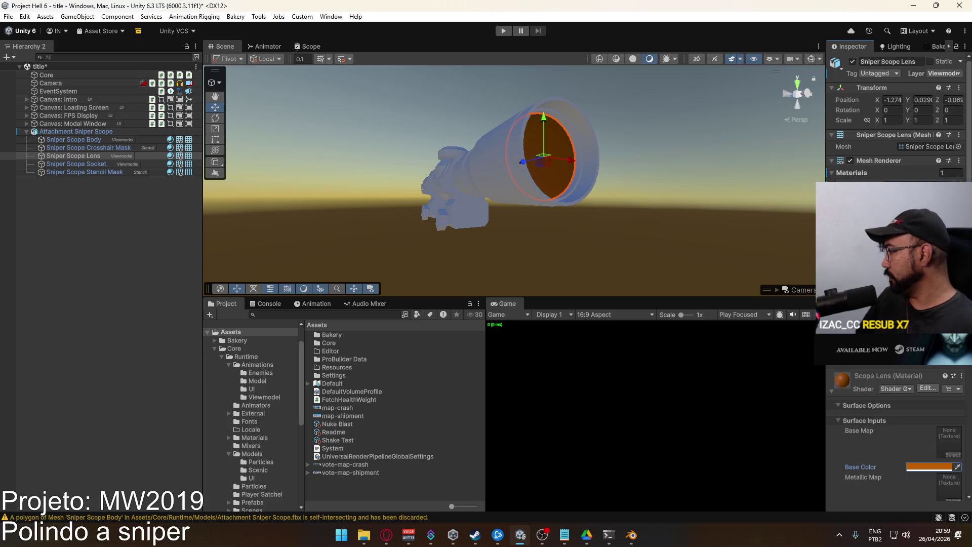
pyautogui.scroll(-5, 936, 440)
pyautogui.moveTo(920, 414)
pyautogui.mouseDown()
pyautogui.moveTo(951, 414)
pyautogui.moveTo(934, 404)
pyautogui.mouseUp()
pyautogui.moveTo(507, 213)
pyautogui.mouseDown()
pyautogui.moveTo(556, 203)
pyautogui.moveTo(531, 213)
pyautogui.mouseUp()
pyautogui.hotkey('ctrl', 's')
# Overwrite the Optic Sniper Scope prefab with Attachment Sniper Scope and open it to check its parts.
pyautogui.click(73, 132)
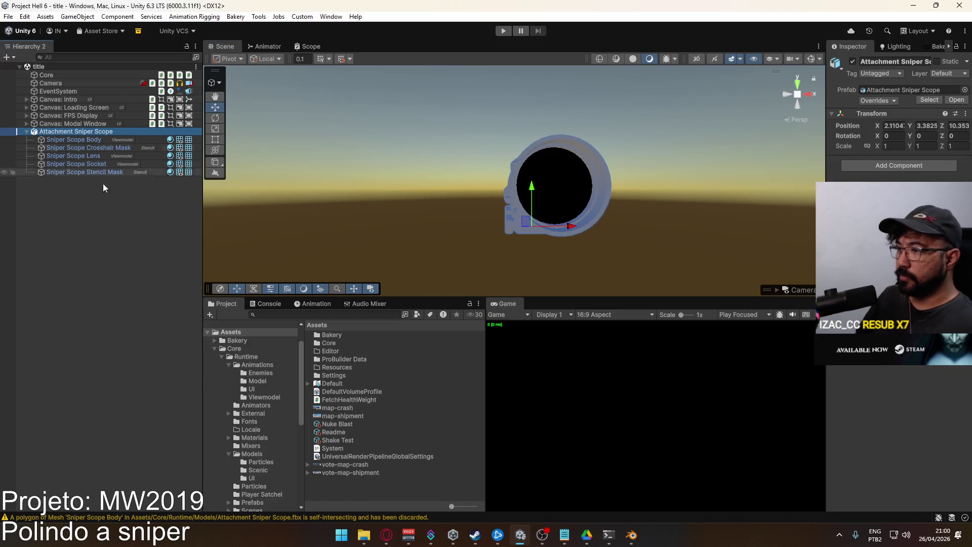
pyautogui.scroll(-5, 242, 432)
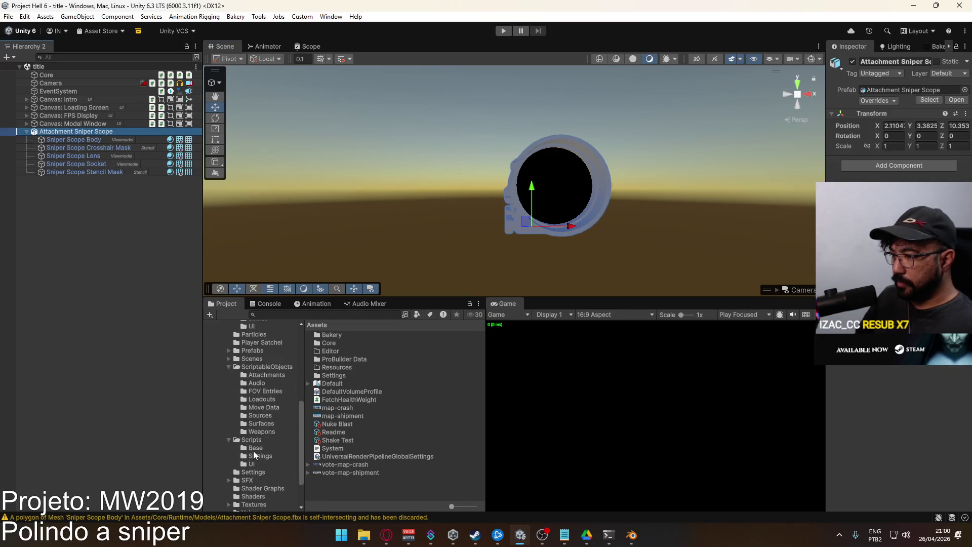
pyautogui.scroll(3, 260, 454)
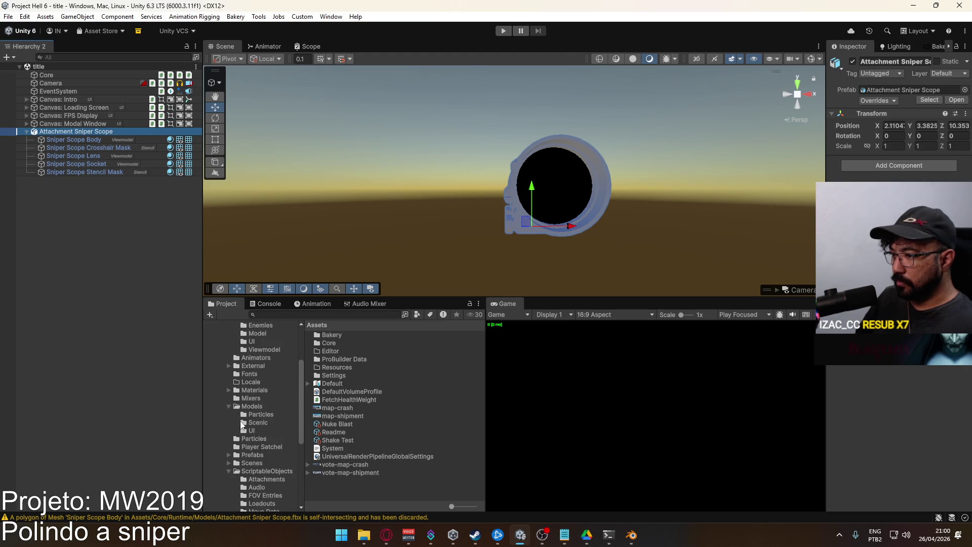
pyautogui.click(254, 454)
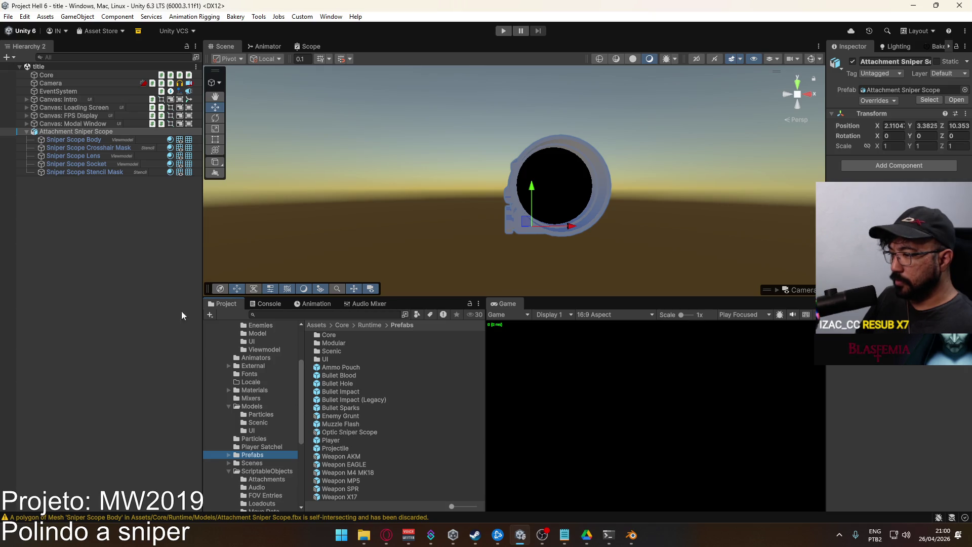
pyautogui.moveTo(64, 134)
pyautogui.mouseDown()
pyautogui.moveTo(171, 198)
pyautogui.moveTo(345, 433)
pyautogui.mouseUp()
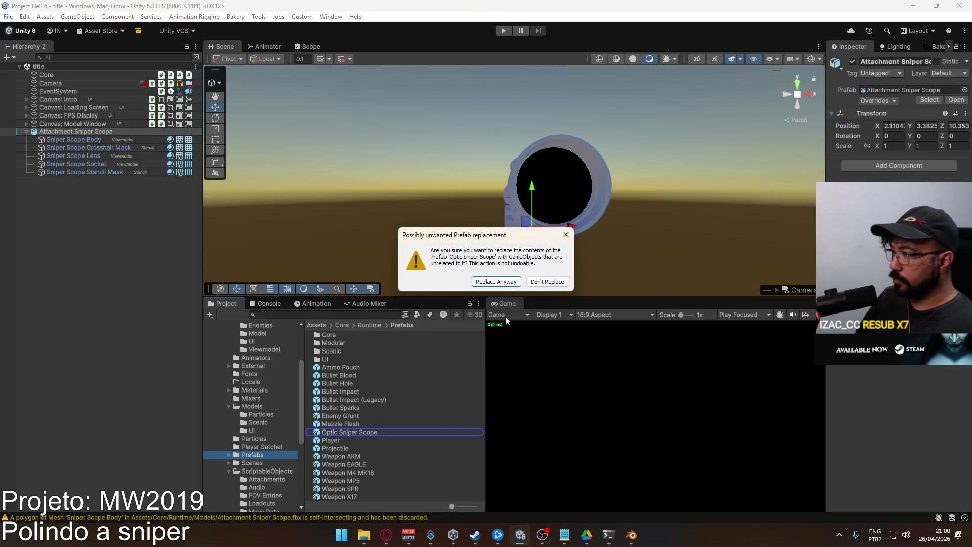
pyautogui.click(496, 282)
pyautogui.doubleClick(359, 431)
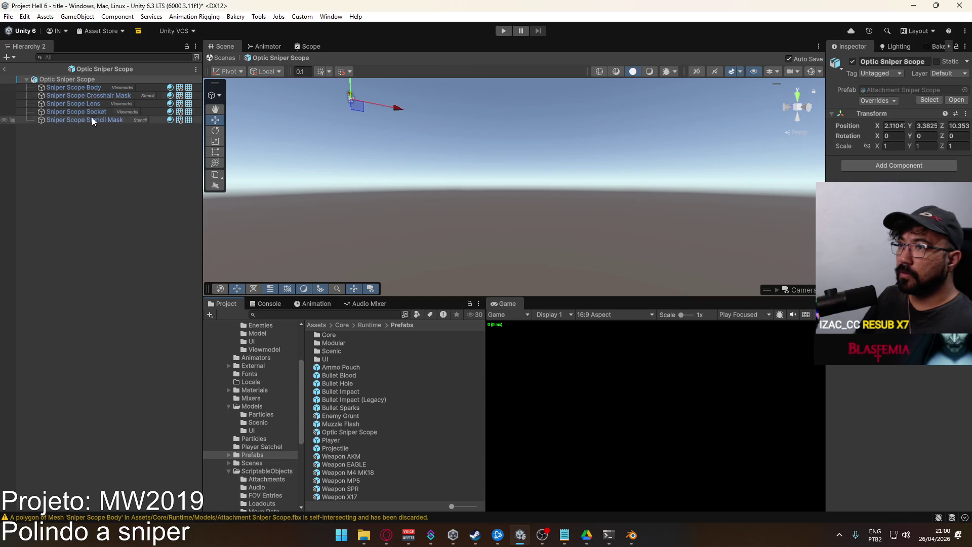
pyautogui.click(5, 69)
# Delete the Attachment Sniper Scope, save the Scenes/title scene, and enter play mode.
pyautogui.click(83, 132)
pyautogui.press('Delete')
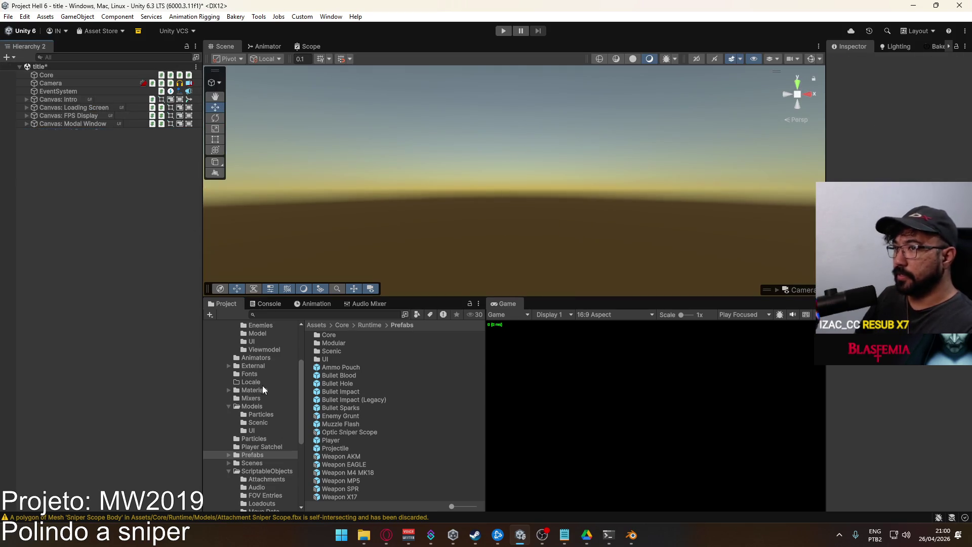
pyautogui.click(259, 462)
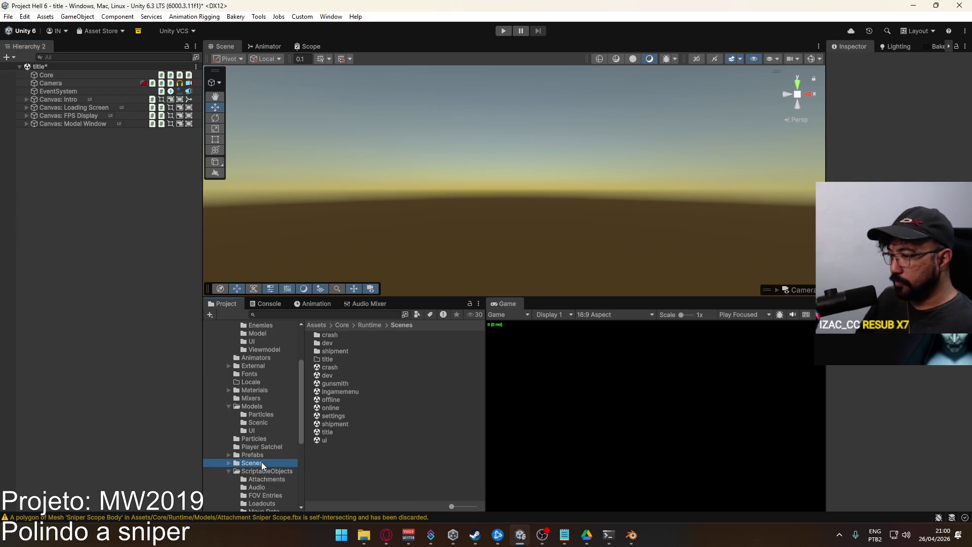
pyautogui.click(334, 431)
pyautogui.doubleClick(335, 430)
pyautogui.click(459, 290)
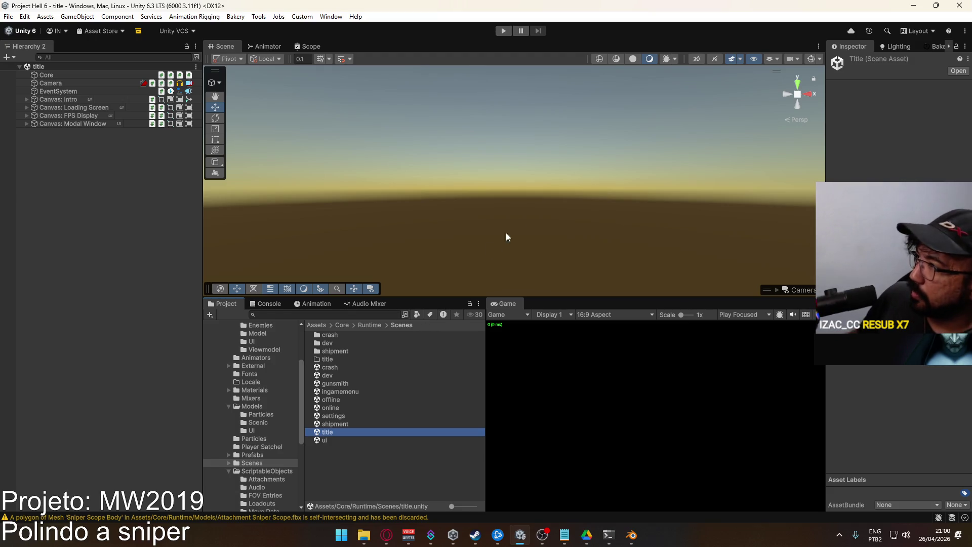
pyautogui.click(501, 28)
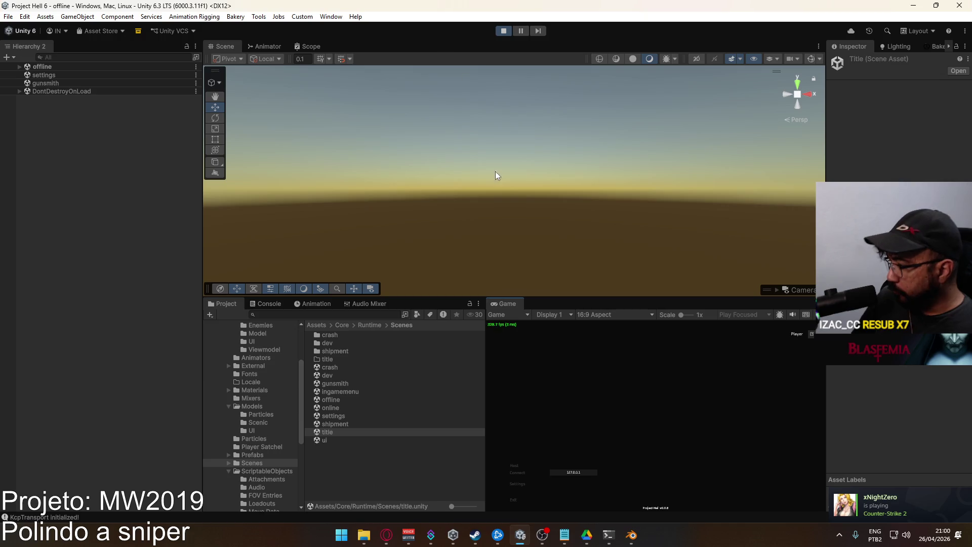
# Host and create a match on the crash map, choosing the sniper rifle as primary weapon.
pyautogui.click(515, 465)
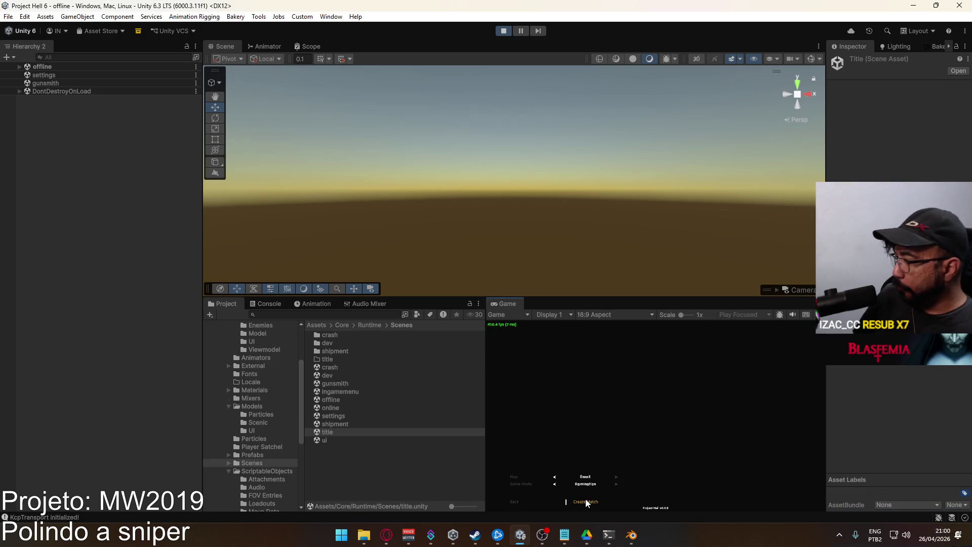
pyautogui.click(586, 501)
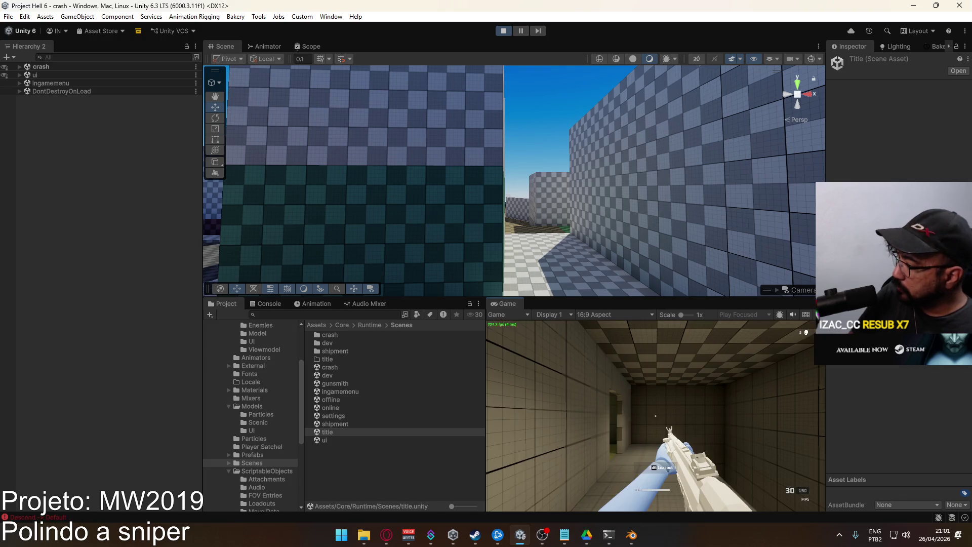
pyautogui.click(620, 488)
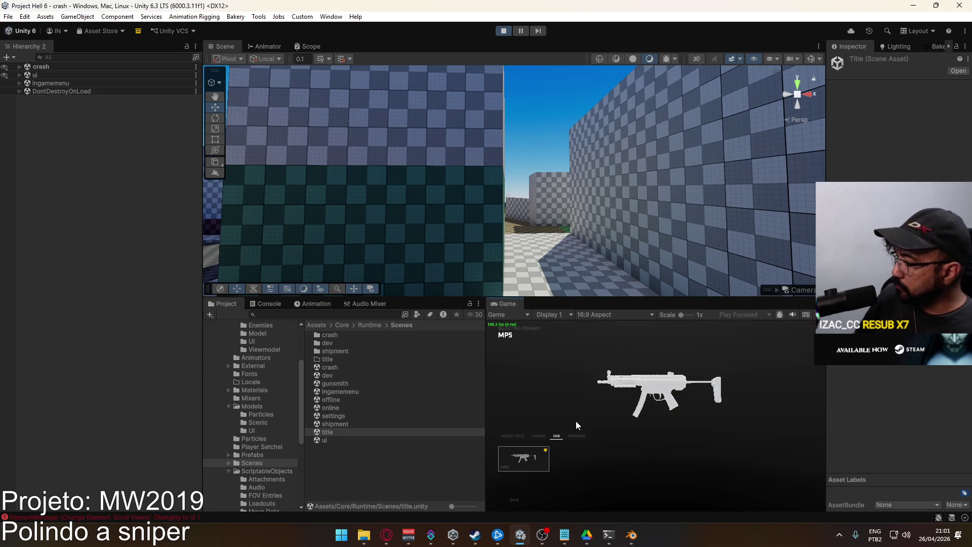
pyautogui.click(539, 454)
# Fit the first optic to the sniper, confirm the loadout, and walk out into the street.
pyautogui.click(655, 356)
pyautogui.click(551, 459)
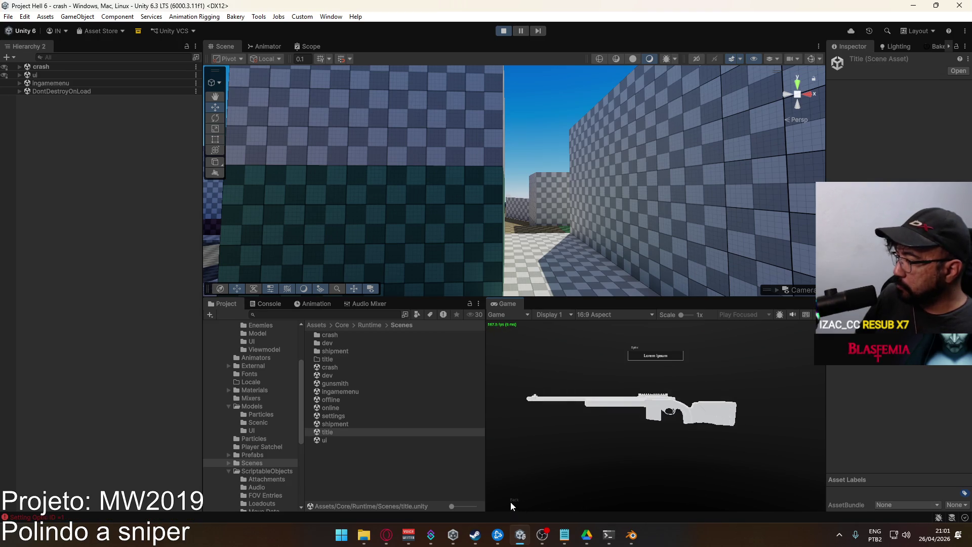
pyautogui.click(512, 501)
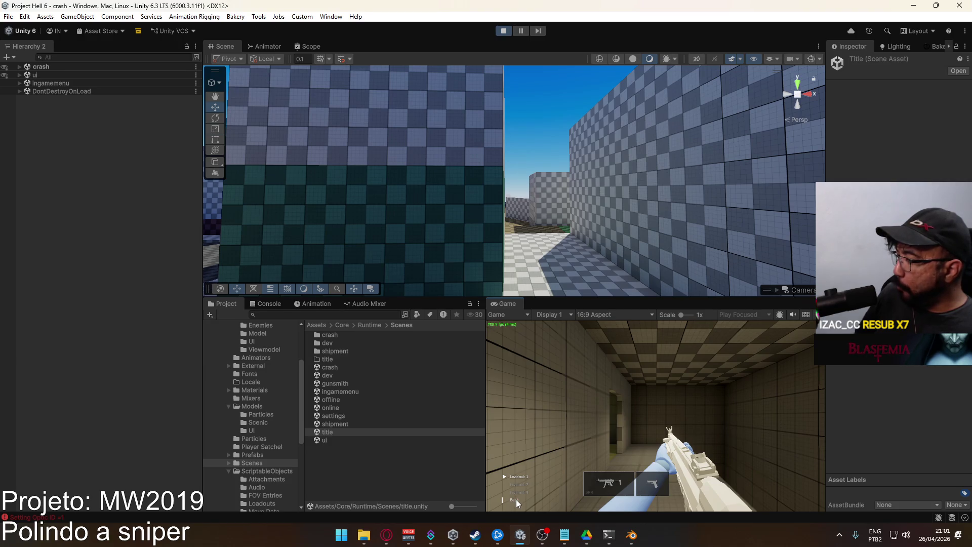
pyautogui.click(626, 494)
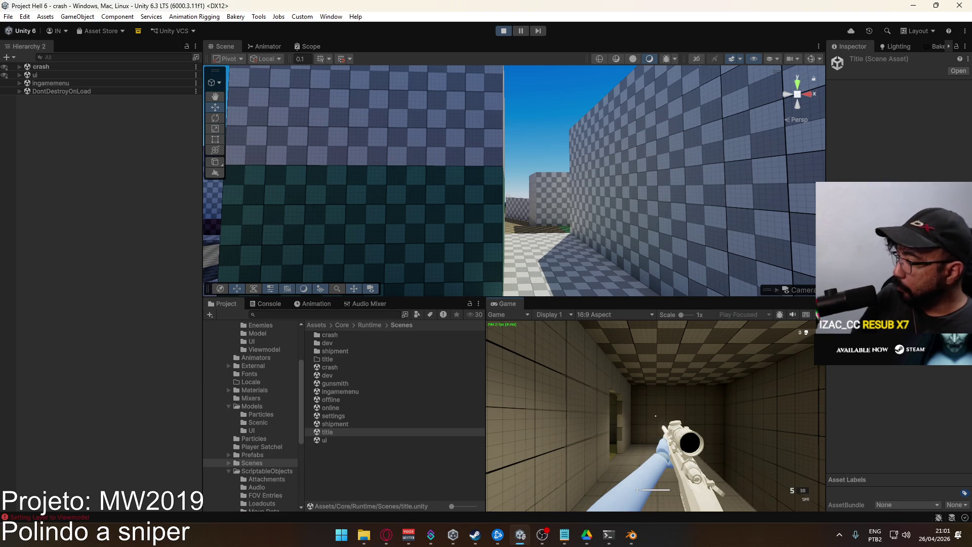
pyautogui.moveTo(655, 416)
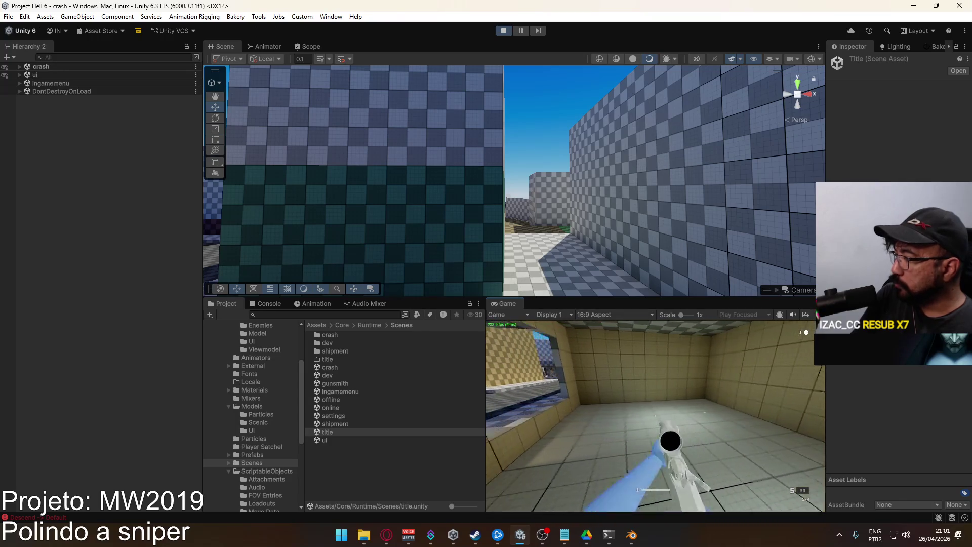
pyautogui.press('w')
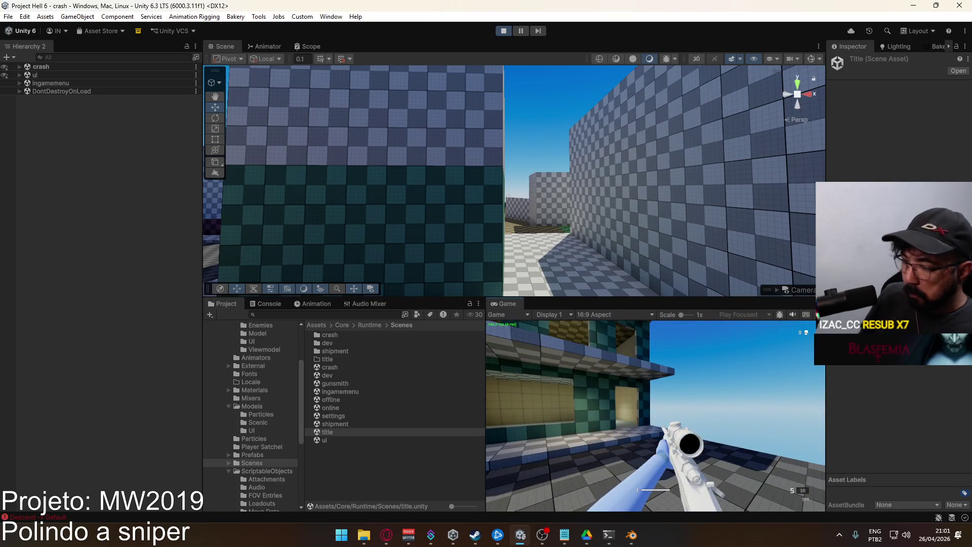
pyautogui.press('super')
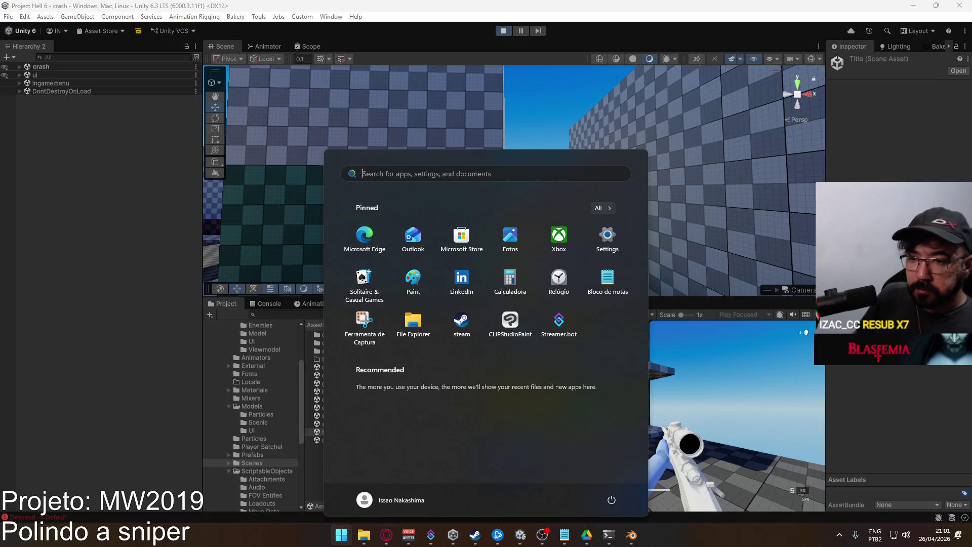
# Show the Scope Lens material from Assets/Core/Runtime/Materials in the Inspector, then stop play mode.
pyautogui.click(262, 462)
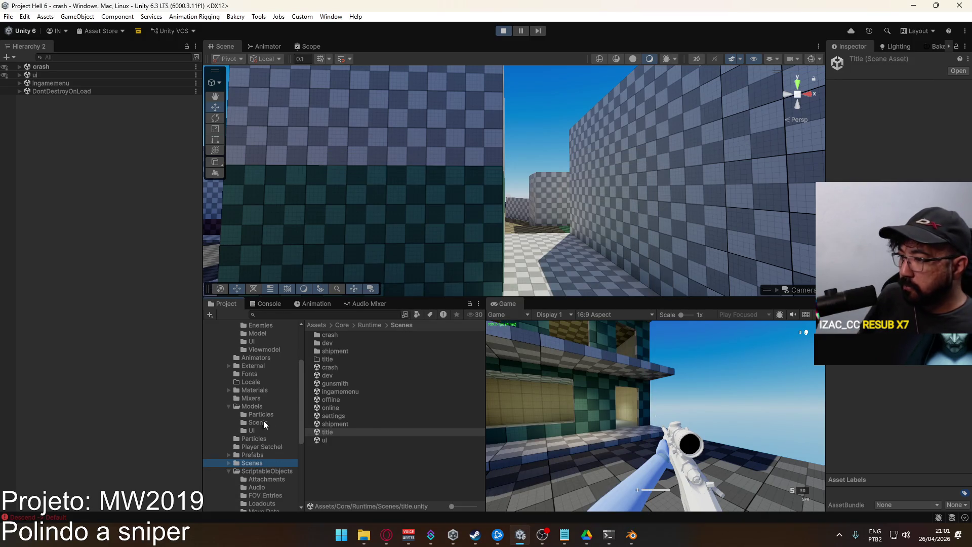
pyautogui.click(254, 390)
pyautogui.scroll(-5, 402, 387)
pyautogui.scroll(-10, 402, 387)
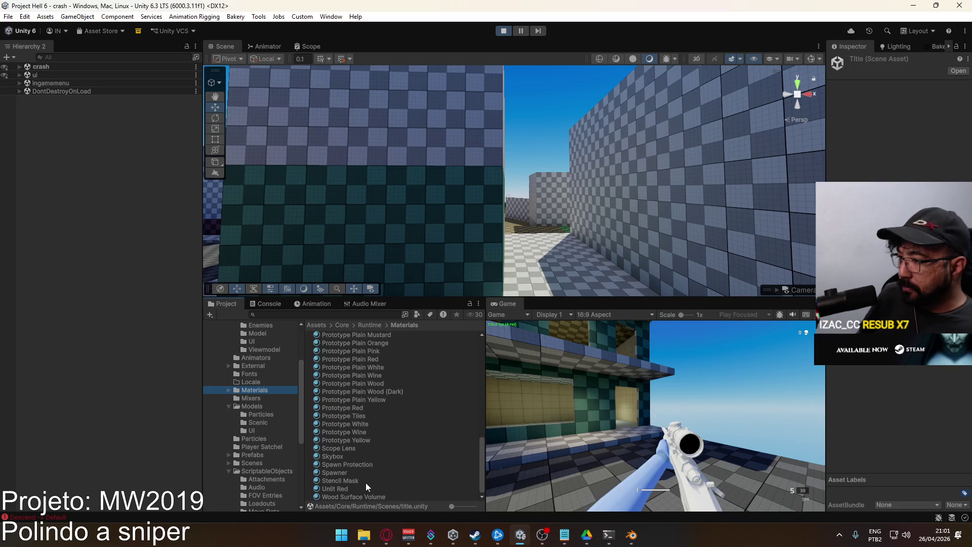
pyautogui.click(377, 448)
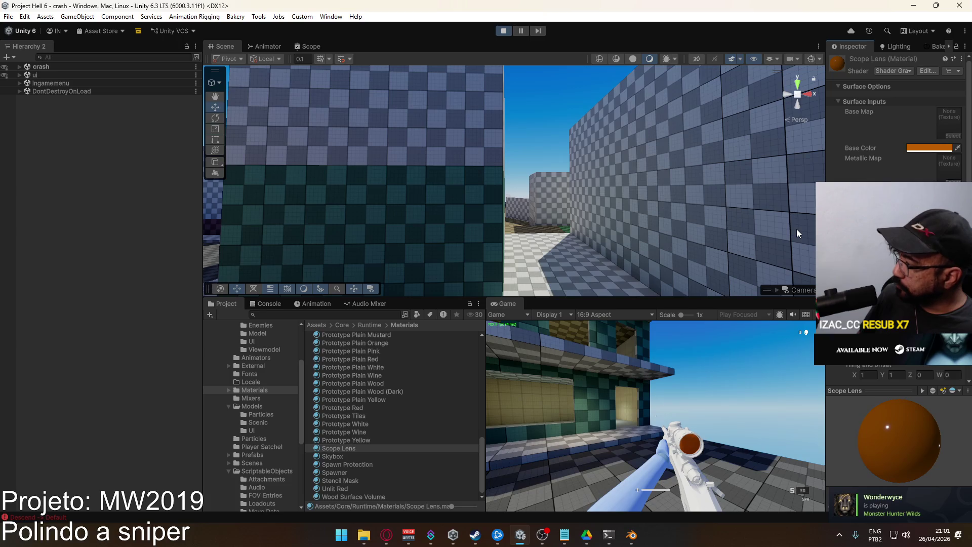
pyautogui.scroll(-1, 891, 228)
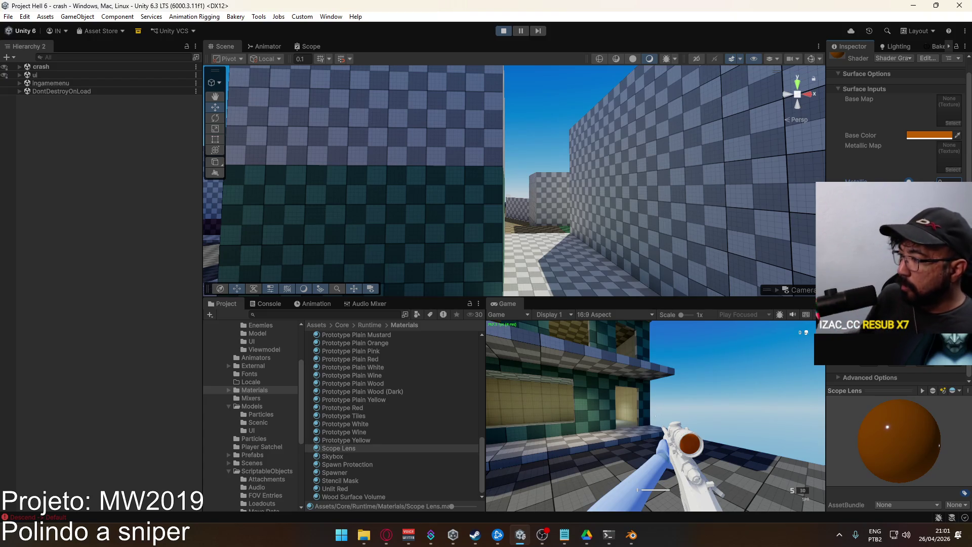
pyautogui.click(506, 30)
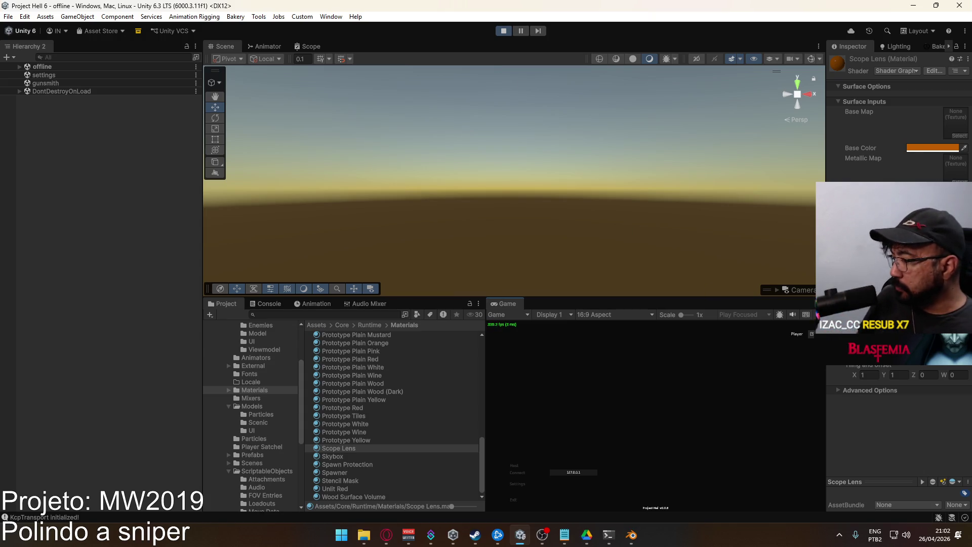
# Host a match on the shipment map with the Marksman sniper rifle, then stop play mode.
pyautogui.click(512, 465)
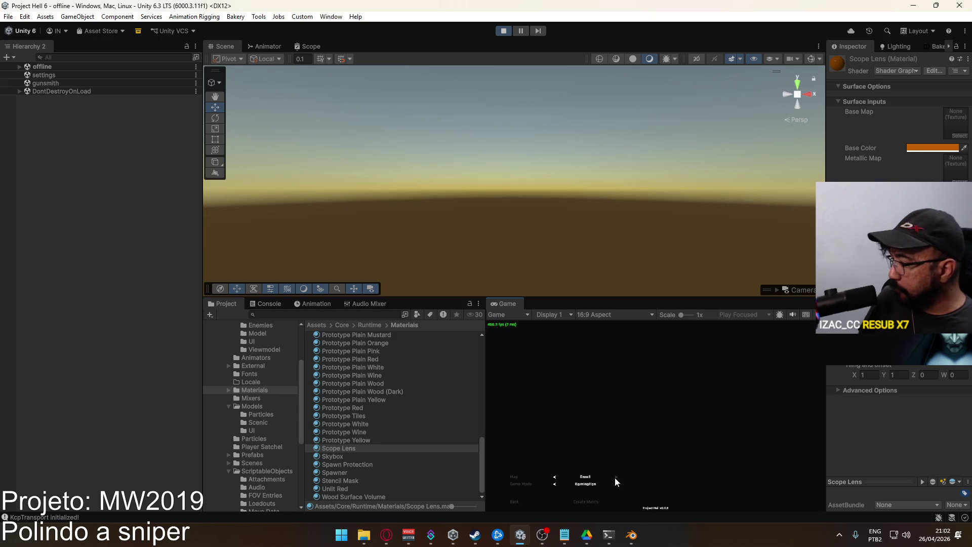
pyautogui.click(554, 478)
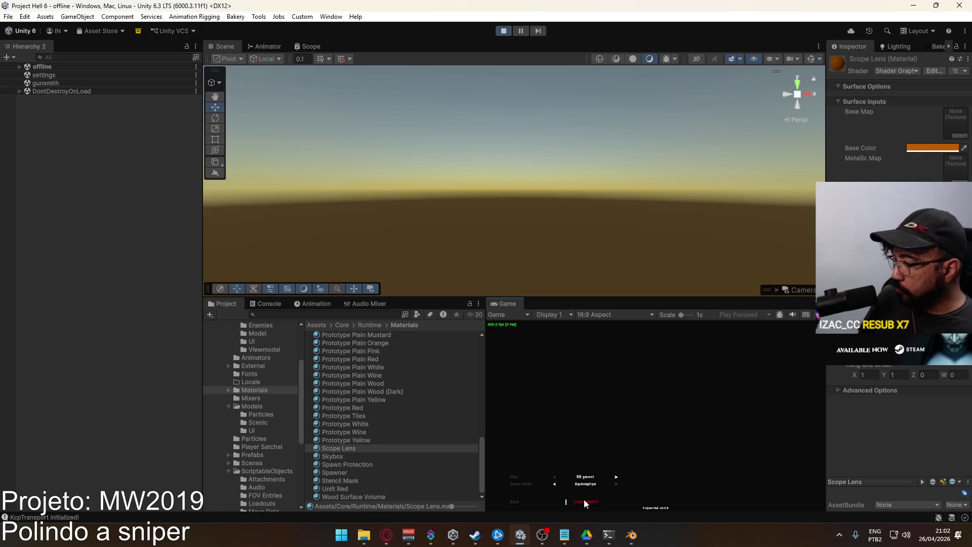
pyautogui.click(584, 499)
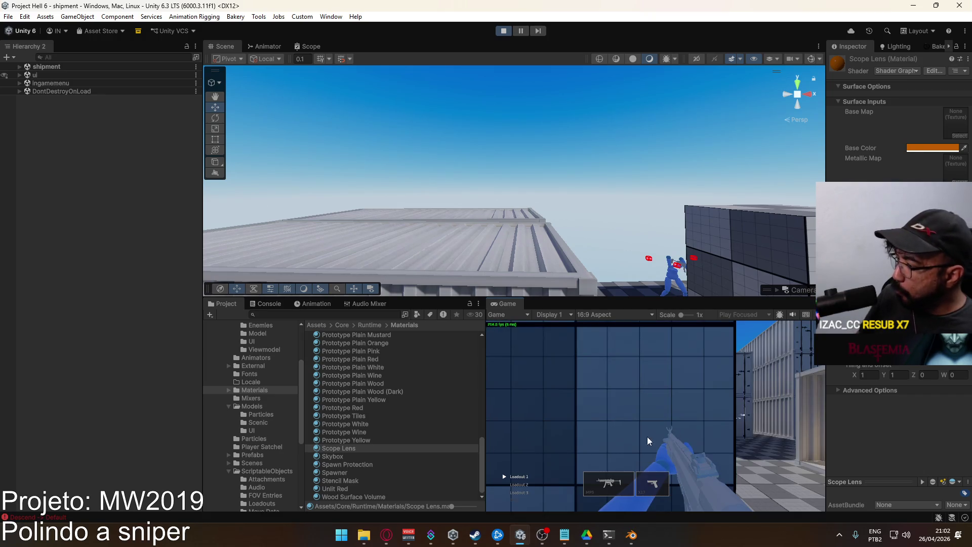
pyautogui.click(608, 481)
pyautogui.click(579, 438)
pyautogui.click(532, 463)
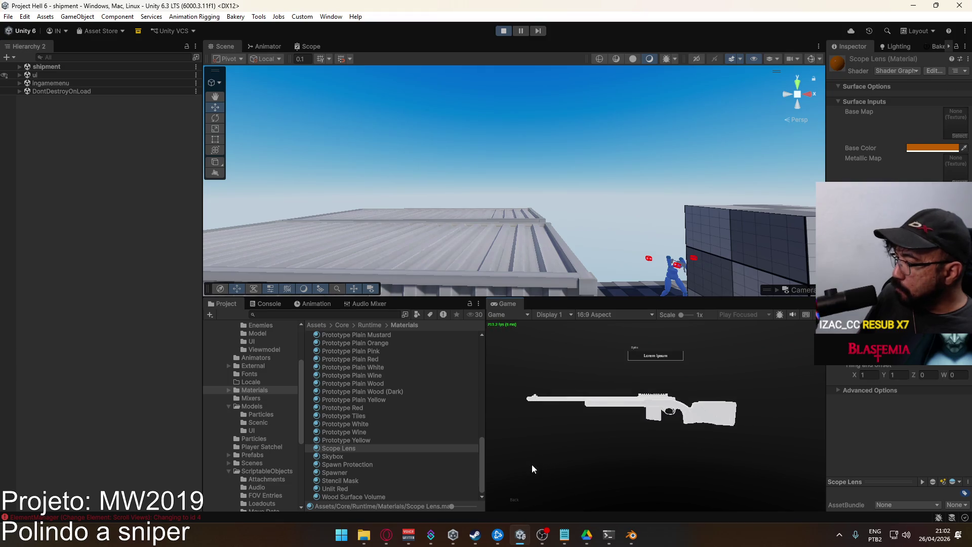
pyautogui.click(515, 502)
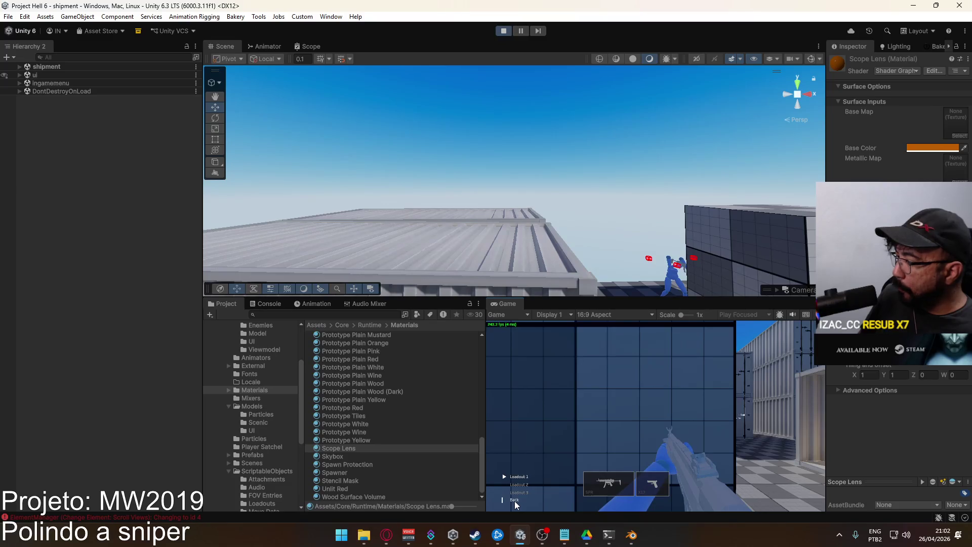
pyautogui.click(515, 500)
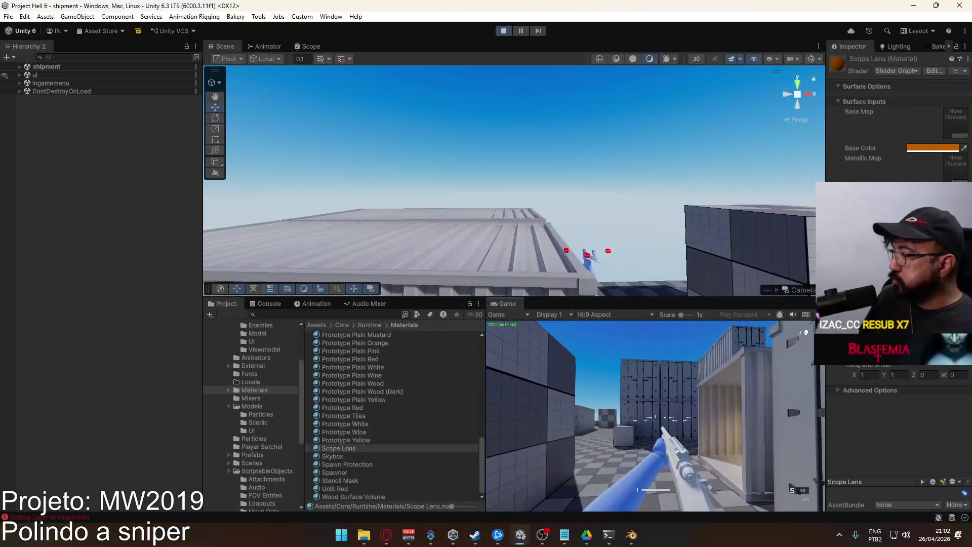
pyautogui.press('super')
pyautogui.click(504, 31)
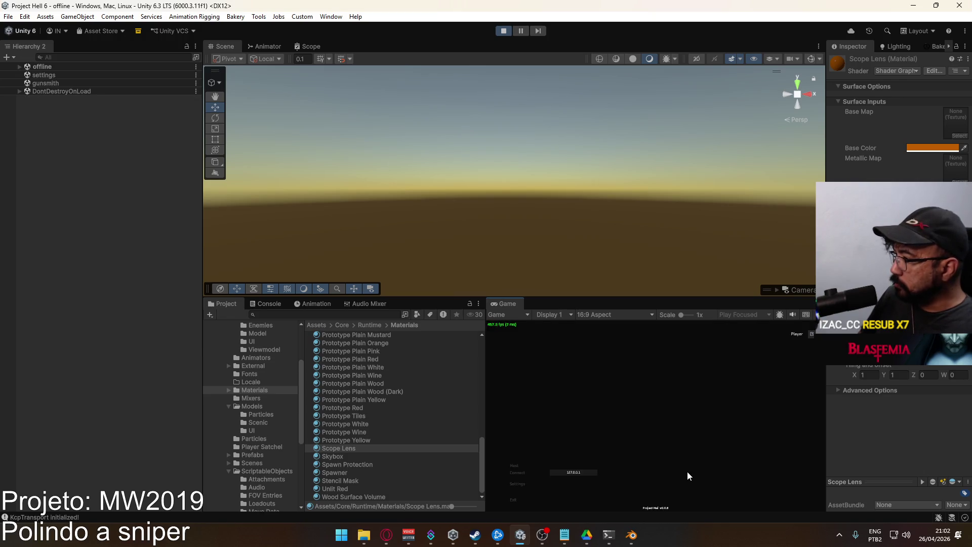
# Create the shipment match again, equip the sniper with an optic, and walk toward the containers.
pyautogui.click(517, 465)
pyautogui.click(587, 502)
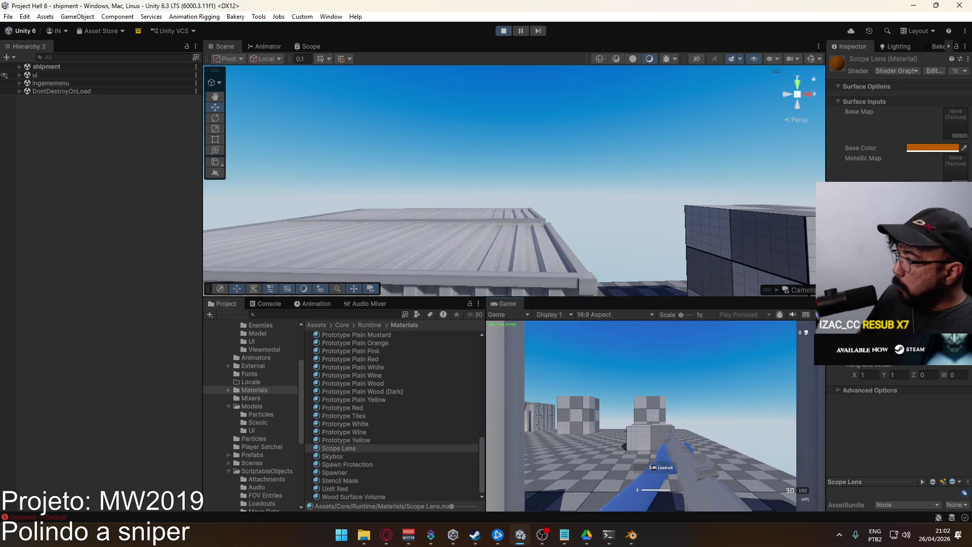
pyautogui.click(619, 474)
pyautogui.click(526, 456)
pyautogui.click(655, 360)
pyautogui.click(557, 457)
pyautogui.press('w')
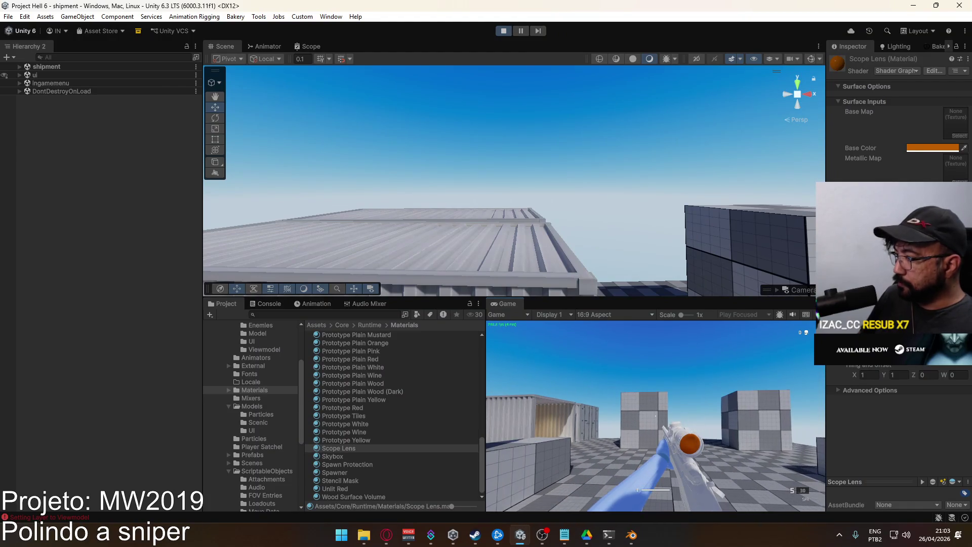
pyautogui.press('super')
pyautogui.press('super')
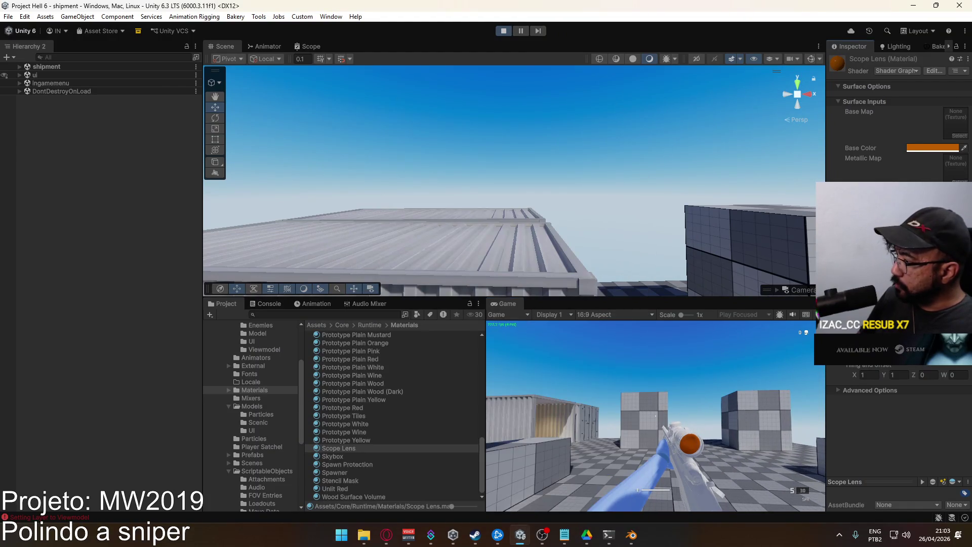
pyautogui.moveTo(727, 274)
pyautogui.mouseDown()
pyautogui.moveTo(772, 351)
pyautogui.moveTo(698, 353)
pyautogui.moveTo(558, 252)
pyautogui.mouseUp()
# Turn on Scene view gizmos, orbit around the player, and move past the containers.
pyautogui.click(809, 59)
pyautogui.moveTo(612, 167); pyautogui.dragTo(478, 208)
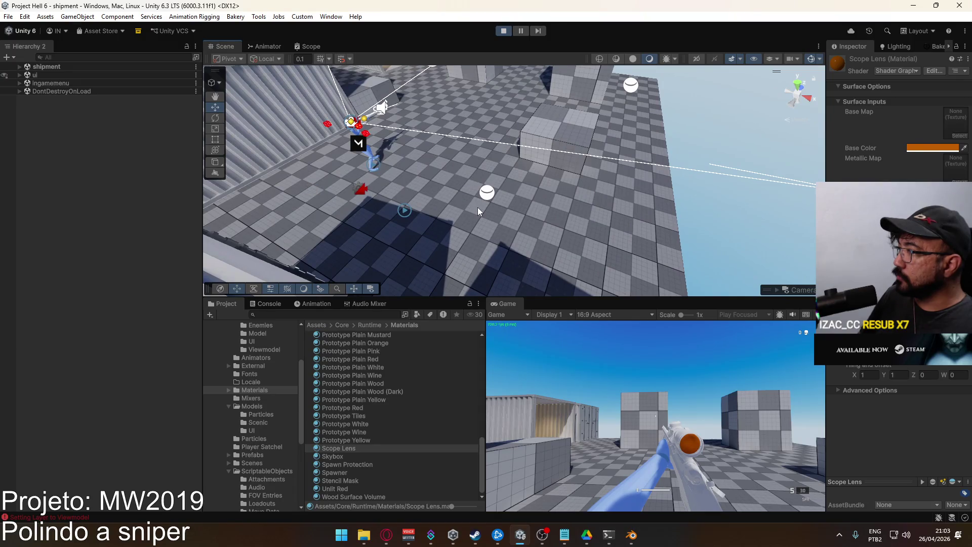
pyautogui.click(507, 355)
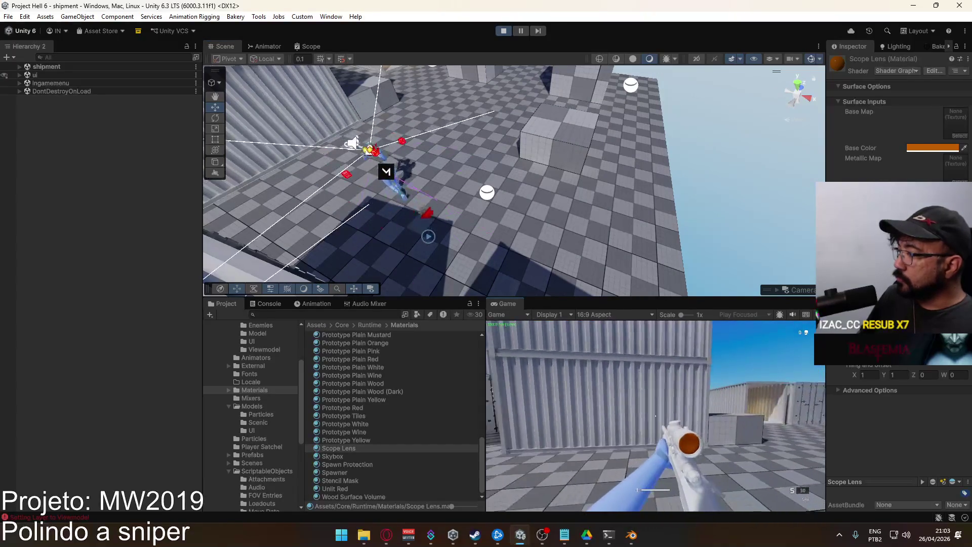
pyautogui.press('w')
pyautogui.press('d')
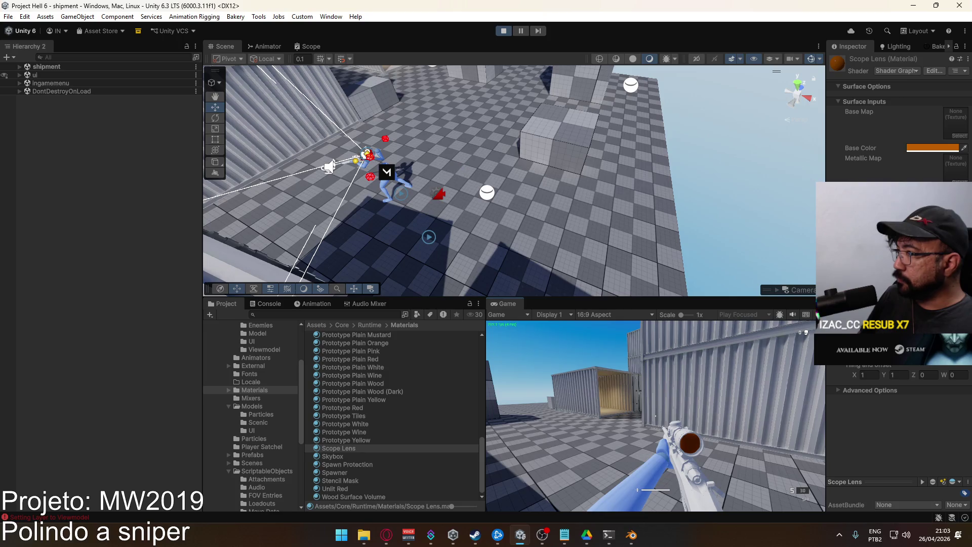
pyautogui.press('super')
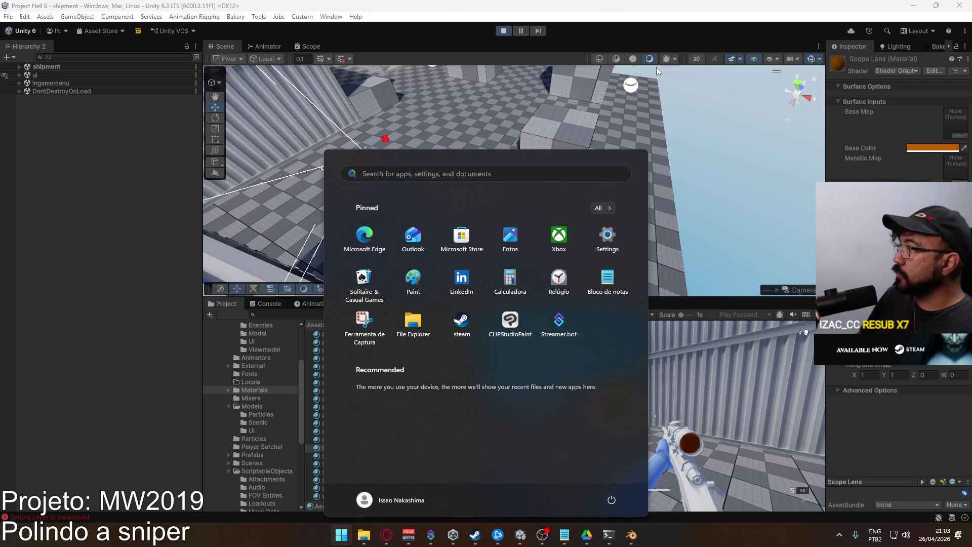
# Walk the player up to the container doors and along the row, then browse the project folders.
pyautogui.moveTo(740, 117)
pyautogui.mouseDown()
pyautogui.moveTo(284, 120)
pyautogui.moveTo(243, 101)
pyautogui.moveTo(207, 32)
pyautogui.moveTo(283, 151)
pyautogui.moveTo(354, 228)
pyautogui.moveTo(430, 278)
pyautogui.moveTo(501, 298)
pyautogui.mouseUp()
pyautogui.click(500, 299)
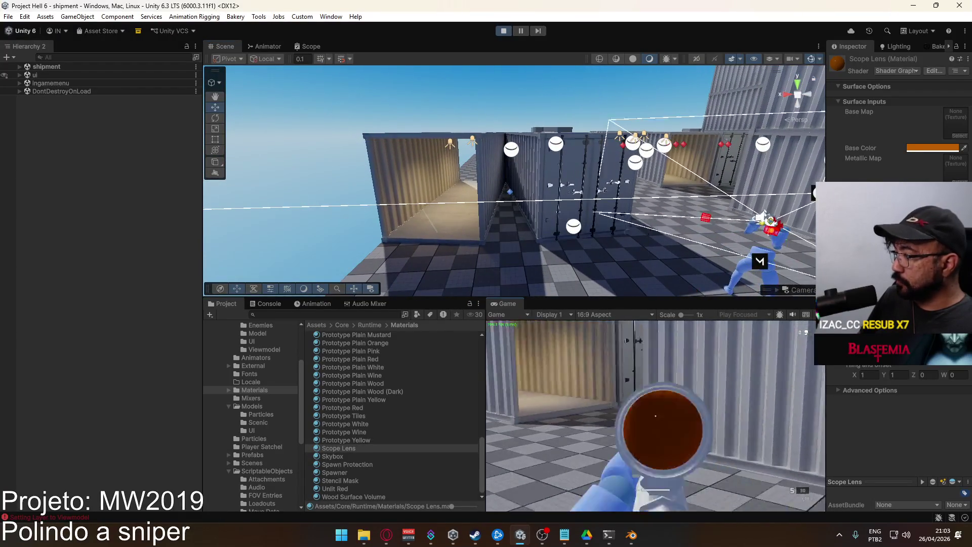
pyautogui.press('w')
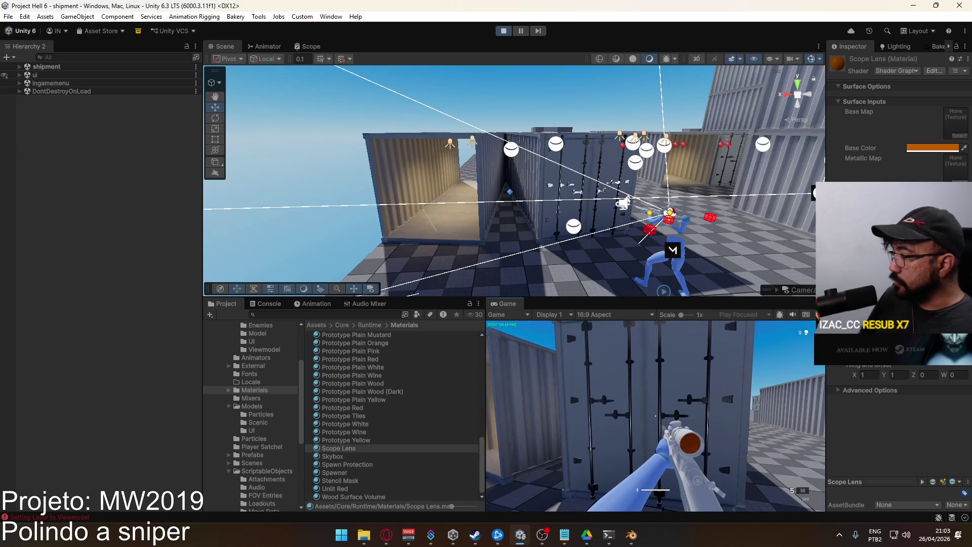
pyautogui.press('w')
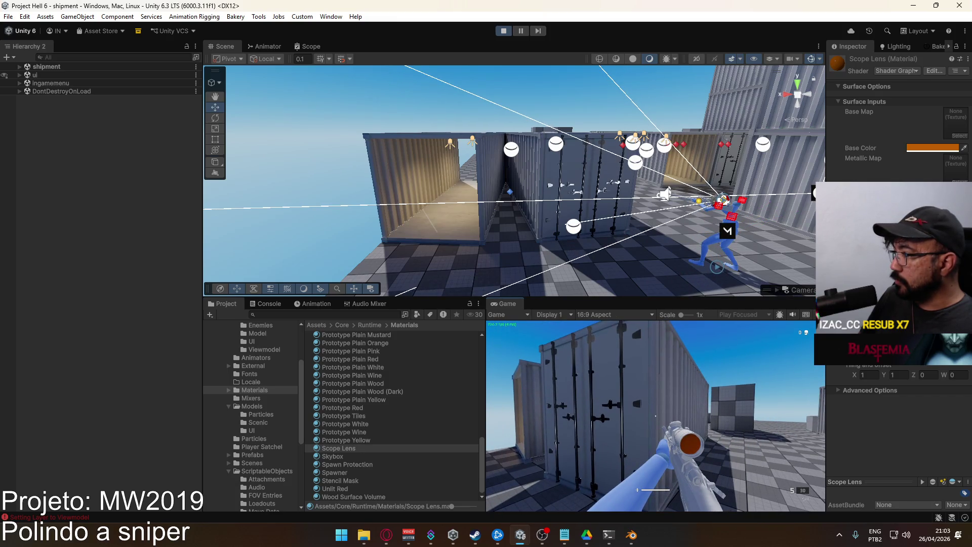
pyautogui.press('super')
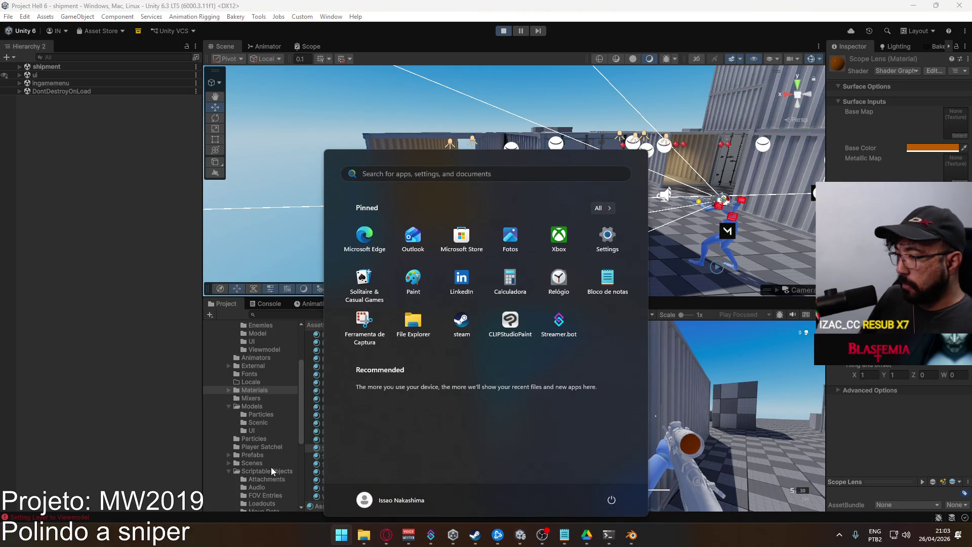
pyautogui.click(271, 468)
pyautogui.scroll(-5, 266, 448)
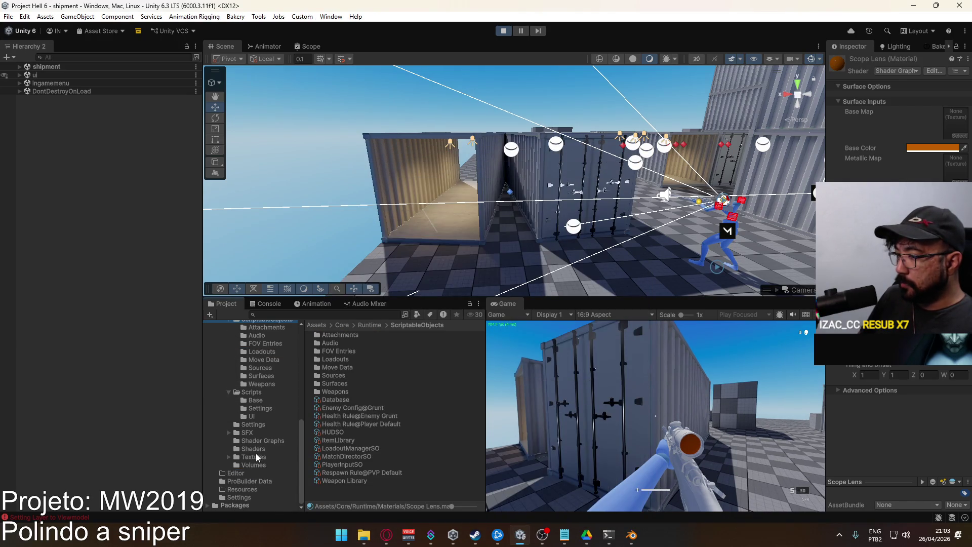
# Set the URP-Performant-Renderer's Rendering Path to Deferred in the Settings folder.
pyautogui.click(263, 424)
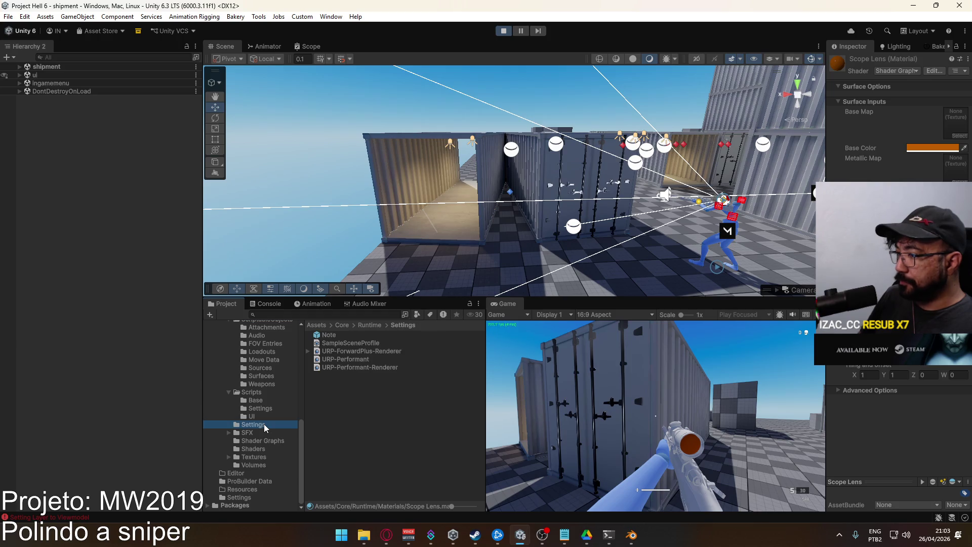
pyautogui.click(360, 368)
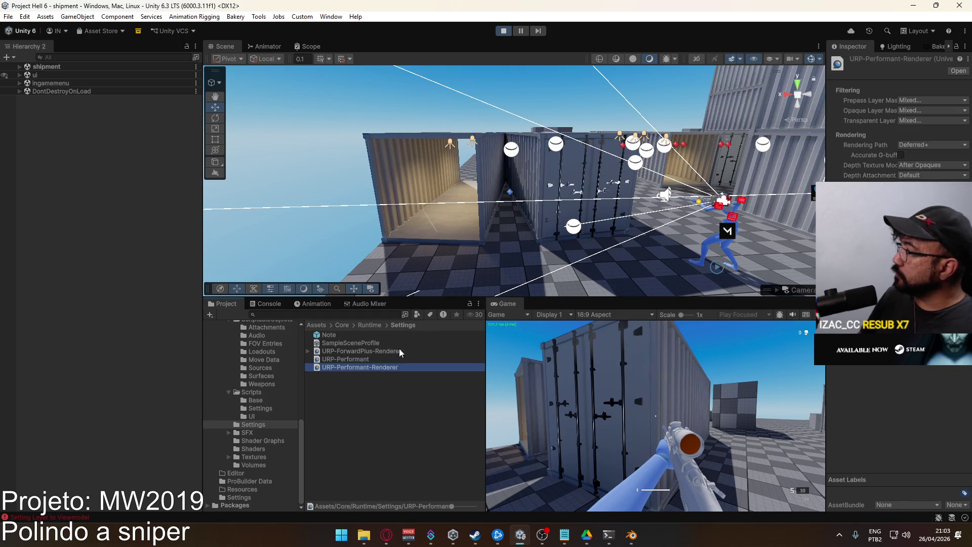
pyautogui.click(939, 144)
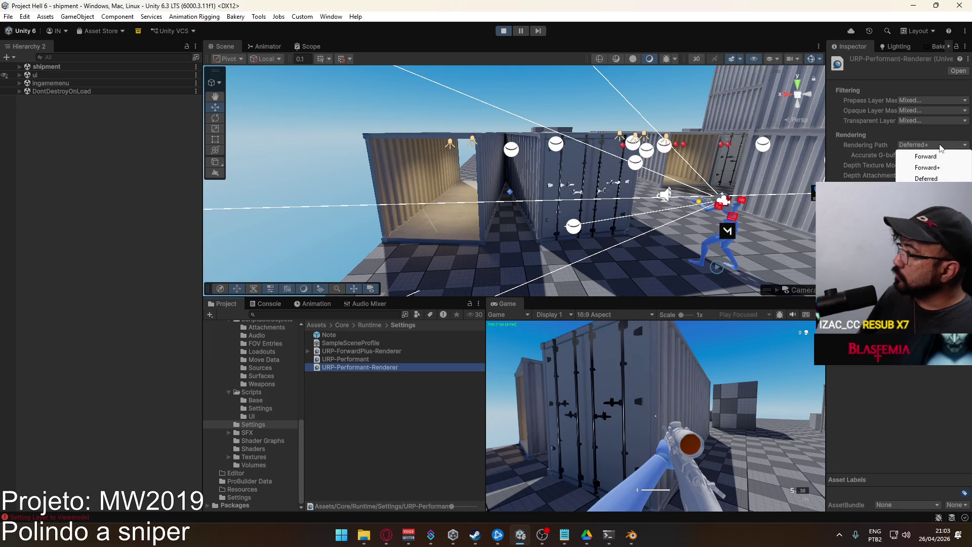
pyautogui.click(935, 179)
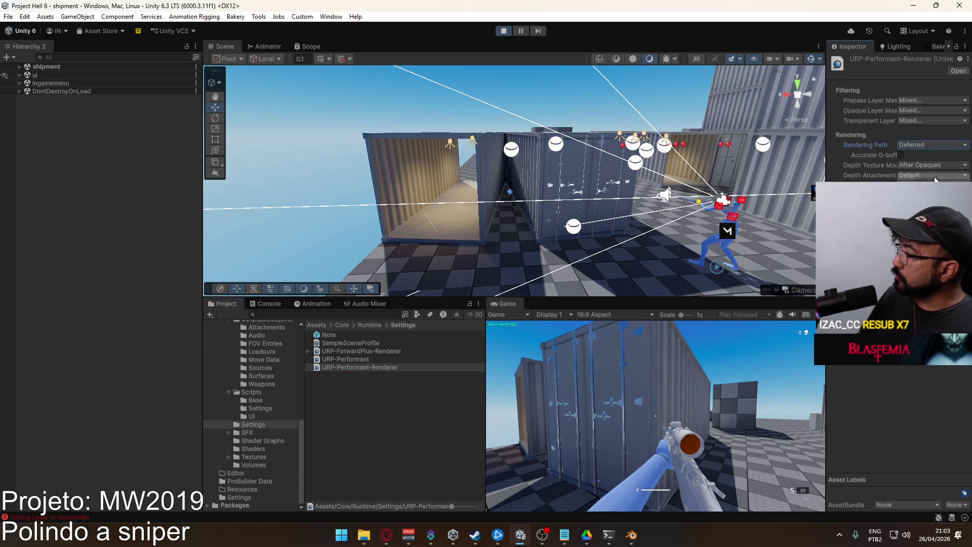
pyautogui.click(940, 144)
pyautogui.click(936, 177)
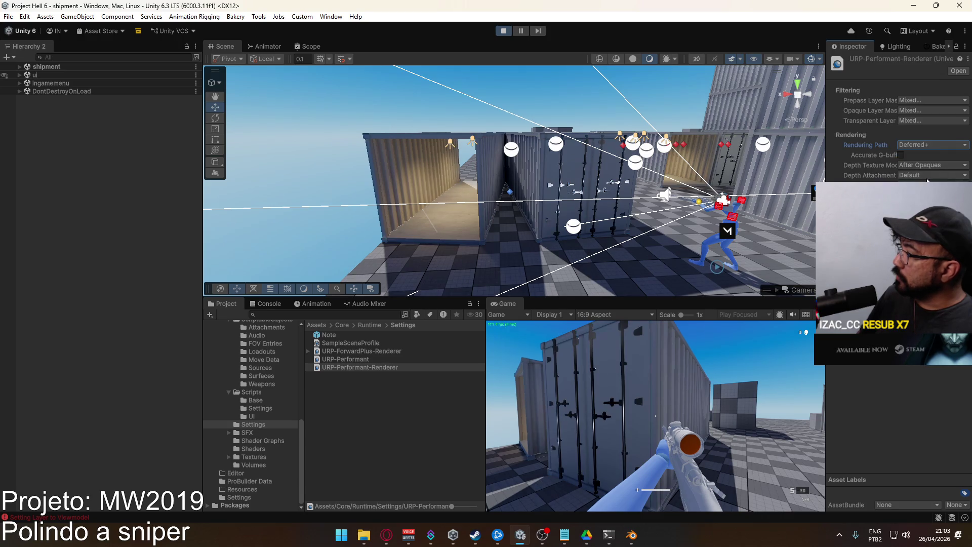
pyautogui.click(900, 154)
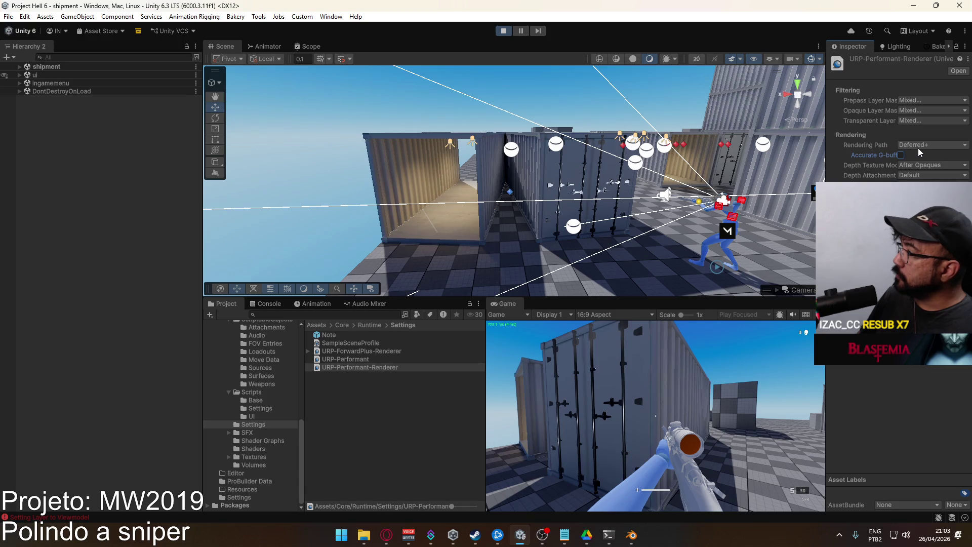
pyautogui.click(920, 147)
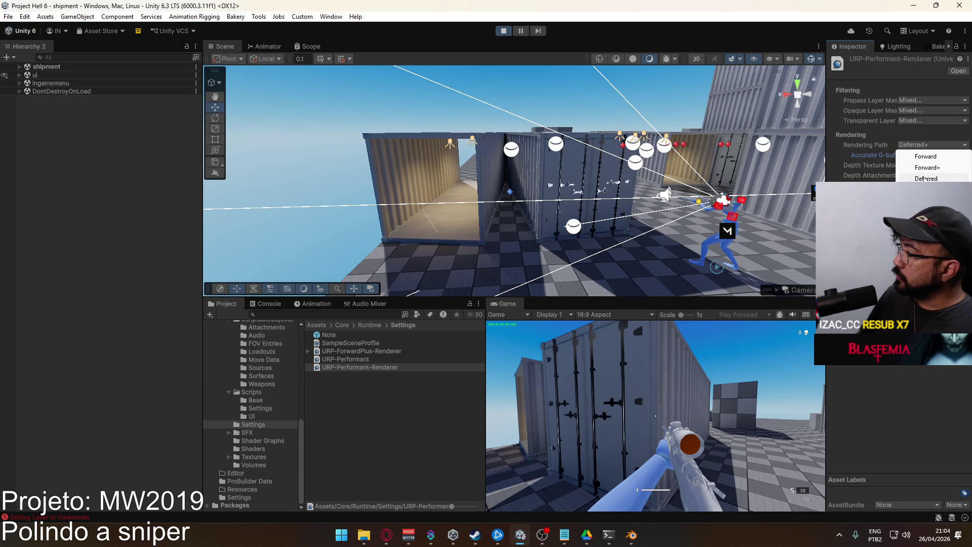
pyautogui.click(925, 179)
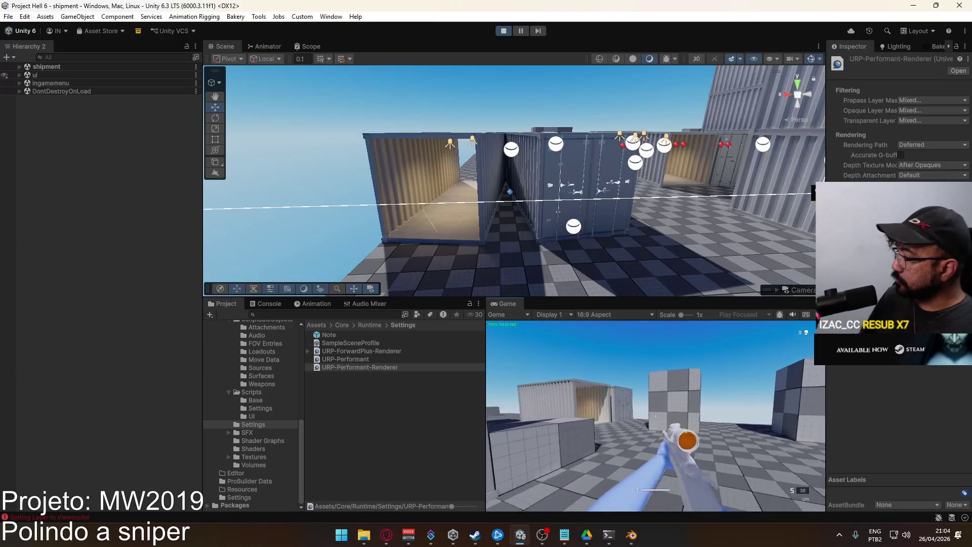
# Move the Scene view behind the player's sniper and select the Sniper Scope Lens object.
pyautogui.press('super')
pyautogui.press('super')
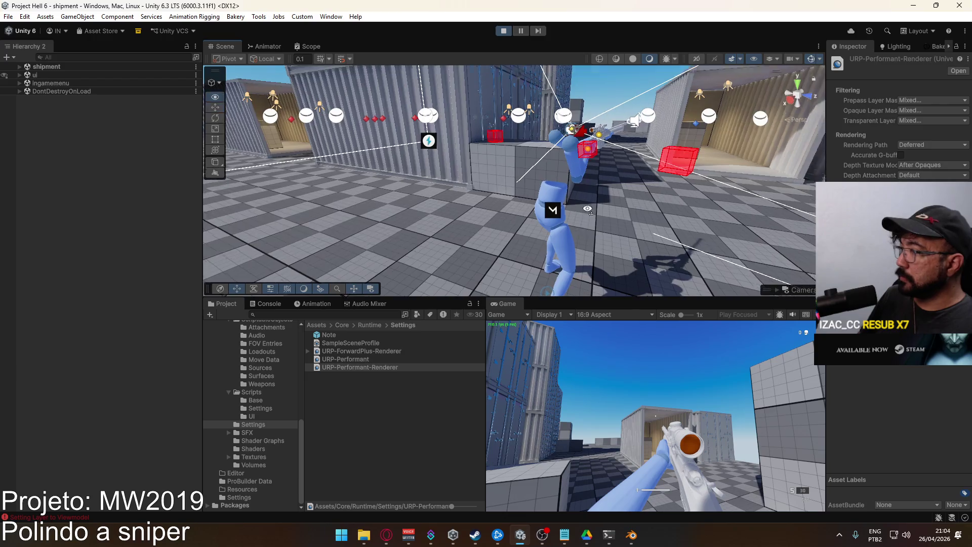
pyautogui.press('w')
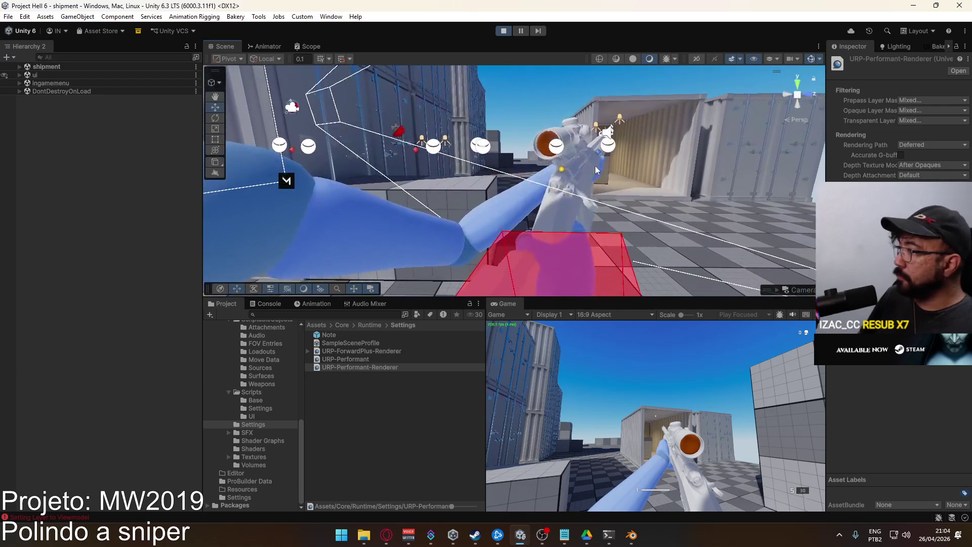
pyautogui.click(549, 144)
# Frame the scope lens and lighten its Base Color to a paler, less saturated tan.
pyautogui.press('f')
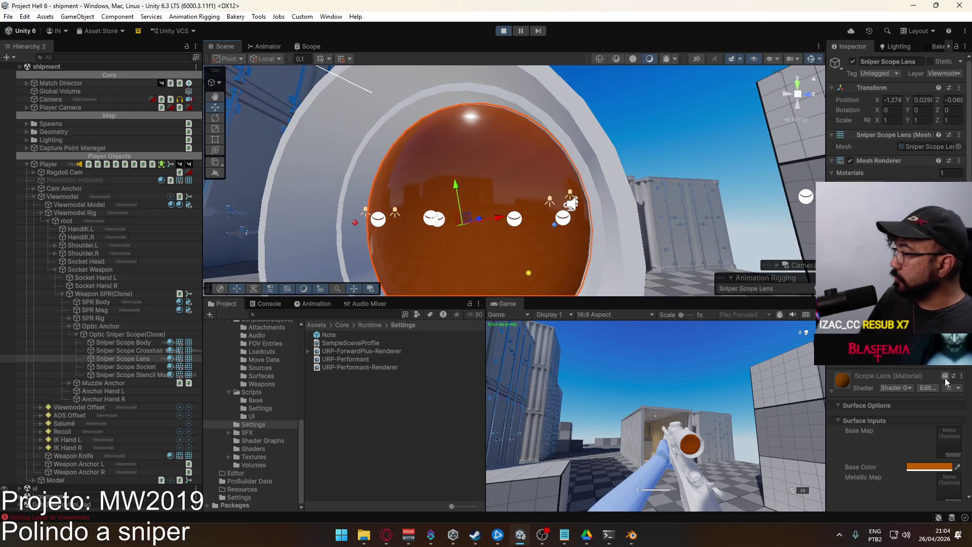
pyautogui.scroll(-5, 937, 440)
pyautogui.click(929, 357)
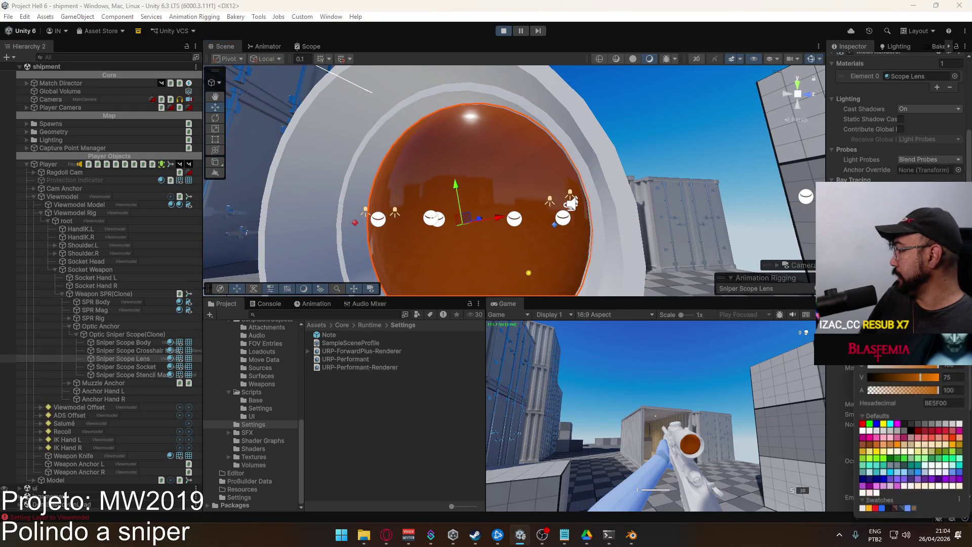
pyautogui.moveTo(939, 366)
pyautogui.mouseDown()
pyautogui.moveTo(911, 365)
pyautogui.moveTo(927, 365)
pyautogui.mouseUp()
pyautogui.moveTo(938, 269)
pyautogui.mouseDown()
pyautogui.moveTo(890, 244)
pyautogui.moveTo(919, 268)
pyautogui.mouseUp()
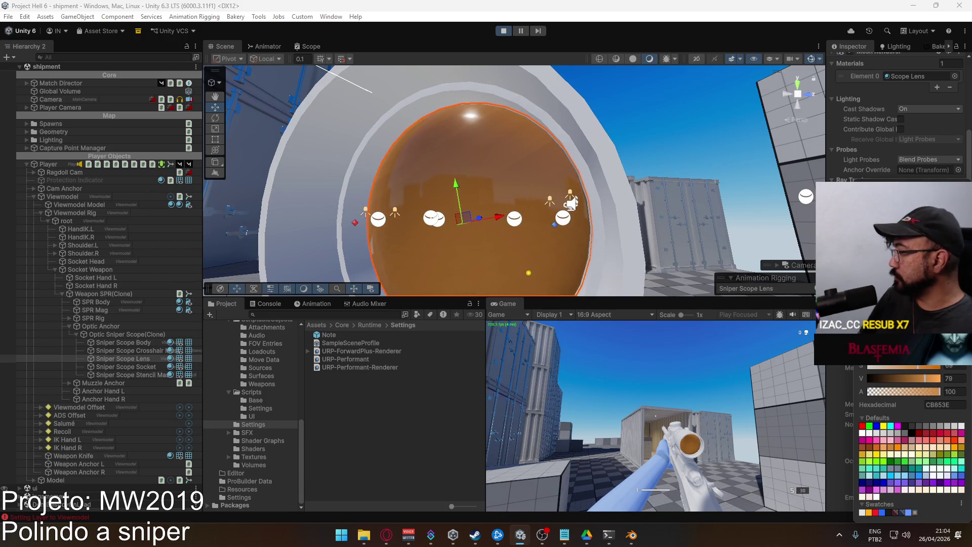
pyautogui.press('Return')
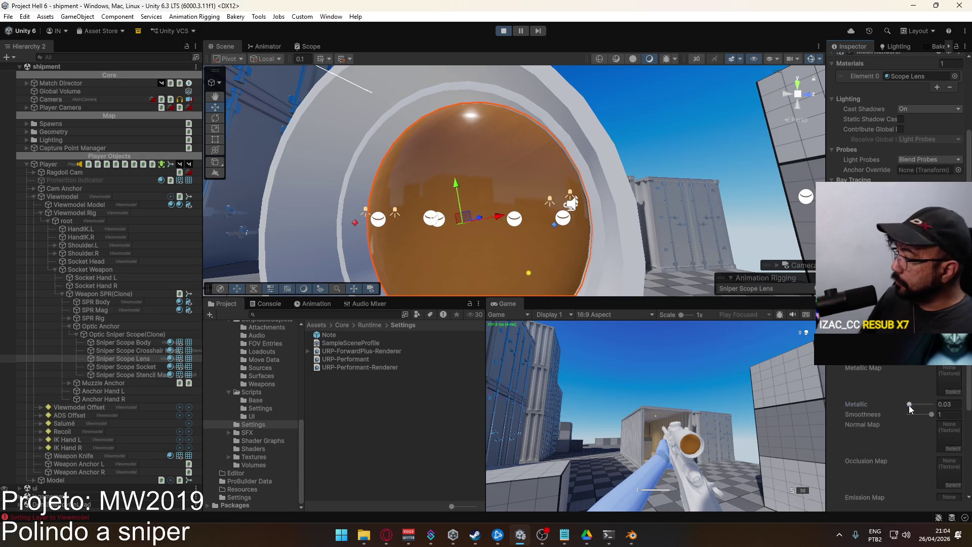
# Raise the lens Metallic to 1 and aim down the scope to check the reflection.
pyautogui.moveTo(909, 405); pyautogui.dragTo(945, 399)
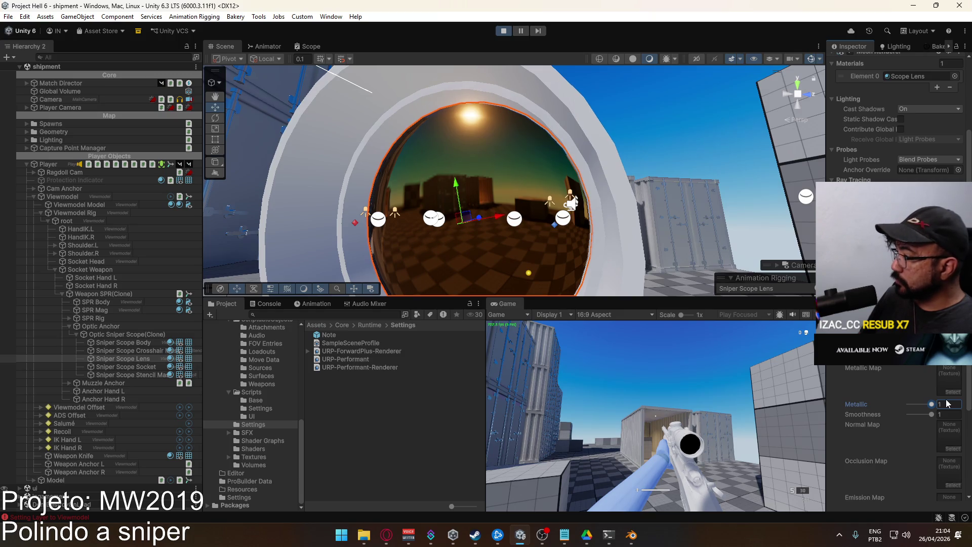
pyautogui.rightClick(796, 413)
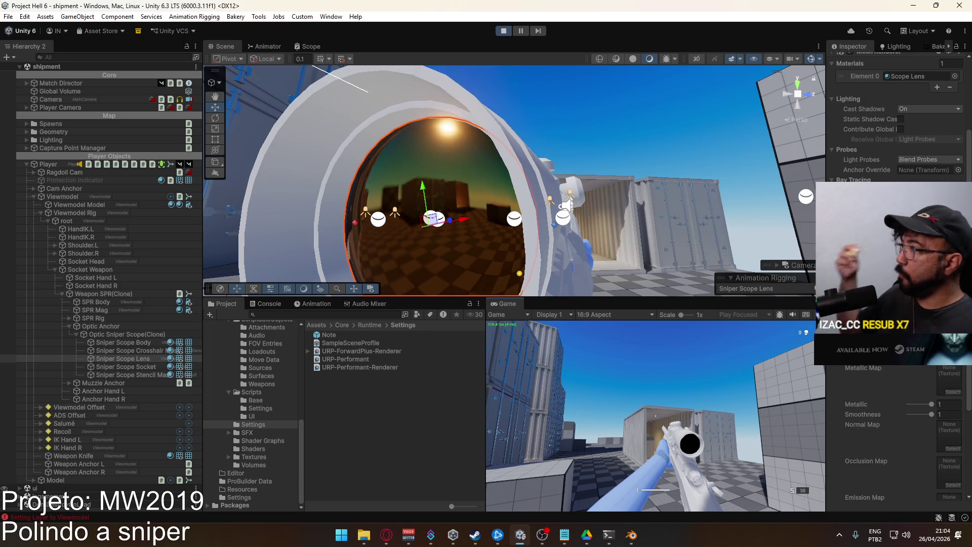
pyautogui.press('super')
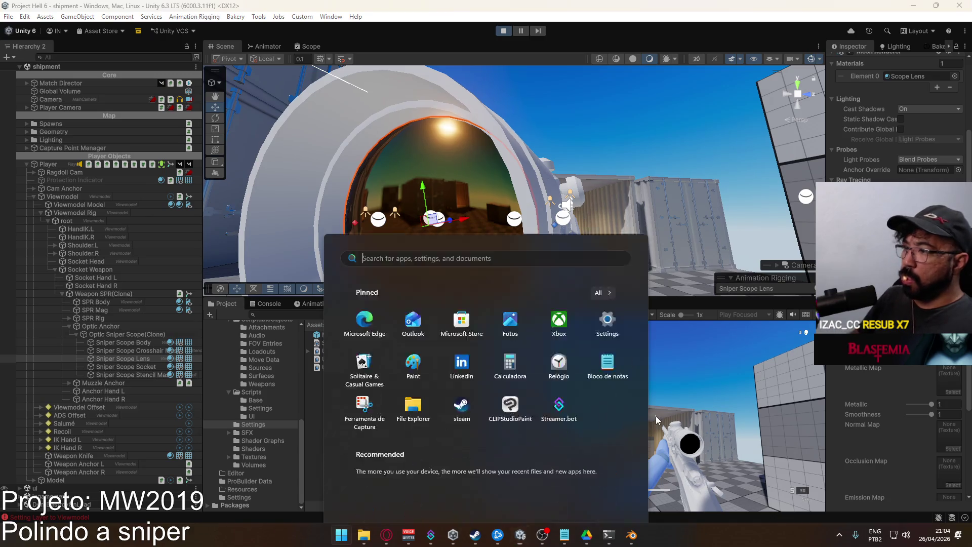
pyautogui.press('Escape')
# Widen the Inspector on URP-Performant-Renderer, then inspect URP-ForwardPlus-Renderer and toggle Transparent Receive Shadows.
pyautogui.click(382, 369)
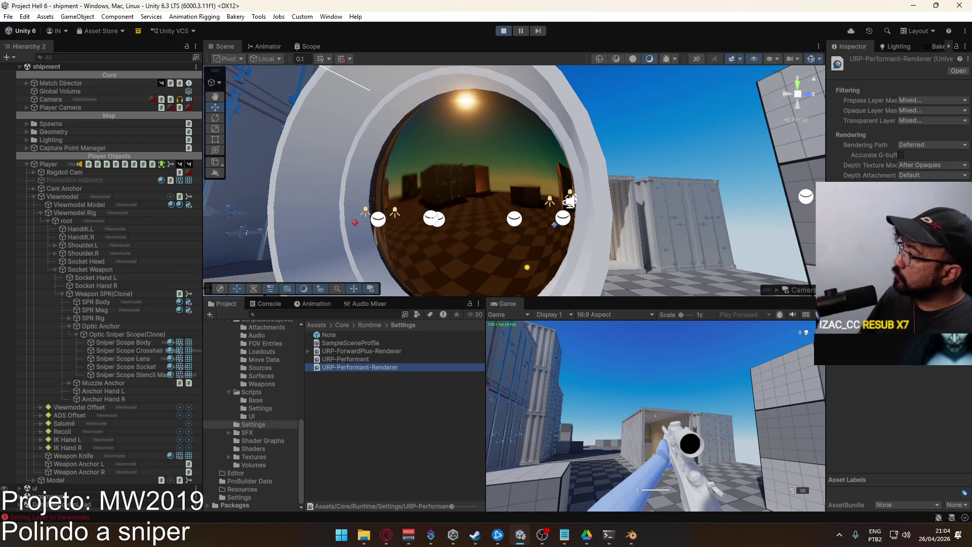
pyautogui.moveTo(826, 228); pyautogui.dragTo(658, 228)
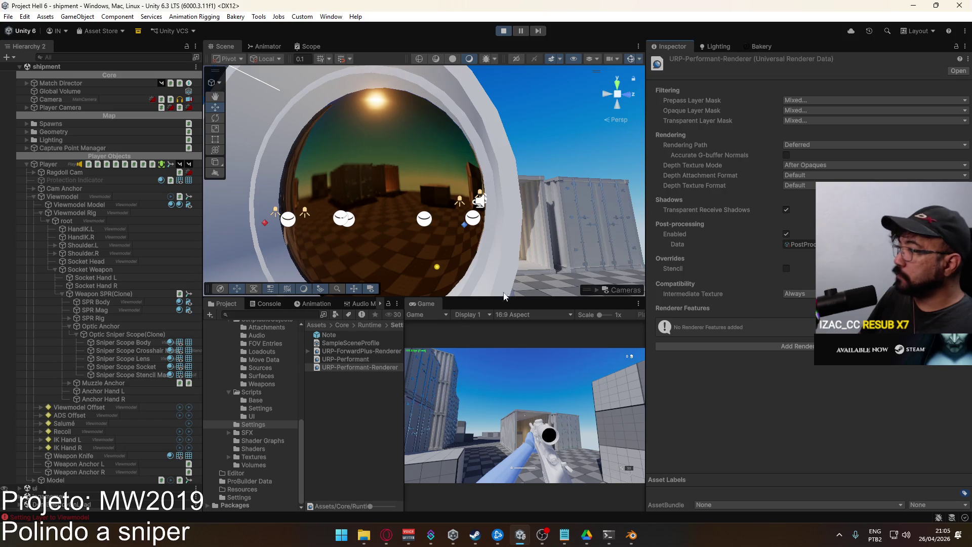
pyautogui.click(376, 350)
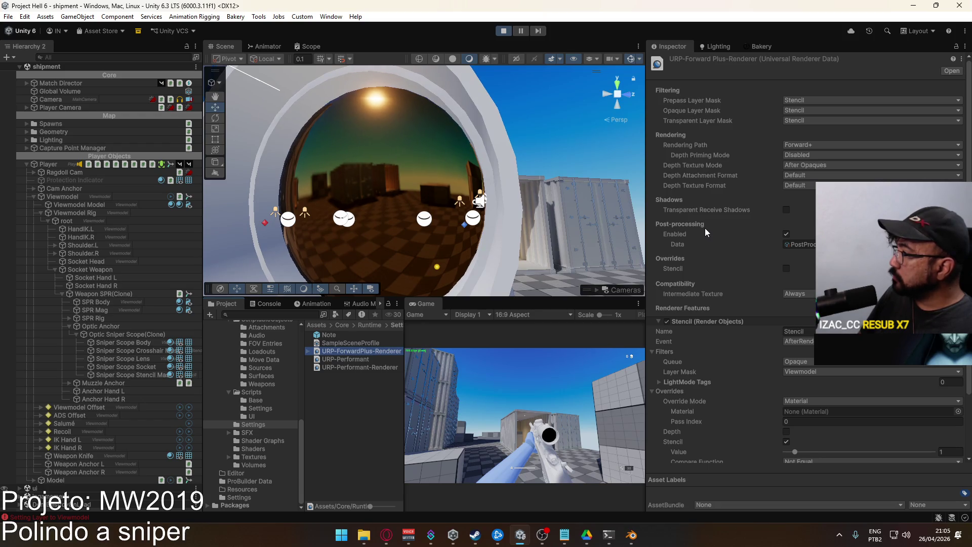
pyautogui.click(787, 213)
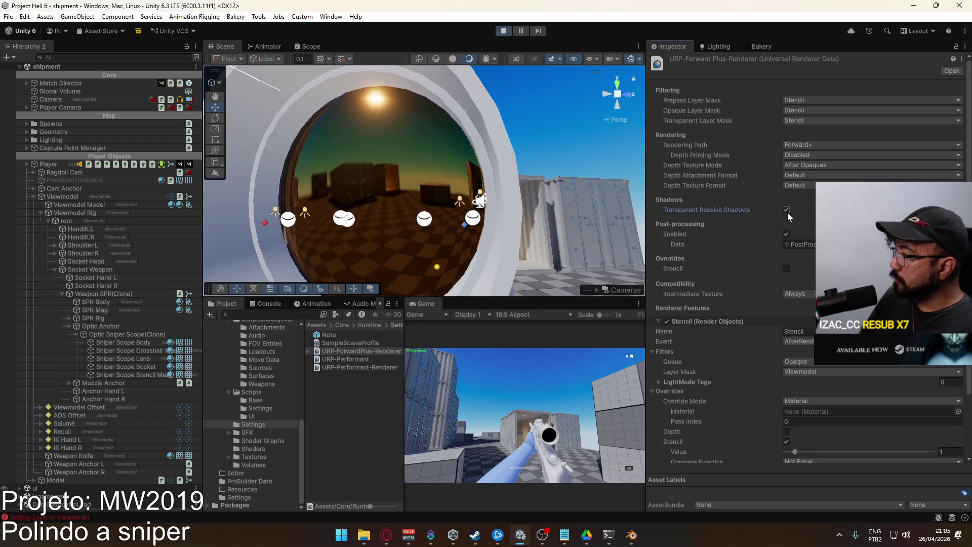
pyautogui.click(386, 534)
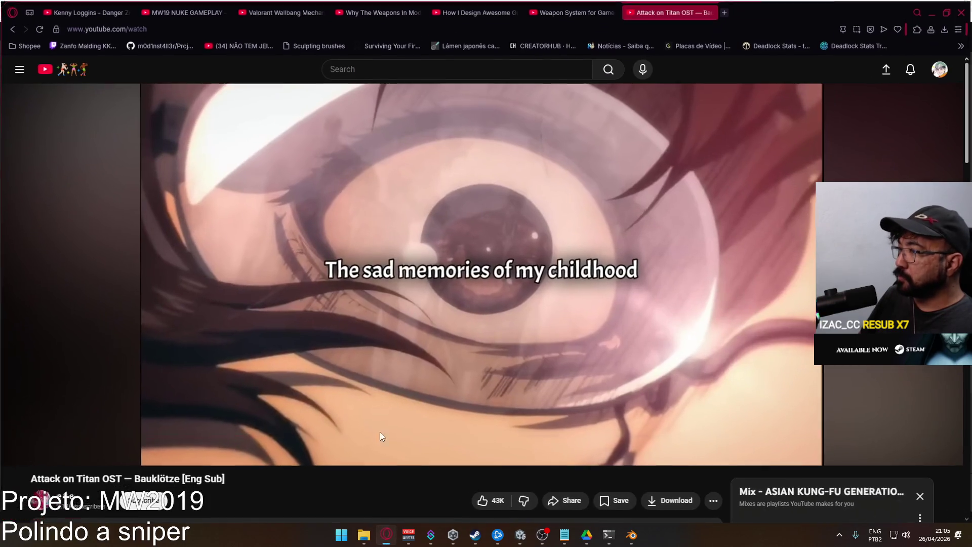
# Google 'deferred+ missing reflections' in a new tab and scan the results.
pyautogui.click(722, 11)
pyautogui.write('def')
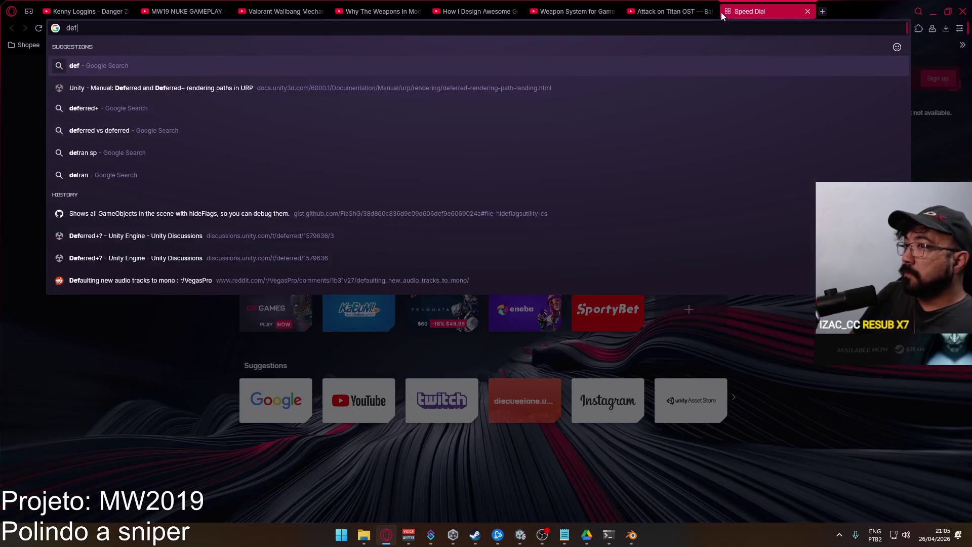
pyautogui.write('erred+ ren')
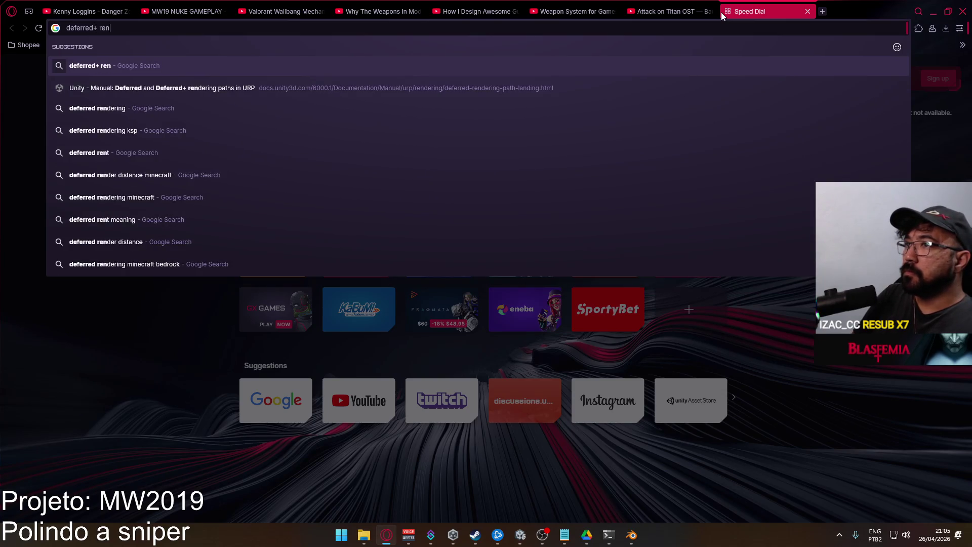
pyautogui.press('BackSpace')
pyautogui.press('BackSpace')
pyautogui.press('BackSpace')
pyautogui.write('miss')
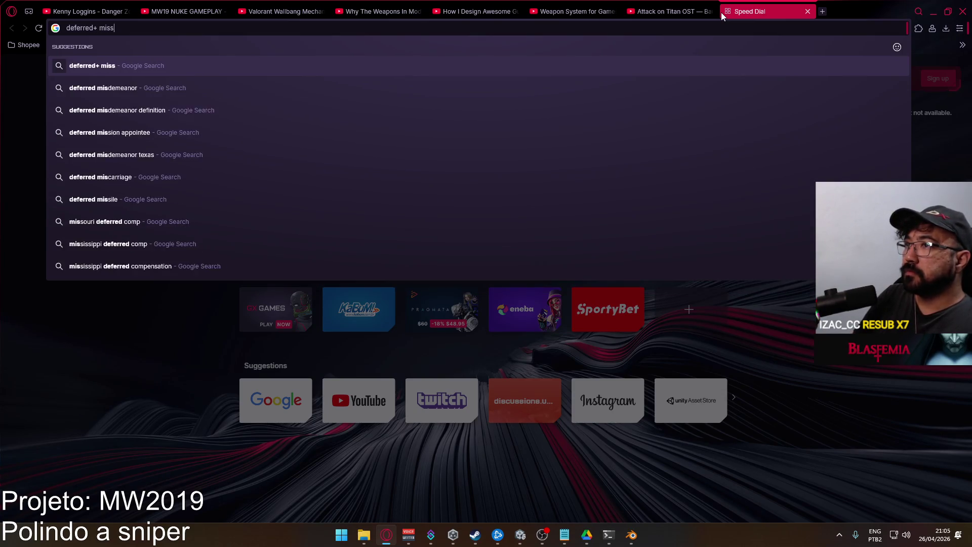
pyautogui.write('ing reflect')
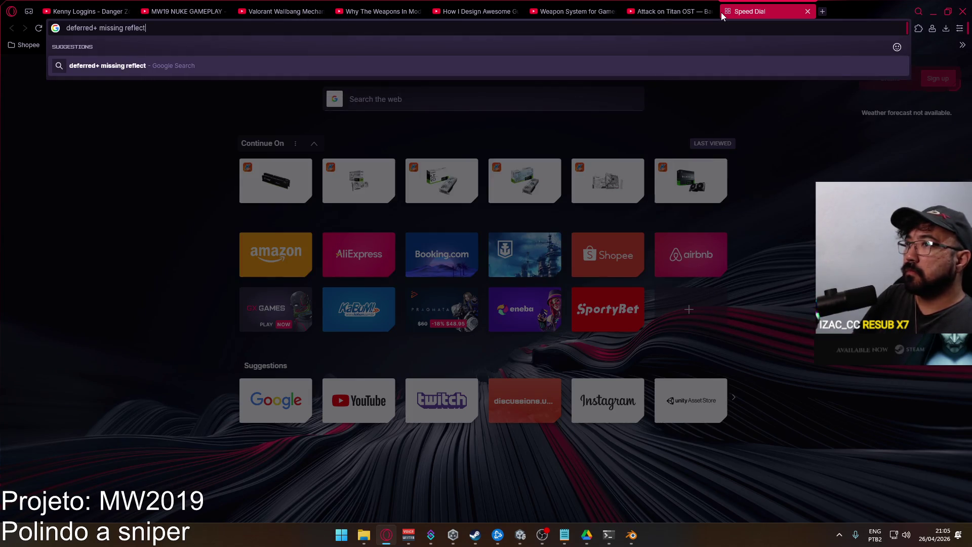
pyautogui.write('ions')
pyautogui.press('Return')
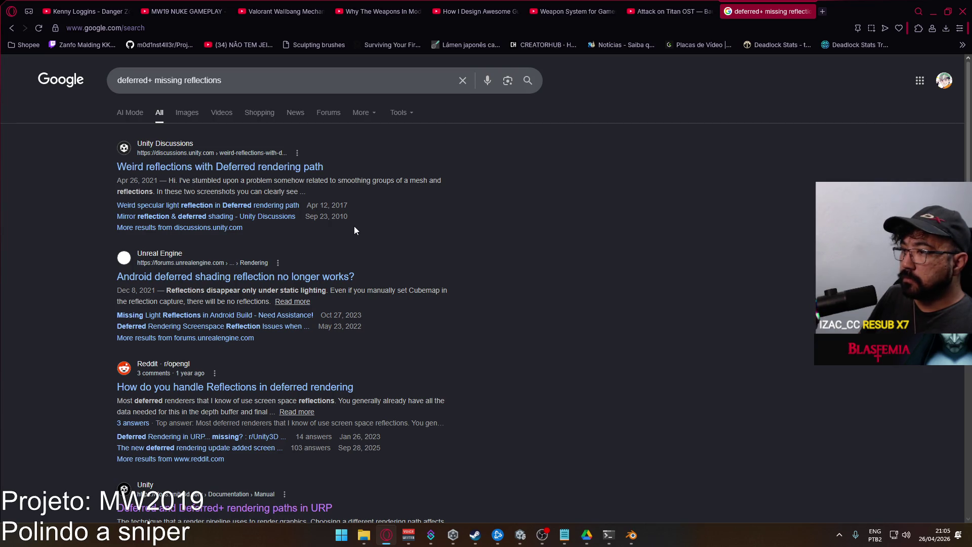
pyautogui.scroll(-3, 279, 202)
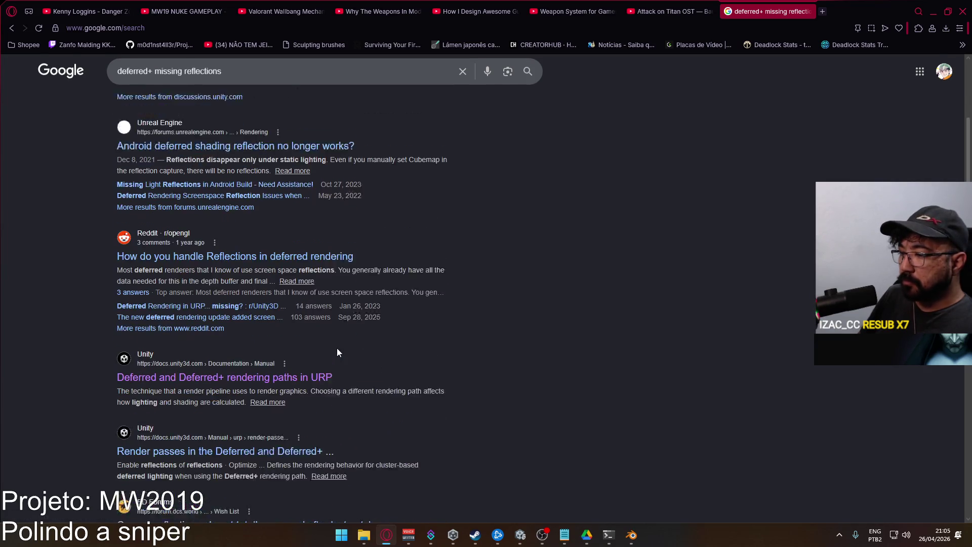
pyautogui.scroll(-2, 352, 335)
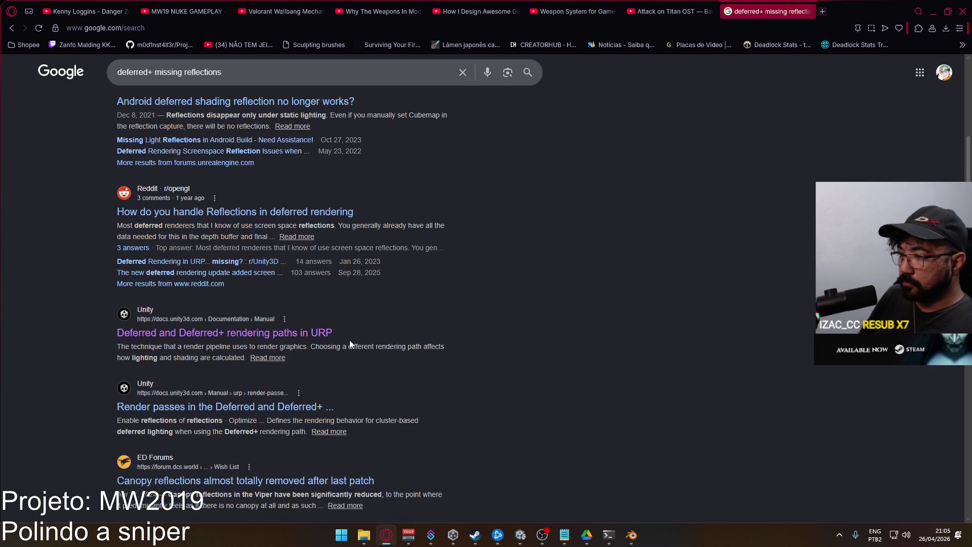
pyautogui.scroll(5, 150, 95)
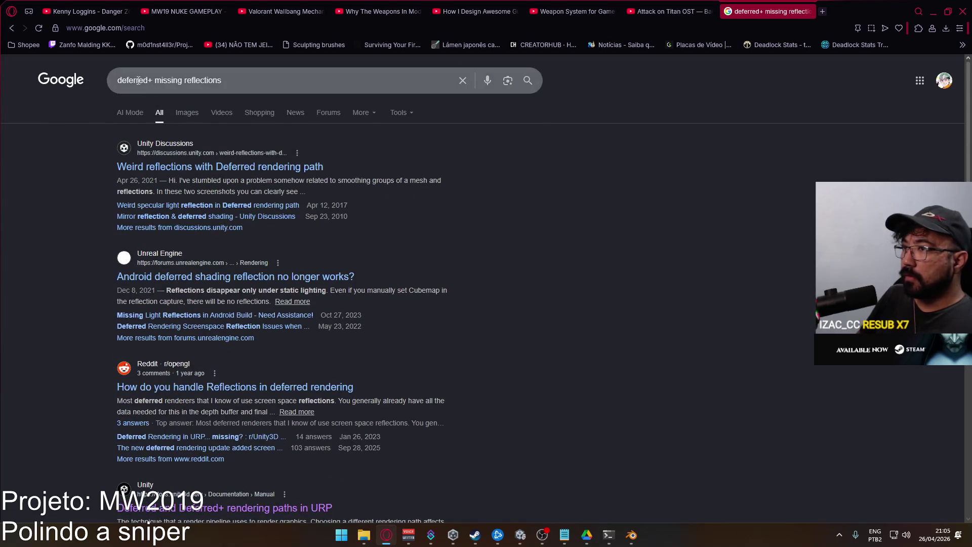
# Change the query to 'forward+ missing reflections' and open the Reddit thread 'Reflection probe not refreshing in forward+'.
pyautogui.doubleClick(133, 80)
pyautogui.write('forward')
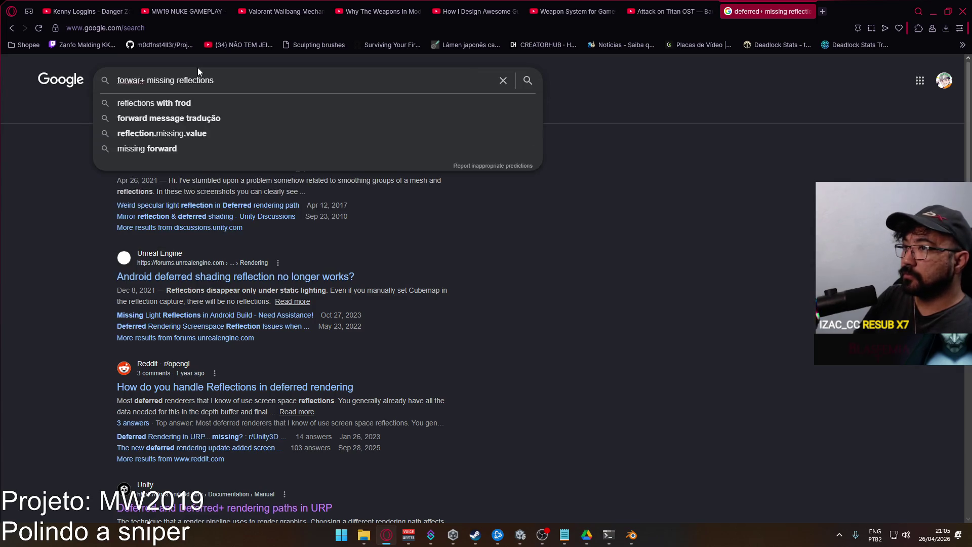
pyautogui.press('Return')
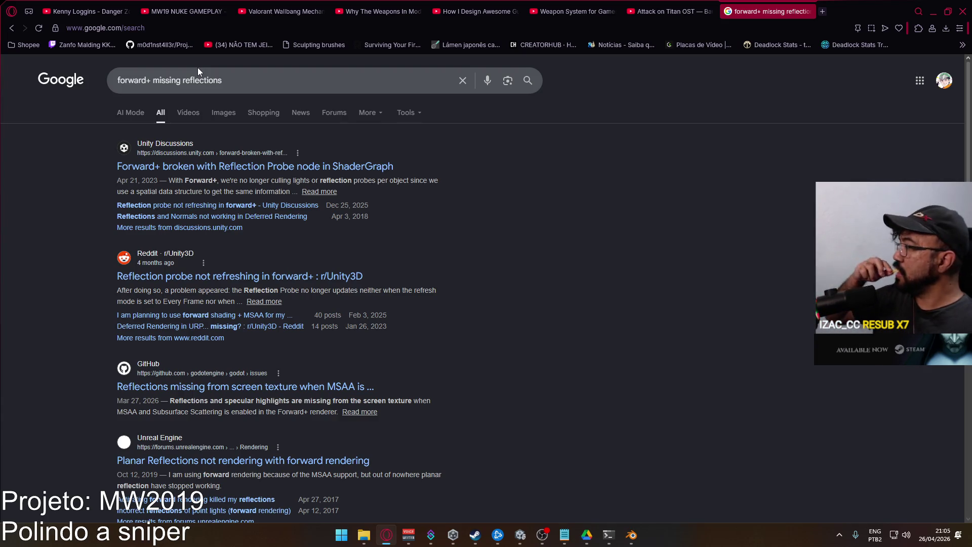
pyautogui.click(270, 279)
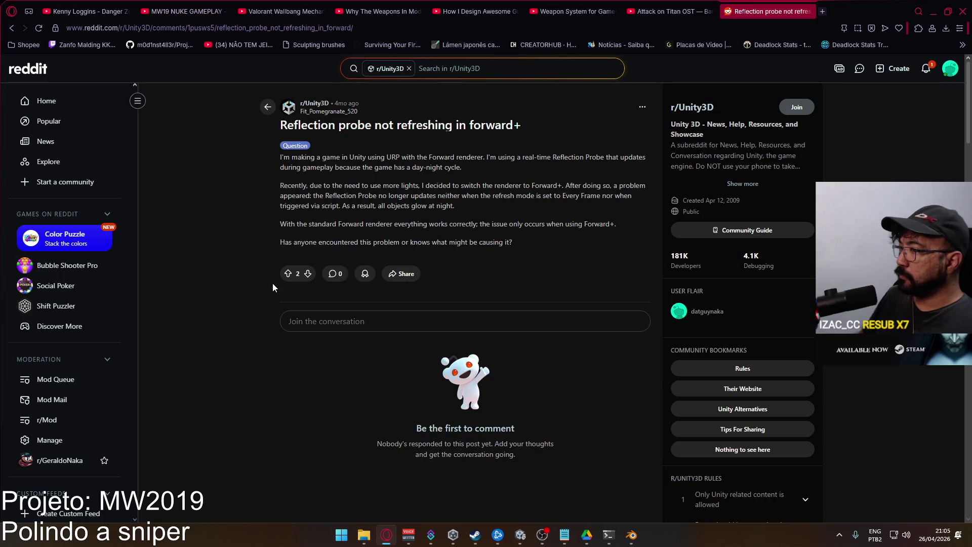
pyautogui.click(341, 534)
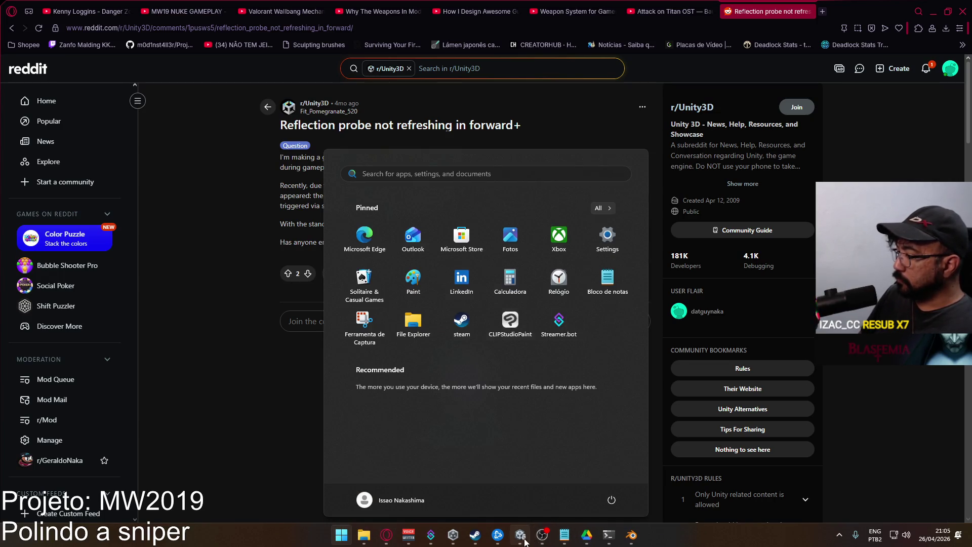
pyautogui.click(520, 534)
# Pick Forward from the URP-ForwardPlus-Renderer's Rendering Path dropdown, replacing Forward+.
pyautogui.click(813, 145)
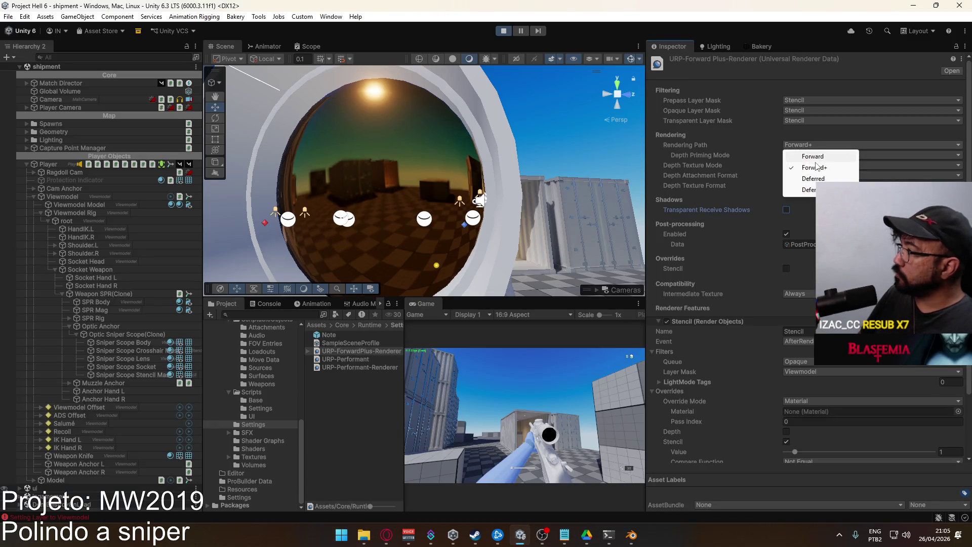
pyautogui.click(818, 158)
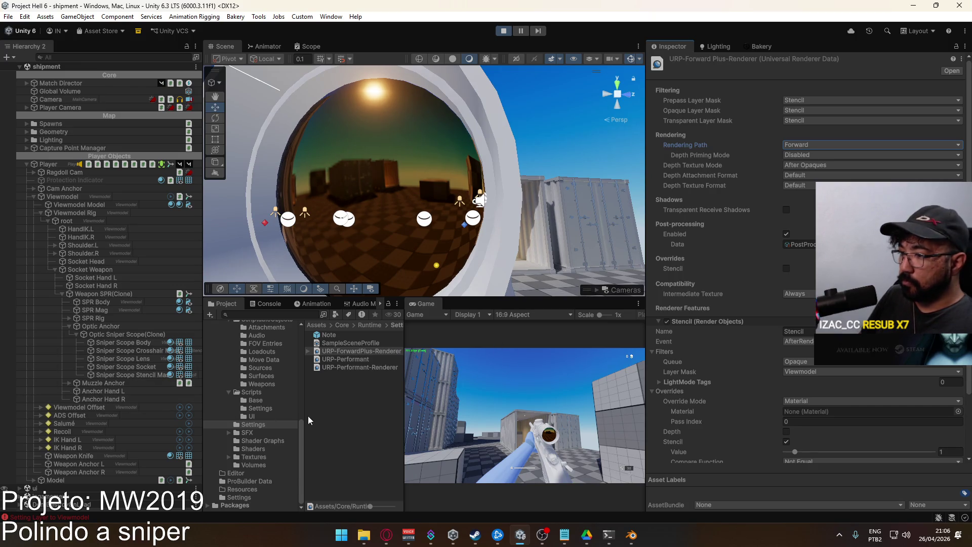
pyautogui.scroll(4, 274, 402)
pyautogui.scroll(2, 265, 388)
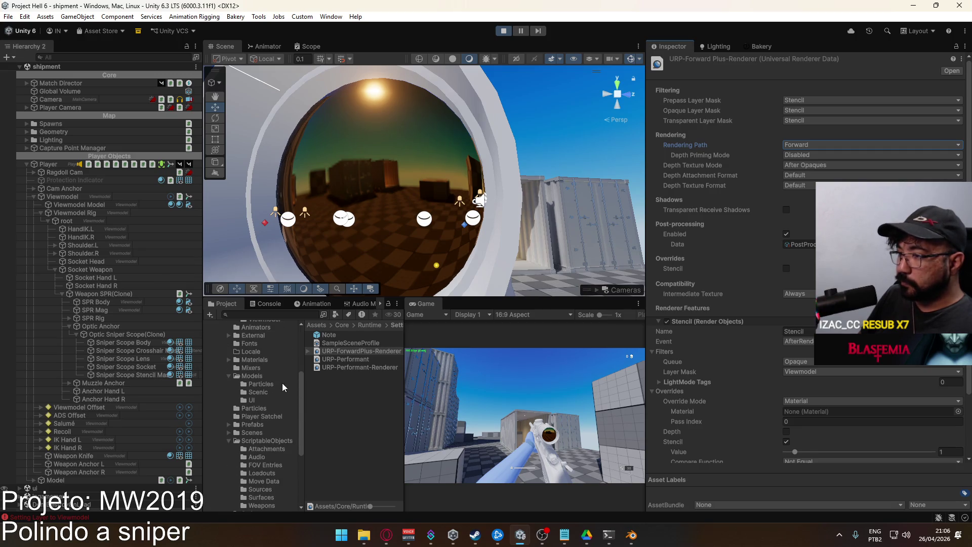
pyautogui.scroll(3, 269, 376)
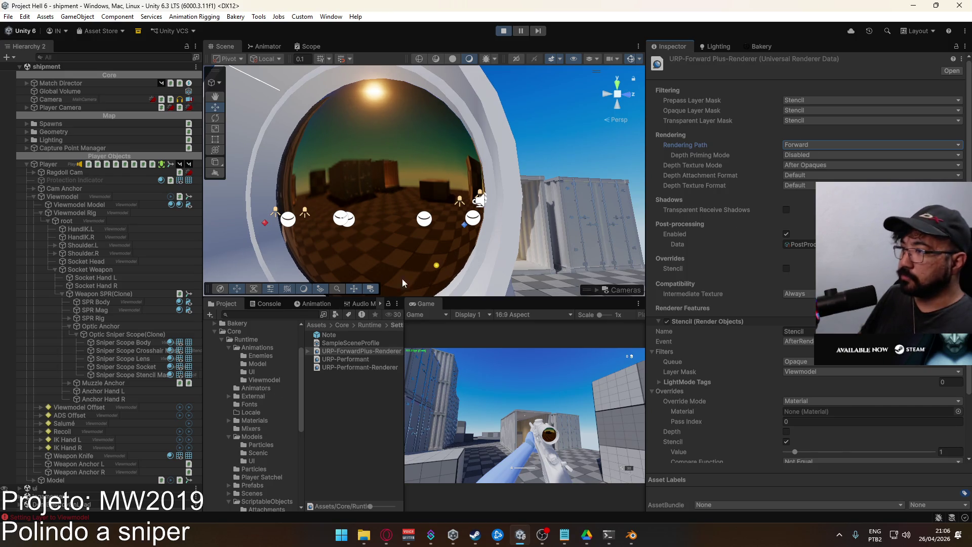
# Raise the Scope Lens material's Metallic value so the lens reflects orange, then maximize the Game view.
pyautogui.click(381, 156)
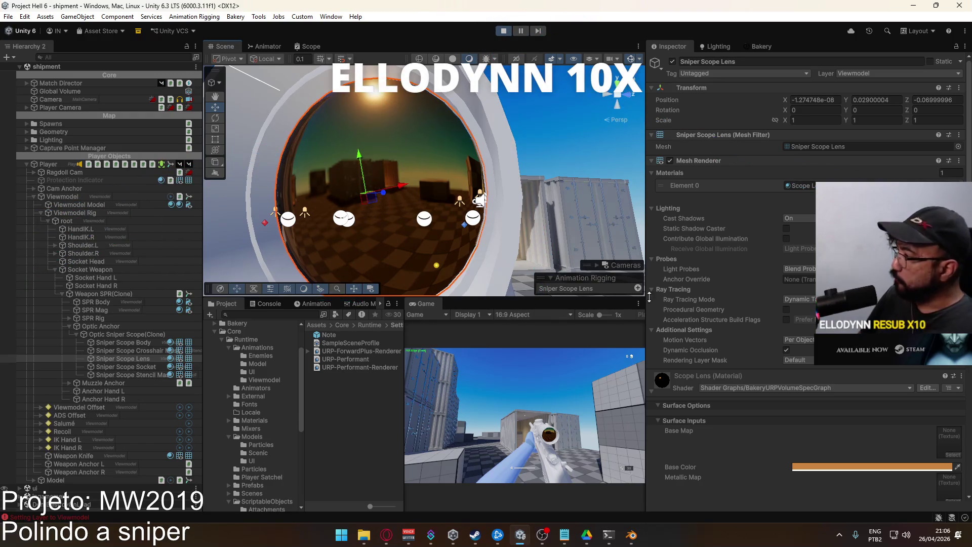
pyautogui.scroll(-10, 834, 387)
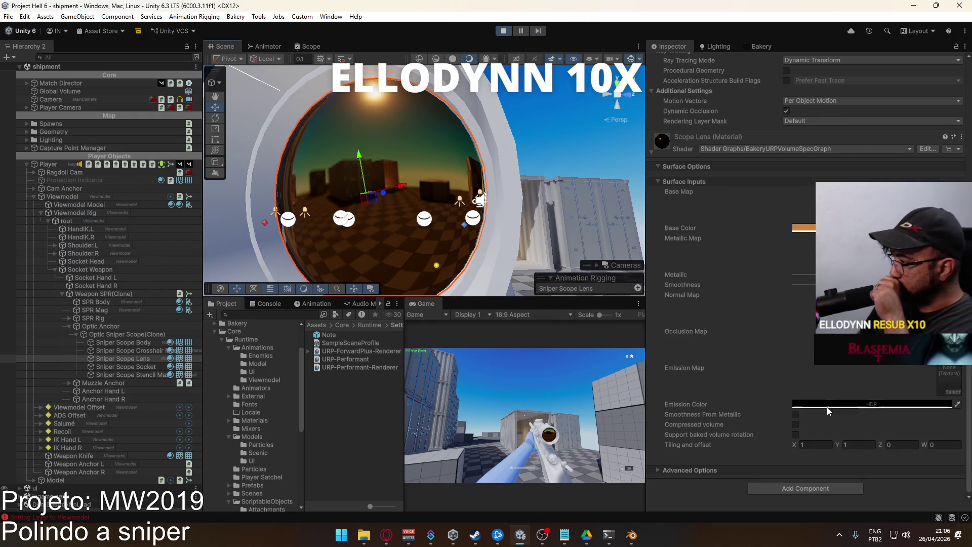
pyautogui.moveTo(830, 274); pyautogui.dragTo(896, 274)
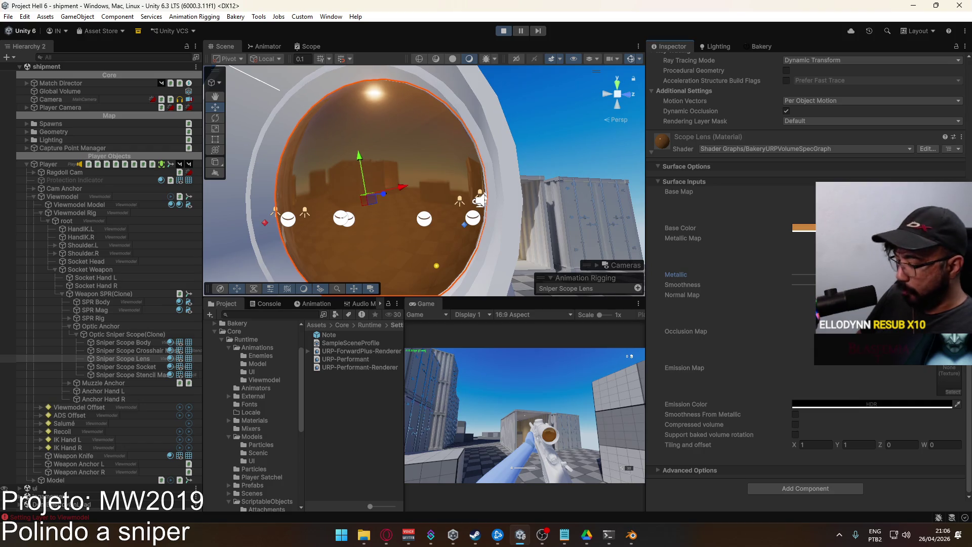
pyautogui.rightClick(421, 303)
pyautogui.click(445, 336)
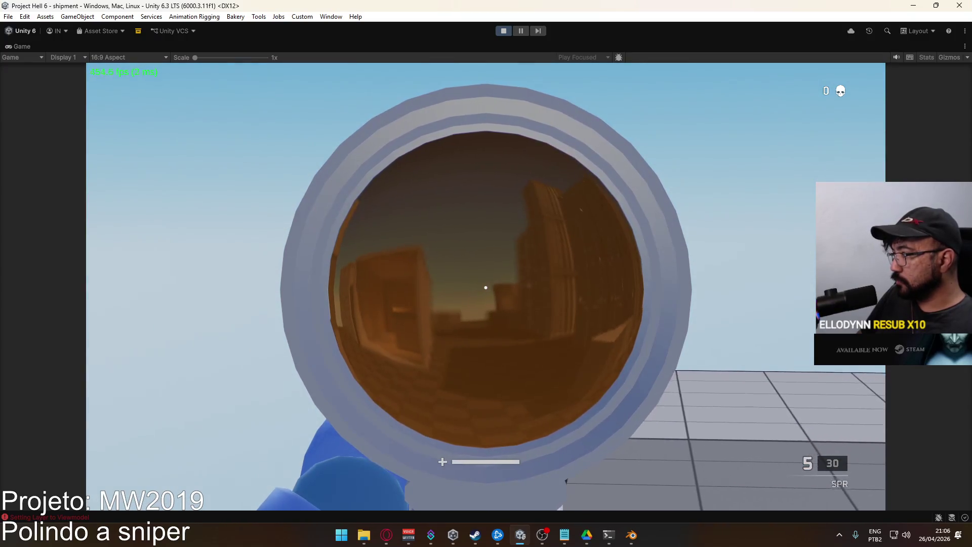
# Lower the scoped rifle, free the mouse, and turn off Maximize on the Game view.
pyautogui.rightClick(486, 287)
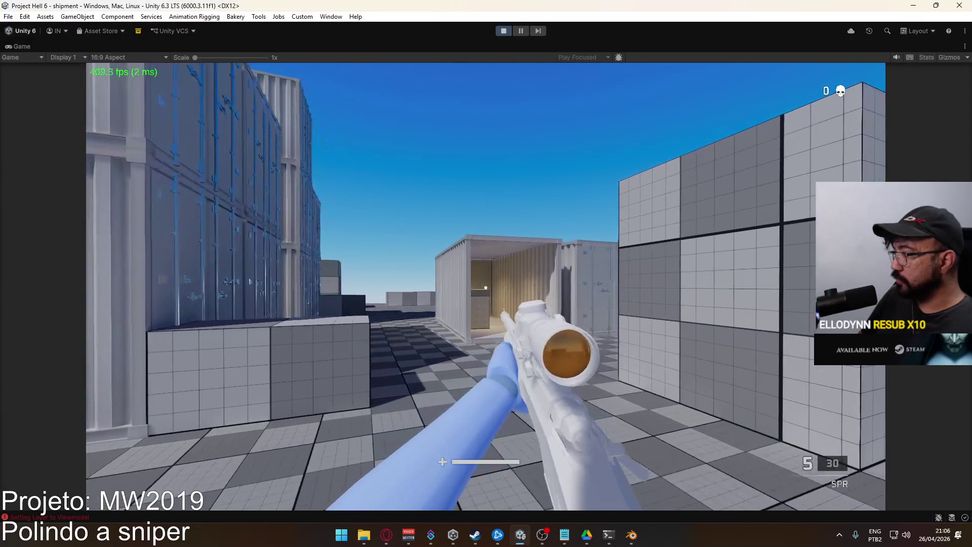
pyautogui.press('super')
pyautogui.press('super')
pyautogui.press('super')
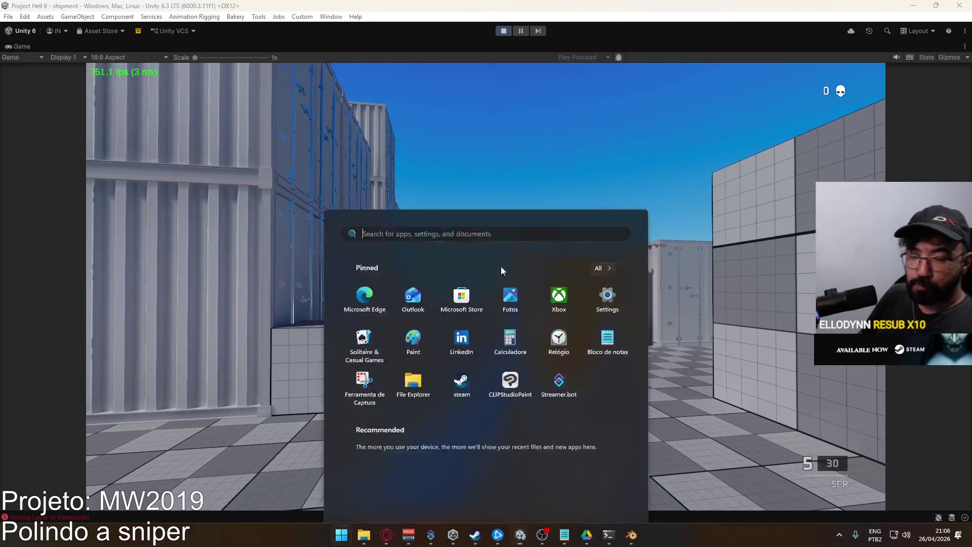
pyautogui.click(535, 56)
pyautogui.rightClick(542, 50)
pyautogui.click(575, 80)
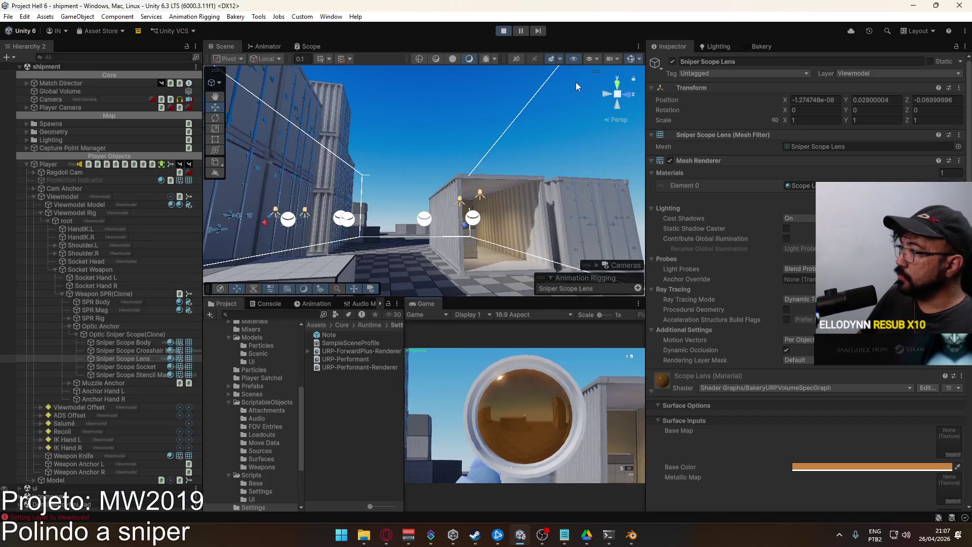
# Select the Sniper Scope Lens object and stop play mode with Ctrl+P.
pyautogui.click(123, 358)
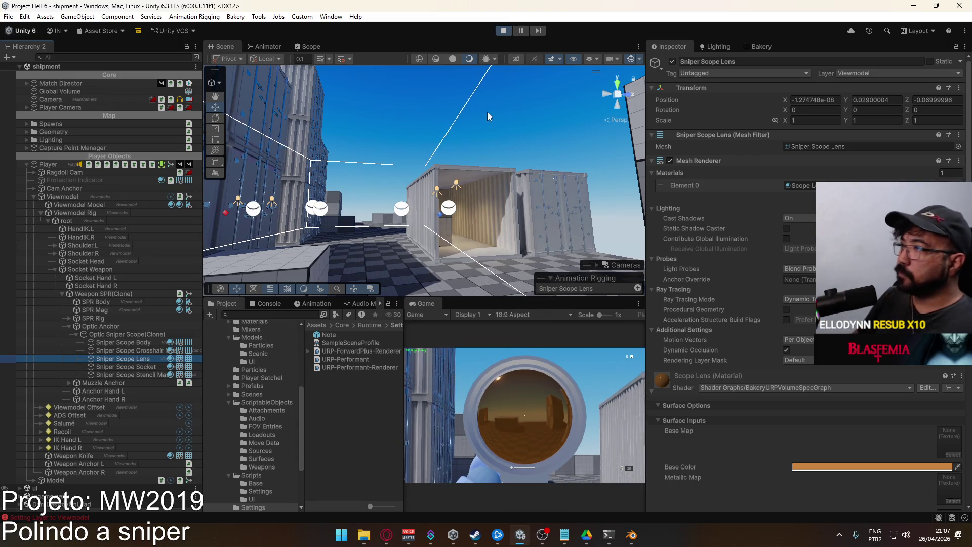
pyautogui.hotkey('ctrl', 'p')
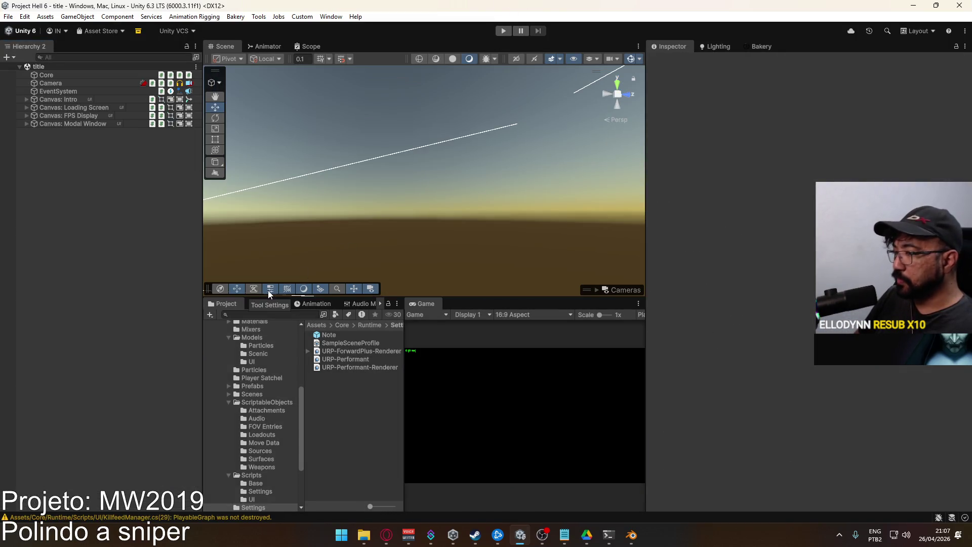
pyautogui.scroll(-3, 272, 453)
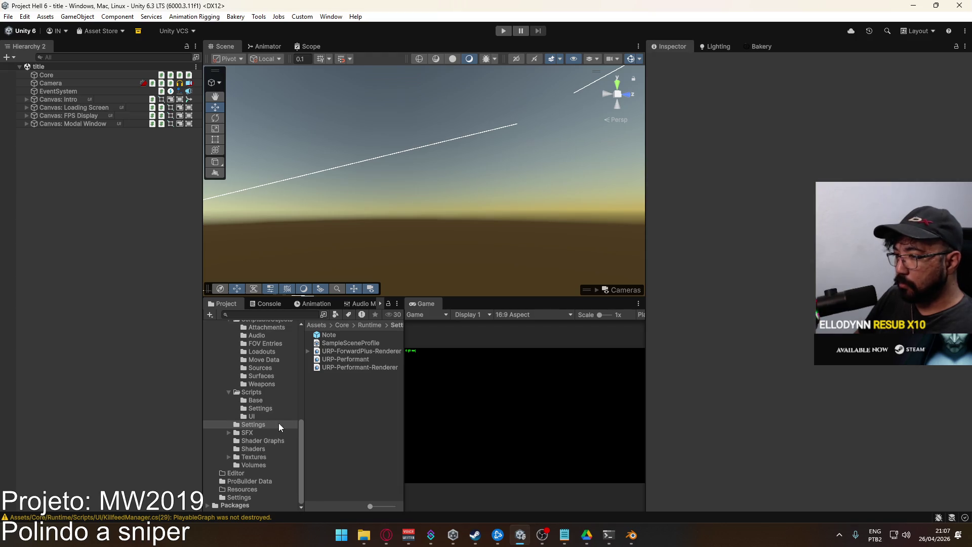
pyautogui.scroll(1, 255, 382)
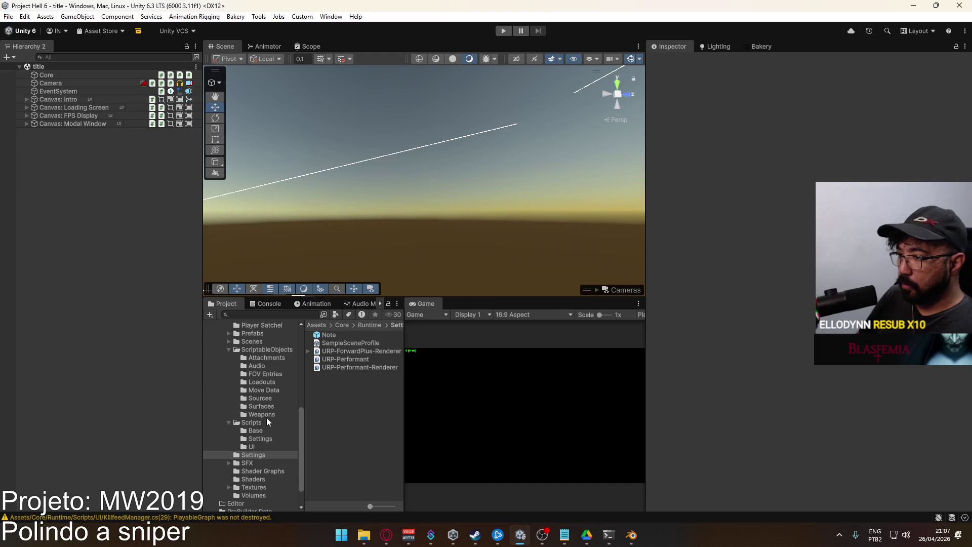
# Show the Scripts folder contents and bring up its asset context menu.
pyautogui.click(252, 422)
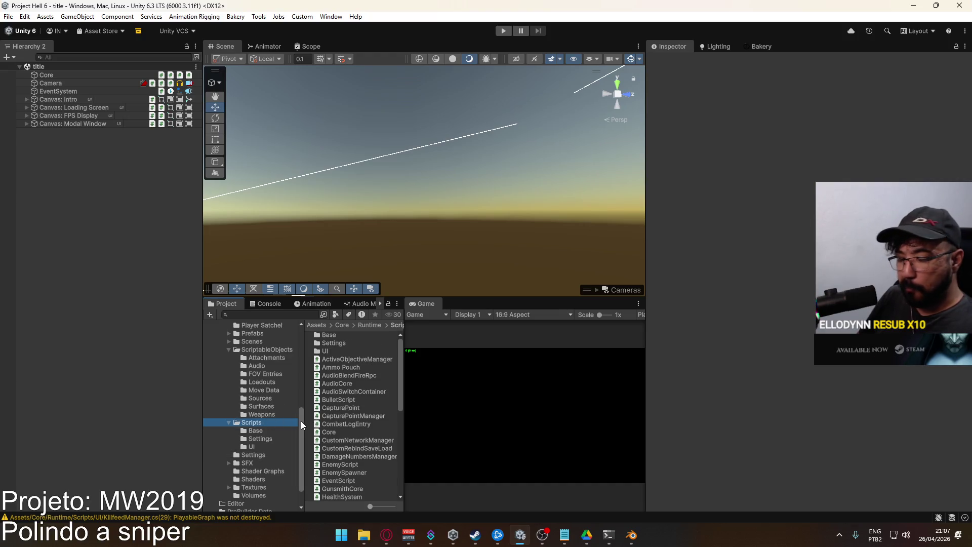
pyautogui.scroll(-3, 303, 424)
pyautogui.scroll(-10, 341, 413)
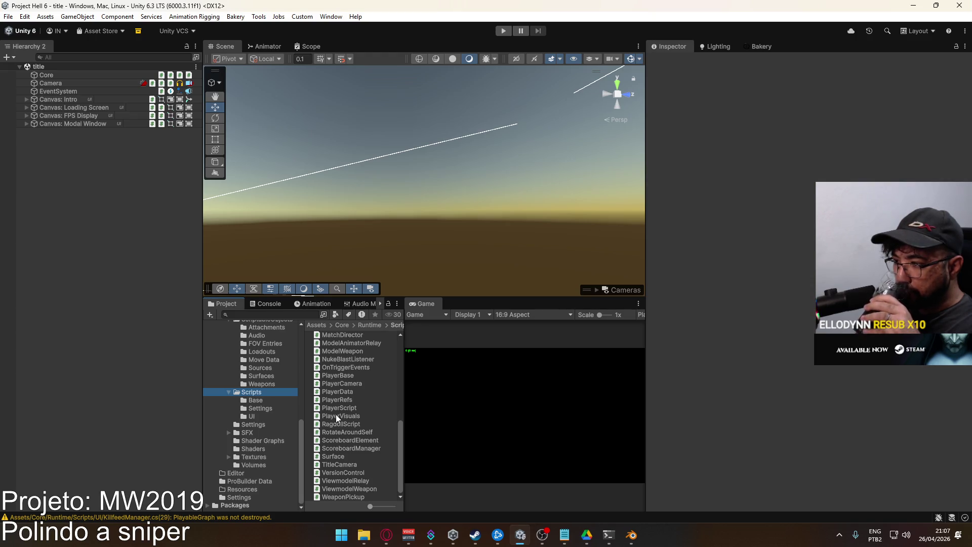
pyautogui.scroll(10, 335, 415)
pyautogui.rightClick(336, 408)
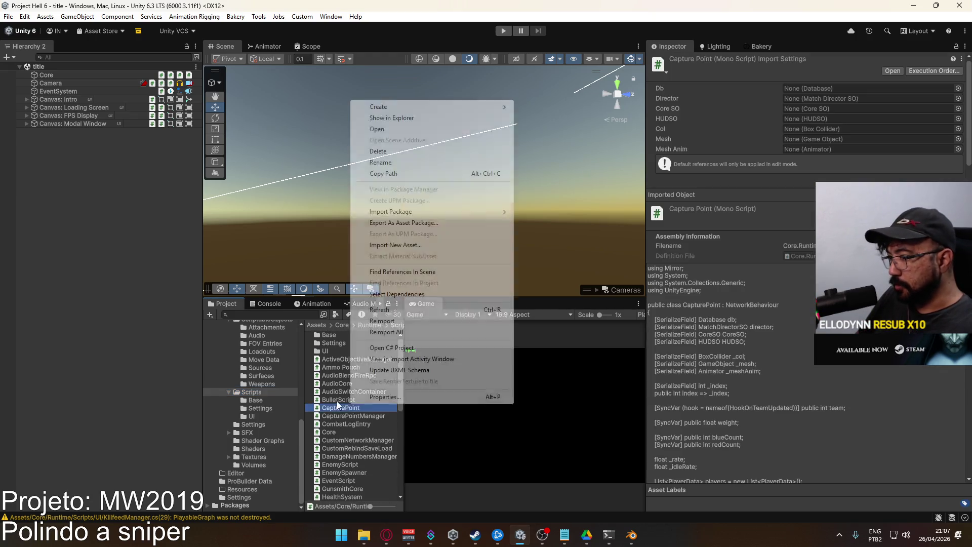
# Create a MonoBehaviour script named ScopeTransparency in Scripts and open it in the code editor.
pyautogui.moveTo(481, 106)
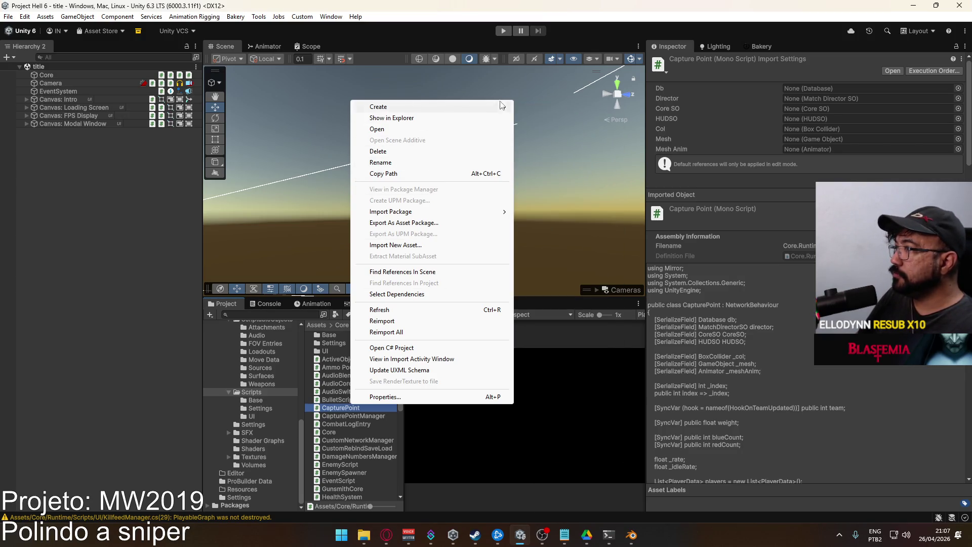
pyautogui.click(552, 129)
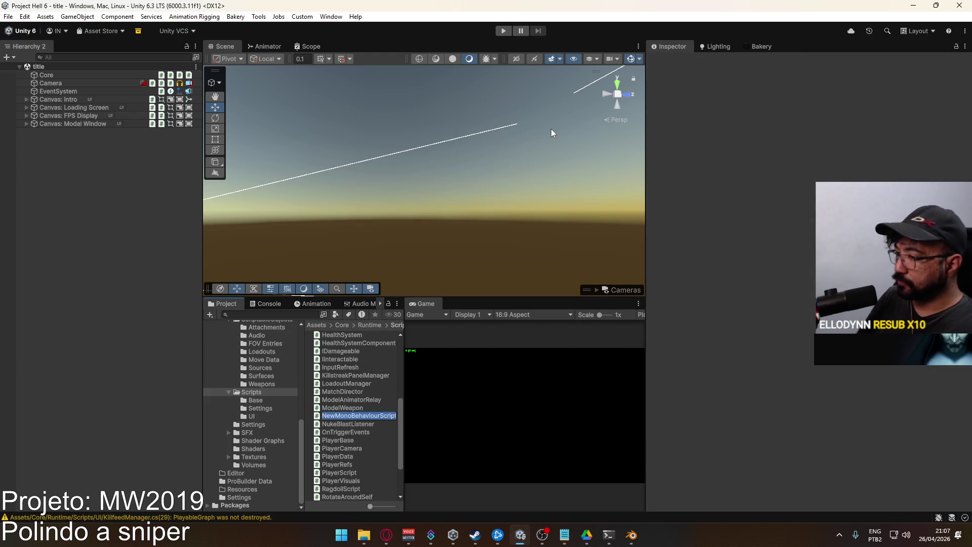
pyautogui.write('ScopeTransparency')
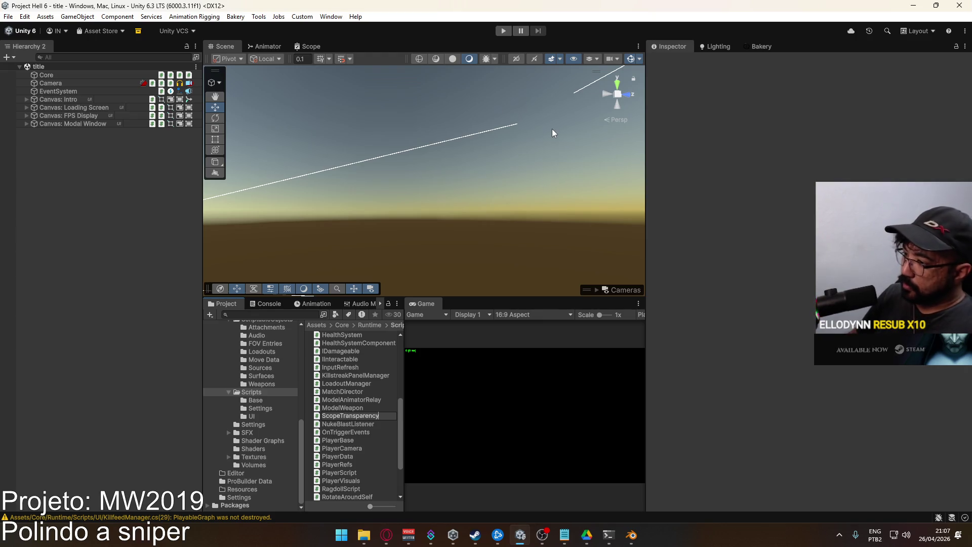
pyautogui.press('Return')
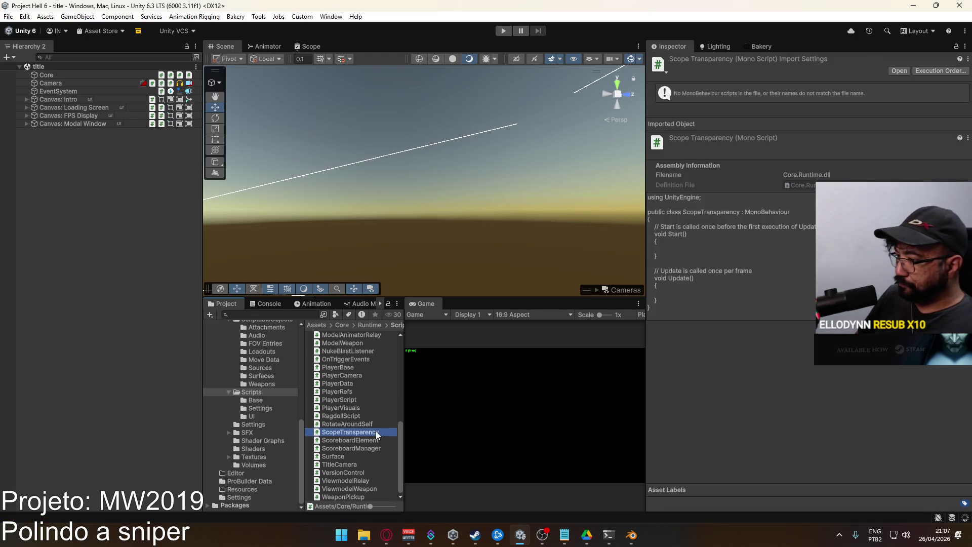
pyautogui.doubleClick(378, 431)
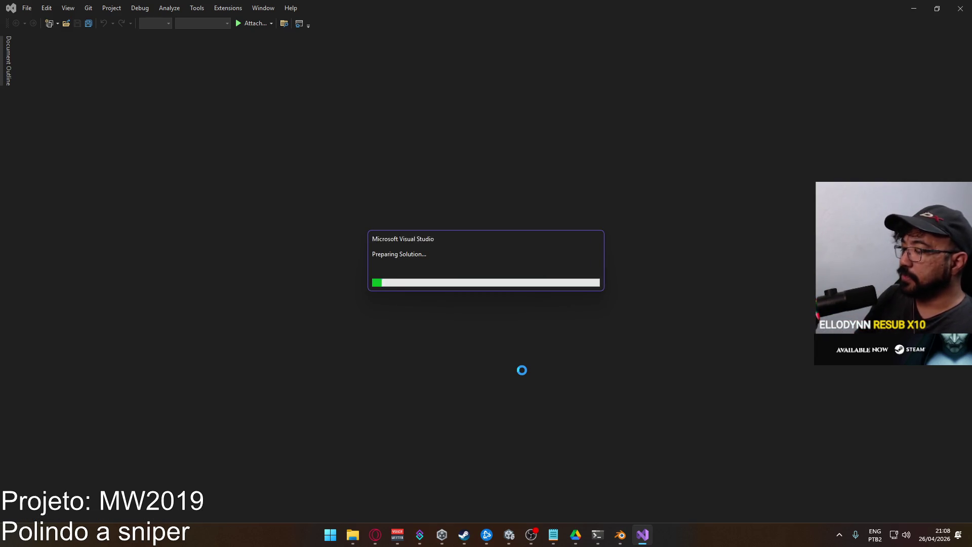
# Let ScopeTransparency.cs load in Visual Studio, then switch back to the Unity editor.
pyautogui.moveTo(576, 534)
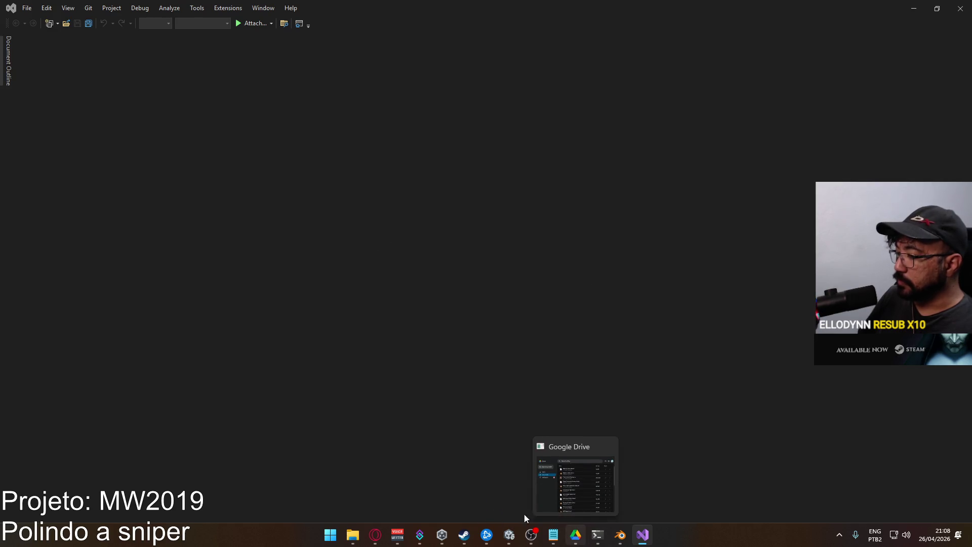
pyautogui.moveTo(578, 511)
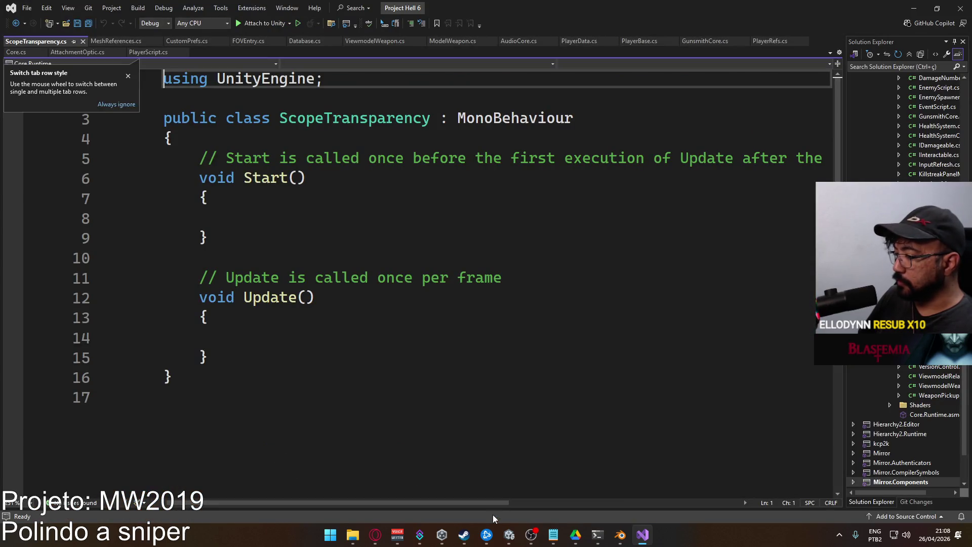
pyautogui.click(508, 535)
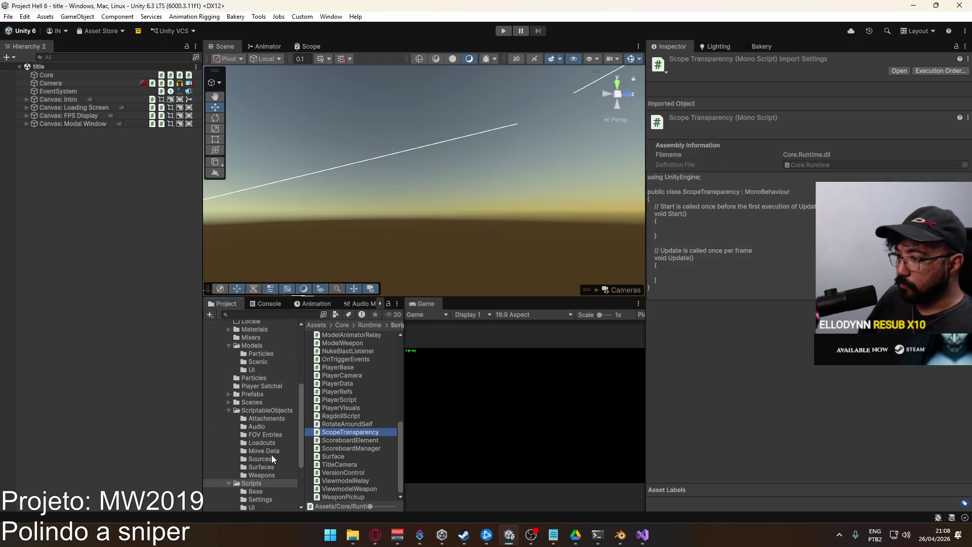
# Select the Scope Lens material in Materials and open its BakeryURPVolumeSpecGraph shader graph.
pyautogui.scroll(5, 268, 450)
pyautogui.scroll(3, 256, 411)
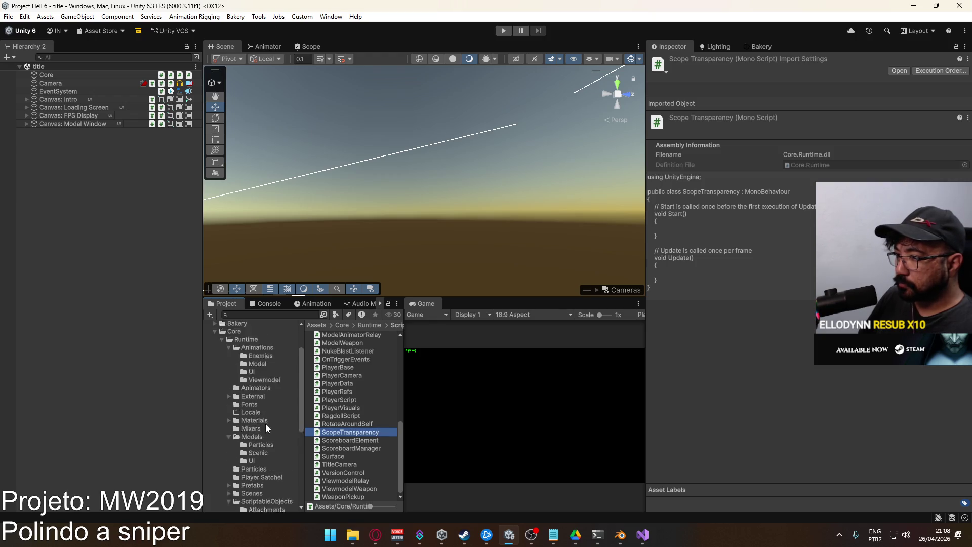
pyautogui.click(254, 448)
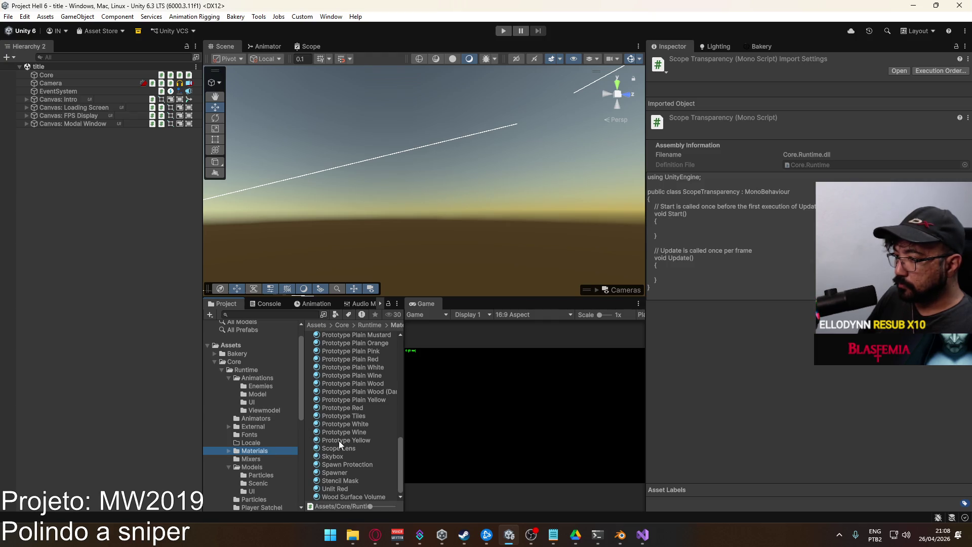
pyautogui.click(350, 449)
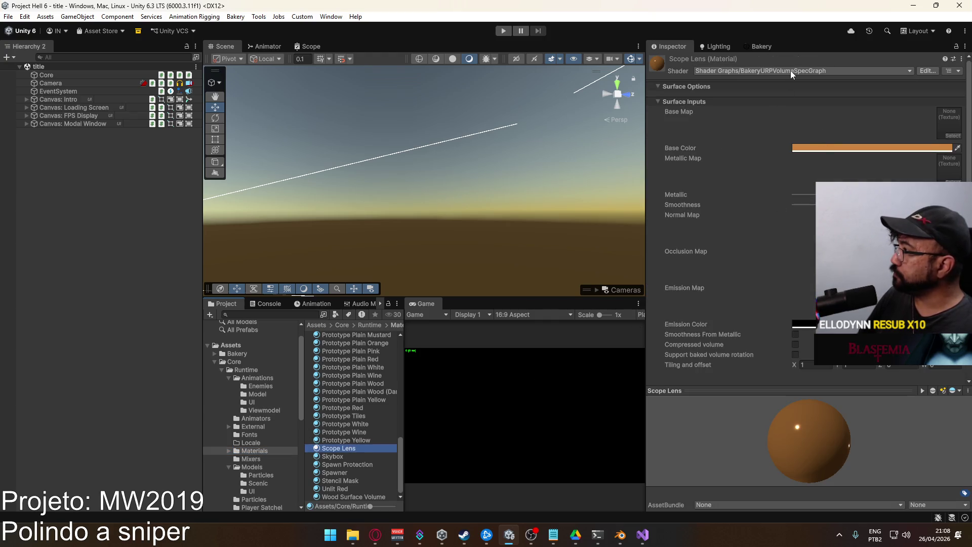
pyautogui.click(920, 73)
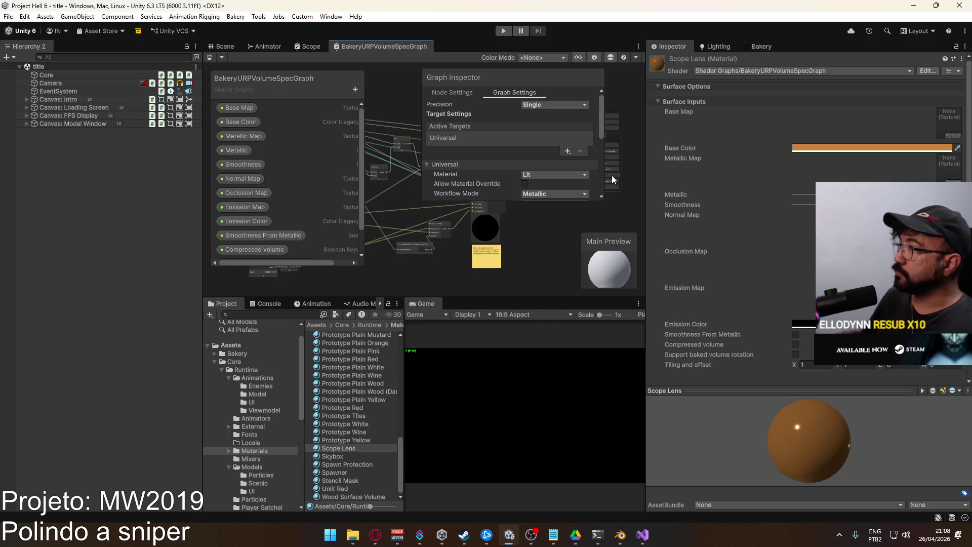
# Switch the Inspector to Debug mode and select the material's shader reference.
pyautogui.scroll(-2, 541, 180)
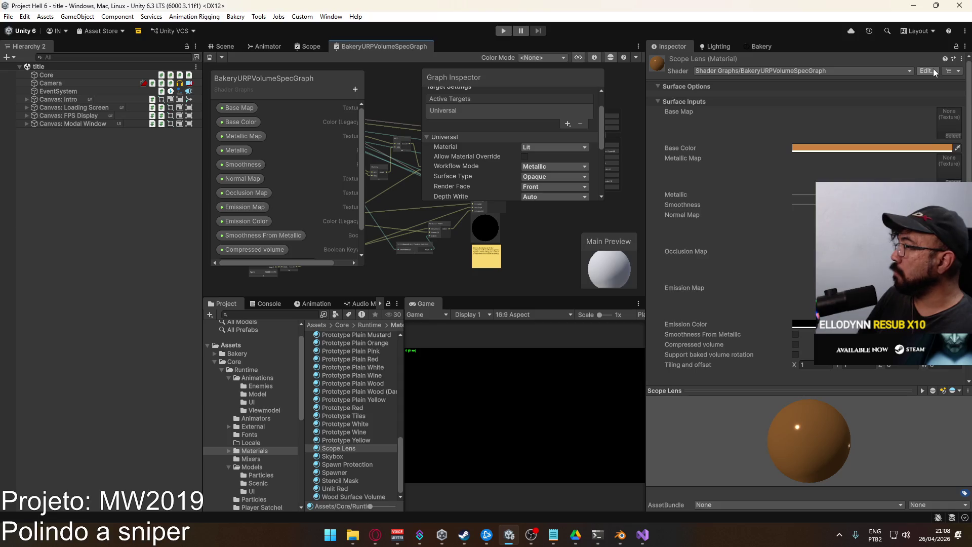
pyautogui.click(965, 46)
pyautogui.click(848, 94)
pyautogui.click(831, 119)
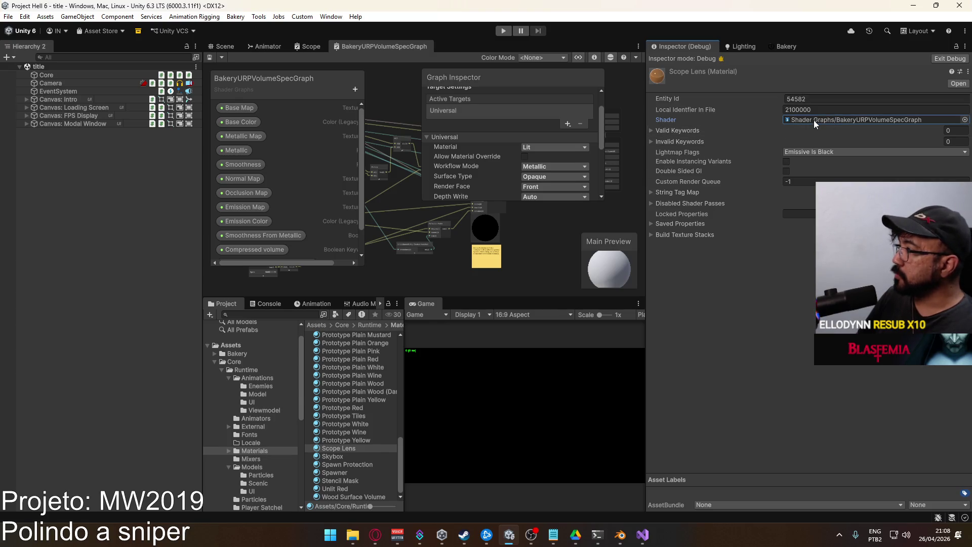
# Locate the BakeryURPVolumeSpecGraph asset and show it in Explorer to copy the file.
pyautogui.click(813, 120)
pyautogui.click(360, 473)
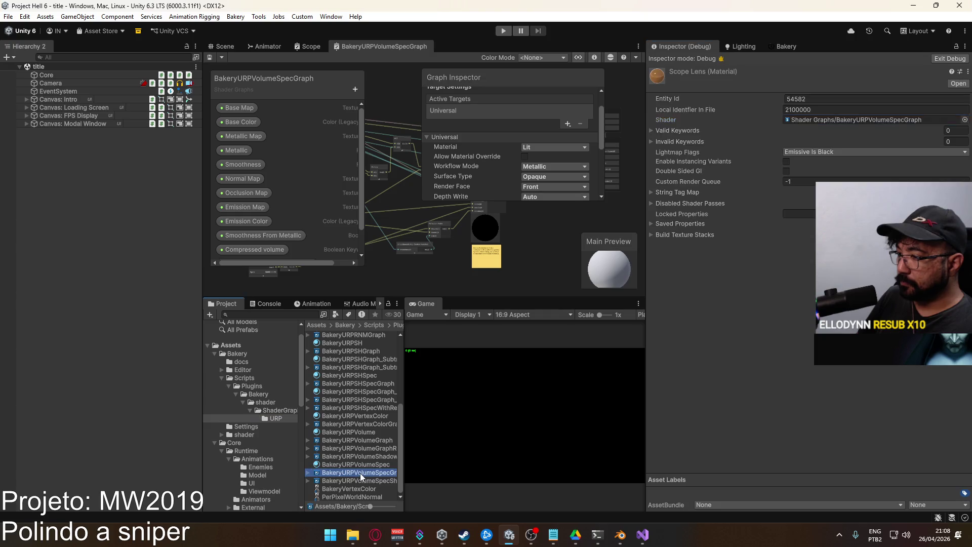
pyautogui.rightClick(358, 475)
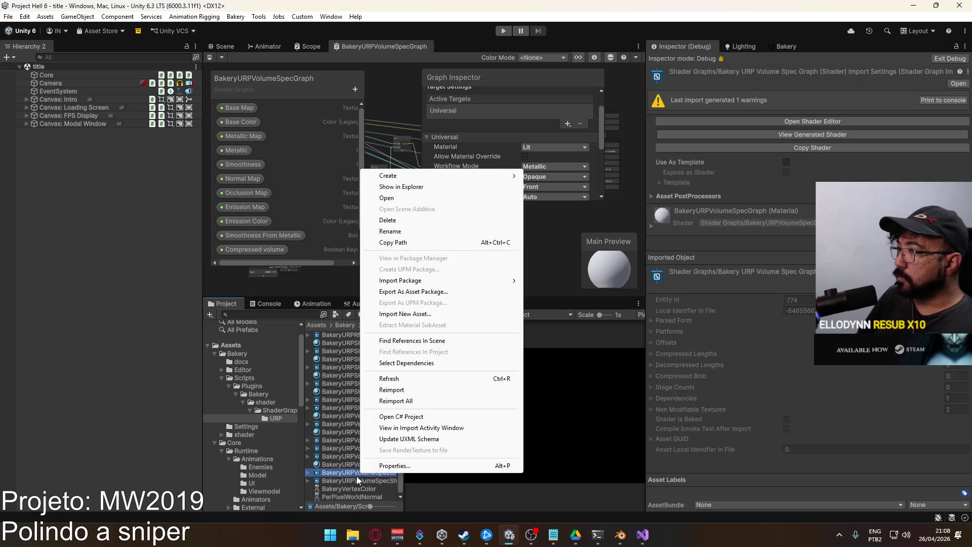
pyautogui.click(431, 190)
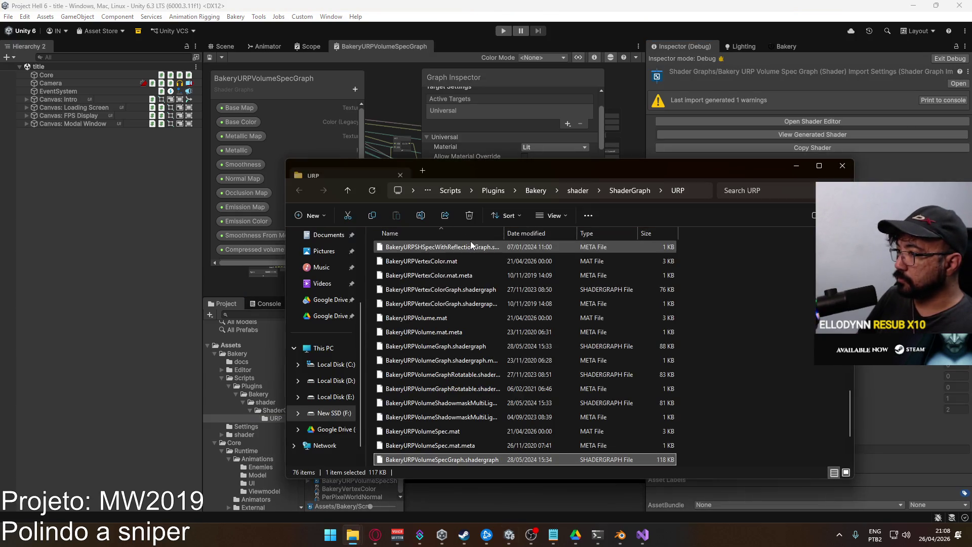
pyautogui.click(842, 168)
# Paste the copy into the Core/Runtime/Shader Graphs folder via Explorer and start renaming it.
pyautogui.scroll(-10, 273, 428)
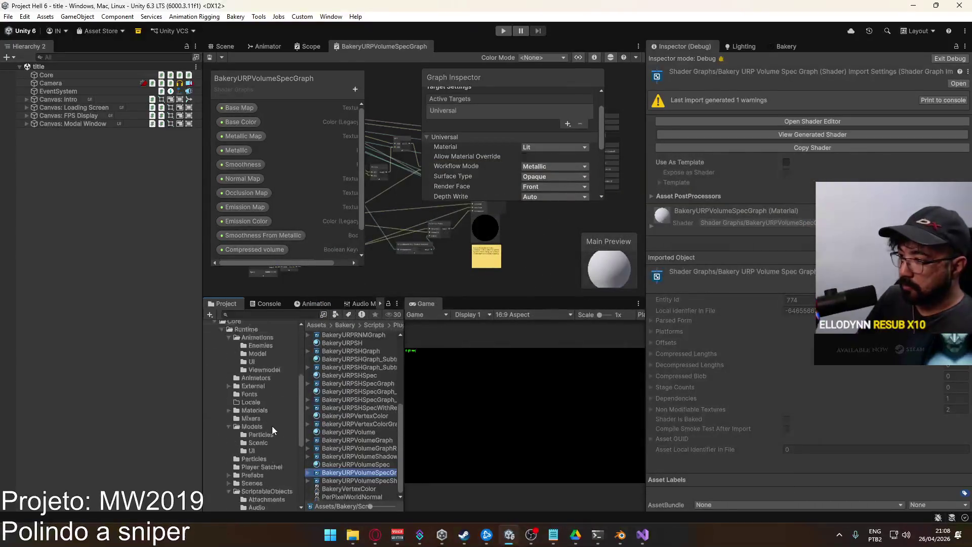
pyautogui.click(273, 441)
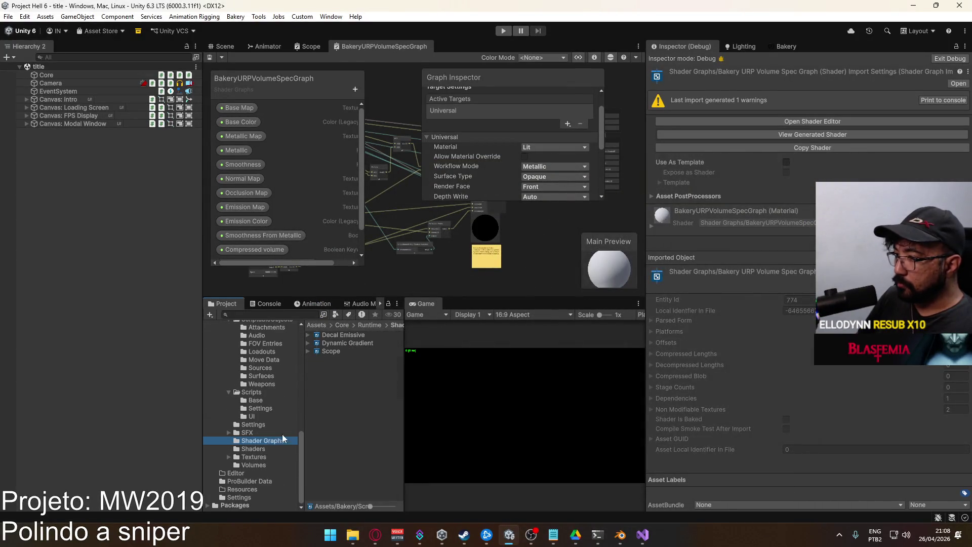
pyautogui.rightClick(357, 391)
pyautogui.click(448, 105)
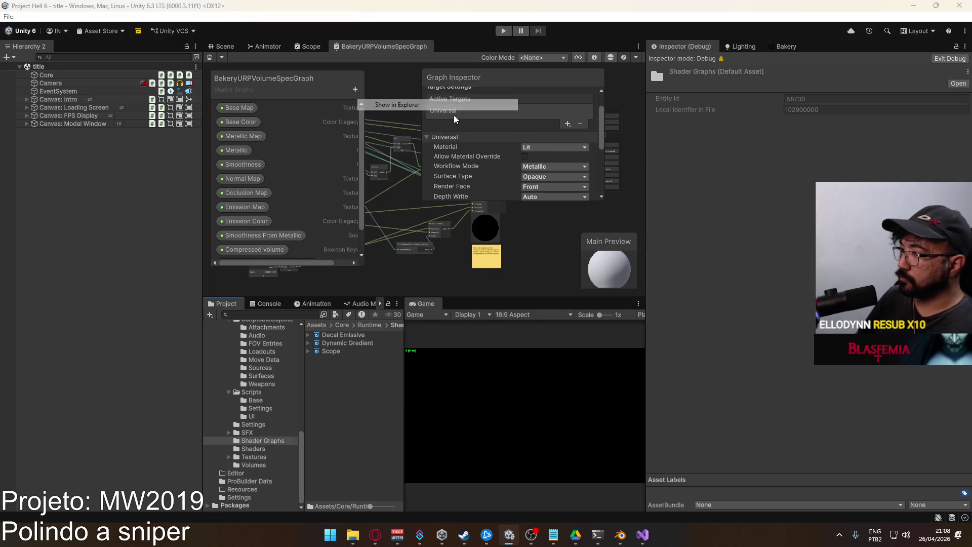
pyautogui.doubleClick(421, 474)
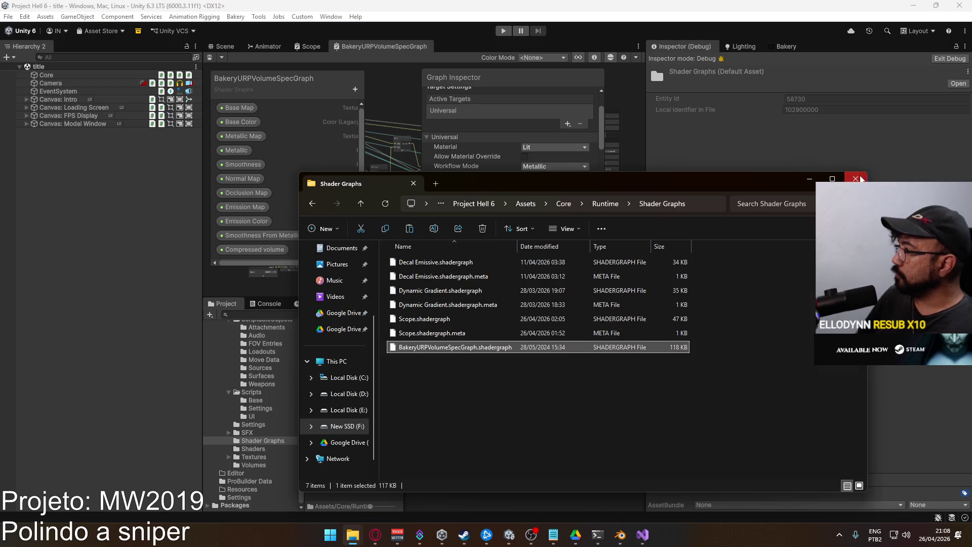
pyautogui.click(861, 179)
pyautogui.click(404, 336)
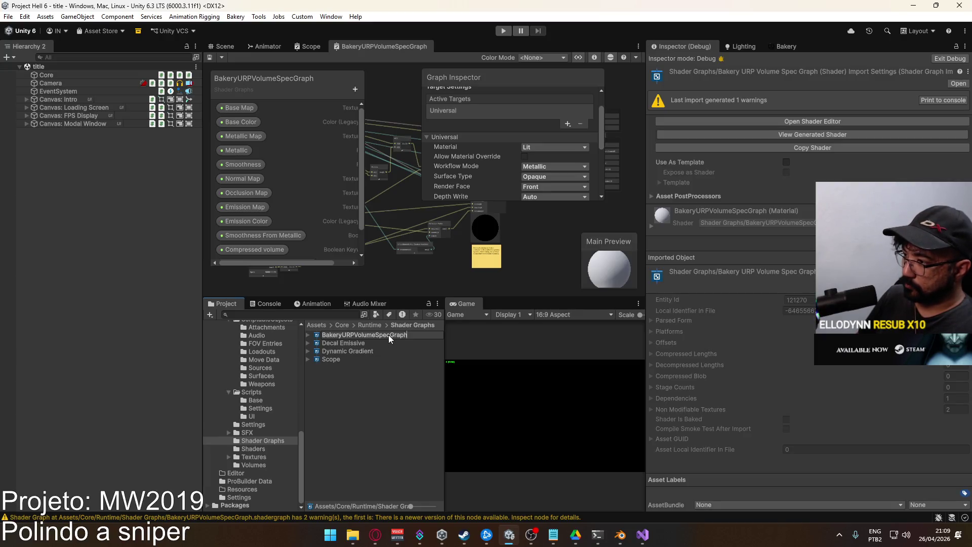
# Rename the copy BakeryURPVolumeSpecTransparencyGraph and open it in the shader graph editor.
pyautogui.write('Transparency')
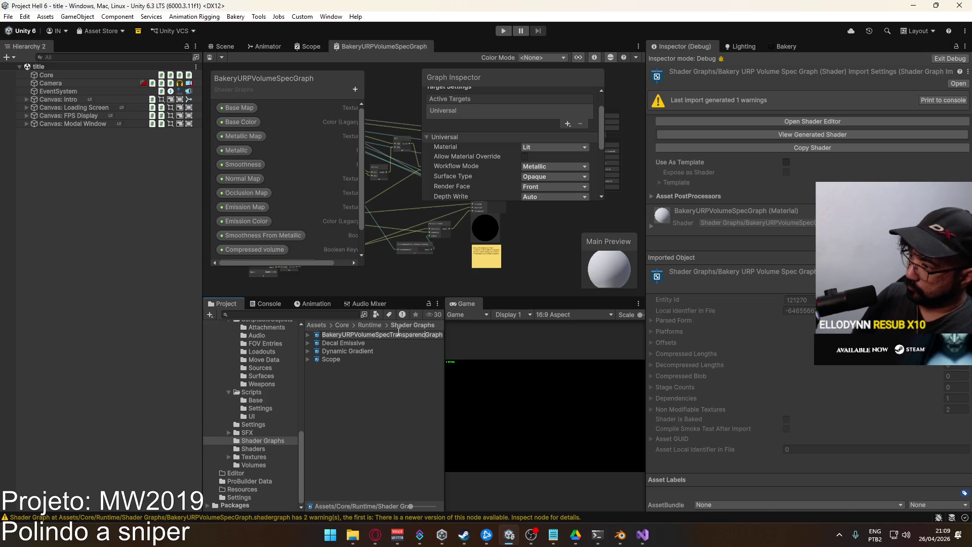
pyautogui.press('Return')
pyautogui.doubleClick(415, 334)
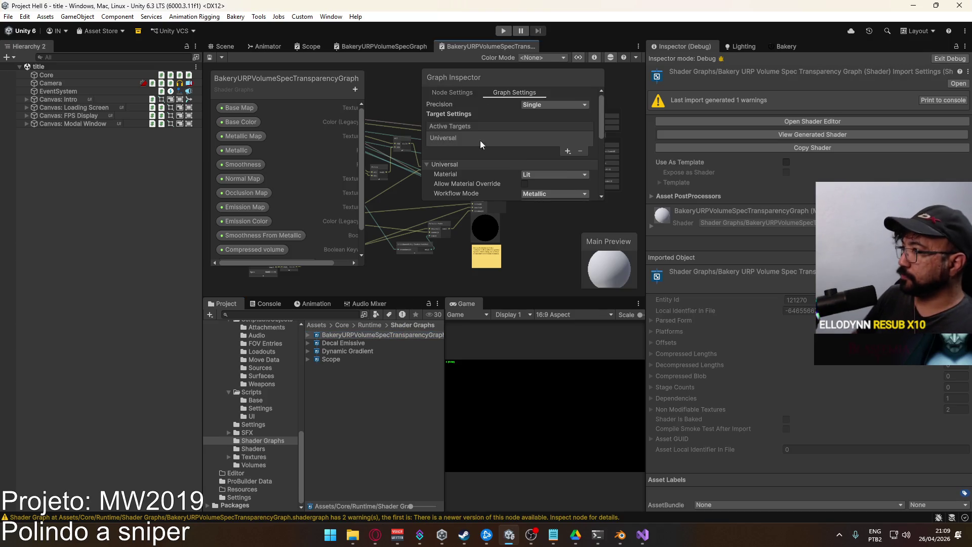
pyautogui.moveTo(646, 101); pyautogui.dragTo(747, 101)
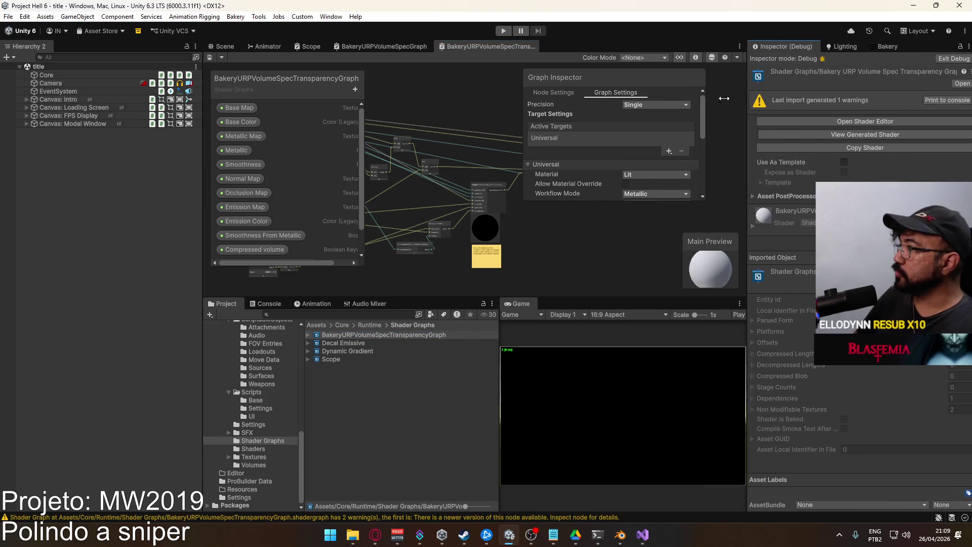
# In Graph Settings keep Material as Lit and set Surface Type to Transparent.
pyautogui.click(645, 174)
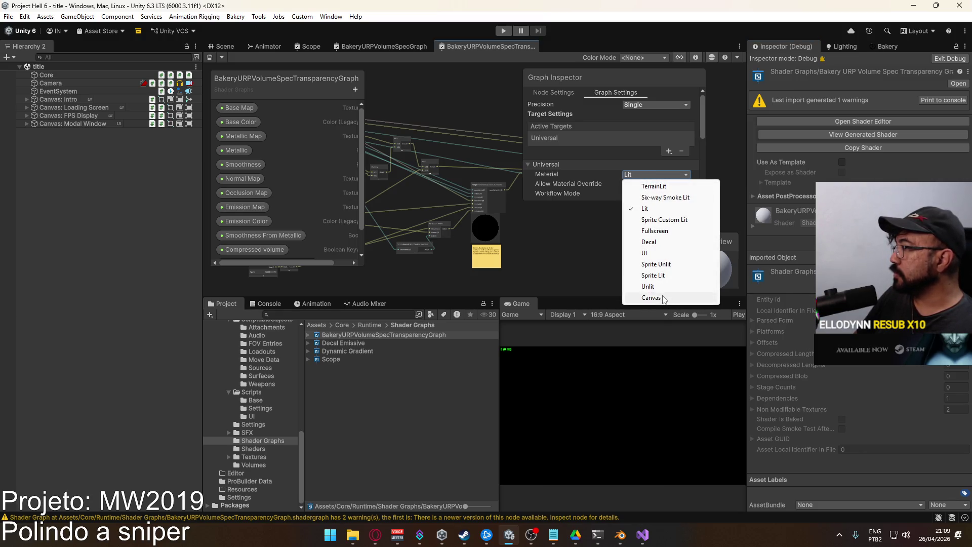
pyautogui.click(588, 162)
pyautogui.scroll(-3, 586, 148)
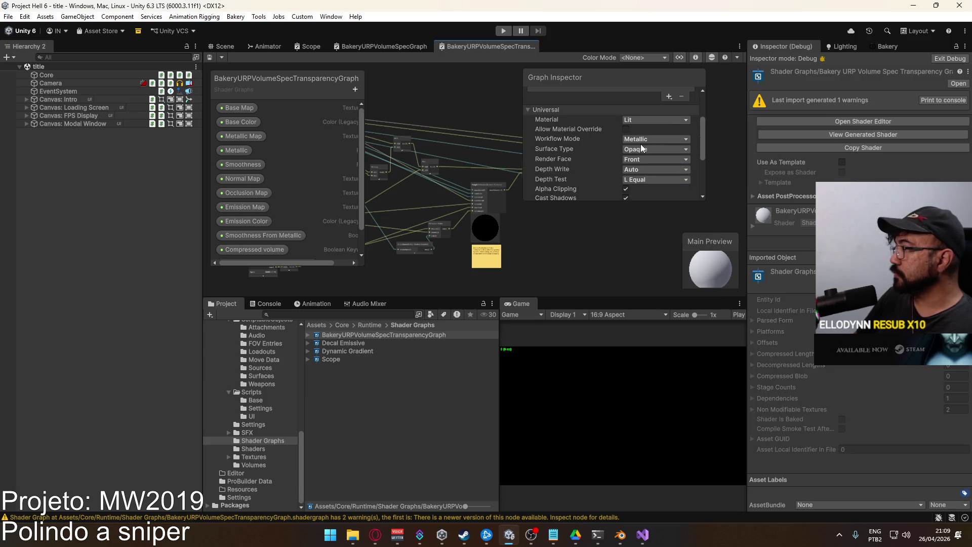
pyautogui.click(663, 150)
pyautogui.click(644, 173)
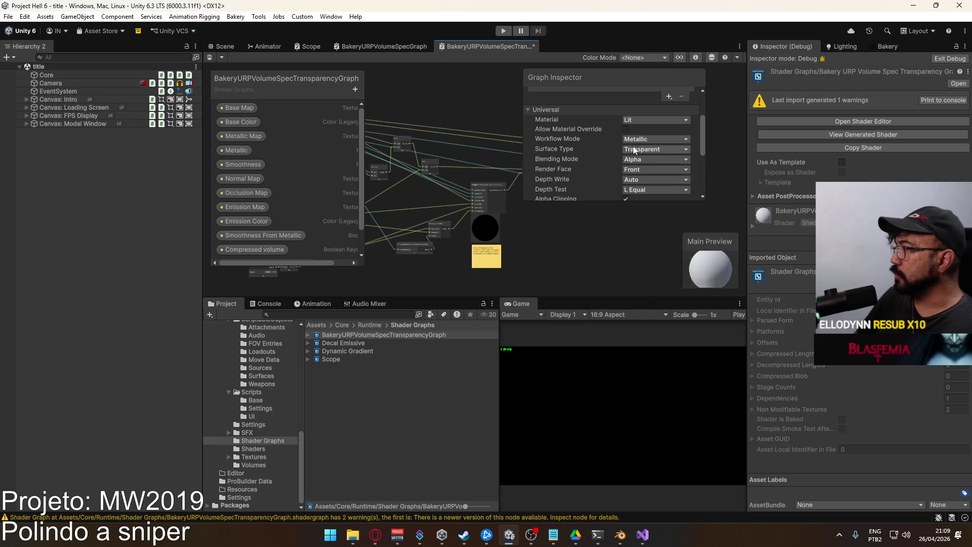
pyautogui.scroll(-2, 662, 146)
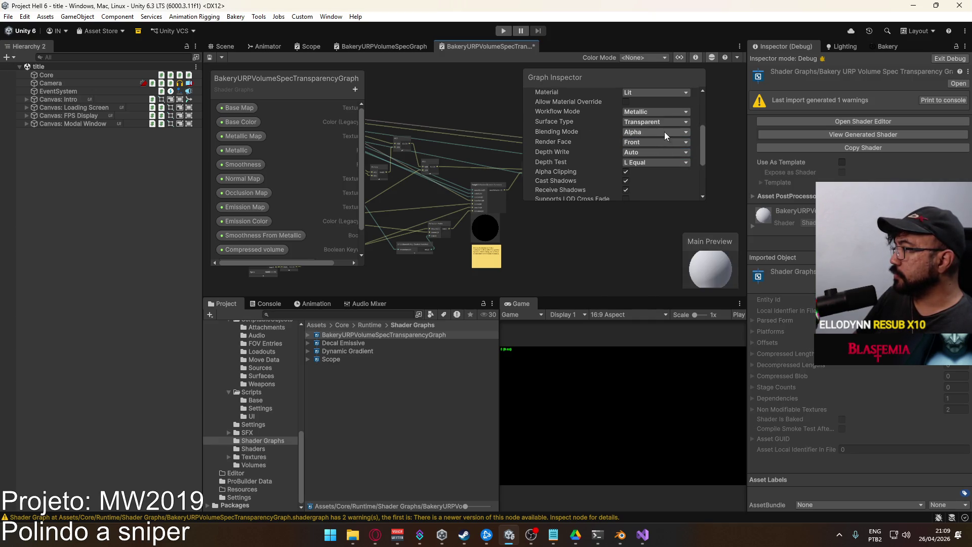
pyautogui.scroll(-2, 664, 131)
pyautogui.scroll(-3, 676, 154)
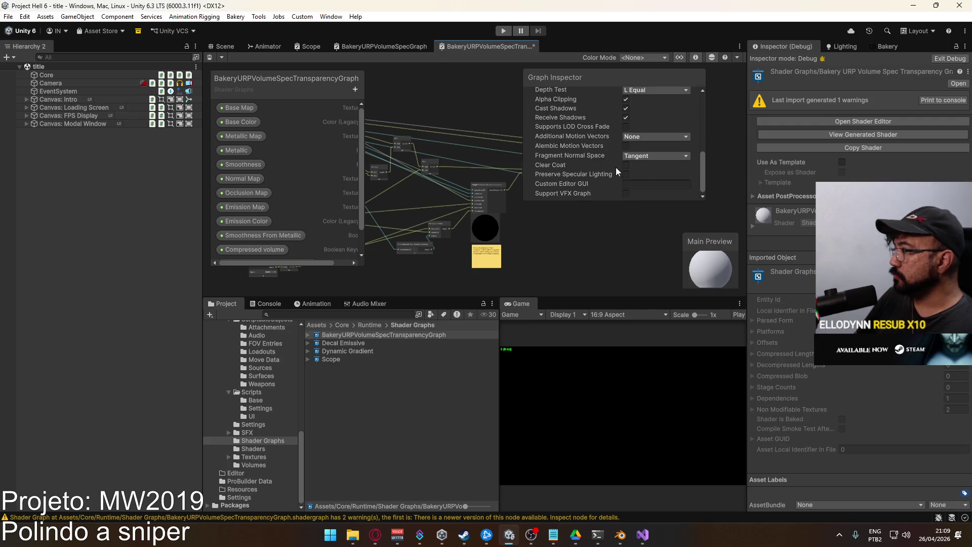
# Fit all graph nodes into view and close the Graph Inspector panel.
pyautogui.press('a')
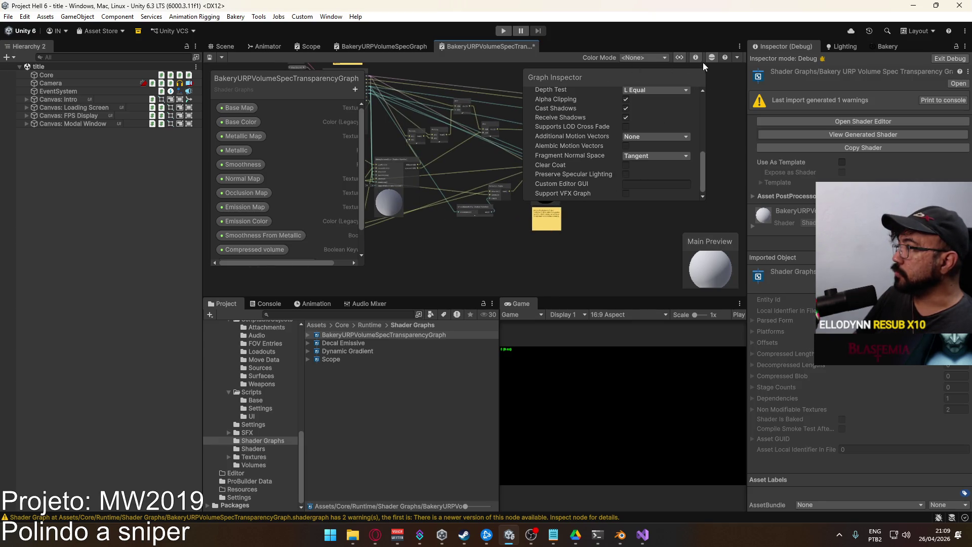
pyautogui.click(681, 59)
pyautogui.click(682, 59)
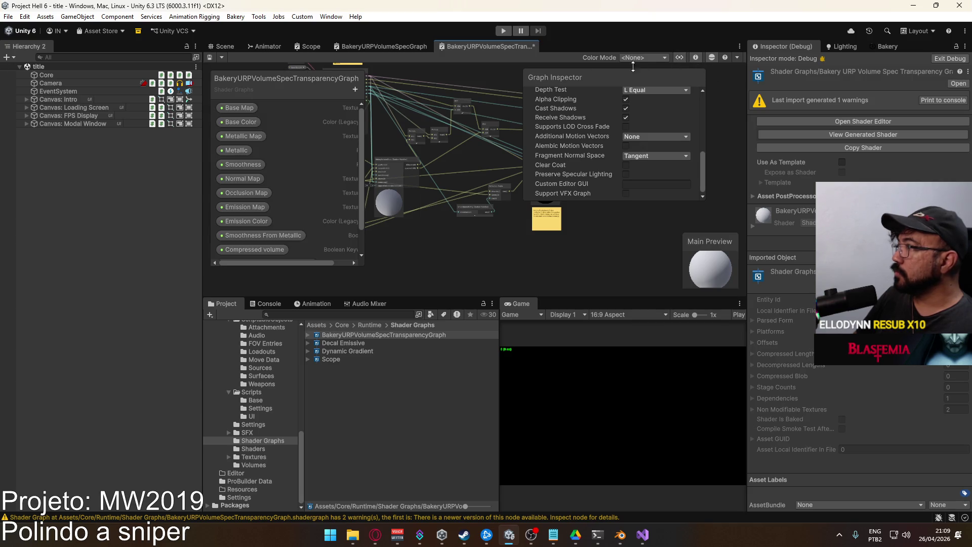
pyautogui.press('a')
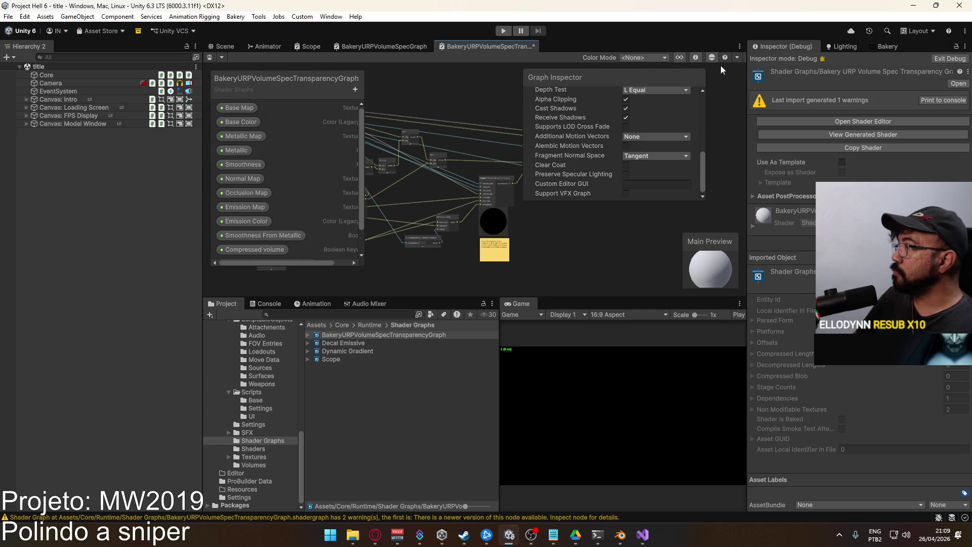
pyautogui.click(695, 57)
pyautogui.scroll(5, 497, 171)
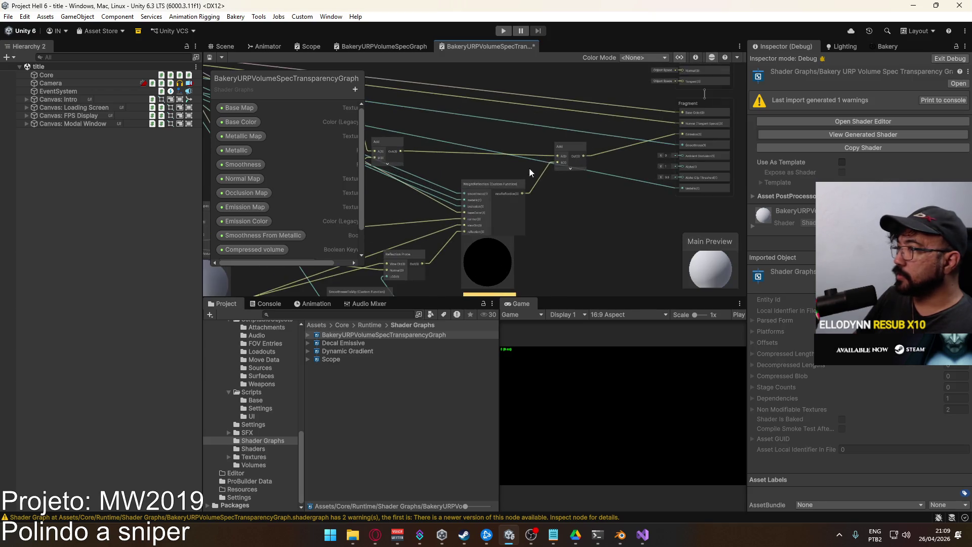
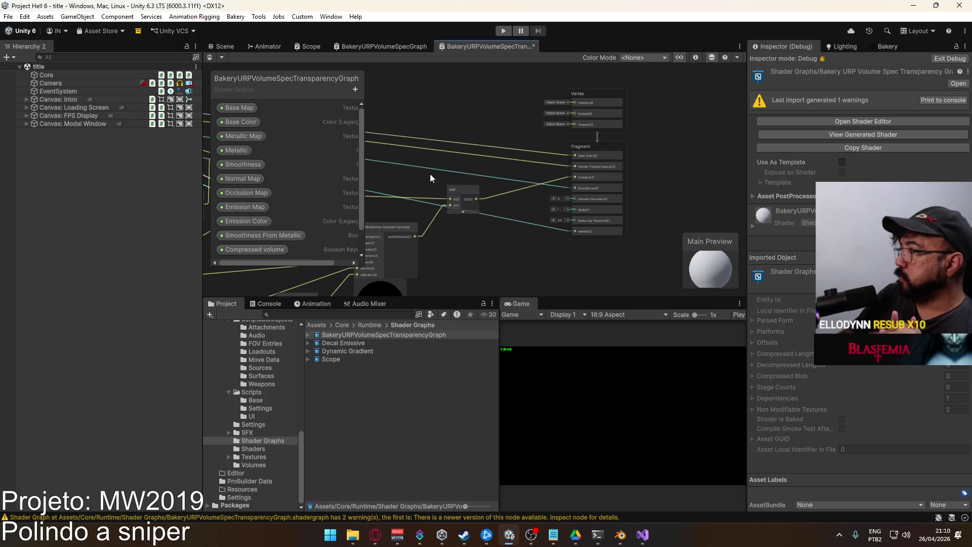
# Pan the graph over to the Vertex/Fragment master node and briefly search nodes for 's'.
pyautogui.scroll(5, 545, 209)
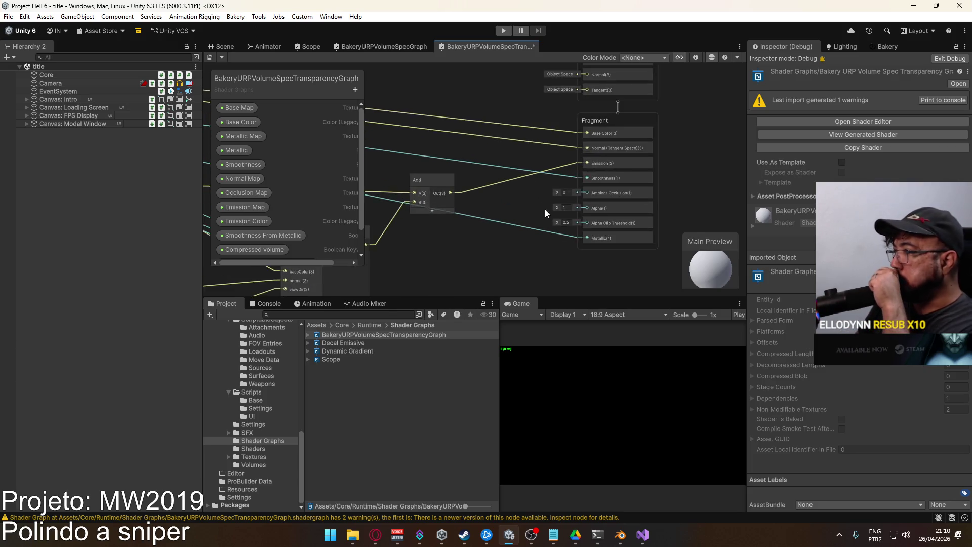
pyautogui.scroll(-5, 485, 192)
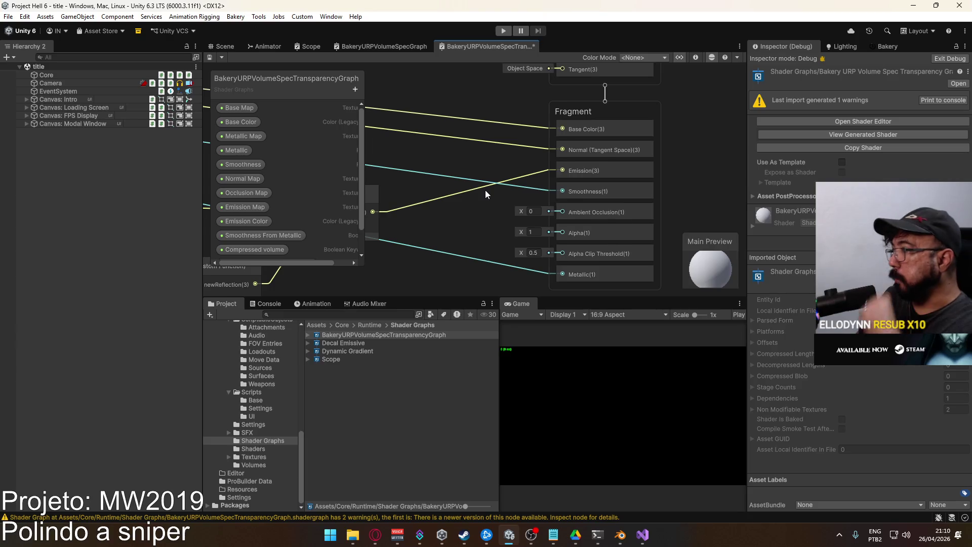
pyautogui.moveTo(472, 178)
pyautogui.mouseDown()
pyautogui.moveTo(775, 189)
pyautogui.moveTo(861, 178)
pyautogui.moveTo(775, 201)
pyautogui.mouseUp()
pyautogui.scroll(5, 512, 150)
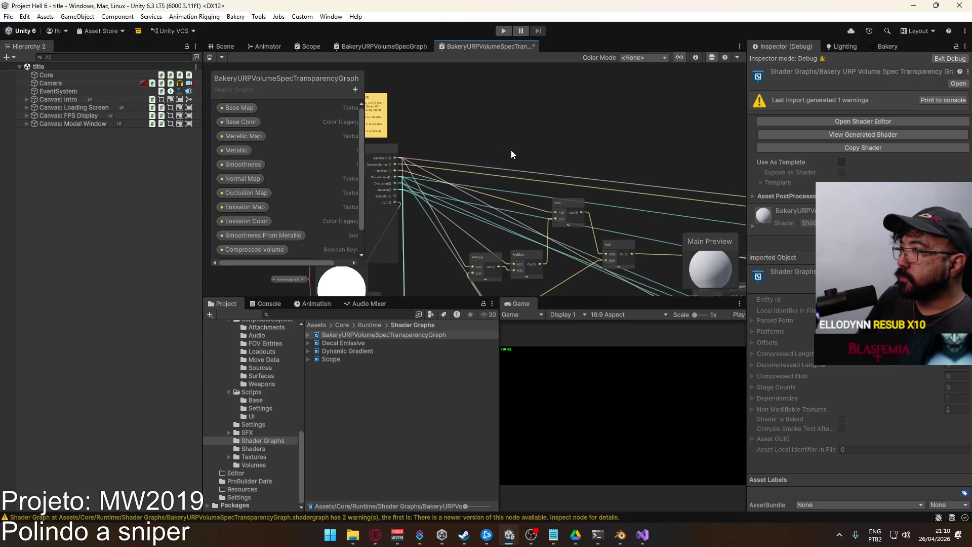
pyautogui.scroll(-3, 464, 163)
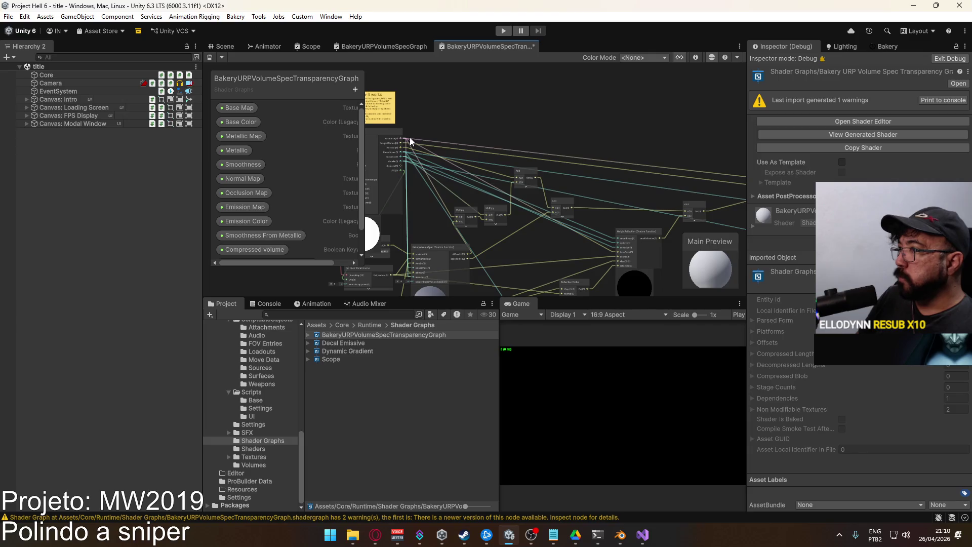
pyautogui.moveTo(571, 183)
pyautogui.mouseDown()
pyautogui.moveTo(409, 162)
pyautogui.moveTo(566, 177)
pyautogui.mouseUp()
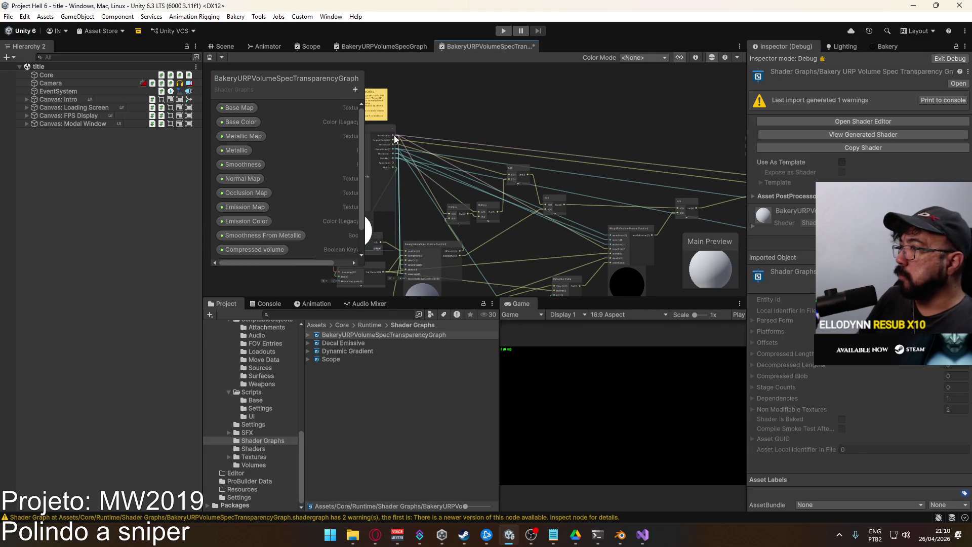
pyautogui.moveTo(715, 164)
pyautogui.mouseDown()
pyautogui.moveTo(658, 150)
pyautogui.moveTo(596, 179)
pyautogui.moveTo(490, 139)
pyautogui.mouseUp()
pyautogui.moveTo(407, 158)
pyautogui.mouseDown()
pyautogui.moveTo(658, 157)
pyautogui.moveTo(503, 162)
pyautogui.mouseUp()
pyautogui.write('split')
pyautogui.press('Return')
# Wire Split's A output into Fragment Alpha, set Alpha Clip Threshold to 0, and save.
pyautogui.scroll(3, 530, 183)
pyautogui.scroll(-3, 585, 142)
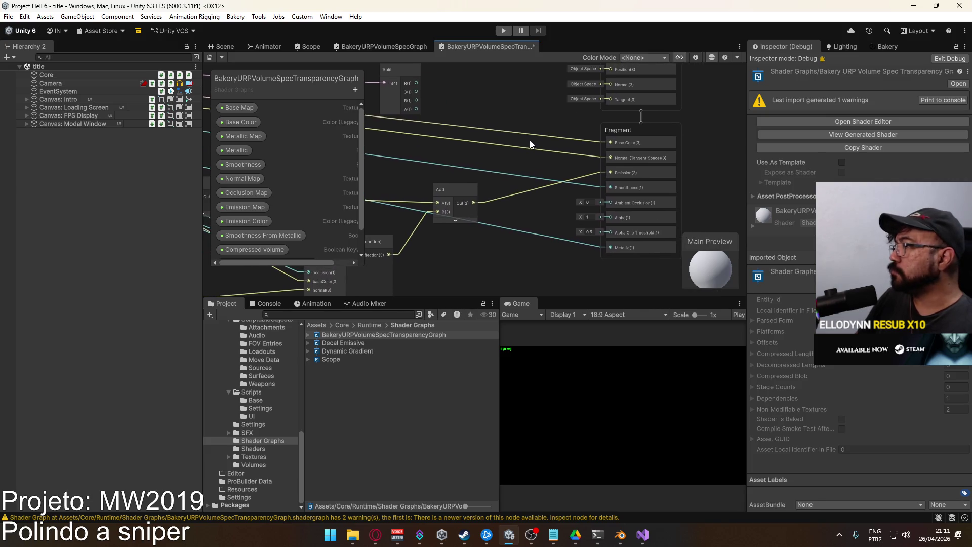
pyautogui.moveTo(416, 112)
pyautogui.mouseDown()
pyautogui.moveTo(596, 247)
pyautogui.moveTo(605, 214)
pyautogui.mouseUp()
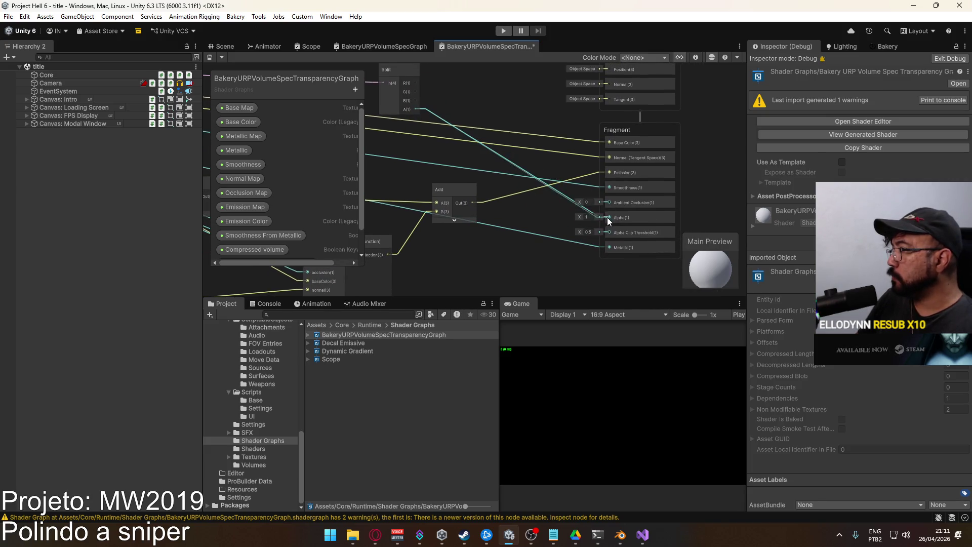
pyautogui.write('0')
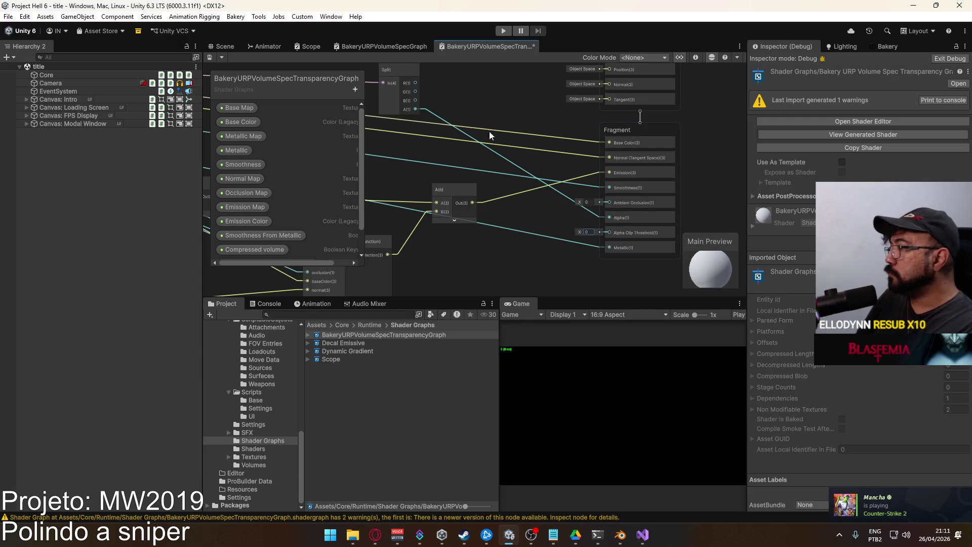
pyautogui.click(210, 58)
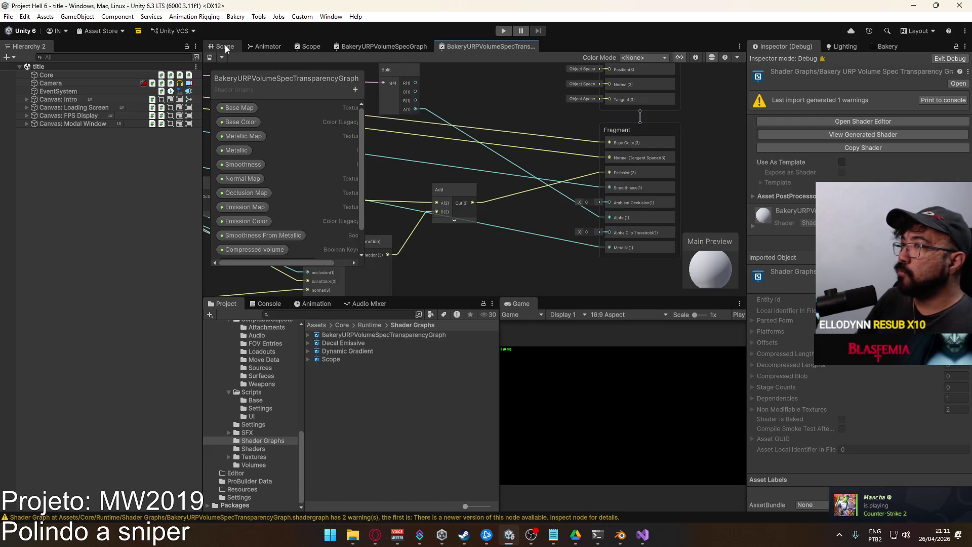
# Switch to the Scene view and open the shipment scene from the Scenes folder.
pyautogui.click(225, 46)
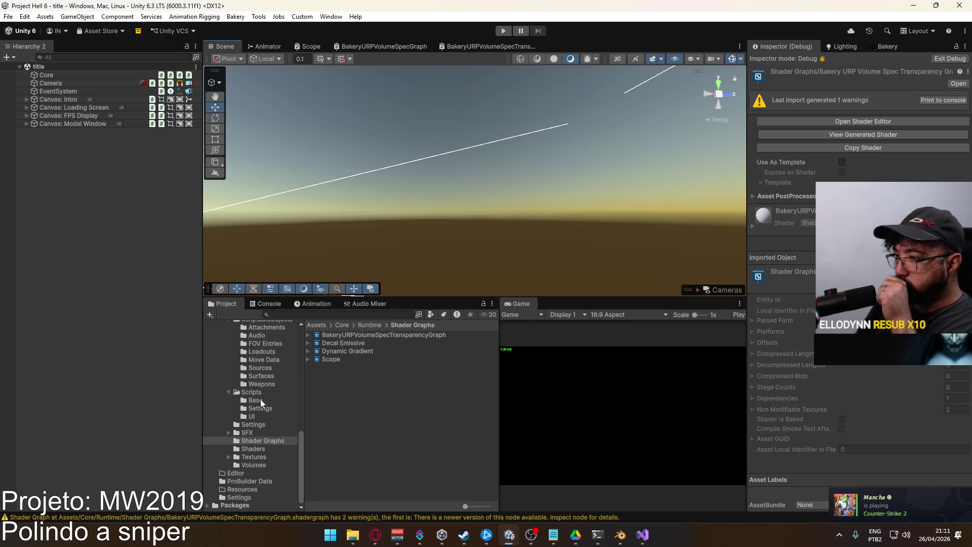
pyautogui.scroll(3, 260, 400)
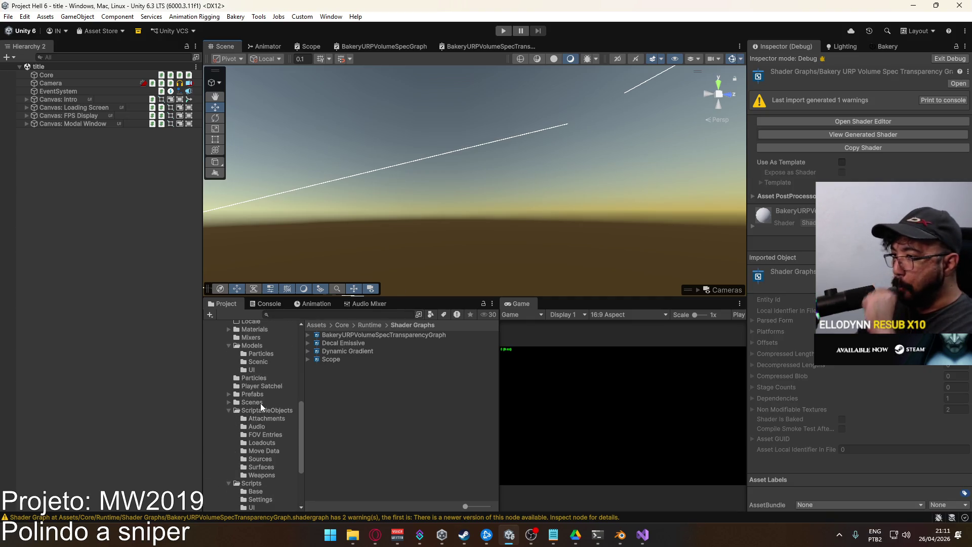
pyautogui.click(260, 402)
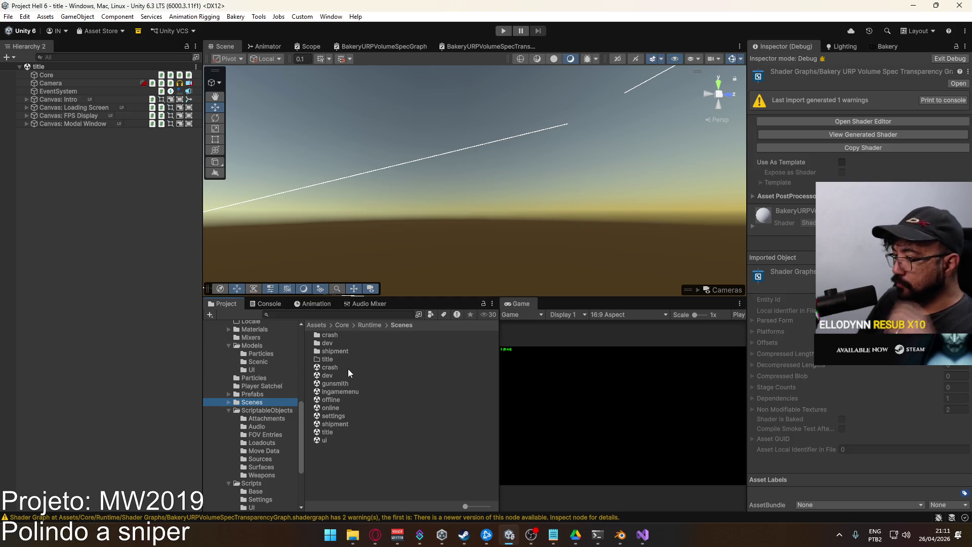
pyautogui.click(338, 424)
pyautogui.doubleClick(336, 422)
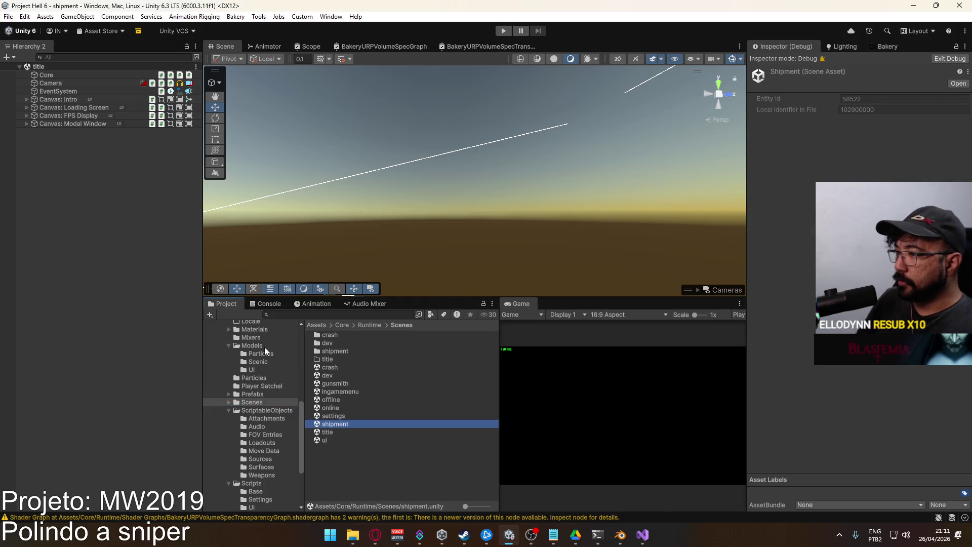
# Drag the Optic Sniper Scope prefab into the scene and select its lens up close.
pyautogui.scroll(5, 259, 411)
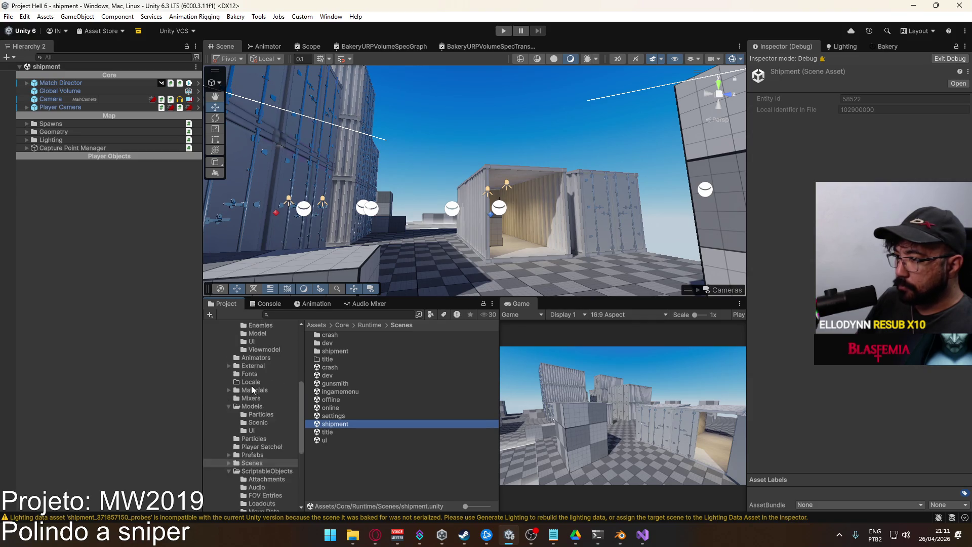
pyautogui.click(252, 485)
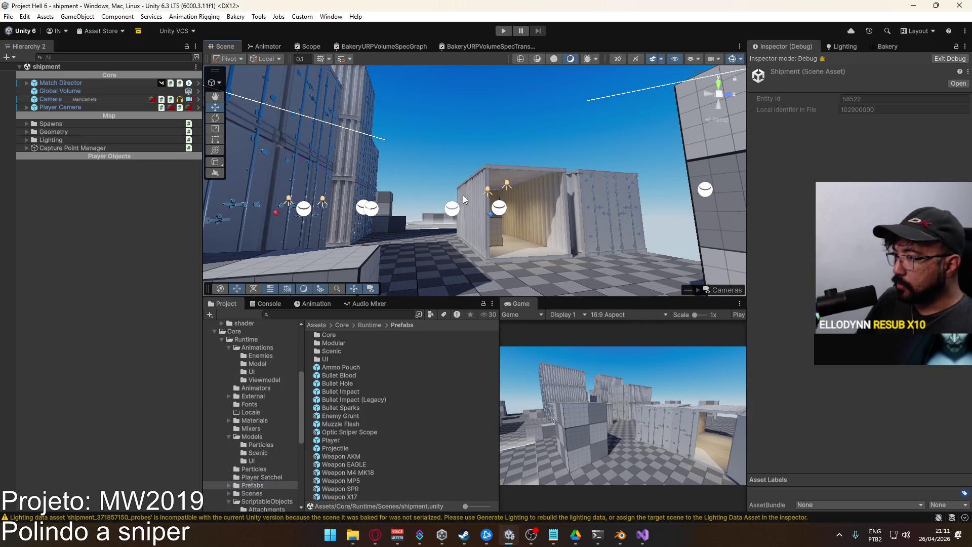
pyautogui.moveTo(356, 431)
pyautogui.mouseDown()
pyautogui.moveTo(438, 230)
pyautogui.moveTo(489, 238)
pyautogui.mouseUp()
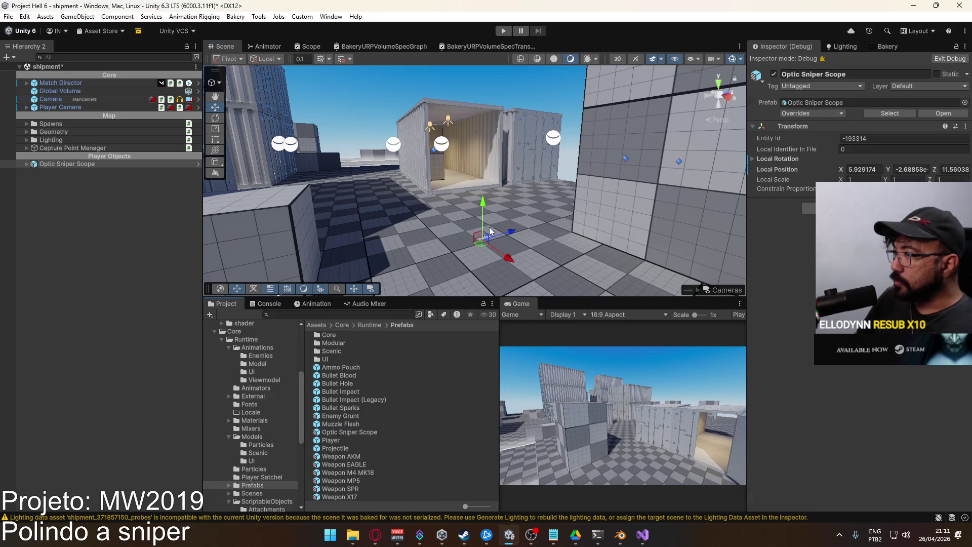
pyautogui.moveTo(465, 192)
pyautogui.mouseDown()
pyautogui.moveTo(600, 226)
pyautogui.moveTo(495, 129)
pyautogui.mouseUp()
pyautogui.click(487, 102)
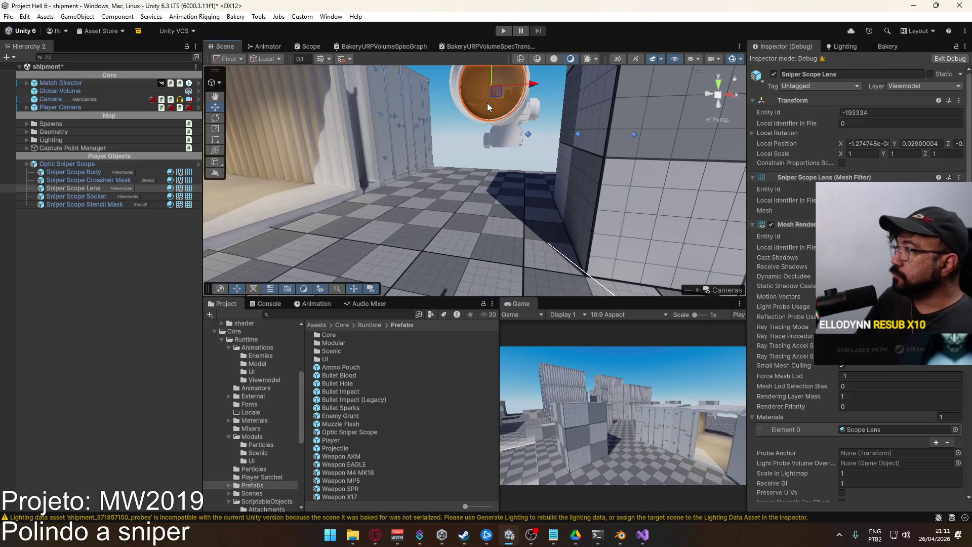
# Put the Inspector back in Normal mode and browse the lens material's shader list without changing it.
pyautogui.scroll(-10, 951, 439)
pyautogui.scroll(-1, 951, 438)
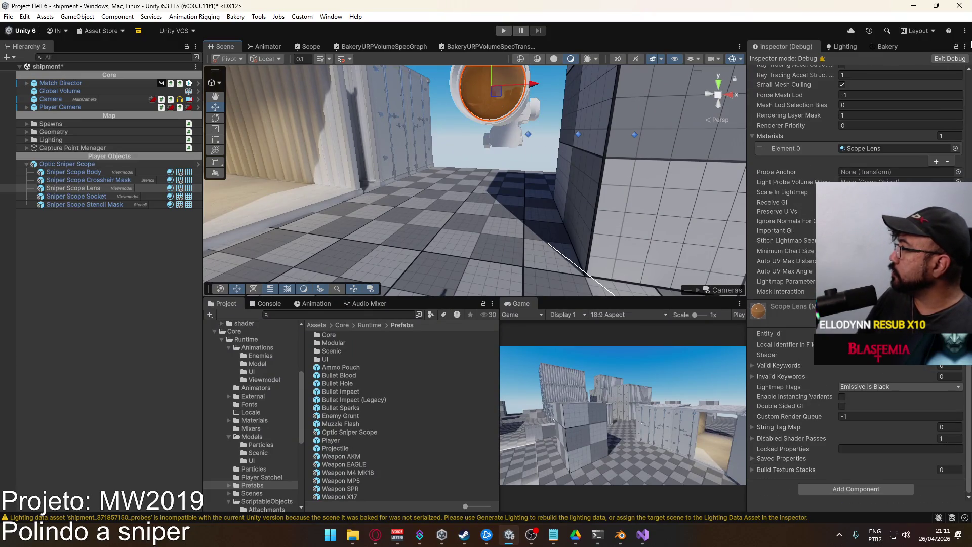
pyautogui.click(964, 46)
pyautogui.click(905, 84)
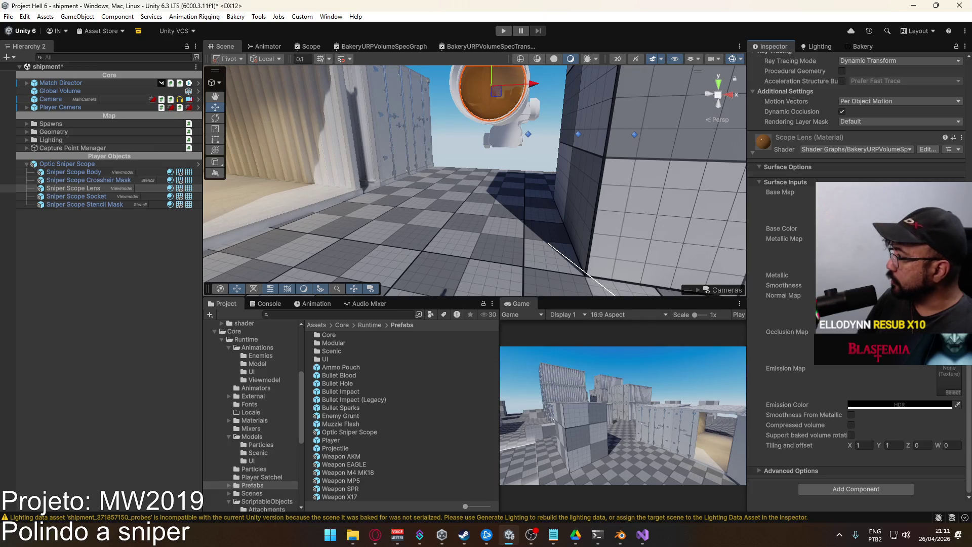
pyautogui.click(901, 229)
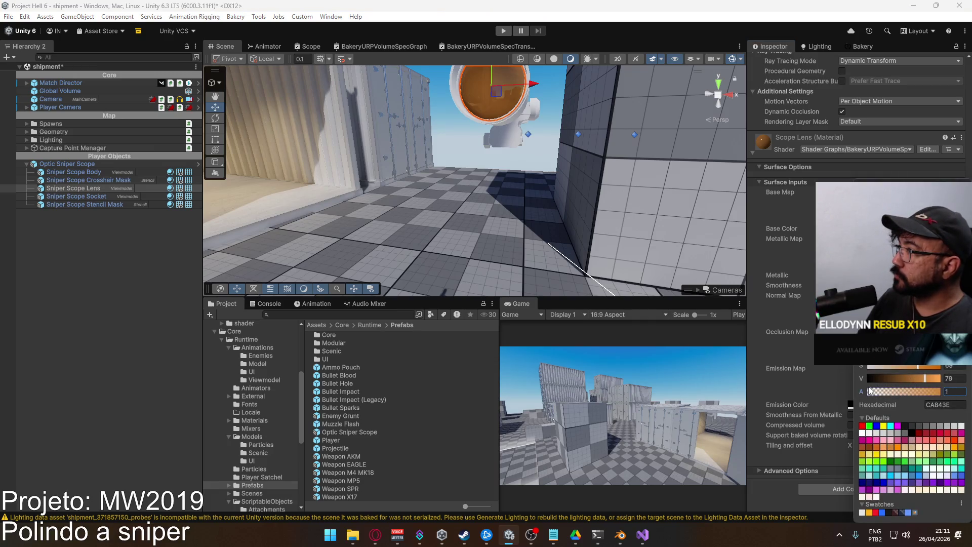
pyautogui.click(873, 149)
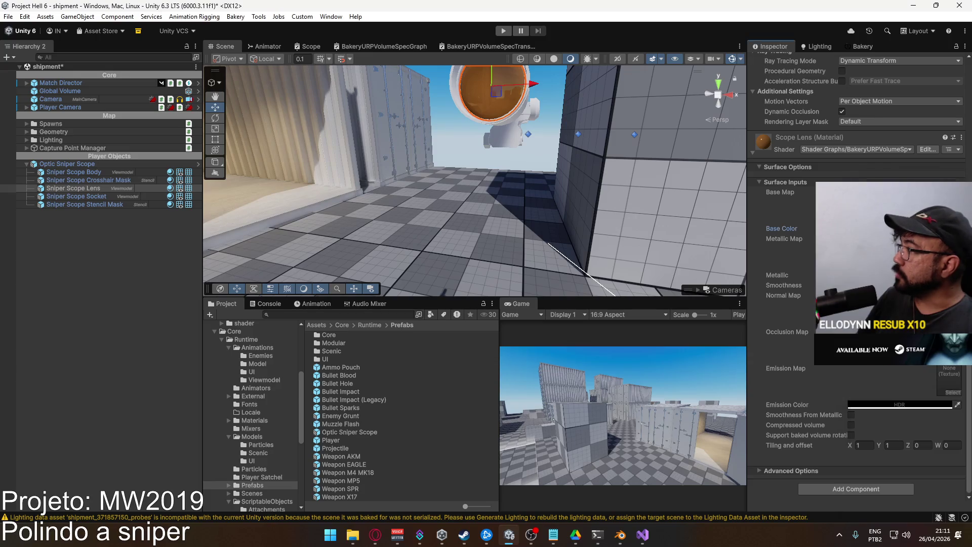
pyautogui.click(873, 150)
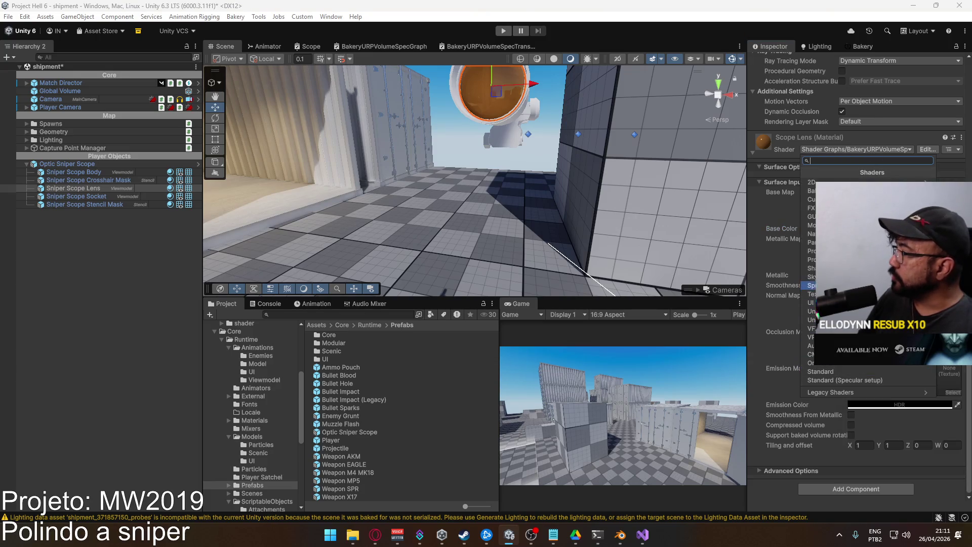
pyautogui.click(835, 269)
pyautogui.scroll(-2, 830, 303)
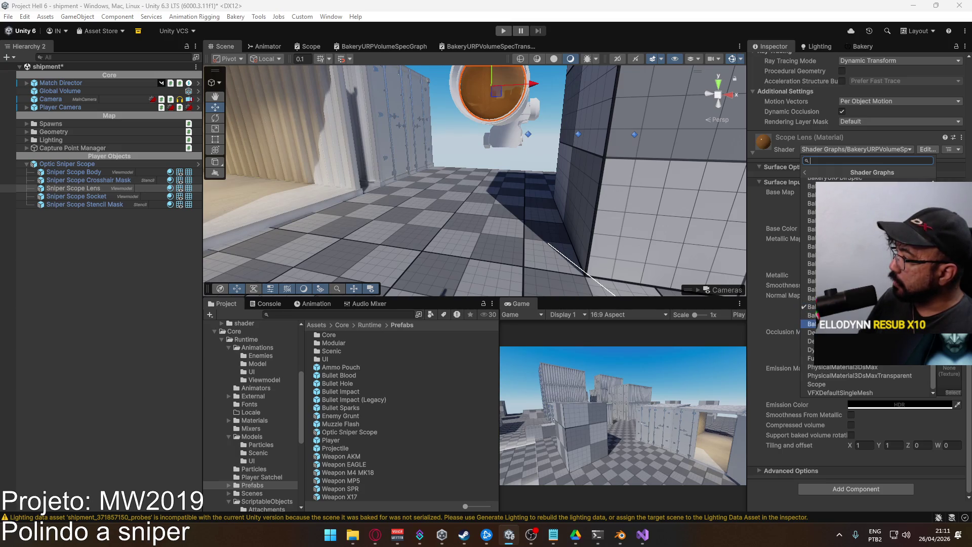
pyautogui.press('Escape')
# Frame the scope lens and lower its Base Color alpha to 0.
pyautogui.press('f')
pyautogui.click(901, 229)
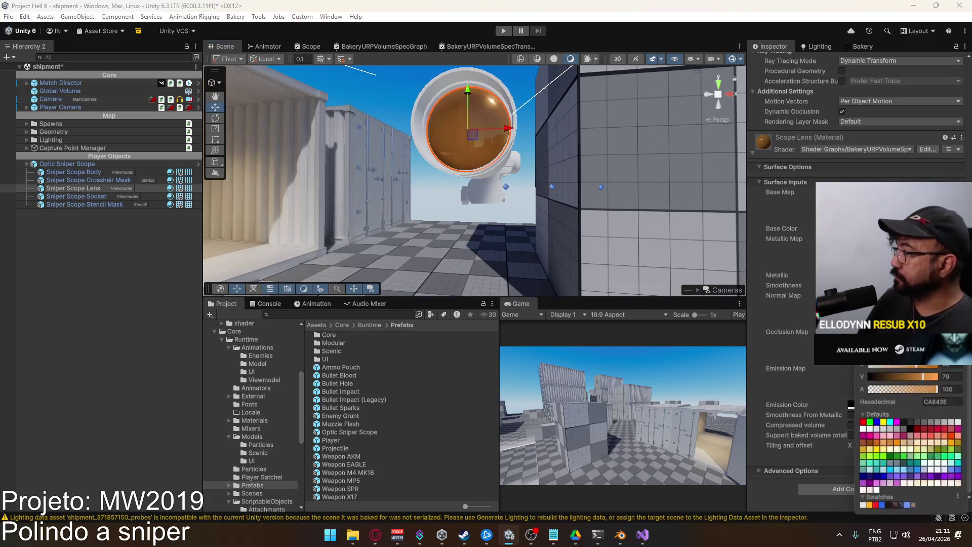
pyautogui.moveTo(939, 394); pyautogui.dragTo(818, 384)
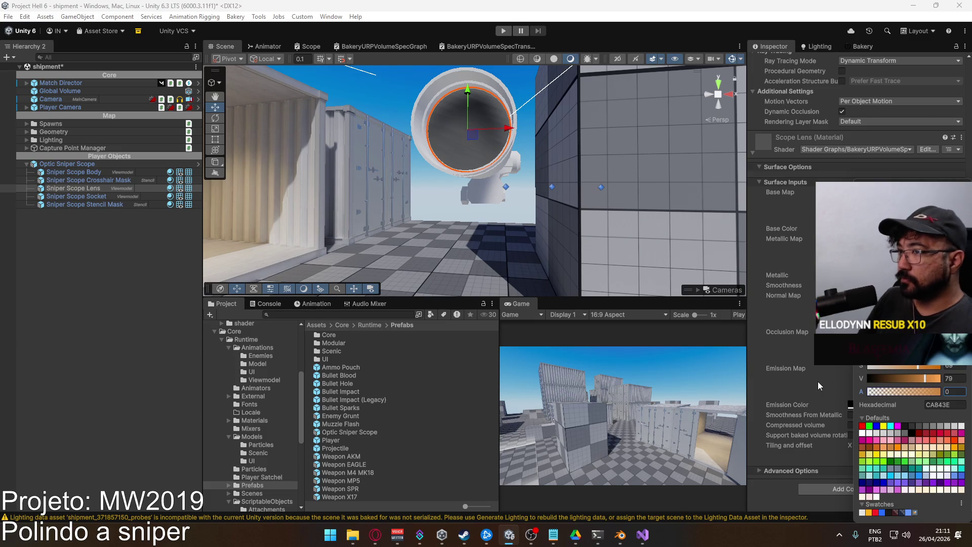
pyautogui.click(83, 206)
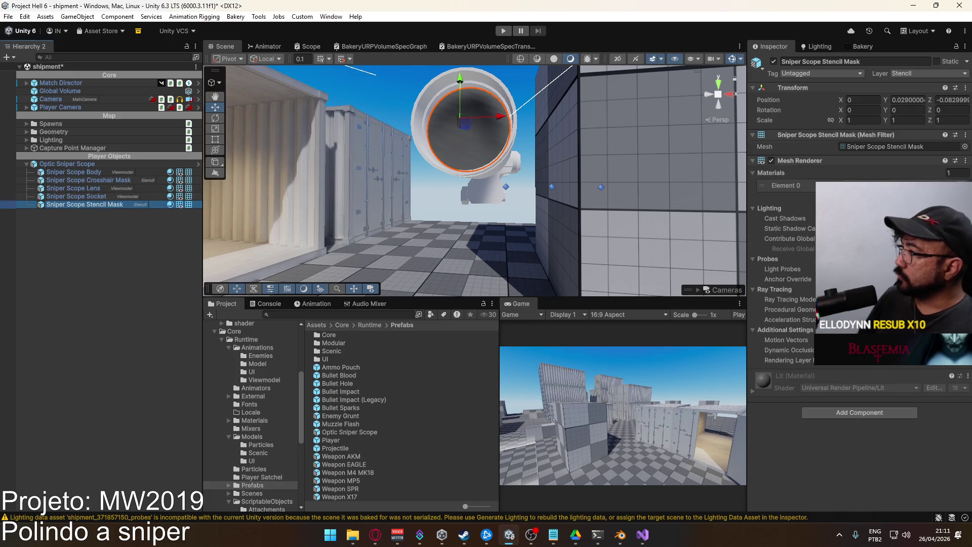
# Assign the Stencil Mask material to the stencil mask and Crosshair Cross to the crosshair mask.
pyautogui.click(965, 185)
pyautogui.write('ste')
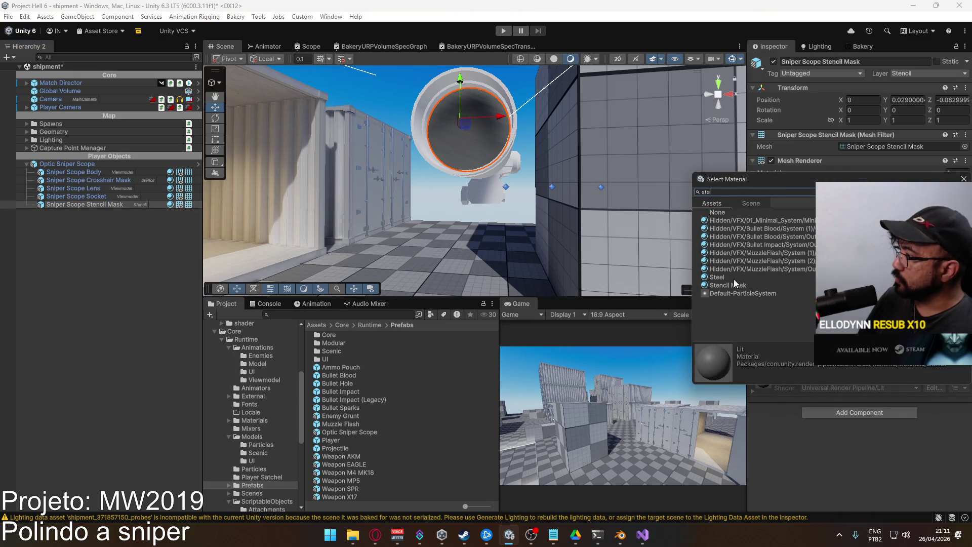
pyautogui.doubleClick(727, 285)
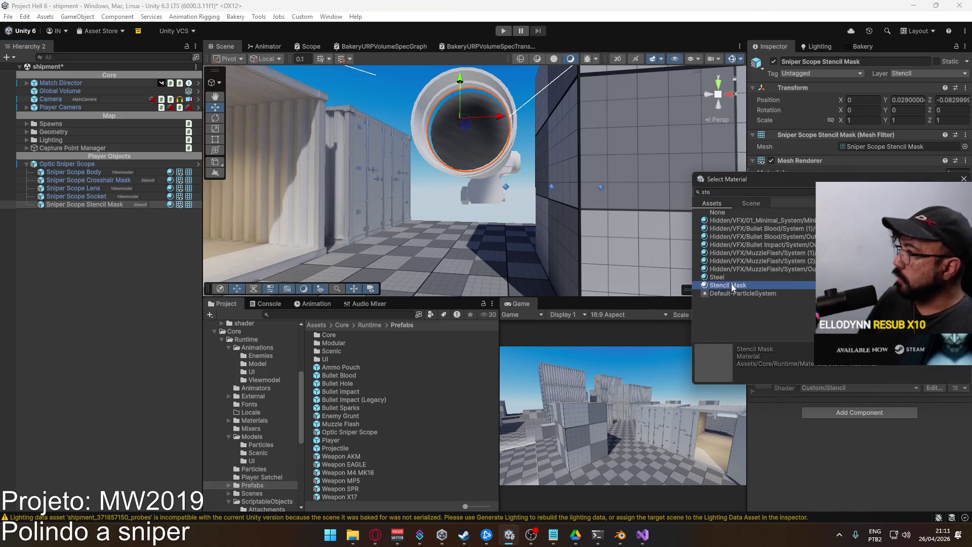
pyautogui.click(113, 178)
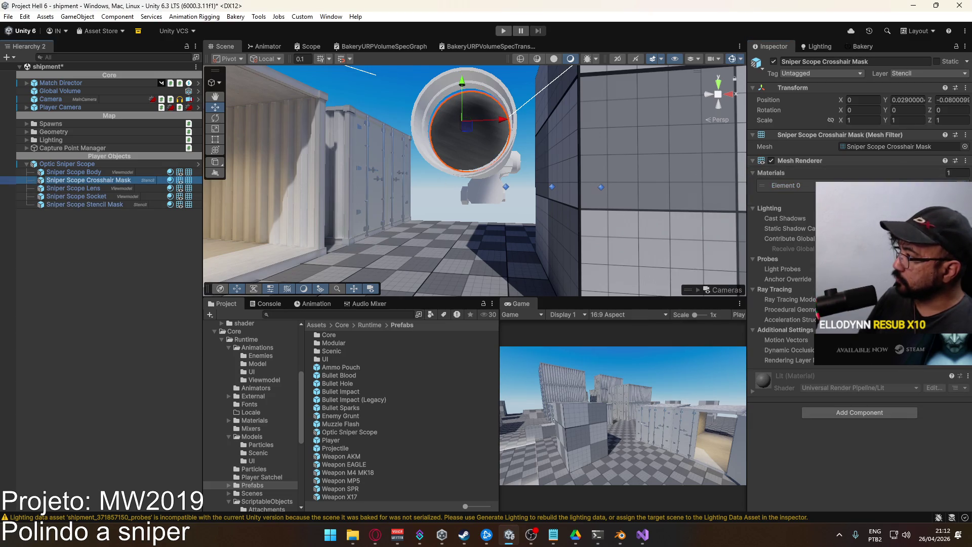
pyautogui.click(965, 185)
pyautogui.write('cr')
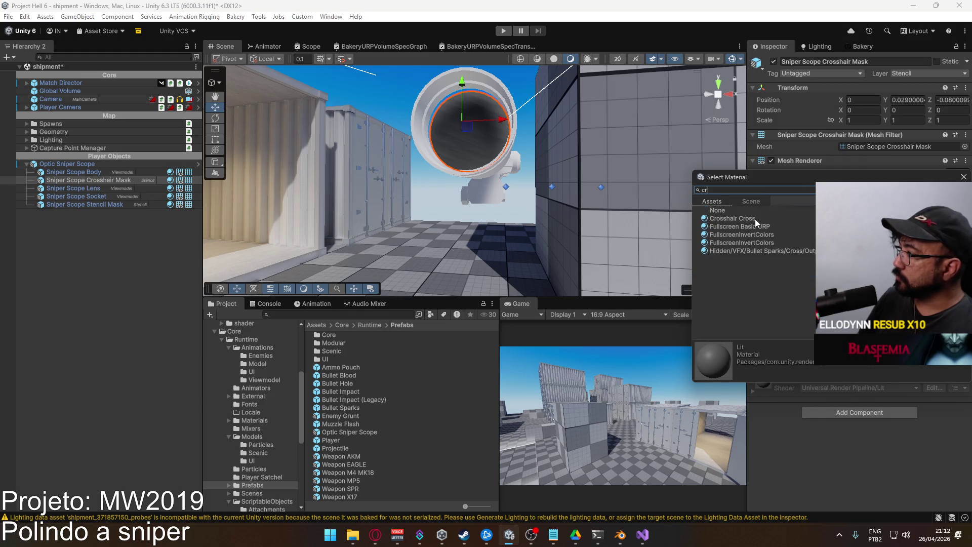
pyautogui.doubleClick(749, 218)
# Orbit around the scope opening, recheck both mask objects, and switch to Blender.
pyautogui.moveTo(725, 214)
pyautogui.mouseDown()
pyautogui.moveTo(413, 91)
pyautogui.moveTo(324, 102)
pyautogui.mouseUp()
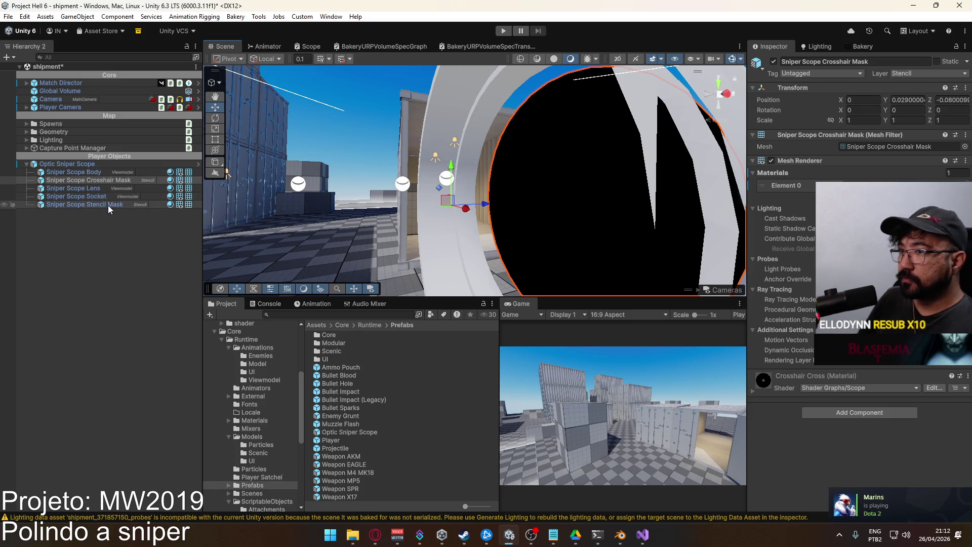
pyautogui.click(108, 205)
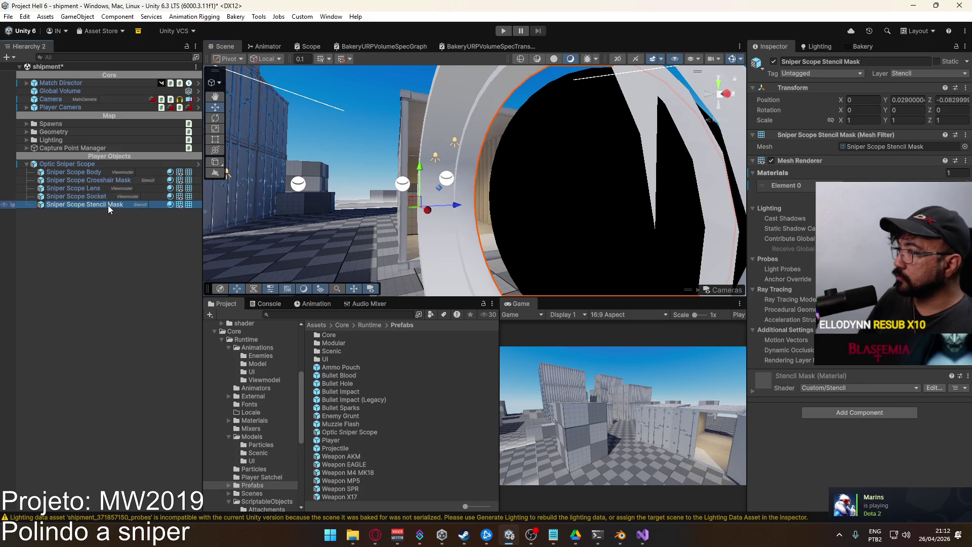
pyautogui.click(98, 180)
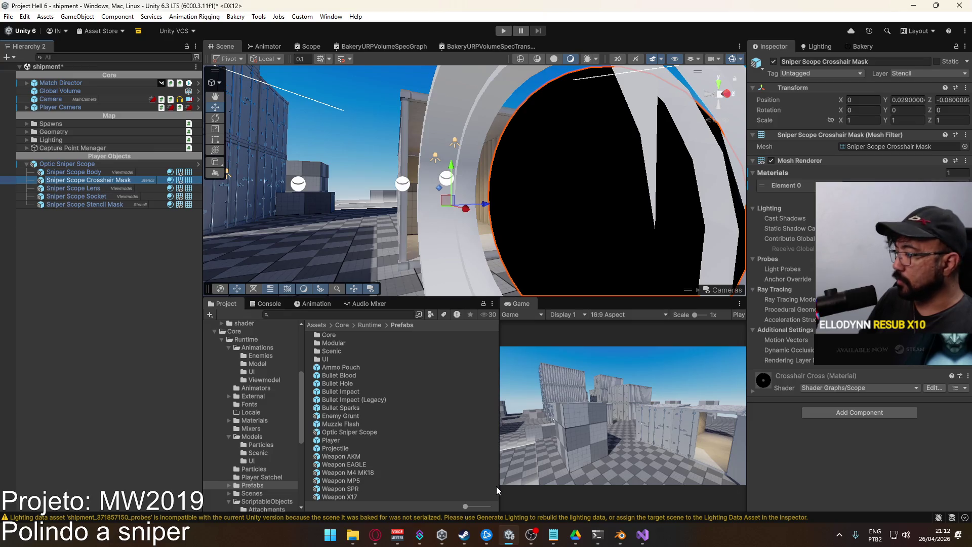
pyautogui.click(618, 536)
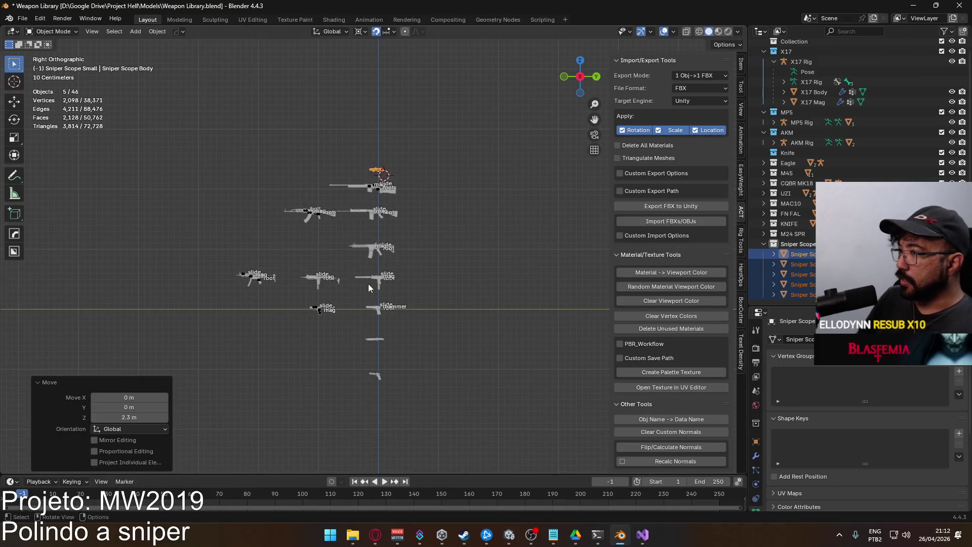
# Select the crosshair mask object and switch to the right orthographic view.
pyautogui.scroll(5, 367, 175)
pyautogui.scroll(-8, 400, 300)
pyautogui.scroll(8, 393, 230)
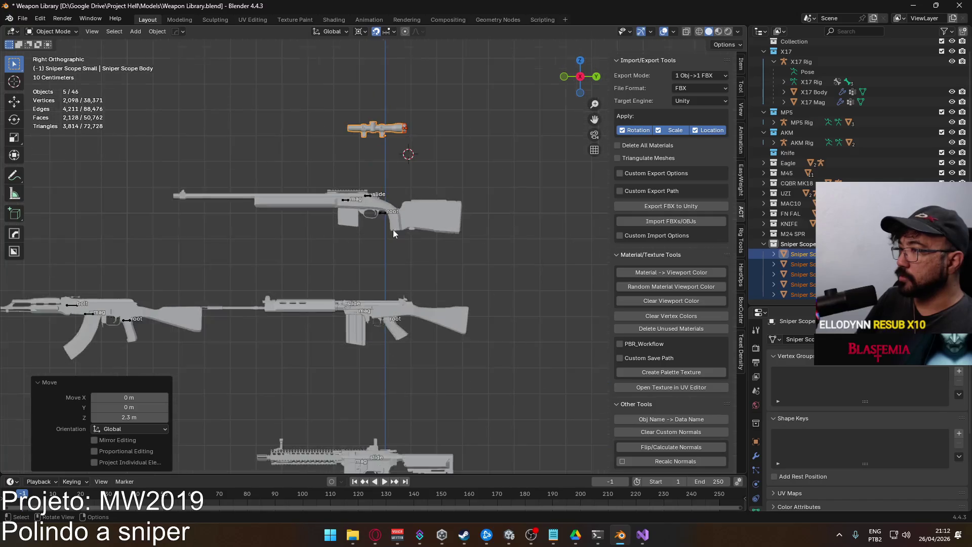
pyautogui.scroll(3, 385, 278)
pyautogui.scroll(2, 385, 279)
pyautogui.moveTo(426, 245); pyautogui.dragTo(339, 254)
pyautogui.scroll(5, 381, 267)
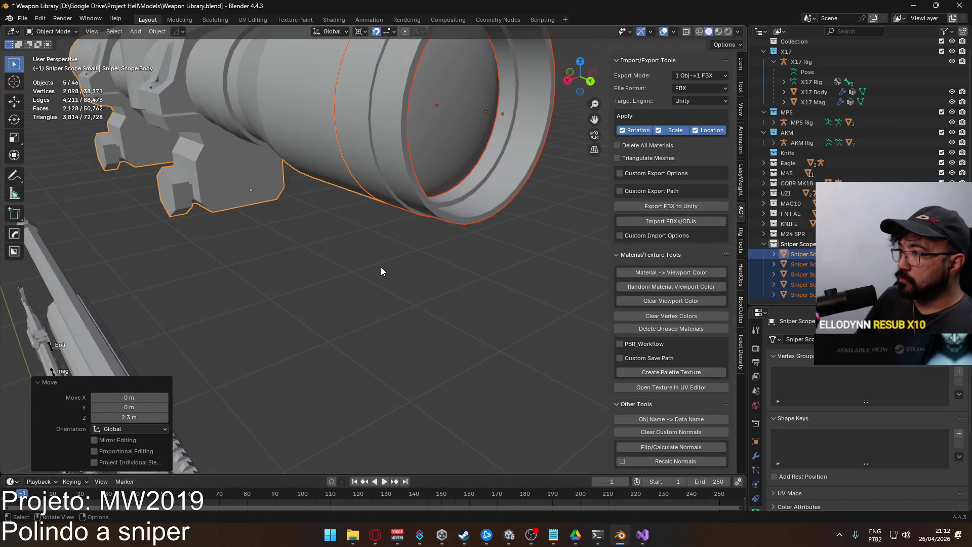
pyautogui.click(810, 294)
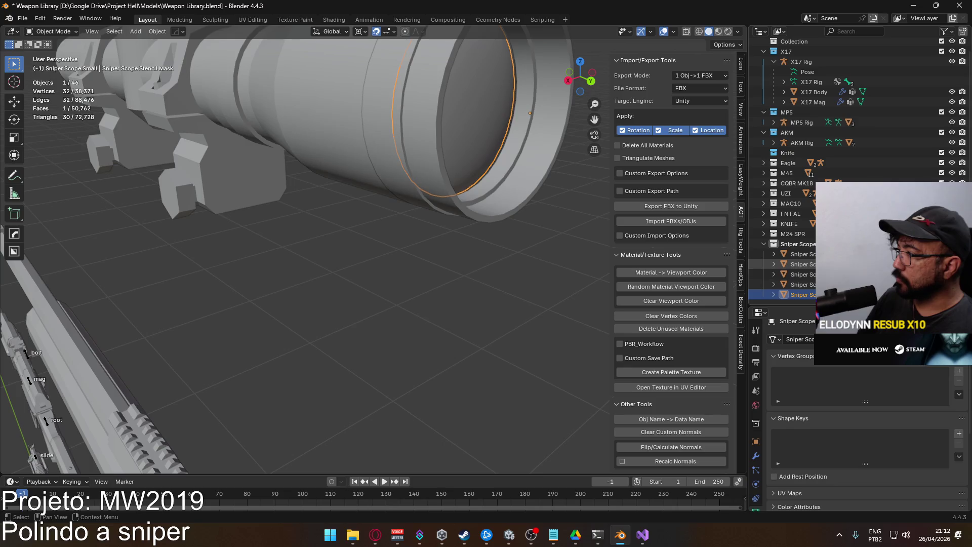
pyautogui.click(813, 264)
pyautogui.scroll(-5, 466, 150)
pyautogui.press('KP_3')
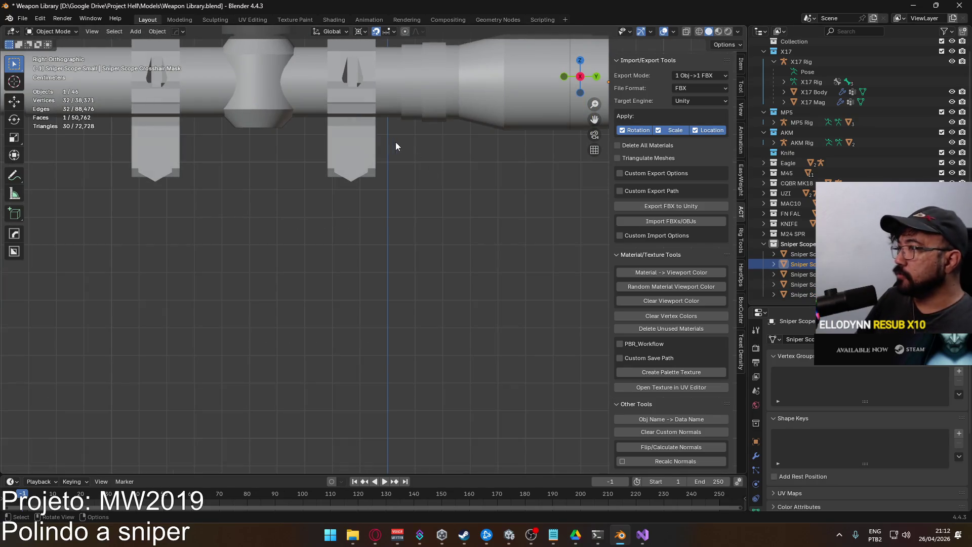
pyautogui.scroll(2, 284, 172)
# Shift the crosshair mask's edge 0.003 m along Y, undoing a trial median Y change.
pyautogui.press('Tab')
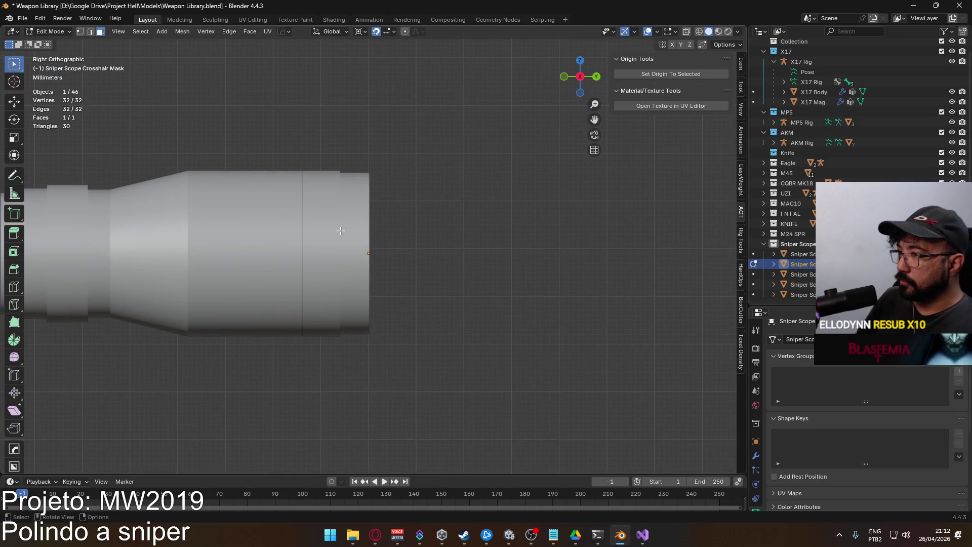
pyautogui.press('KP_Decimal')
pyautogui.scroll(3, 338, 224)
pyautogui.moveTo(225, 112); pyautogui.dragTo(286, 400)
pyautogui.press('g')
pyautogui.click(326, 267)
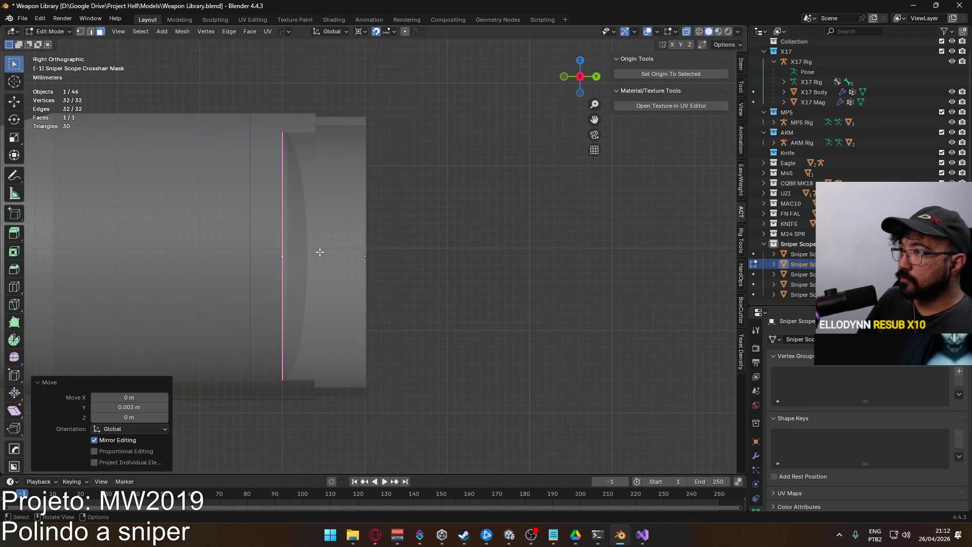
pyautogui.click(741, 64)
pyautogui.click(701, 96)
pyautogui.write('0')
pyautogui.press('Return')
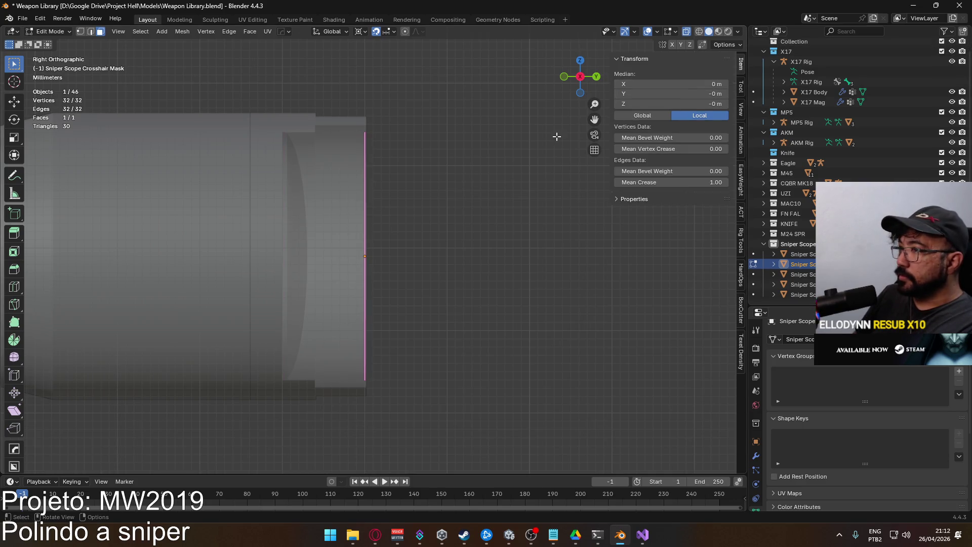
pyautogui.hotkey('ctrl', 'z')
pyautogui.hotkey('ctrl', 'z')
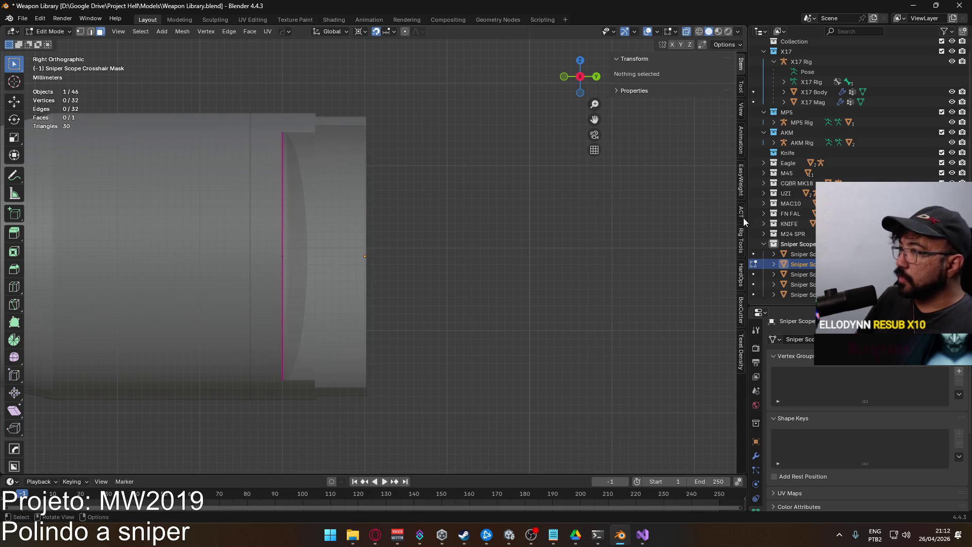
# Move the stencil mask's edge 0.003 m along Y as well.
pyautogui.click(802, 294)
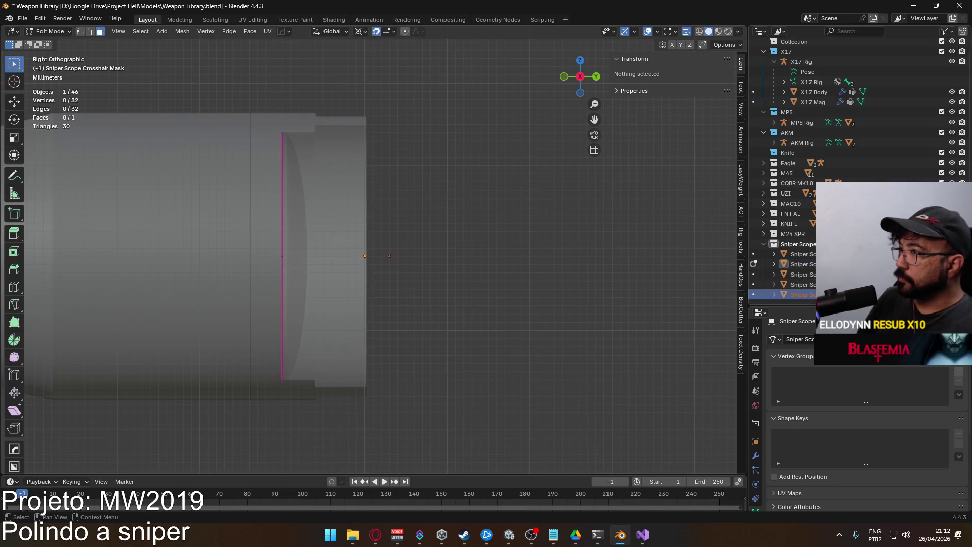
pyautogui.rightClick(419, 237)
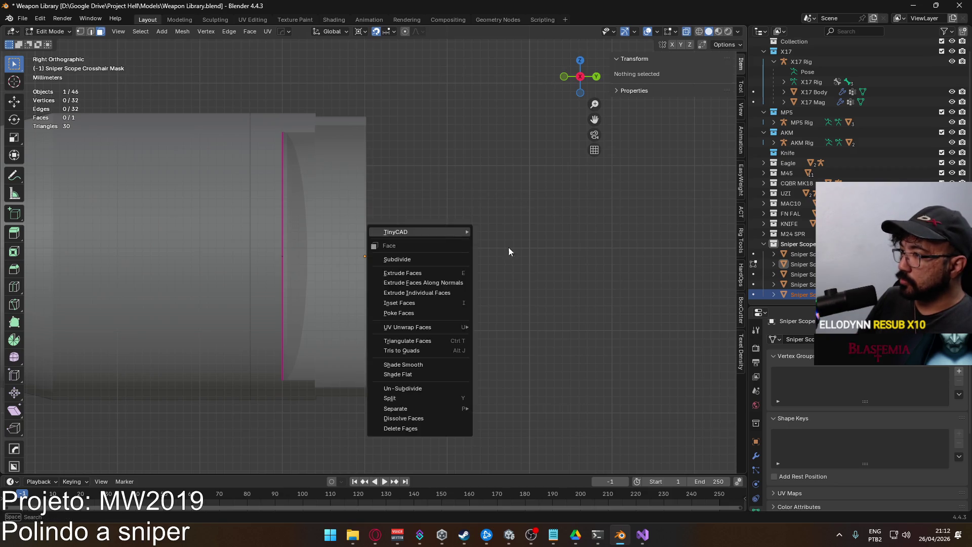
pyautogui.press('Tab')
pyautogui.press('g')
pyautogui.click(422, 242)
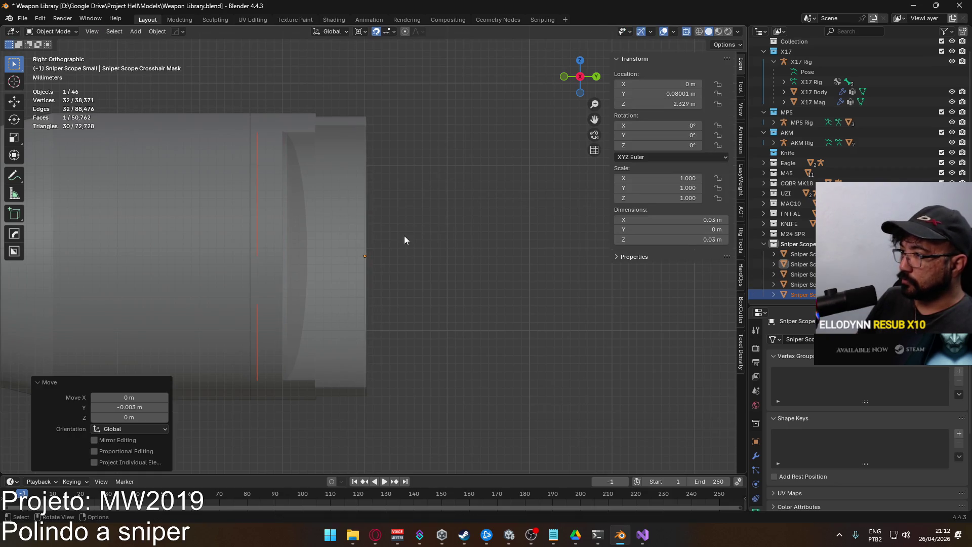
pyautogui.press('Tab')
pyautogui.moveTo(205, 96); pyautogui.dragTo(271, 395)
pyautogui.press('g')
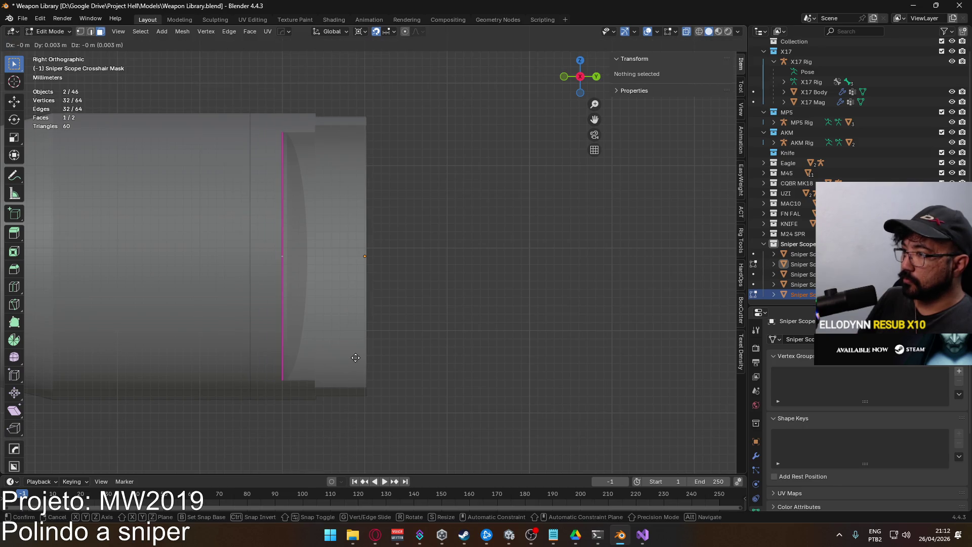
pyautogui.click(355, 357)
pyautogui.scroll(-3, 409, 280)
pyautogui.press('Tab')
# Select all scope parts and lower them 2.3 m along Z onto the rifle.
pyautogui.moveTo(354, 284); pyautogui.dragTo(277, 302)
pyautogui.moveTo(104, 195); pyautogui.dragTo(390, 330)
pyautogui.scroll(-2, 354, 278)
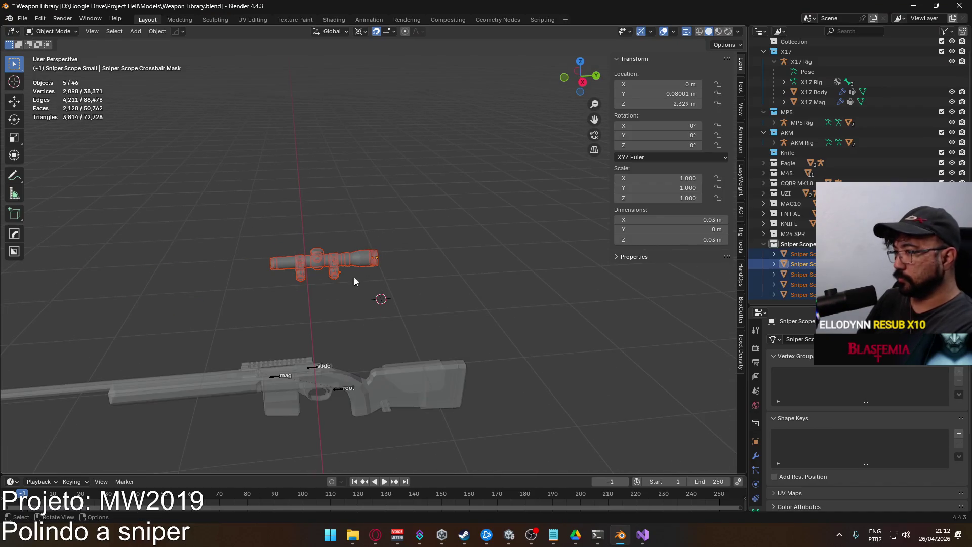
pyautogui.scroll(-3, 399, 296)
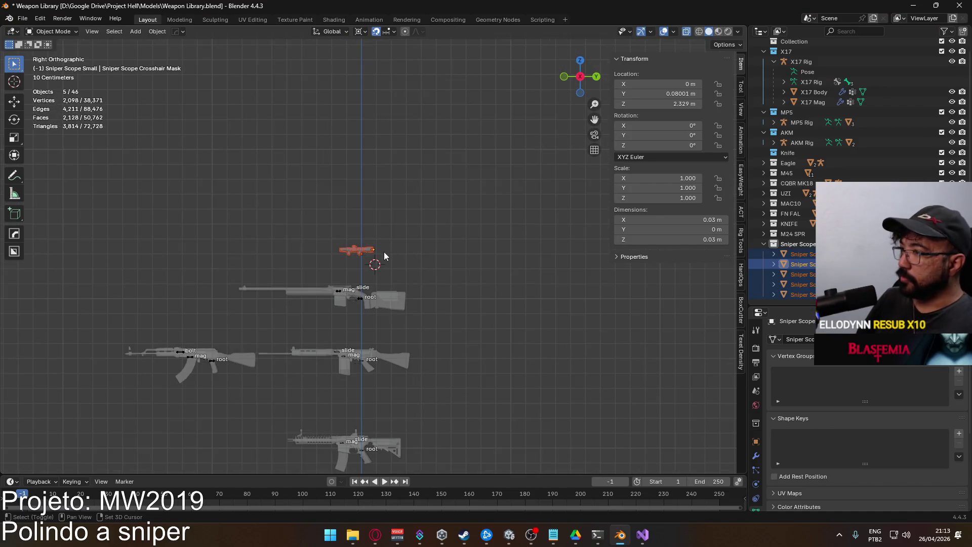
pyautogui.keyDown('shift'); pyautogui.click(365, 250); pyautogui.keyUp('shift')
pyautogui.scroll(-2, 392, 314)
pyautogui.scroll(-5, 394, 318)
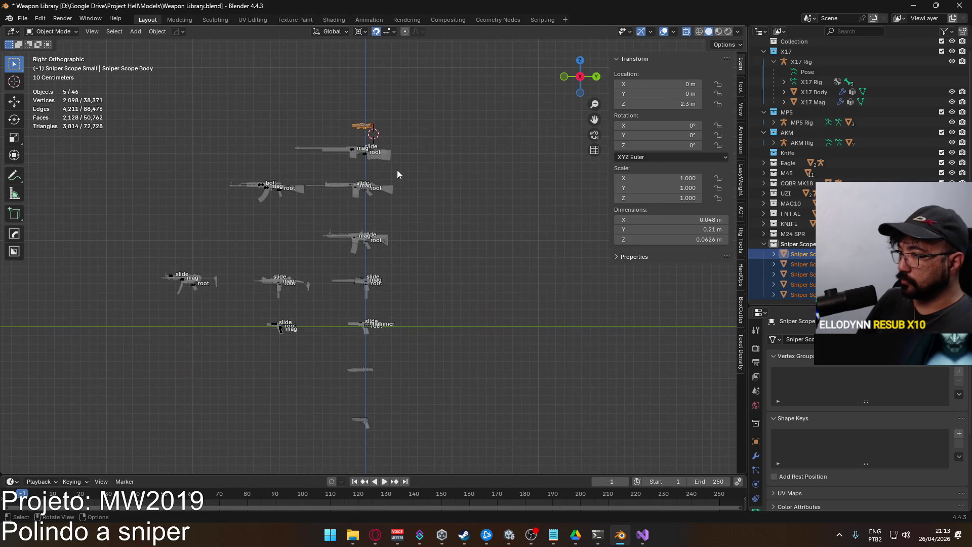
pyautogui.press('g')
pyautogui.press('z')
pyautogui.click(397, 373)
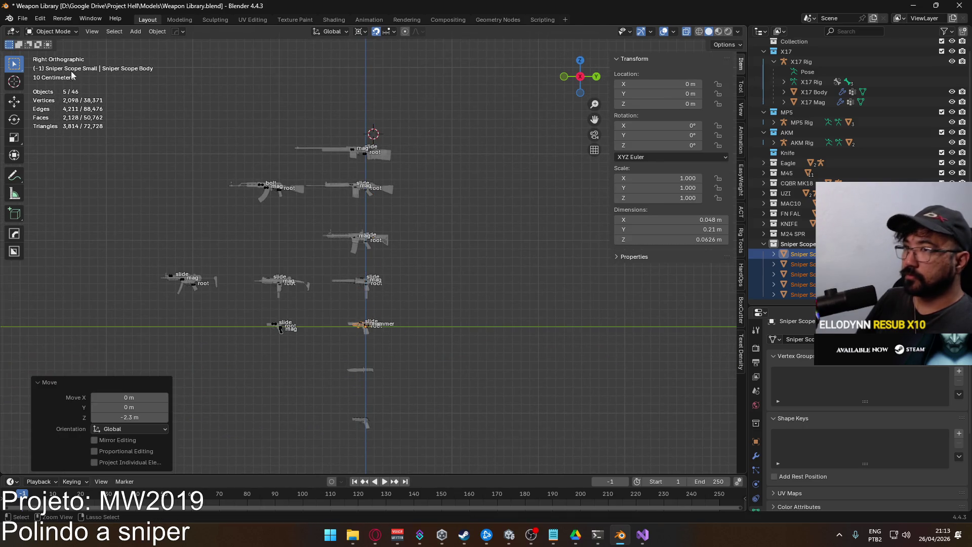
# Save, export the scope as FBX over Attachment Sniper Scope.fbx, move it back up, and return to Unity.
pyautogui.hotkey('ctrl', 's')
pyautogui.click(22, 18)
pyautogui.moveTo(71, 171)
pyautogui.click(188, 256)
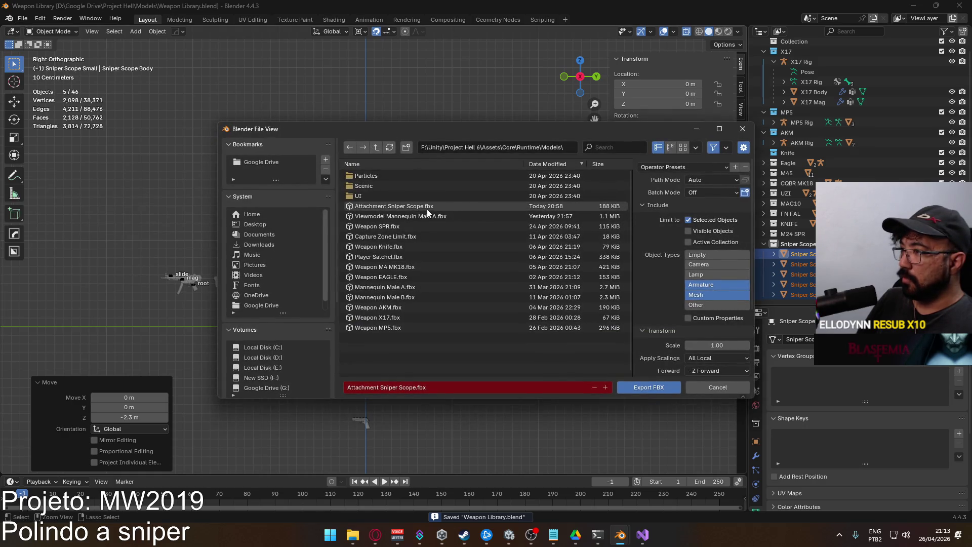
pyautogui.doubleClick(427, 209)
pyautogui.press('g')
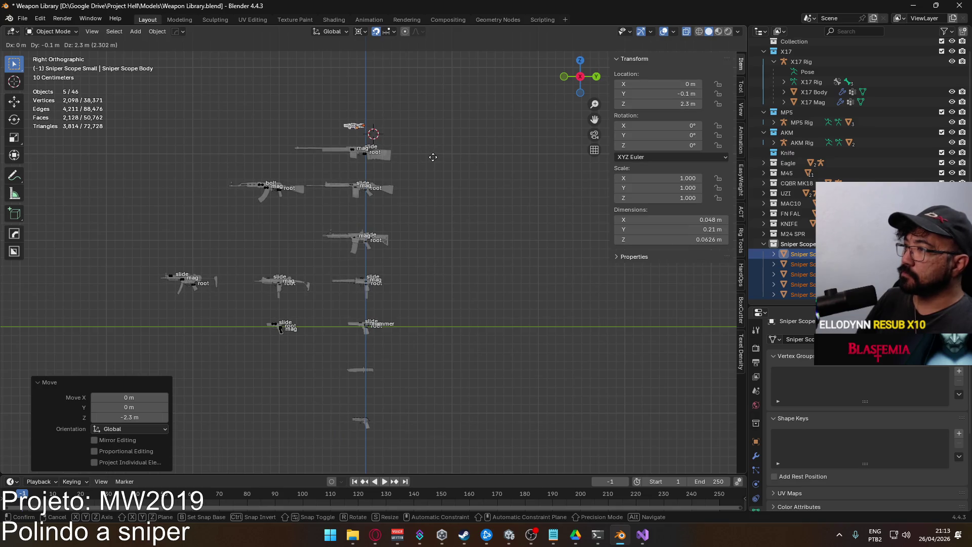
pyautogui.click(434, 163)
pyautogui.hotkey('alt', 'Tab')
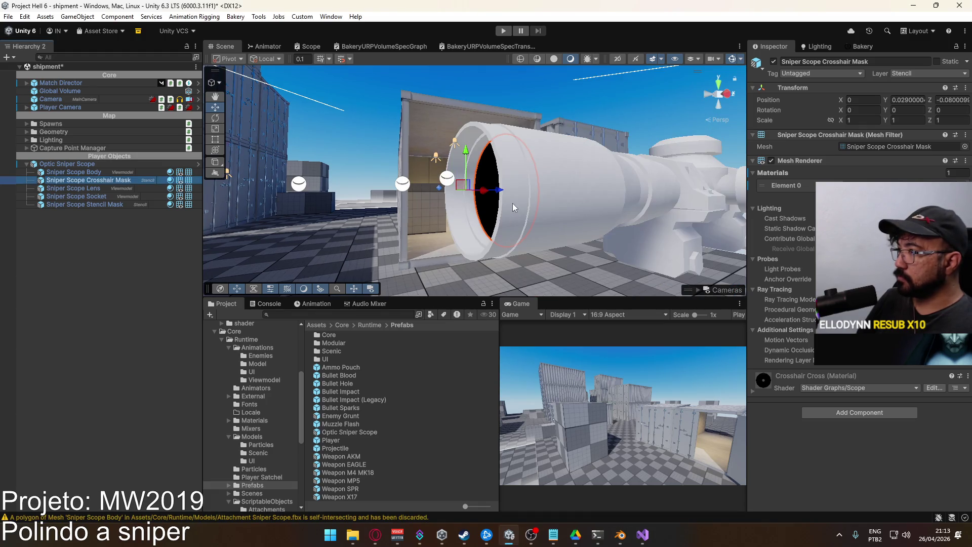
# Review the Optic Sniper Scope's prefab overrides for the stencil and crosshair mask renderers.
pyautogui.moveTo(381, 240)
pyautogui.mouseDown()
pyautogui.moveTo(573, 237)
pyautogui.moveTo(577, 246)
pyautogui.moveTo(439, 272)
pyautogui.mouseUp()
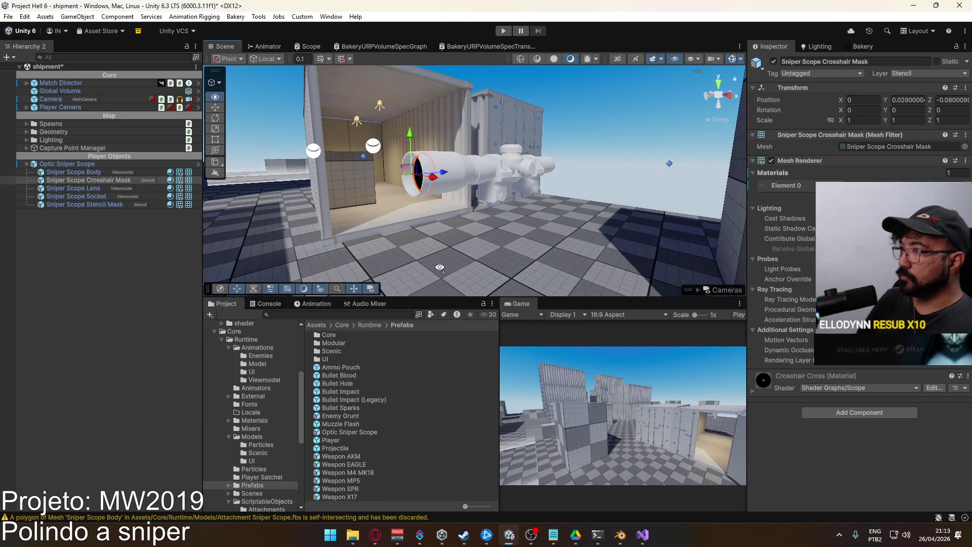
pyautogui.click(516, 158)
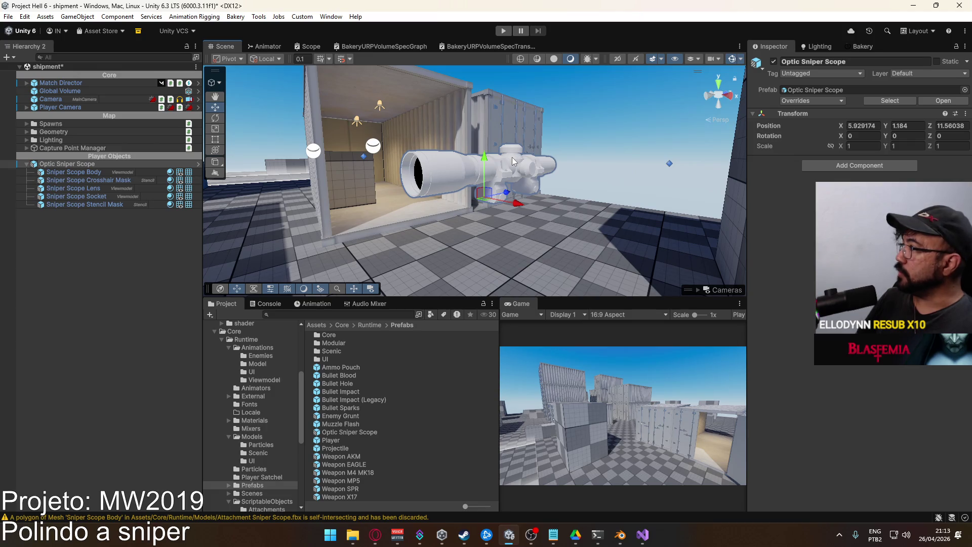
pyautogui.click(511, 158)
pyautogui.moveTo(495, 171); pyautogui.dragTo(549, 183)
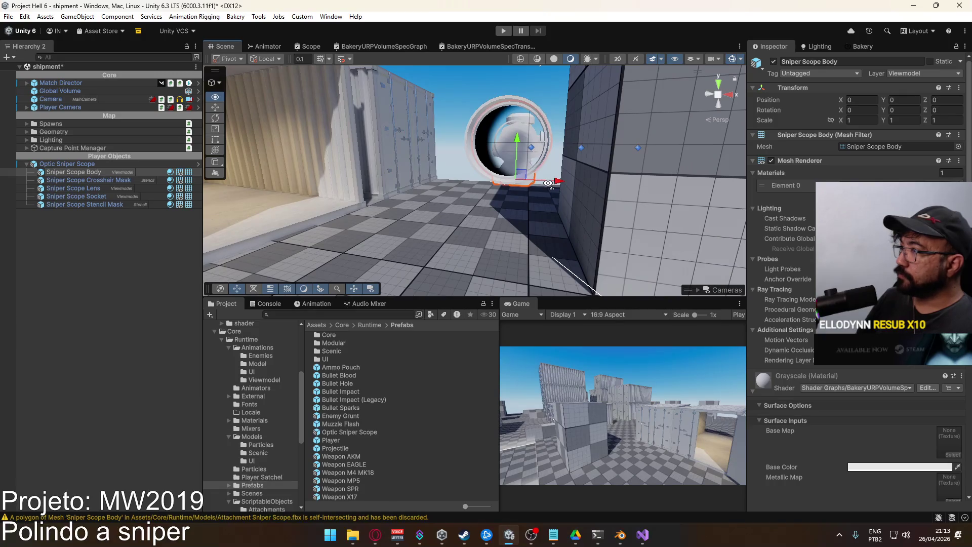
pyautogui.click(47, 165)
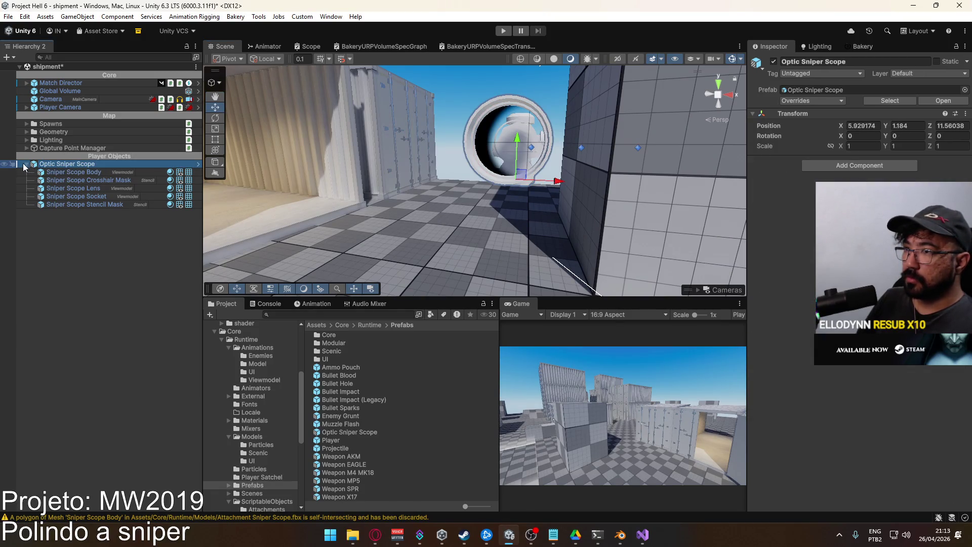
pyautogui.click(825, 100)
pyautogui.click(838, 179)
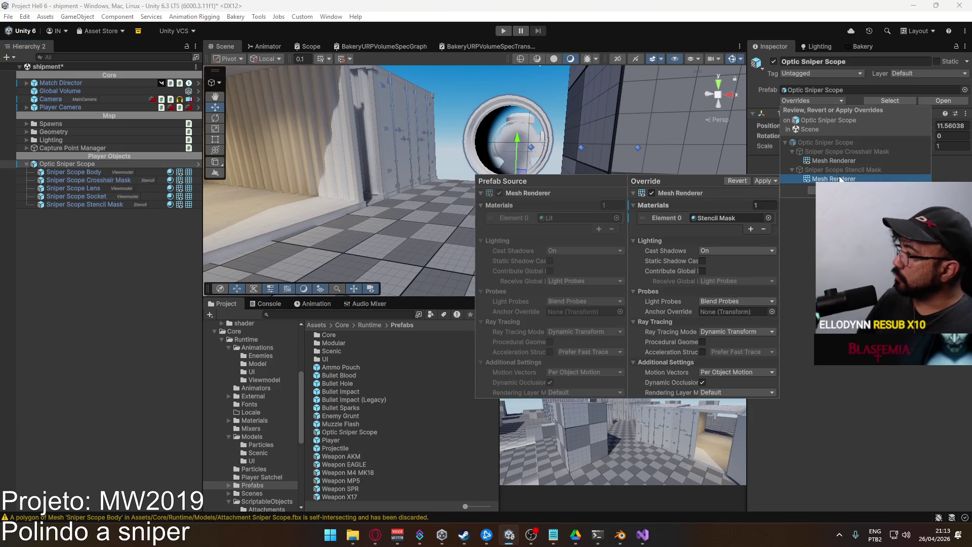
pyautogui.click(850, 159)
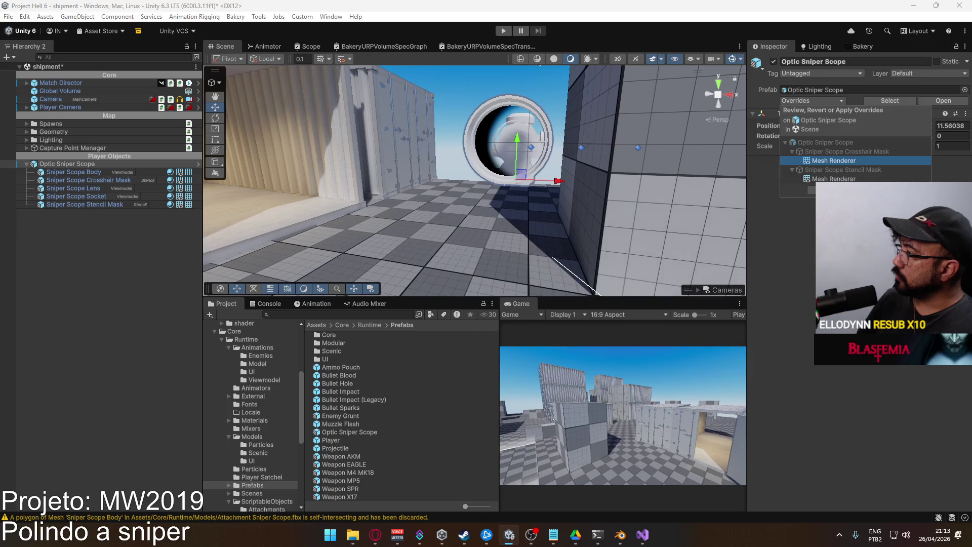
pyautogui.press('Escape')
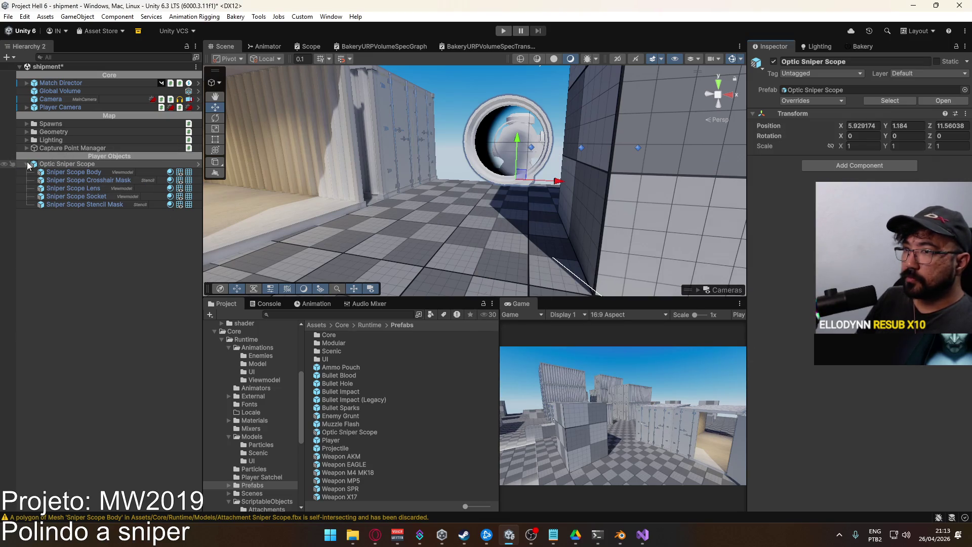
# Delete the Optic Sniper Scope, save the shipment scene, and open the title scene.
pyautogui.press('Delete')
pyautogui.hotkey('ctrl', 's')
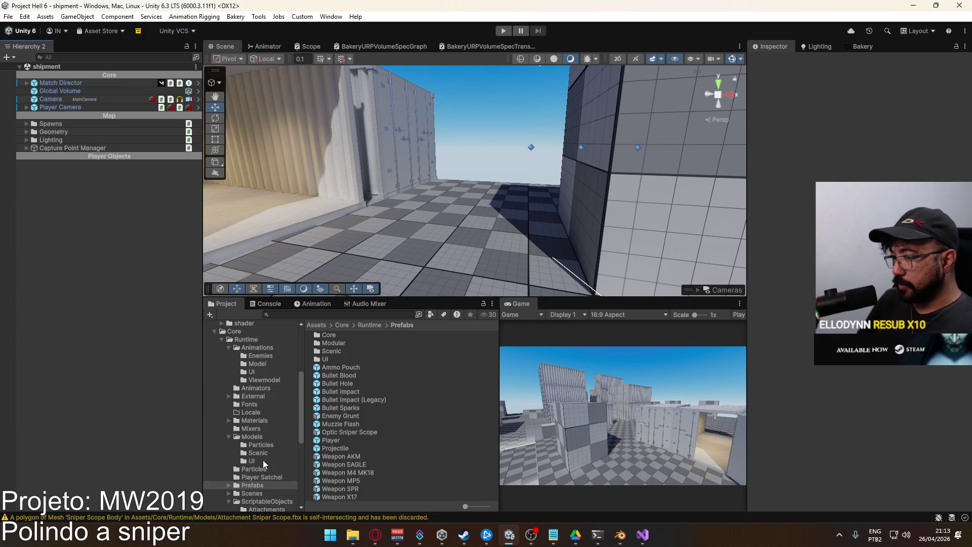
pyautogui.click(271, 493)
pyautogui.doubleClick(353, 433)
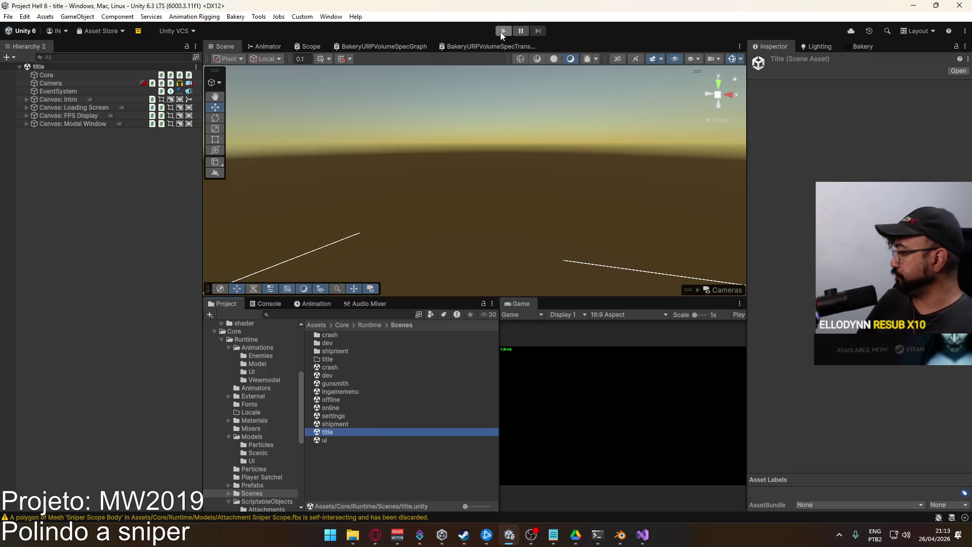
# Enter play mode, host a Shipment match, switch to the sniper rifle and aim down its scope.
pyautogui.click(501, 33)
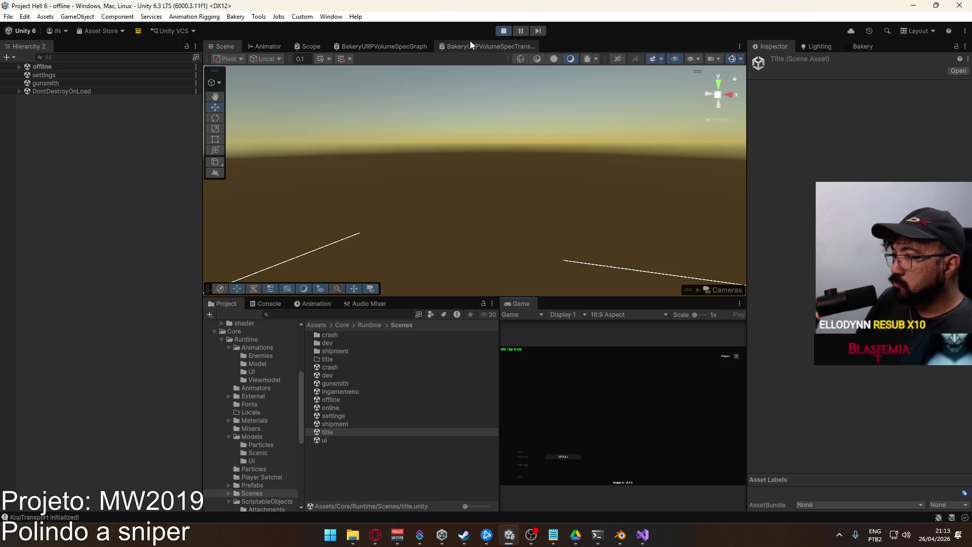
pyautogui.click(521, 451)
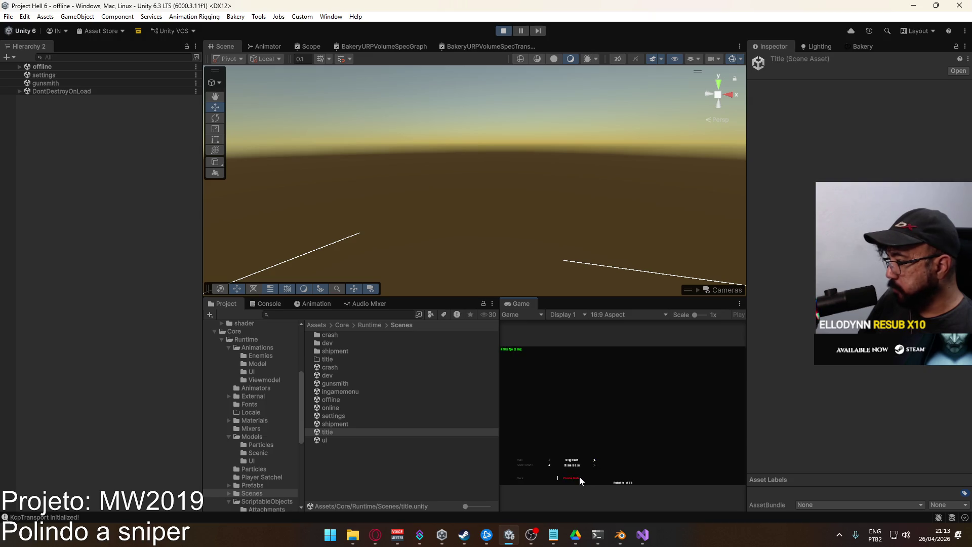
pyautogui.click(580, 476)
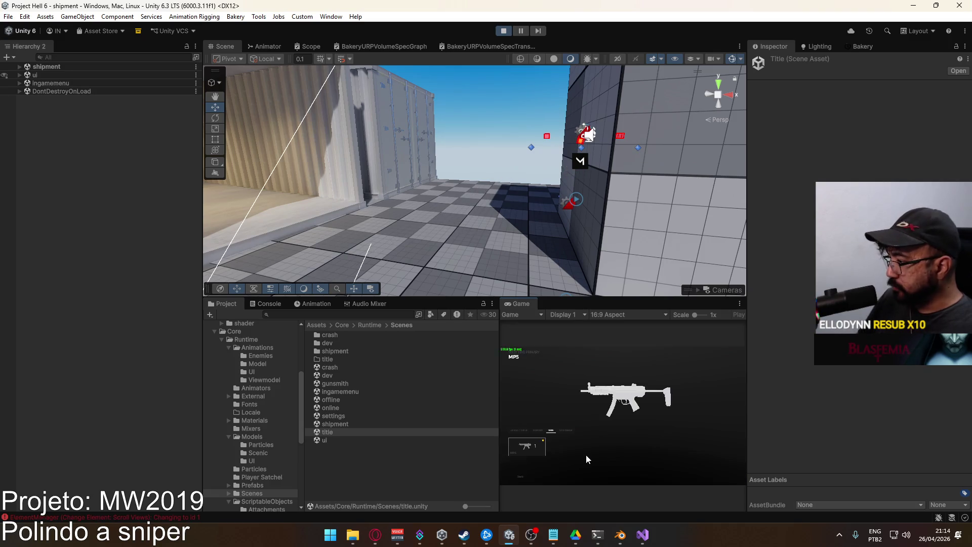
pyautogui.click(570, 429)
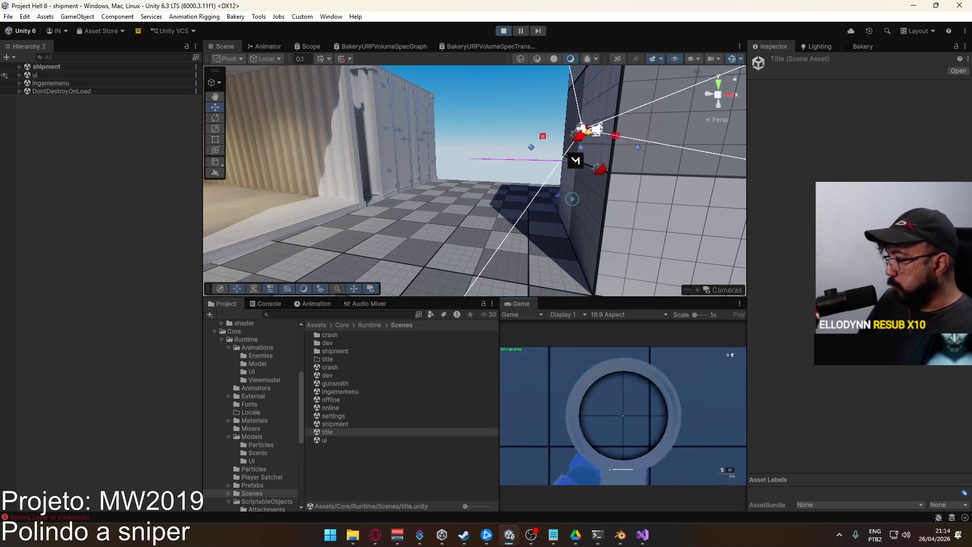
pyautogui.rightClick(732, 355)
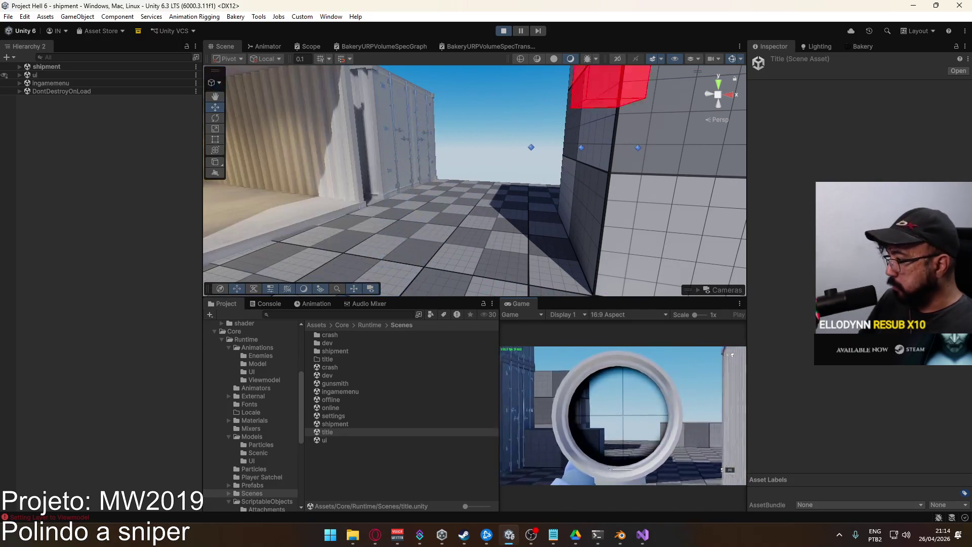
pyautogui.press('super')
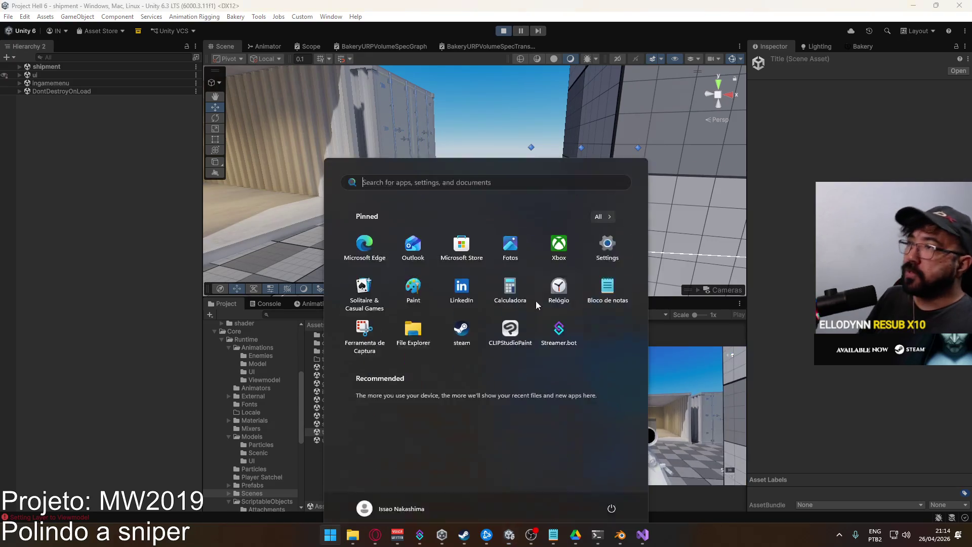
# Stop play mode, delete Start and Update in ScopeTransparency.cs, and close it without saving.
pyautogui.press('Escape')
pyautogui.click(503, 31)
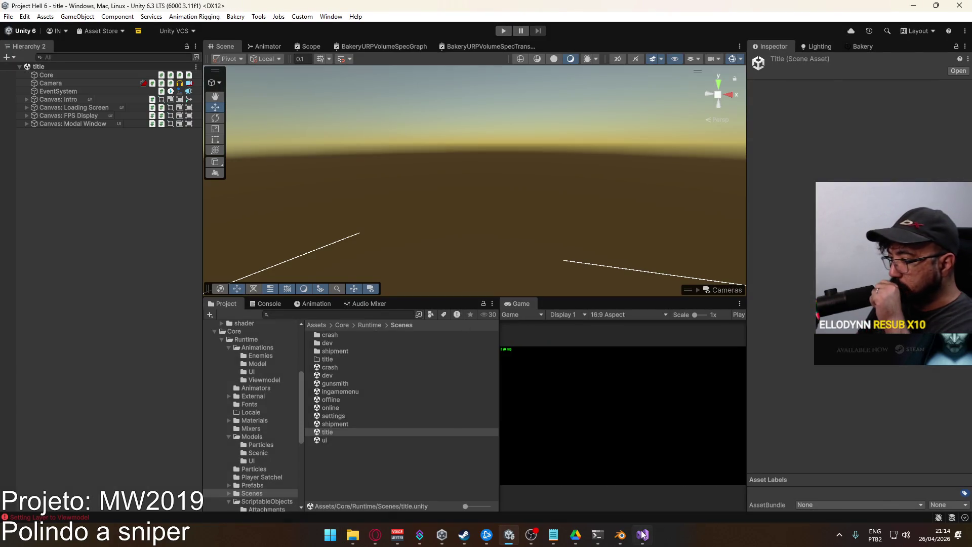
pyautogui.hotkey('alt', 'Tab')
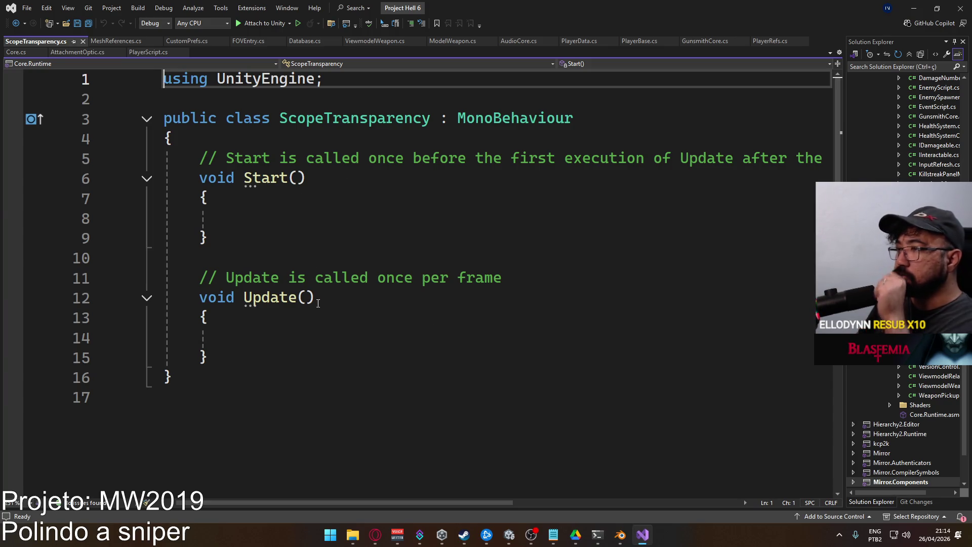
pyautogui.moveTo(270, 351)
pyautogui.mouseDown()
pyautogui.moveTo(239, 215)
pyautogui.moveTo(204, 155)
pyautogui.mouseUp()
pyautogui.press('Delete')
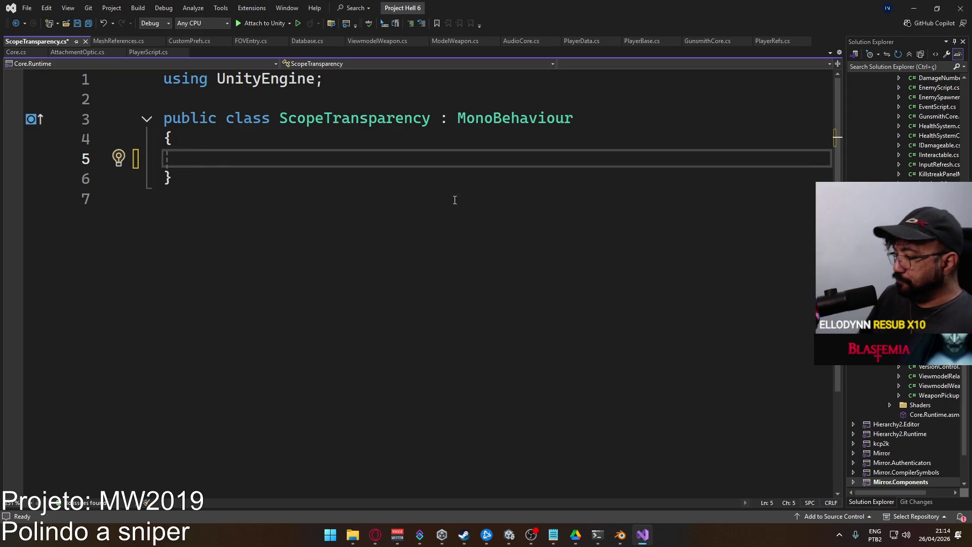
pyautogui.click(84, 41)
pyautogui.click(493, 316)
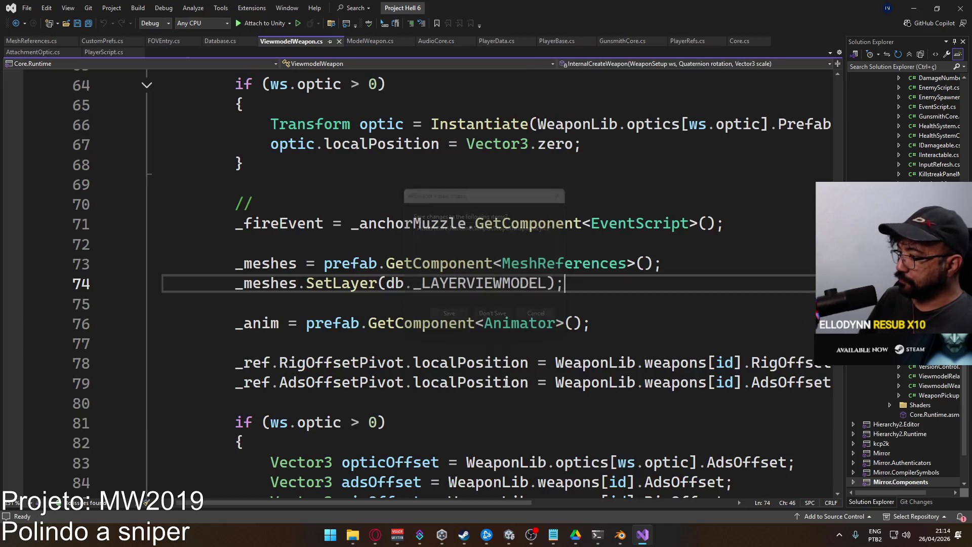
# Back in Unity, open the Scripts folder and select a script.
pyautogui.hotkey('alt', 'Tab')
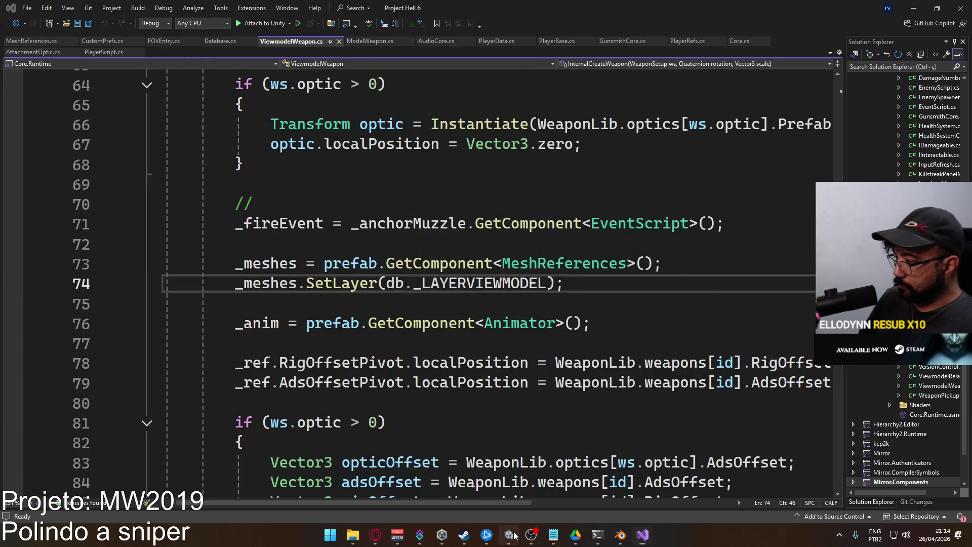
pyautogui.scroll(-4, 298, 457)
pyautogui.click(253, 483)
pyautogui.click(351, 424)
pyautogui.scroll(-4, 411, 448)
pyautogui.scroll(-4, 411, 449)
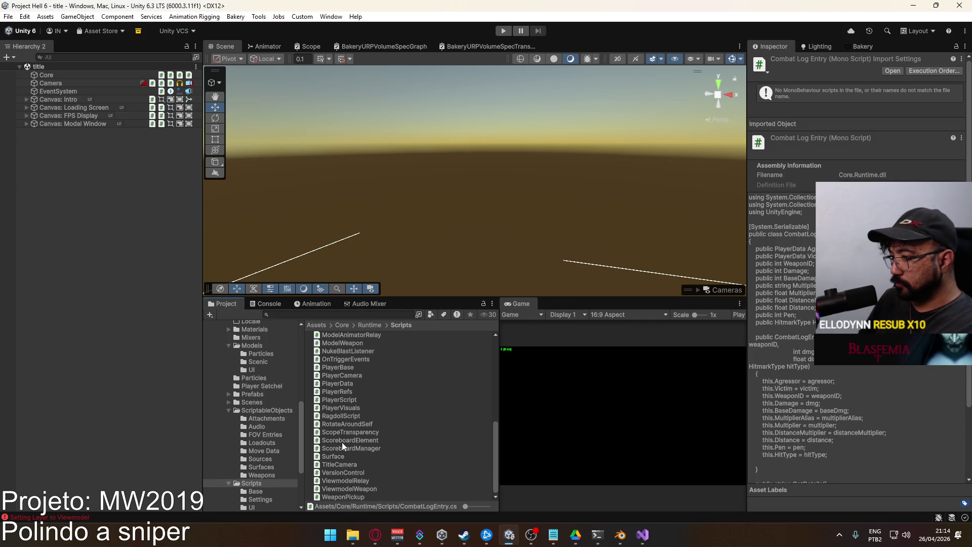
# Inspect the ScopeTransparency script, then select the HUDSO asset in ScriptableObjects.
pyautogui.click(353, 432)
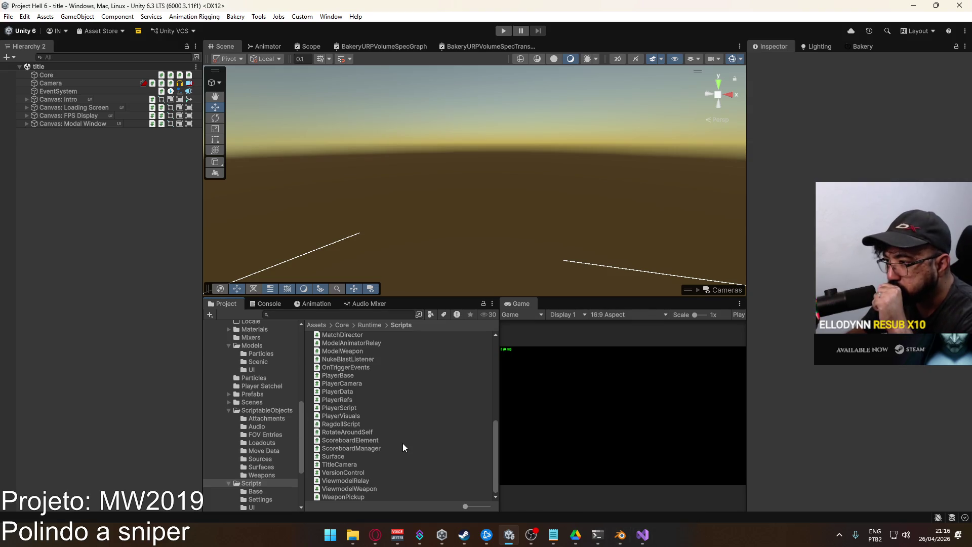
pyautogui.scroll(10, 385, 421)
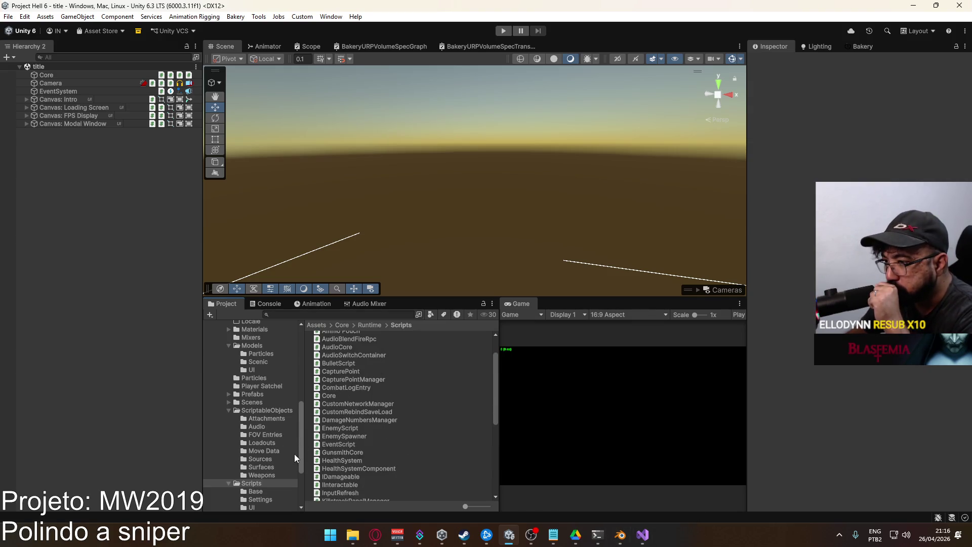
pyautogui.click(269, 409)
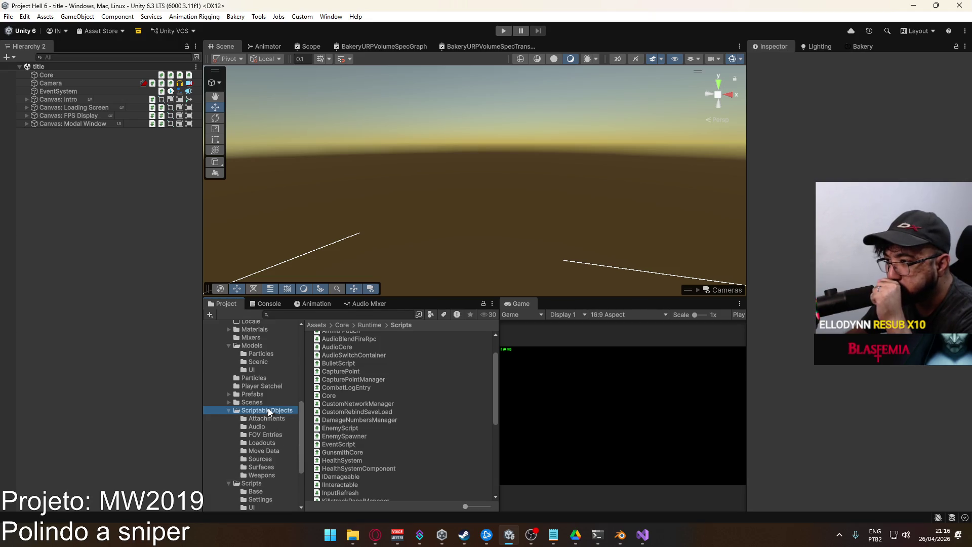
pyautogui.click(348, 431)
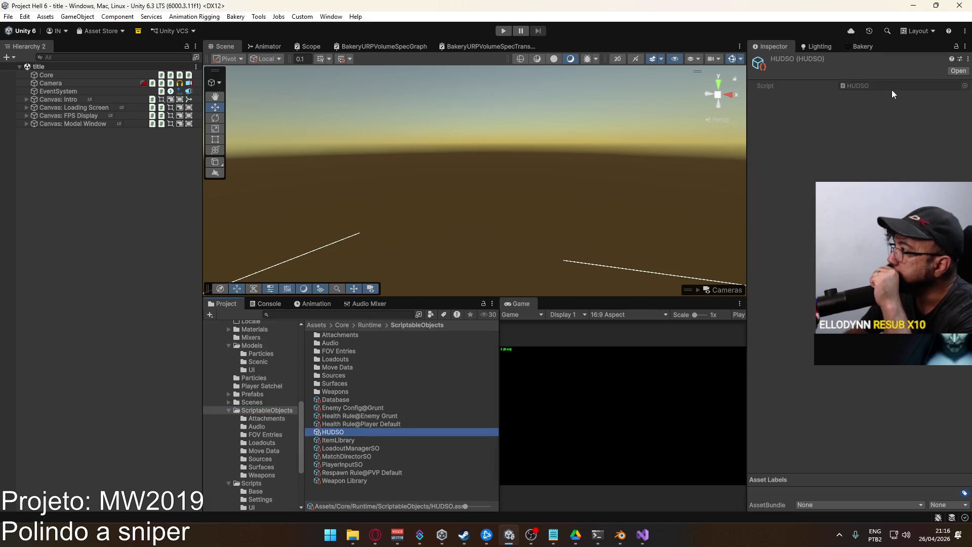
# Open HUDSO.cs and scroll down to the SetAdsWeight method around line 89.
pyautogui.doubleClick(888, 86)
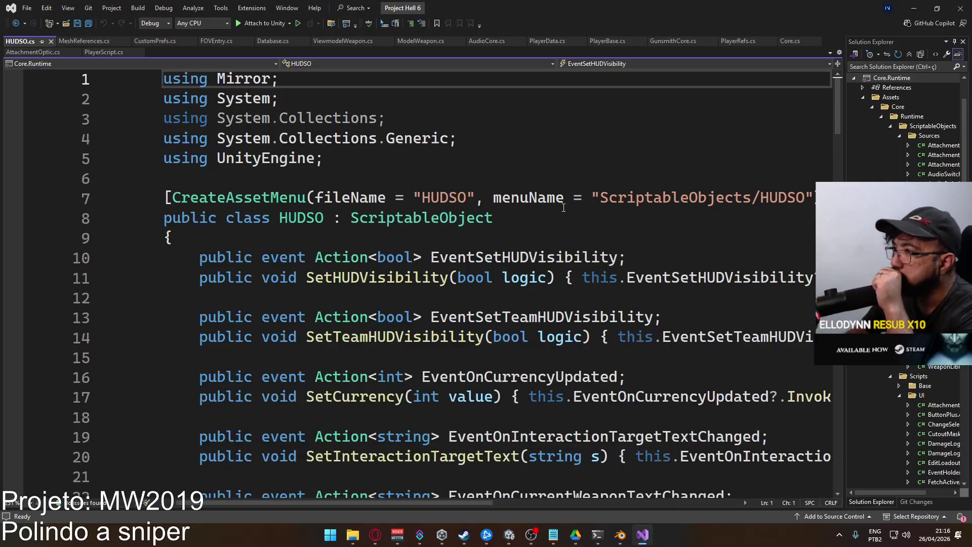
pyautogui.scroll(-2, 563, 208)
pyautogui.scroll(-2, 611, 217)
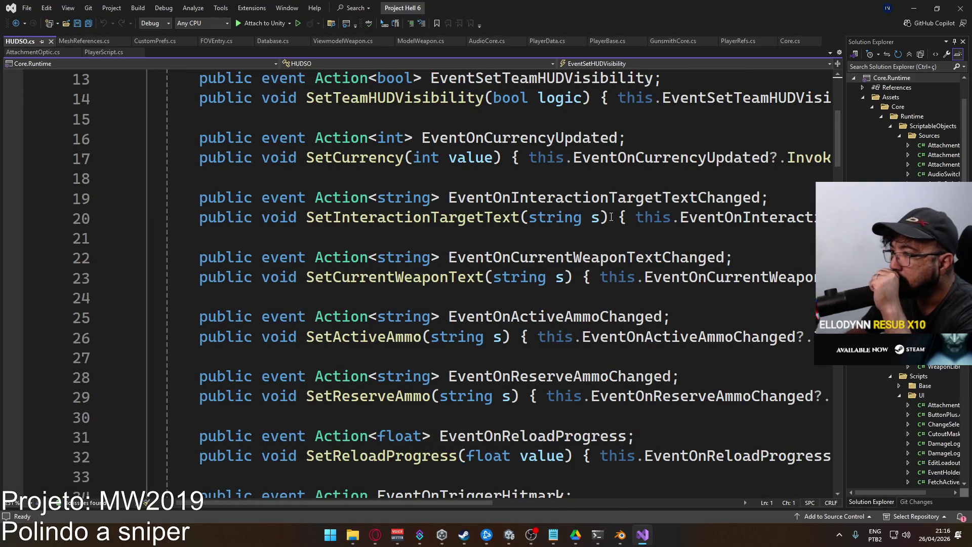
pyautogui.scroll(-3, 611, 216)
pyautogui.scroll(-3, 611, 217)
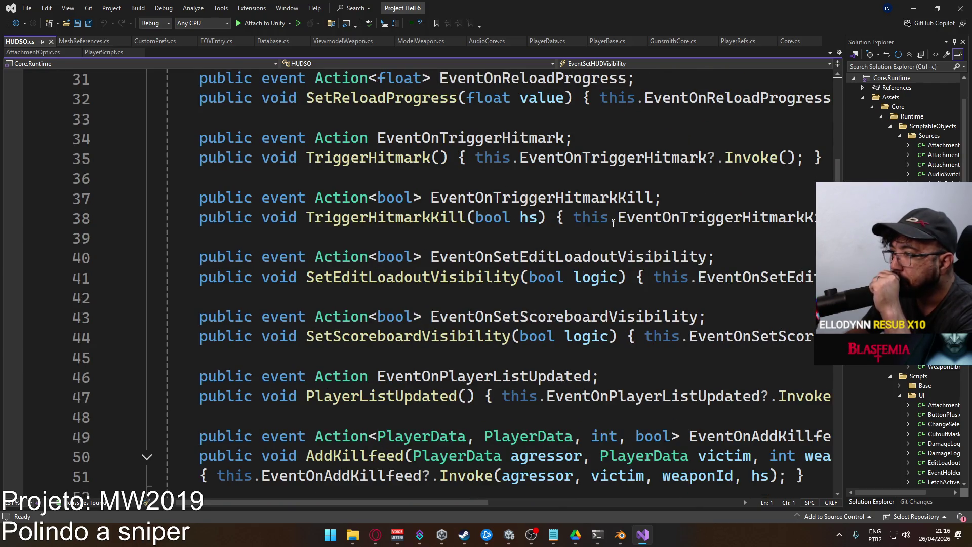
pyautogui.scroll(-6, 613, 223)
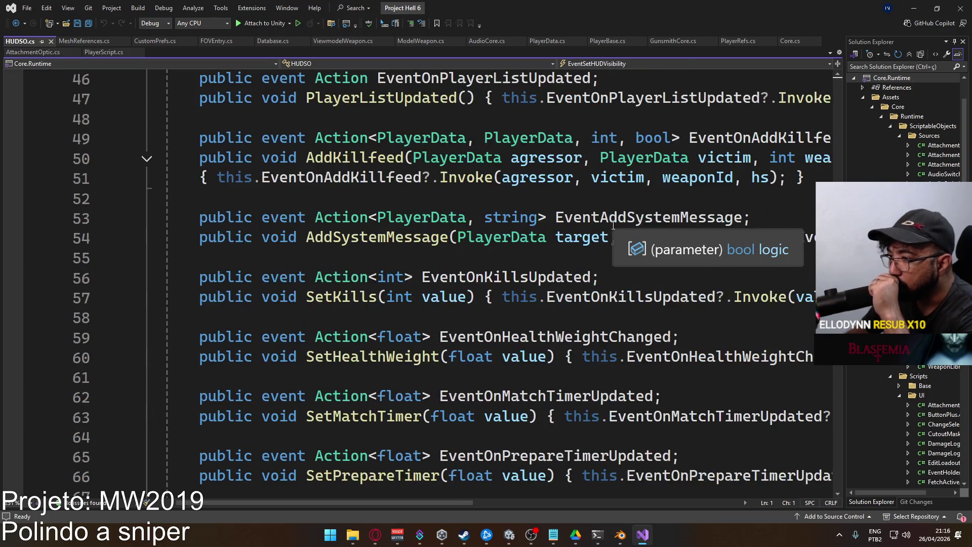
pyautogui.scroll(-9, 613, 224)
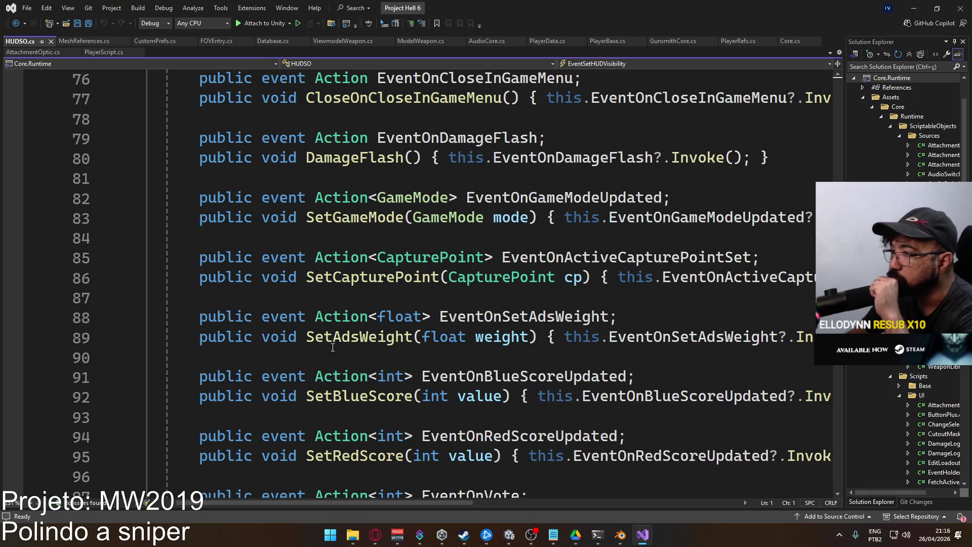
pyautogui.moveTo(296, 337); pyautogui.dragTo(676, 337)
# Find all references to the EventOnSetAdsWeight event.
pyautogui.click(507, 298)
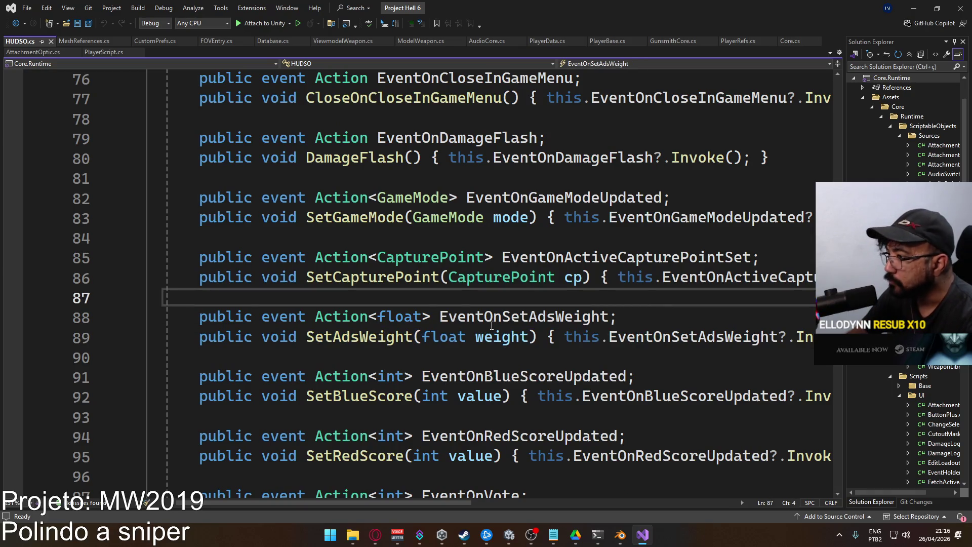
pyautogui.doubleClick(522, 324)
pyautogui.rightClick(521, 324)
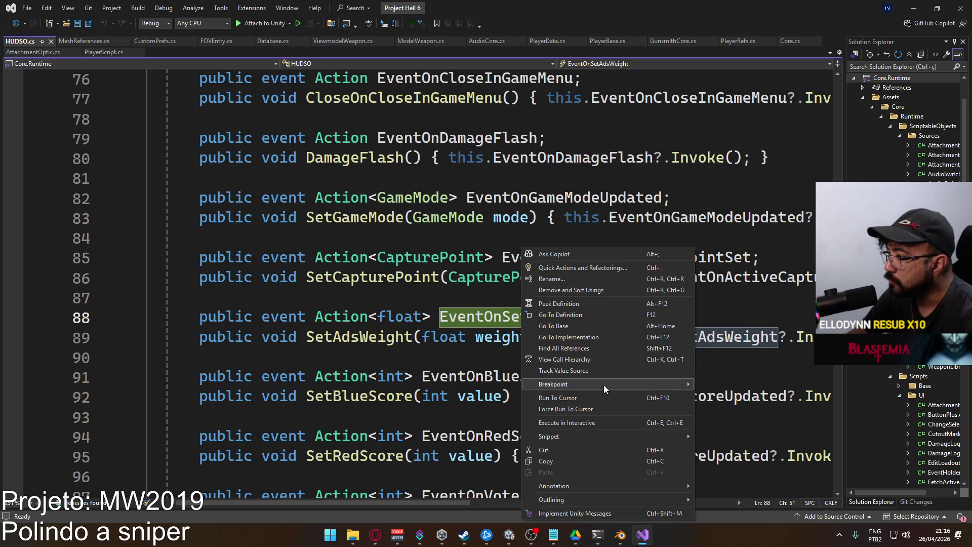
pyautogui.click(582, 349)
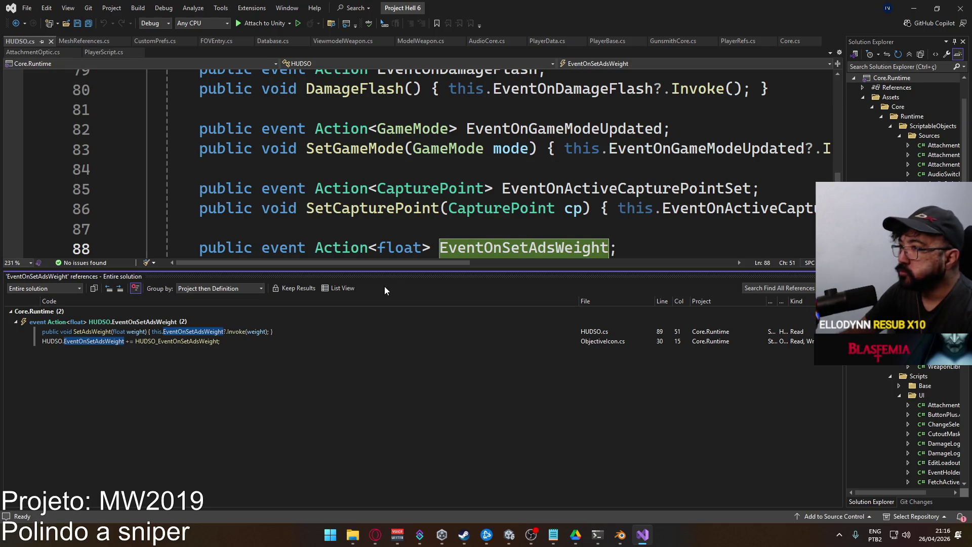
# Find all references to the SetAdsWeight method, then close the references results.
pyautogui.scroll(-1, 464, 168)
pyautogui.click(378, 208)
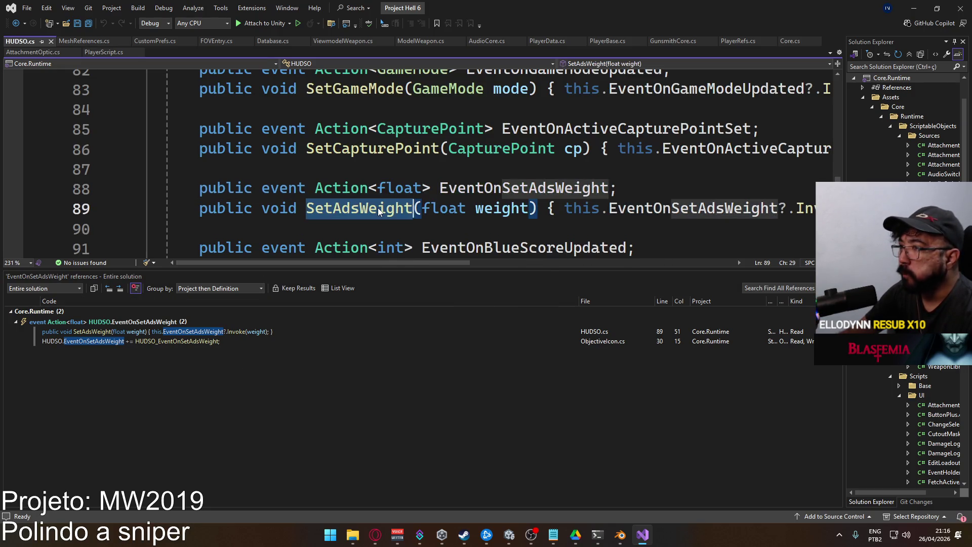
pyautogui.rightClick(378, 208)
pyautogui.click(438, 310)
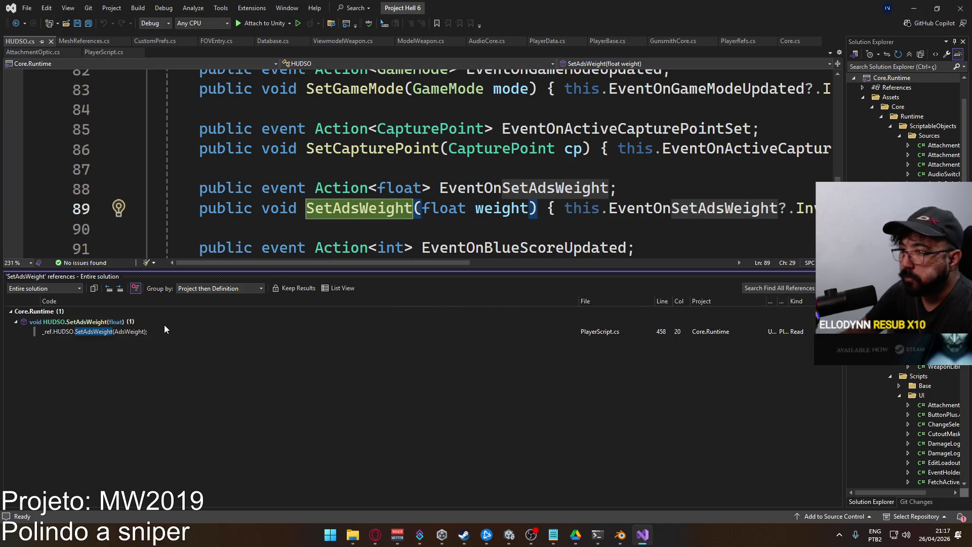
pyautogui.moveTo(165, 335)
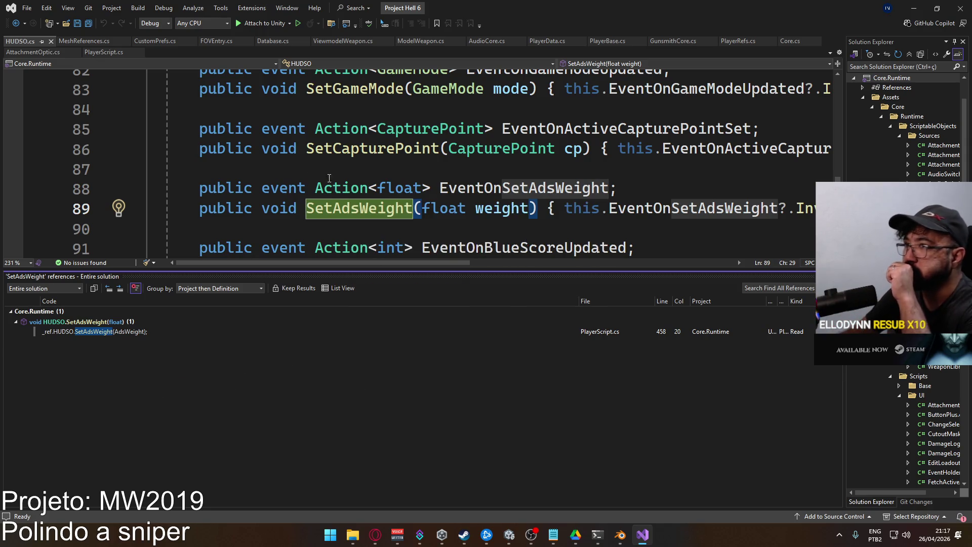
pyautogui.hotkey('shift', 'Escape')
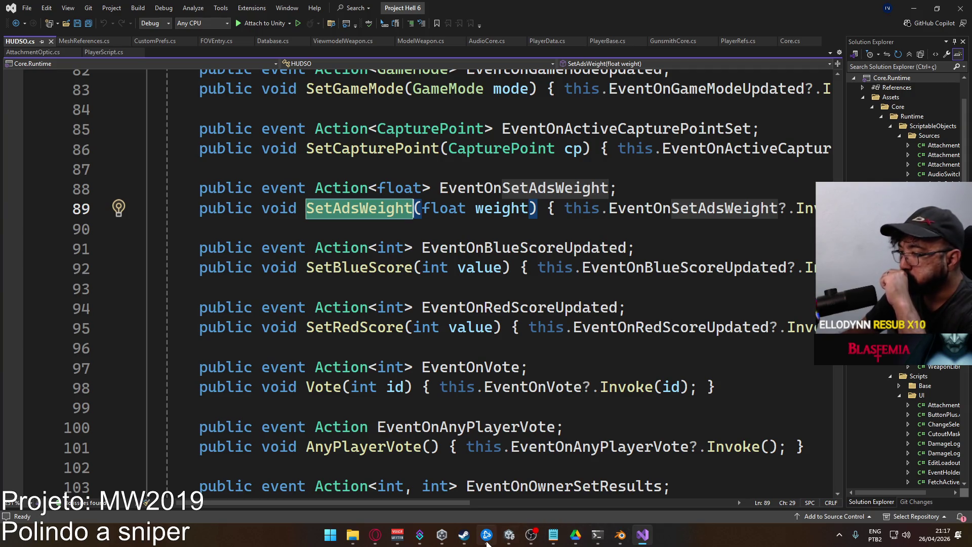
pyautogui.moveTo(574, 537)
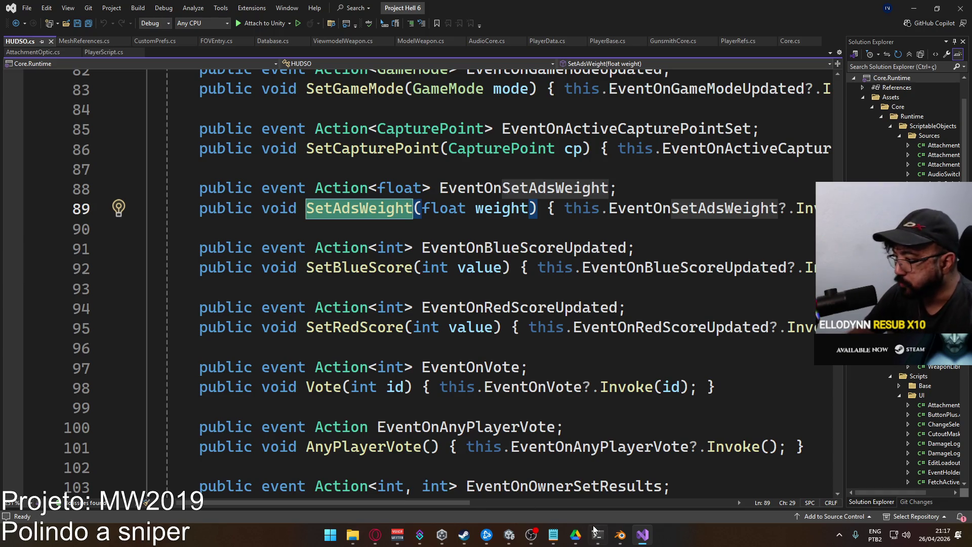
# In the Sources folder, create a MonoBehaviour script named ScopeTransparency and open it in Visual Studio.
pyautogui.click(509, 534)
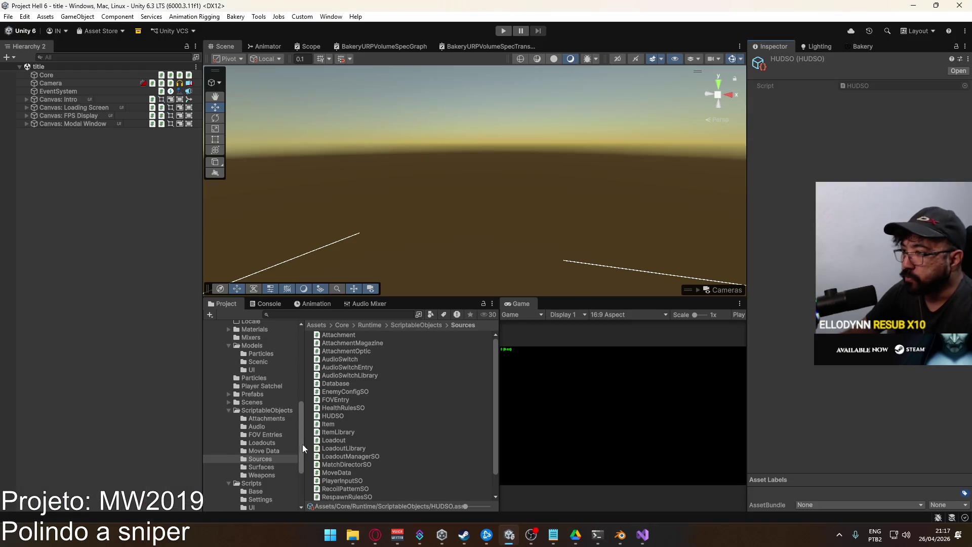
pyautogui.rightClick(365, 433)
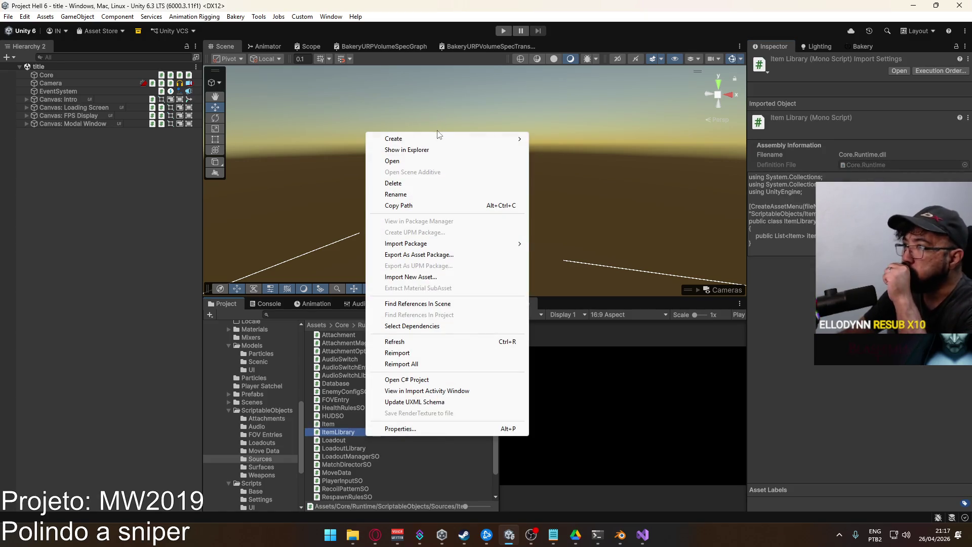
pyautogui.moveTo(438, 137)
pyautogui.click(585, 162)
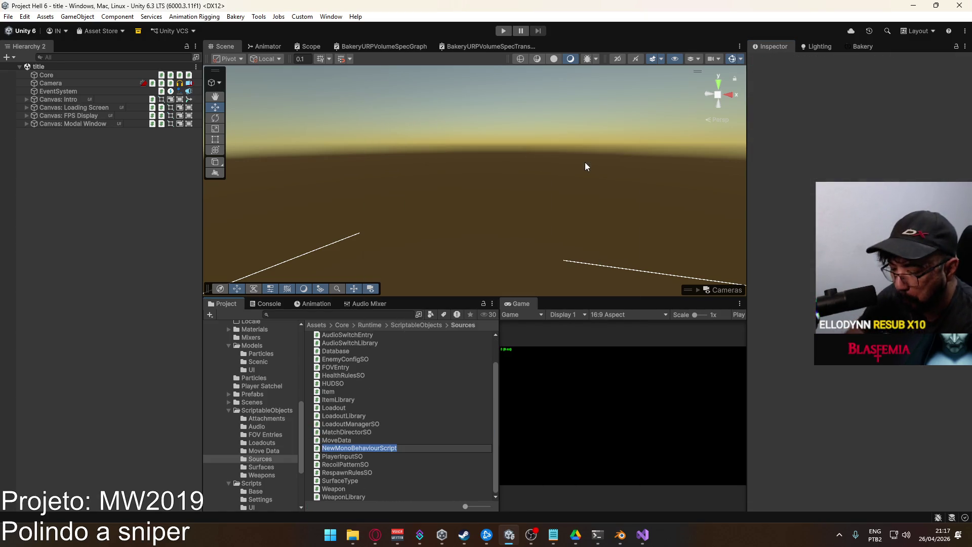
pyautogui.write('Sni')
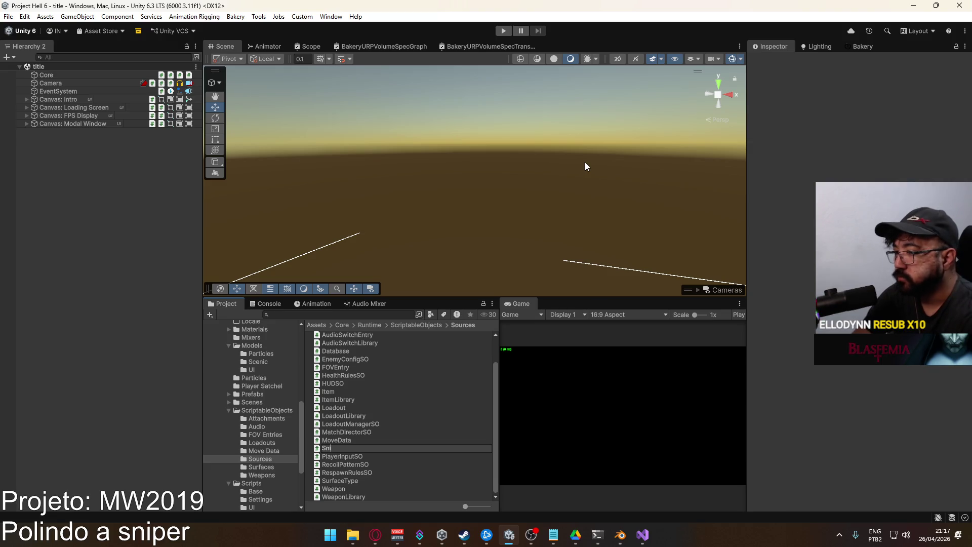
pyautogui.write('peTra')
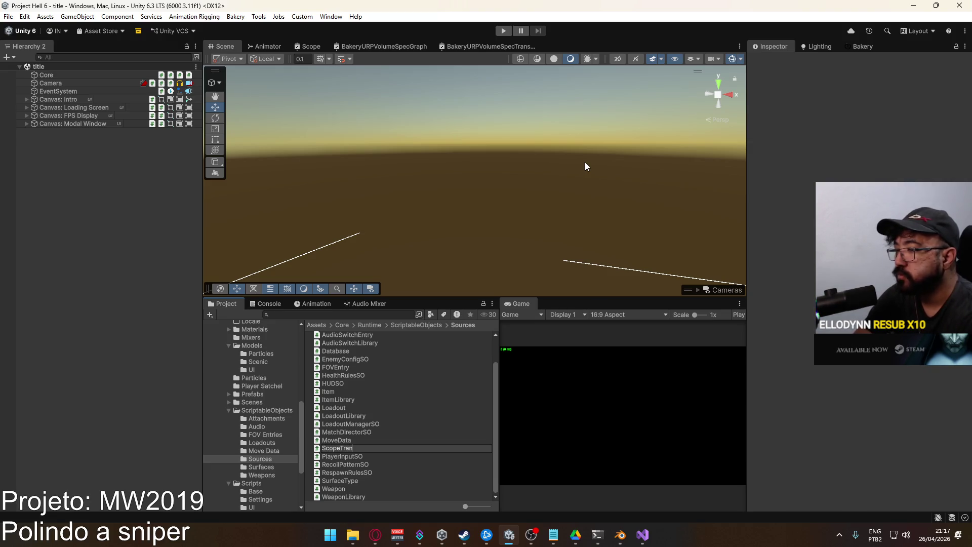
pyautogui.write('parency')
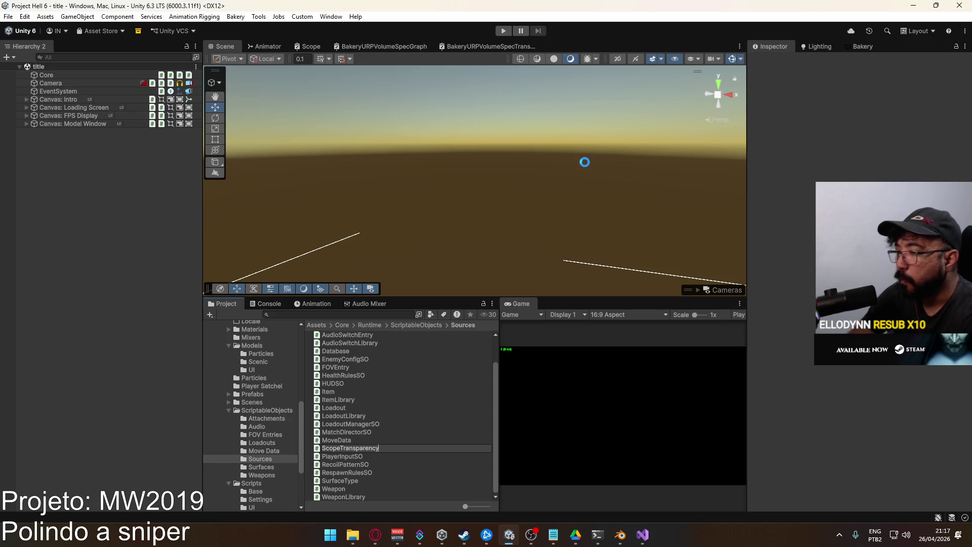
pyautogui.press('Return')
pyautogui.press('Return')
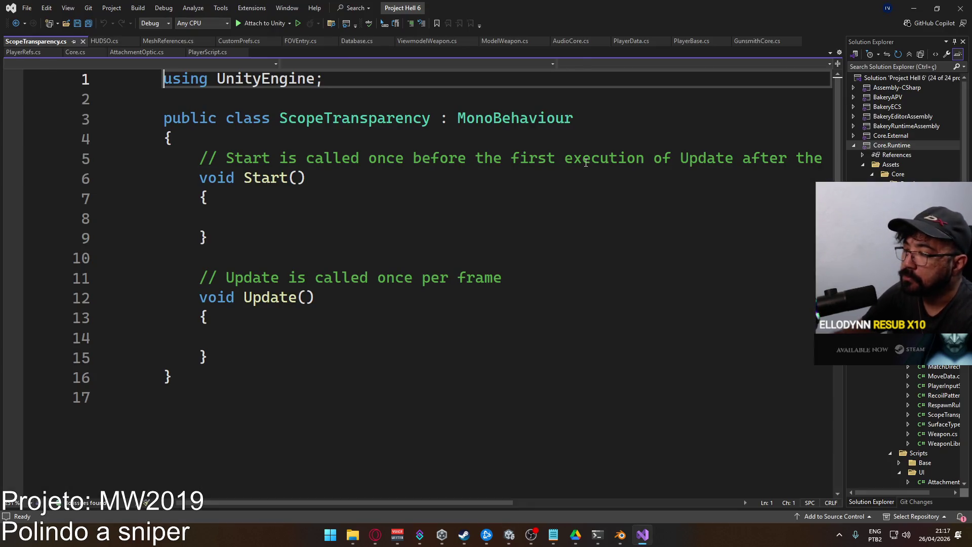
# Delete the template comments and Start/Update methods, then type [SerializeField] in the class body.
pyautogui.moveTo(306, 354); pyautogui.dragTo(196, 163)
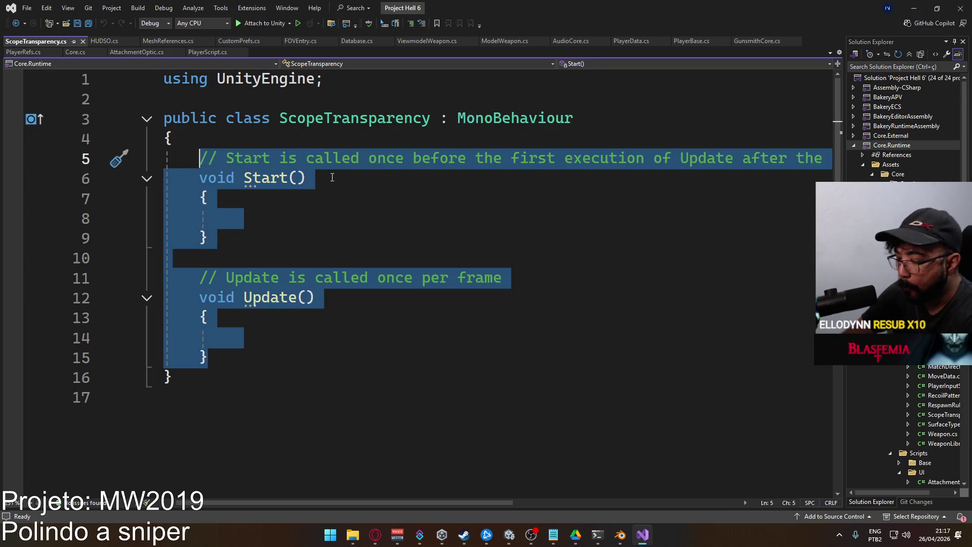
pyautogui.press('Delete')
pyautogui.write('[SerializeField]')
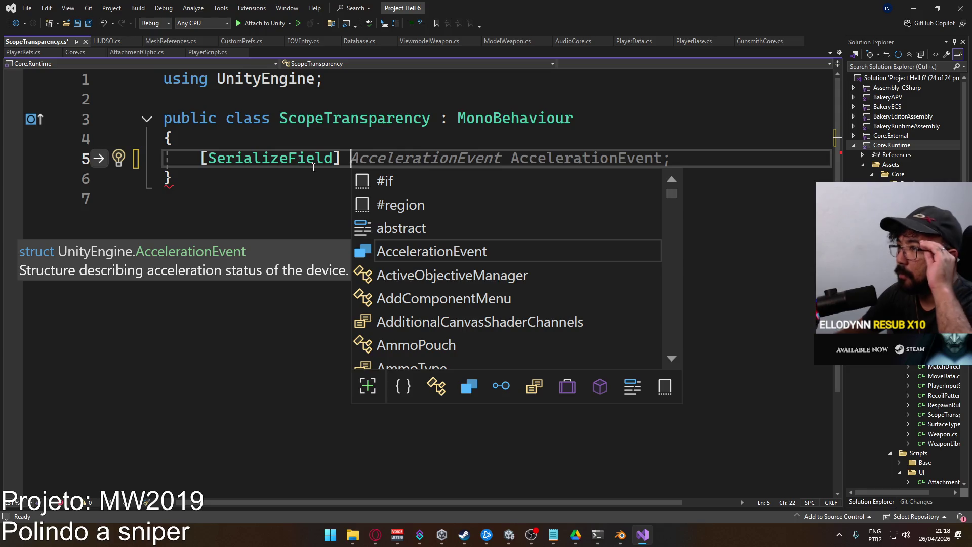
# Complete the serialized HUDSO field declaration.
pyautogui.press('Escape')
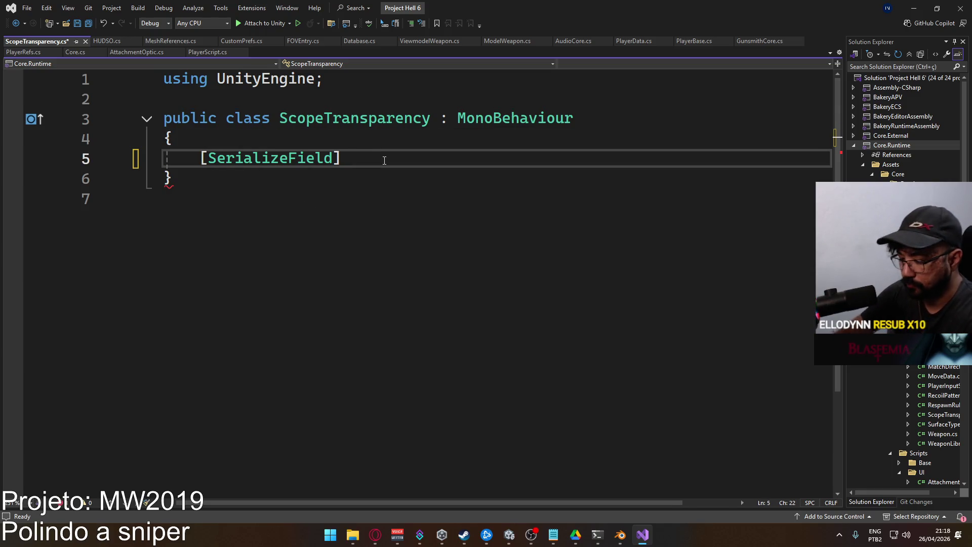
pyautogui.write('HUDSO HD')
pyautogui.press('BackSpace')
pyautogui.press('BackSpace')
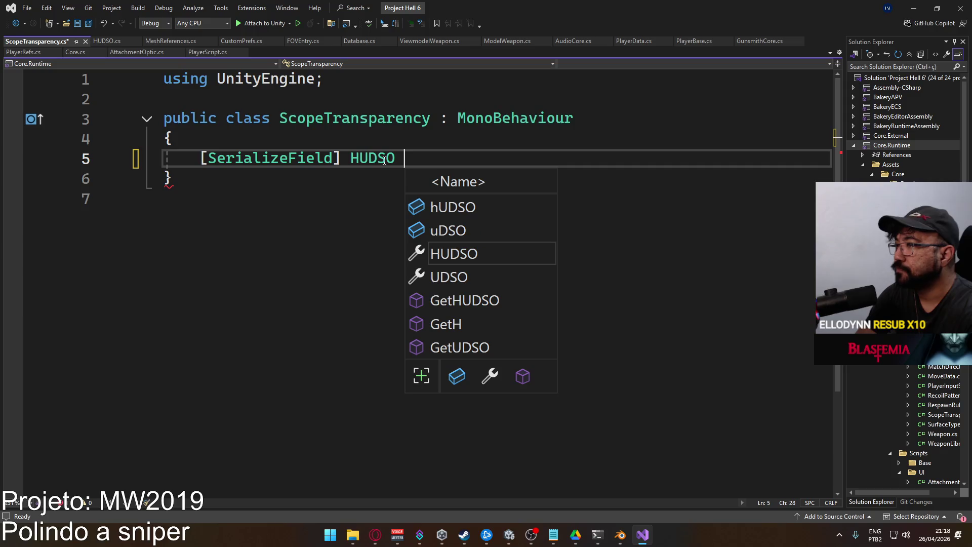
pyautogui.write('HUDSO;')
pyautogui.press('Return')
pyautogui.press('Return')
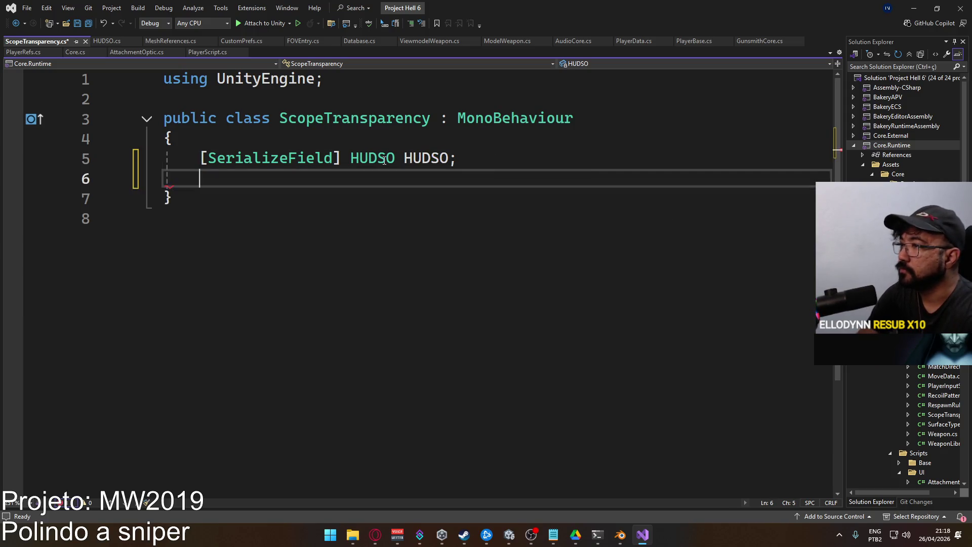
# Add a Start method that subscribes a generated handler to HUDSO.EventOnSetAdsWeight.
pyautogui.write('void S')
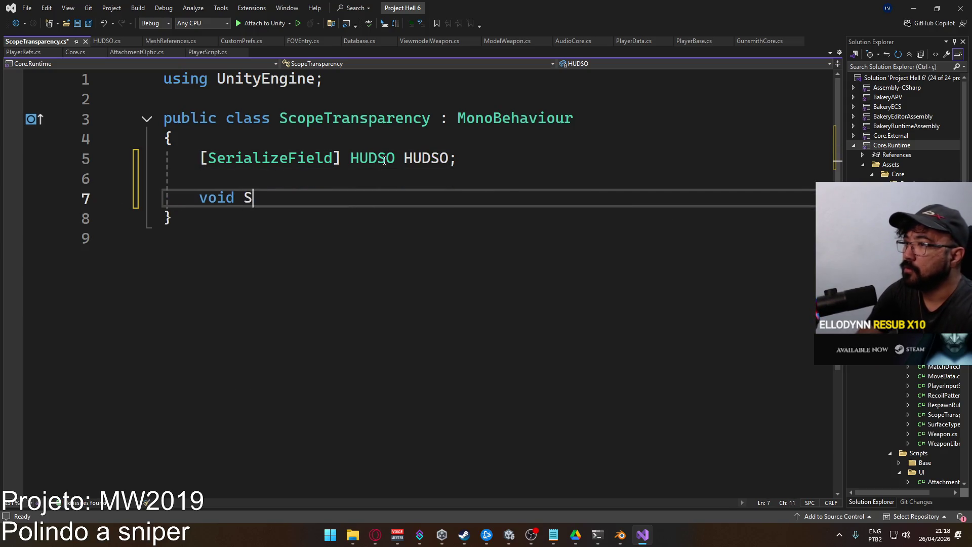
pyautogui.write('tart(')
pyautogui.press('Return')
pyautogui.write('{')
pyautogui.press('Return')
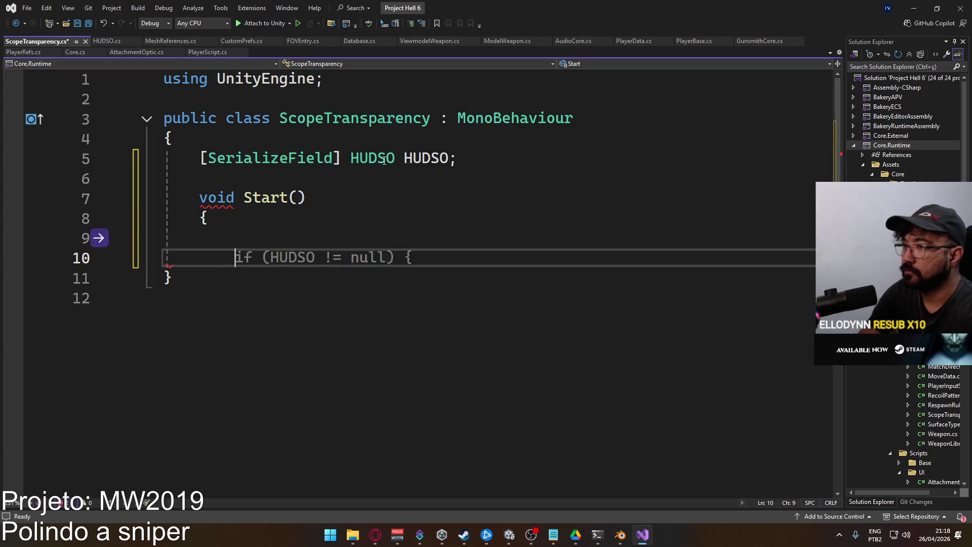
pyautogui.write('HUDSO.evento')
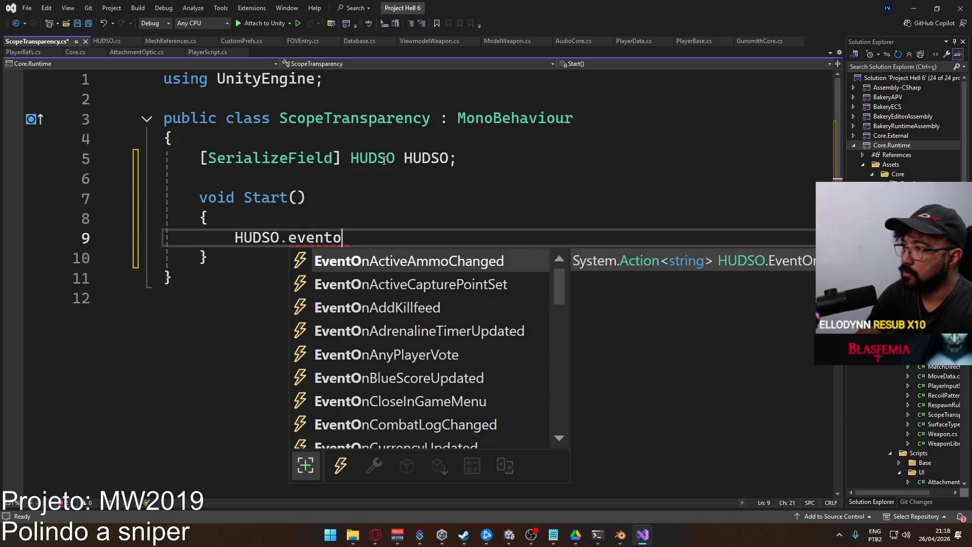
pyautogui.write('nads')
pyautogui.press('Tab')
pyautogui.write('+=')
pyautogui.press('Tab')
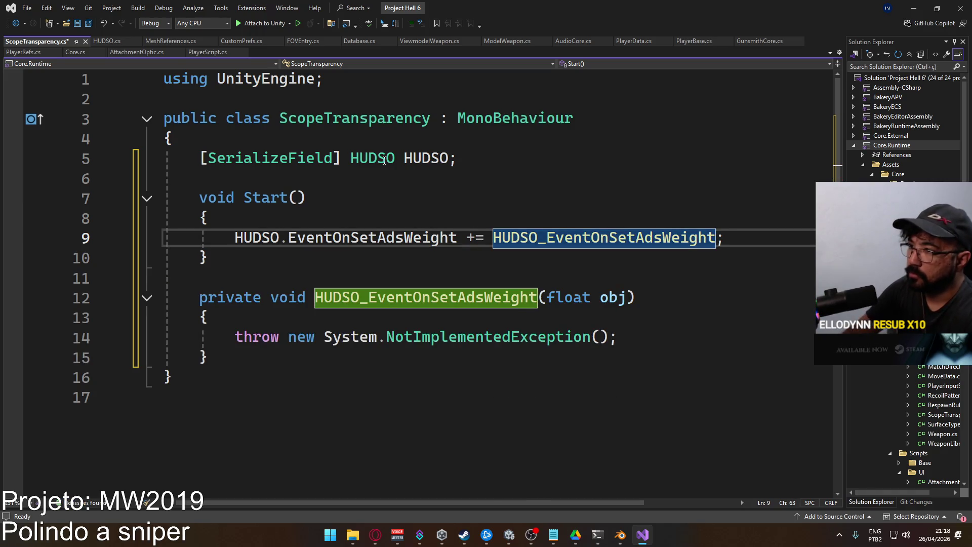
# Add an OnDestroy method that unsubscribes from EventOnSetAdsWeight, and save.
pyautogui.press('Down')
pyautogui.press('Return')
pyautogui.press('Return')
pyautogui.write('void Ondes')
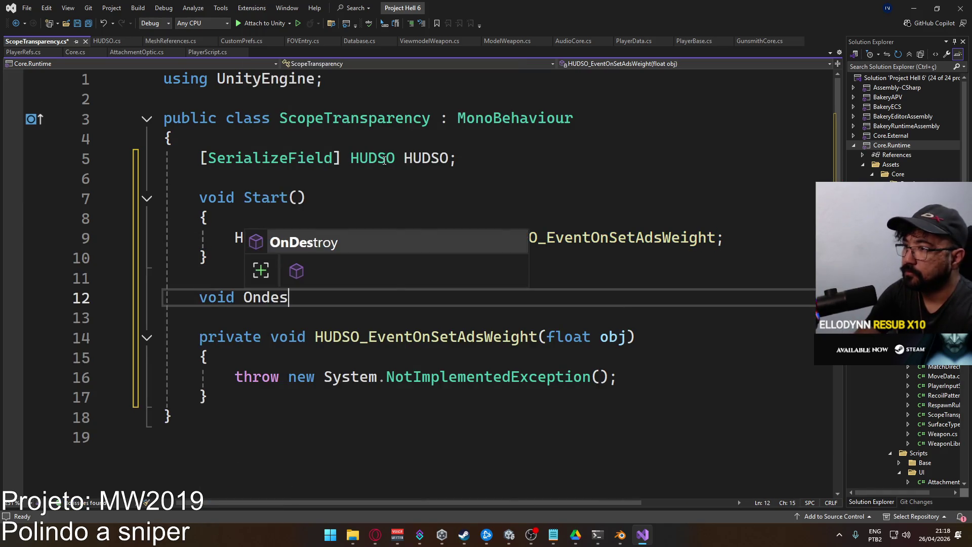
pyautogui.press('Tab')
pyautogui.write('HUDSO.e')
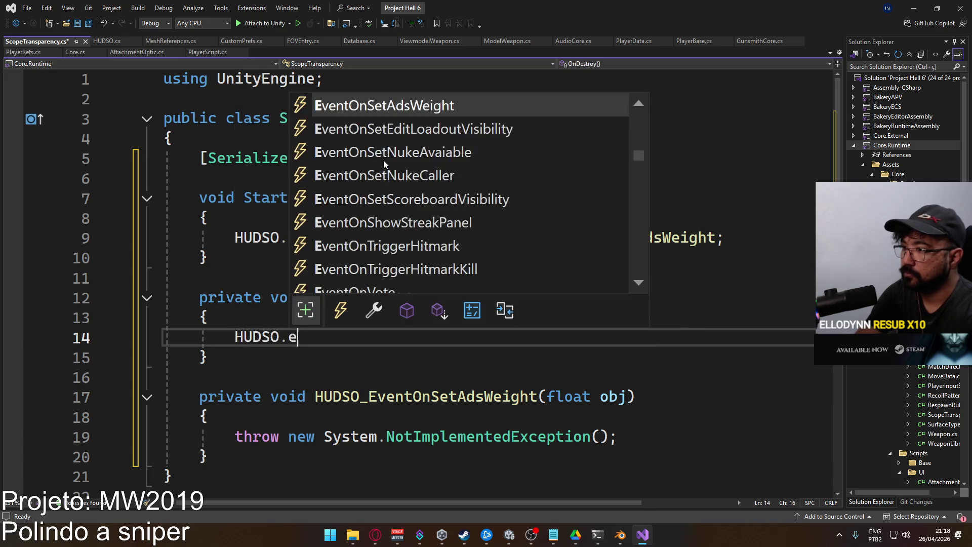
pyautogui.write('venton -=')
pyautogui.press('Tab')
pyautogui.hotkey('ctrl', 's')
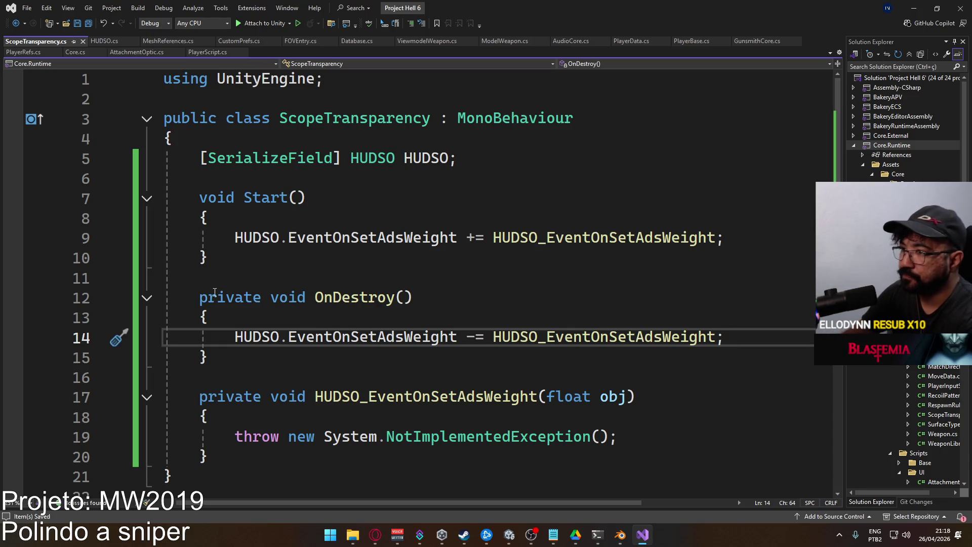
# Remove the private modifiers from OnDestroy and the handler method.
pyautogui.doubleClick(229, 297)
pyautogui.press('BackSpace')
pyautogui.press('Delete')
pyautogui.scroll(-3, 374, 302)
pyautogui.press('Down')
pyautogui.press('Down')
pyautogui.press('Down')
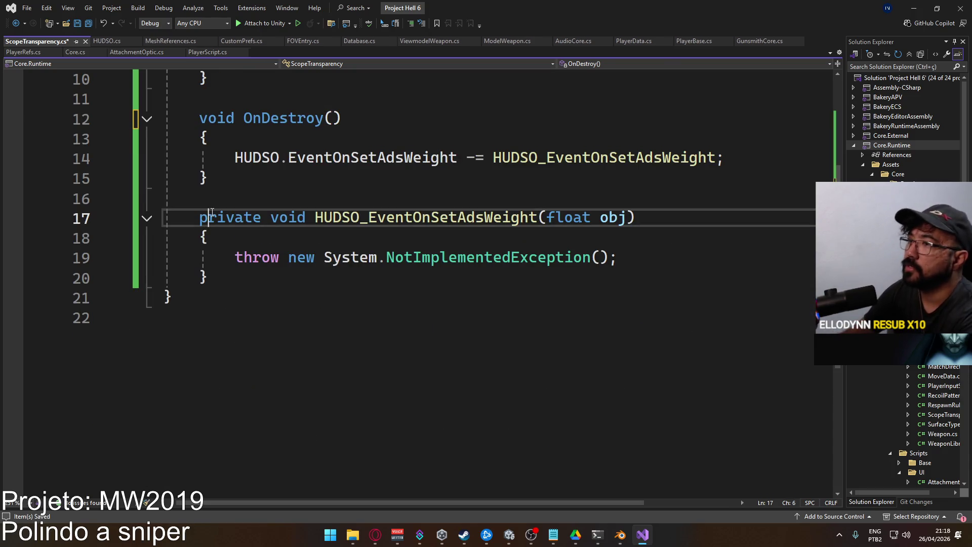
pyautogui.hotkey('ctrl', 'shift', 'Right')
pyautogui.press('BackSpace')
pyautogui.press('Delete')
# Rename the handler's obj parameter to value and delete the placeholder throw line.
pyautogui.click(554, 220)
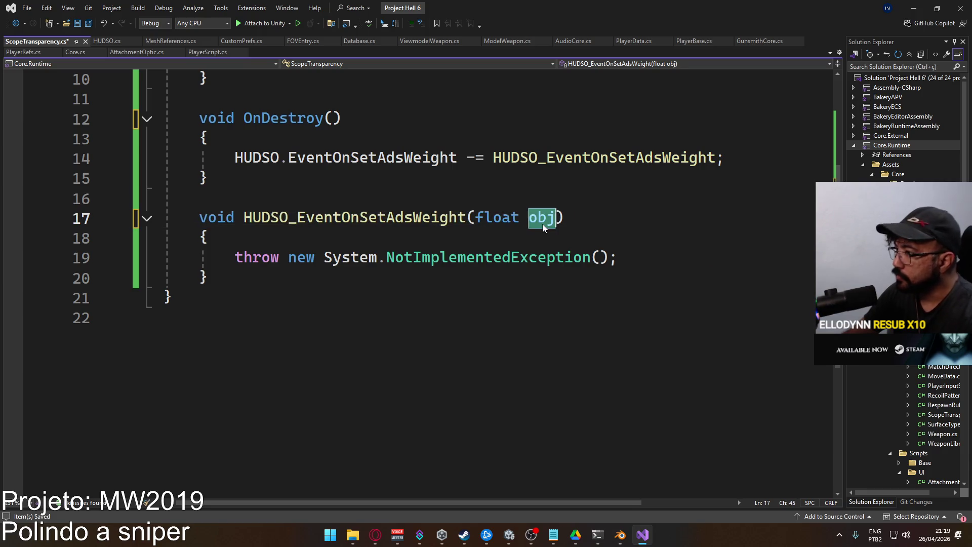
pyautogui.write('valu')
pyautogui.press('Return')
pyautogui.moveTo(616, 257); pyautogui.dragTo(235, 257)
pyautogui.press('Delete')
# Add a [SerializeField] AnimationCurve TransparencyCurve field below HUDSO and save.
pyautogui.scroll(3, 337, 274)
pyautogui.click(493, 159)
pyautogui.press('Return')
pyautogui.write('Anim')
pyautogui.press('BackSpace')
pyautogui.press('BackSpace')
pyautogui.press('BackSpace')
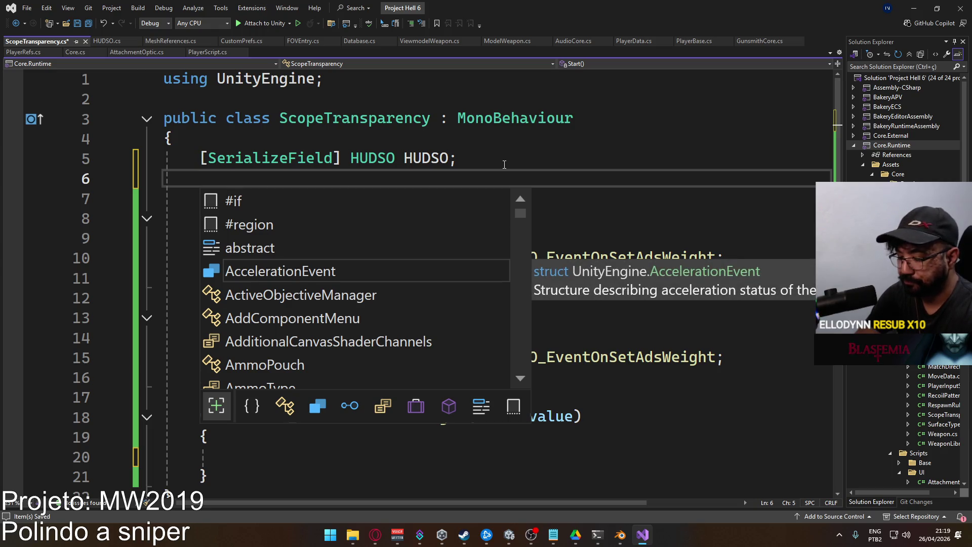
pyautogui.write('[S')
pyautogui.press('Tab')
pyautogui.write('] AnimationCurve ')
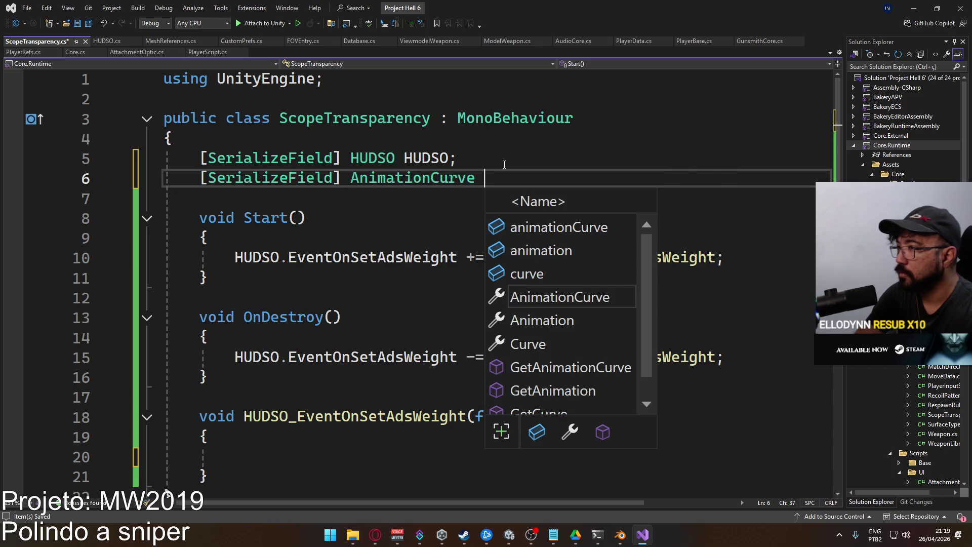
pyautogui.write('Tra')
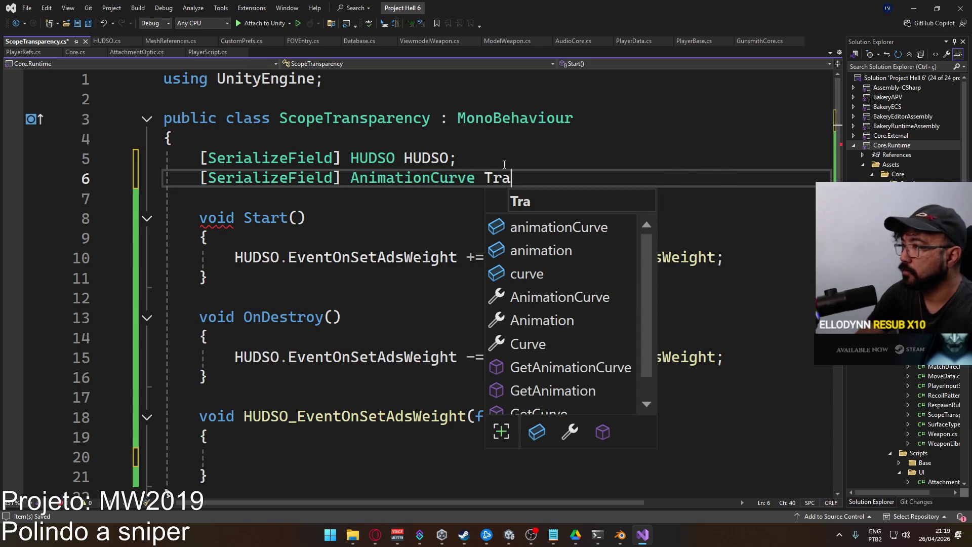
pyautogui.write('nsparencyCurve;')
pyautogui.hotkey('ctrl', 's')
pyautogui.scroll(-2, 551, 213)
pyautogui.click(360, 341)
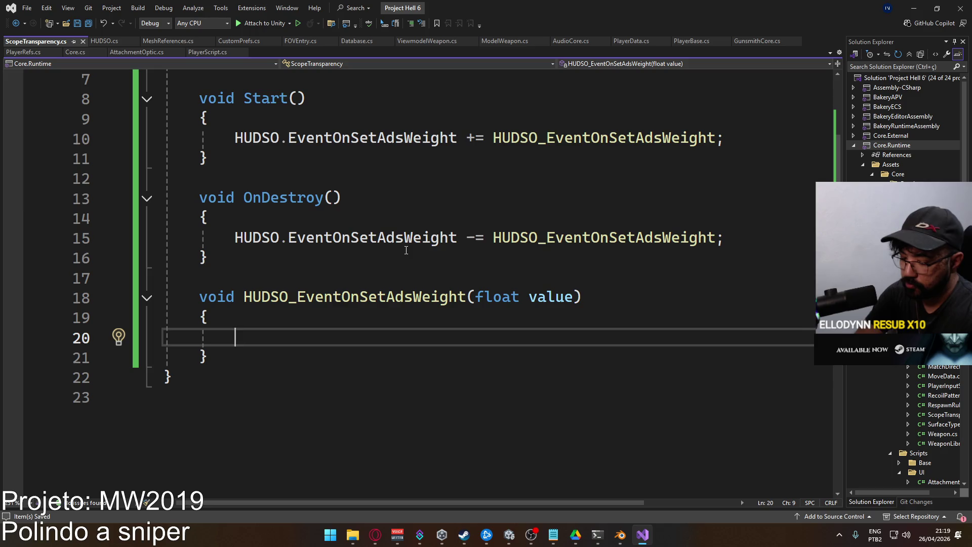
# In the handler, compute float weight = TransparencyCurve.Evaluate(value) and save the script.
pyautogui.write('valu')
pyautogui.press('BackSpace')
pyautogui.press('BackSpace')
pyautogui.press('BackSpace')
pyautogui.press('BackSpace')
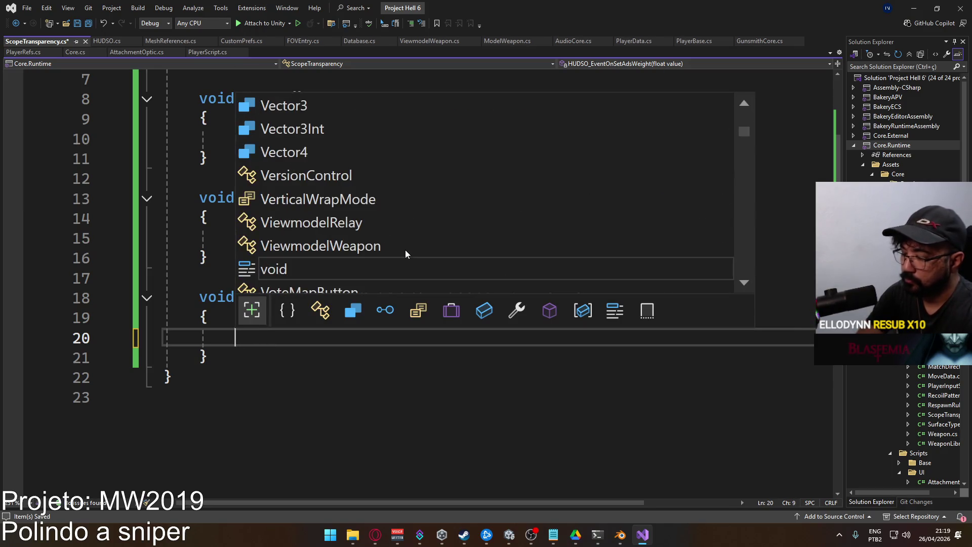
pyautogui.press('Escape')
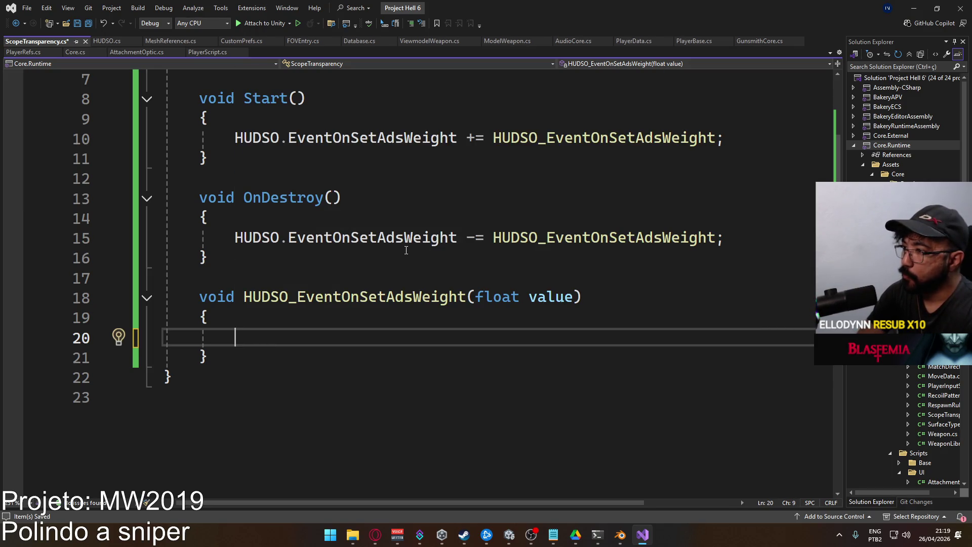
pyautogui.write('f')
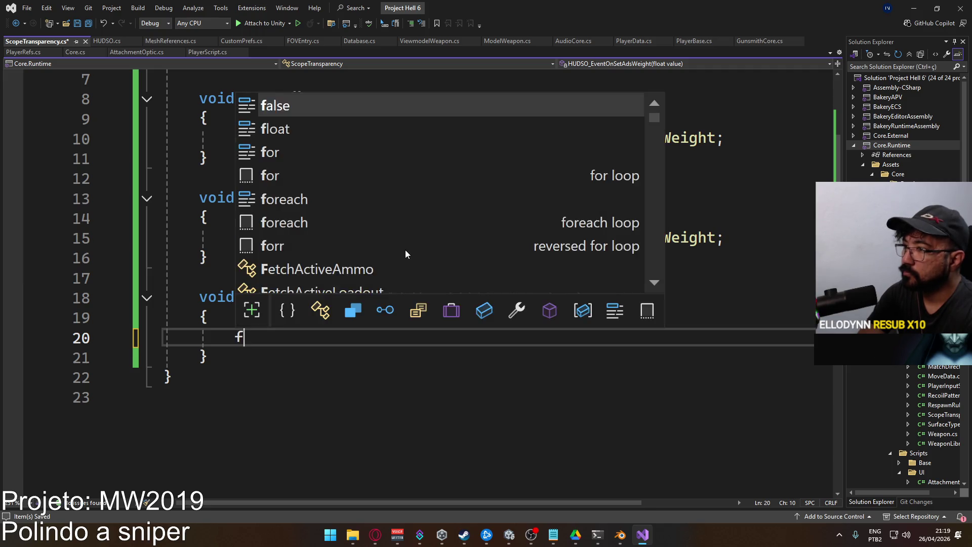
pyautogui.write('loat weight = ')
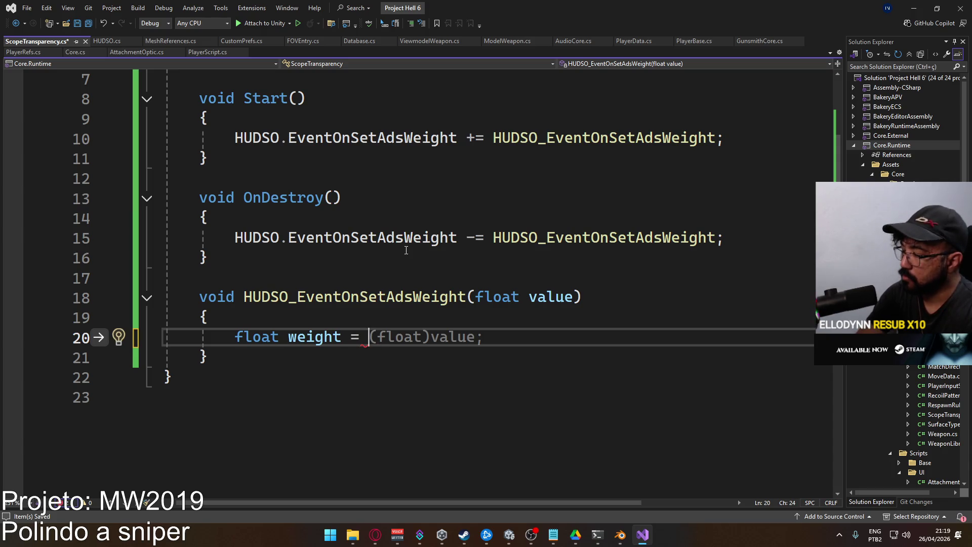
pyautogui.write('Transp')
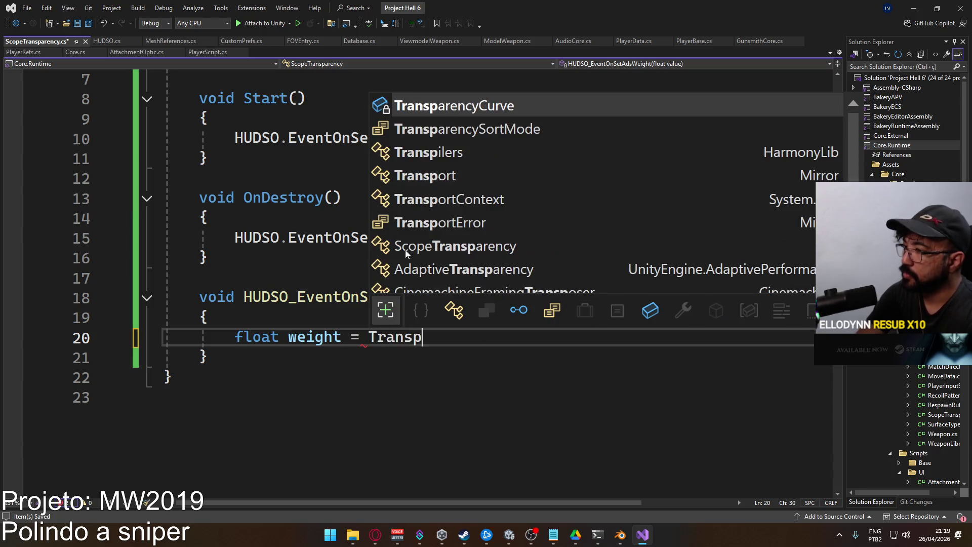
pyautogui.write('arencyCurve.')
pyautogui.press('Tab')
pyautogui.write('(valu')
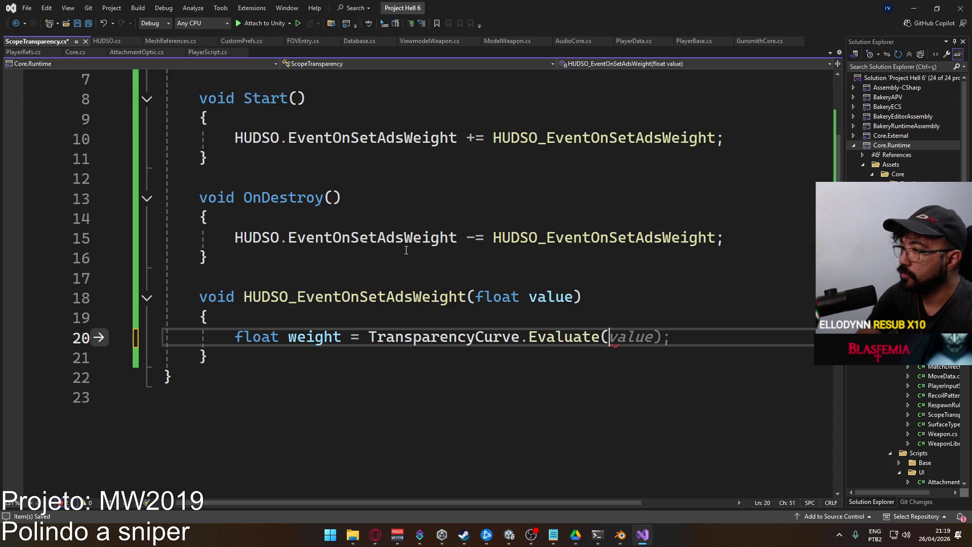
pyautogui.press('Tab')
pyautogui.write(');')
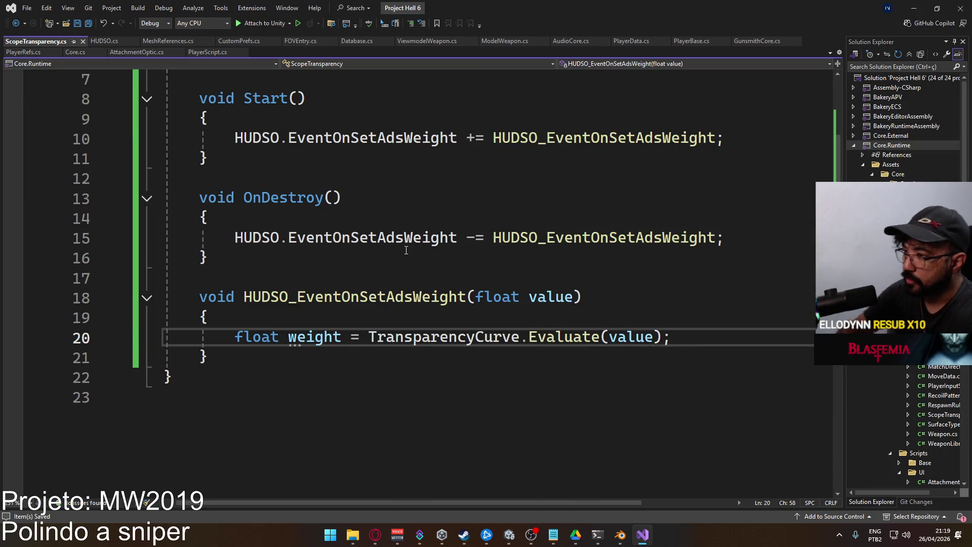
pyautogui.press('Return')
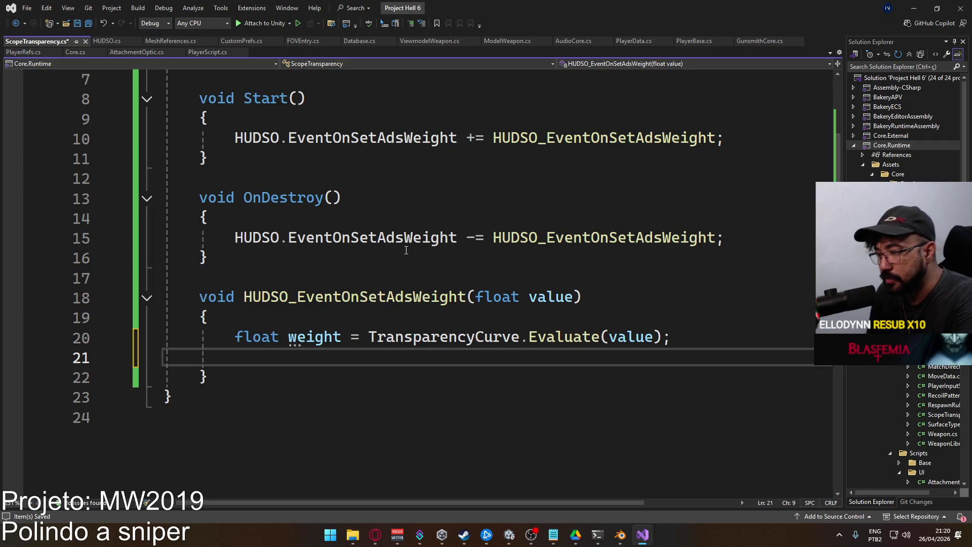
pyautogui.hotkey('ctrl', 's')
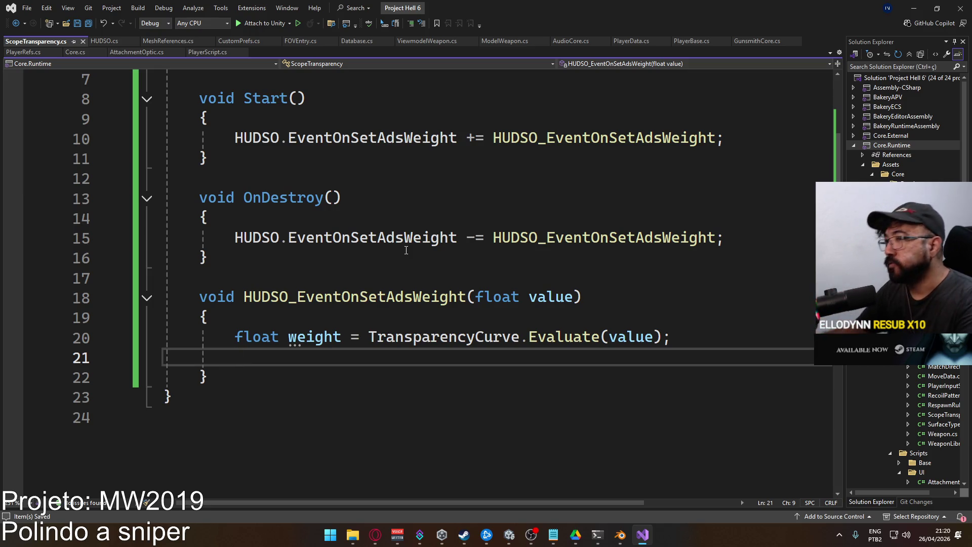
pyautogui.scroll(2, 304, 275)
pyautogui.click(659, 179)
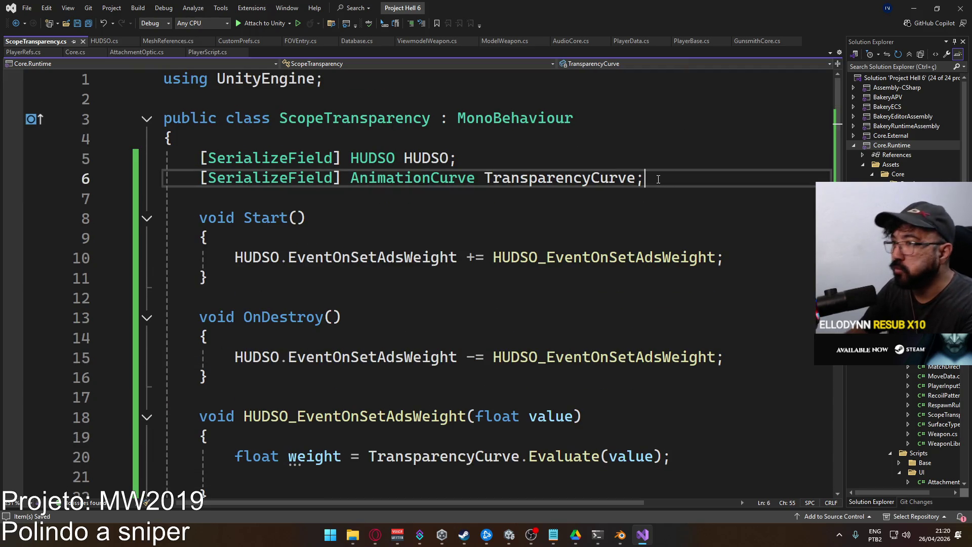
# Add a [SerializeField] MeshRenderer _lens field below the curve field and save.
pyautogui.press('Return')
pyautogui.write('[S')
pyautogui.press('Tab')
pyautogui.write('] Meshre')
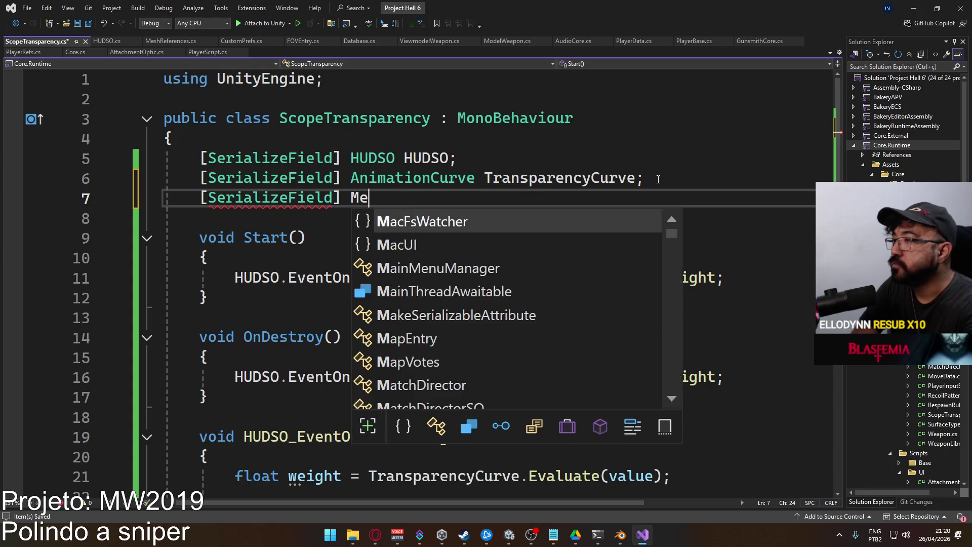
pyautogui.press('Down')
pyautogui.press('Tab')
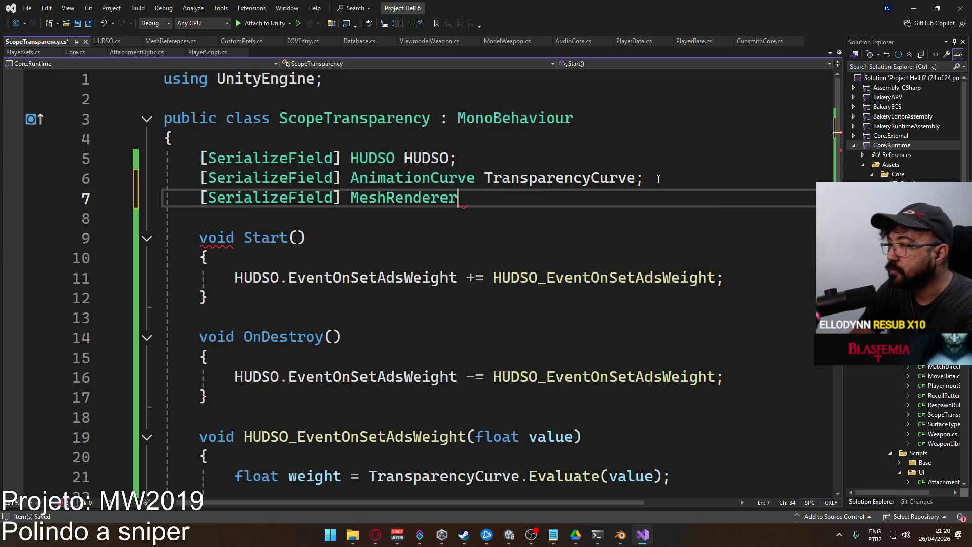
pyautogui.write(' _lens;')
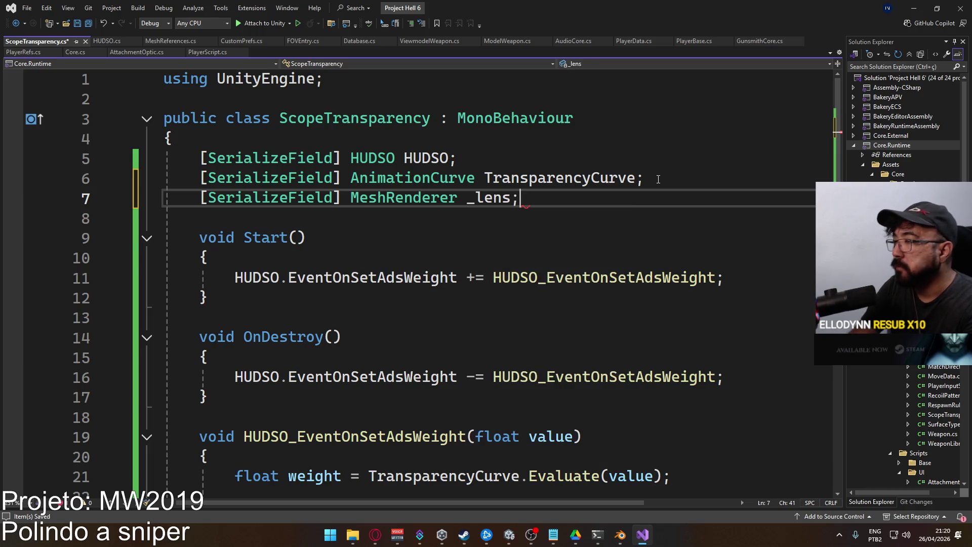
pyautogui.hotkey('ctrl', 's')
# Rename the TransparencyCurve field to _transparencyCurve everywhere with Ctrl+R.
pyautogui.click(487, 177)
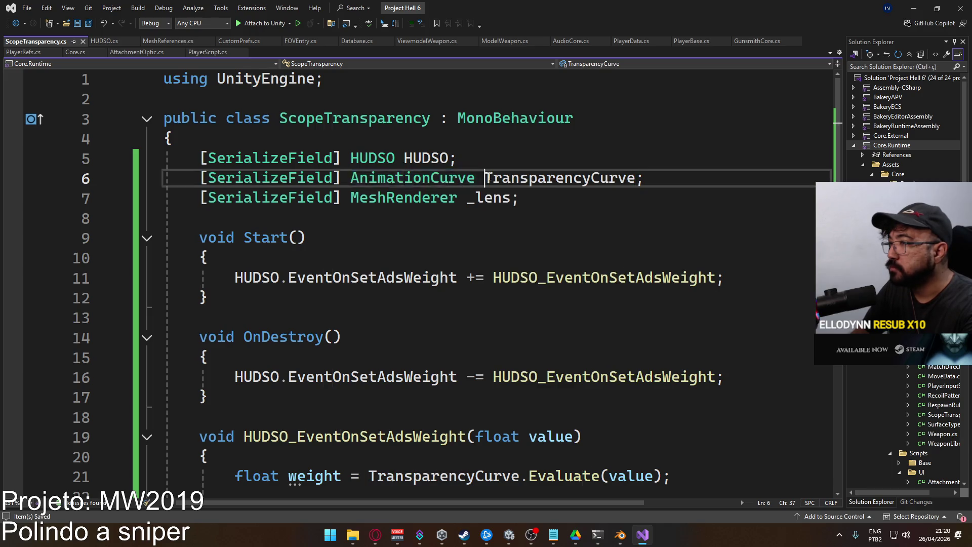
pyautogui.moveTo(488, 177); pyautogui.dragTo(492, 180)
pyautogui.hotkey('ctrl', 'r')
pyautogui.hotkey('ctrl', 'r')
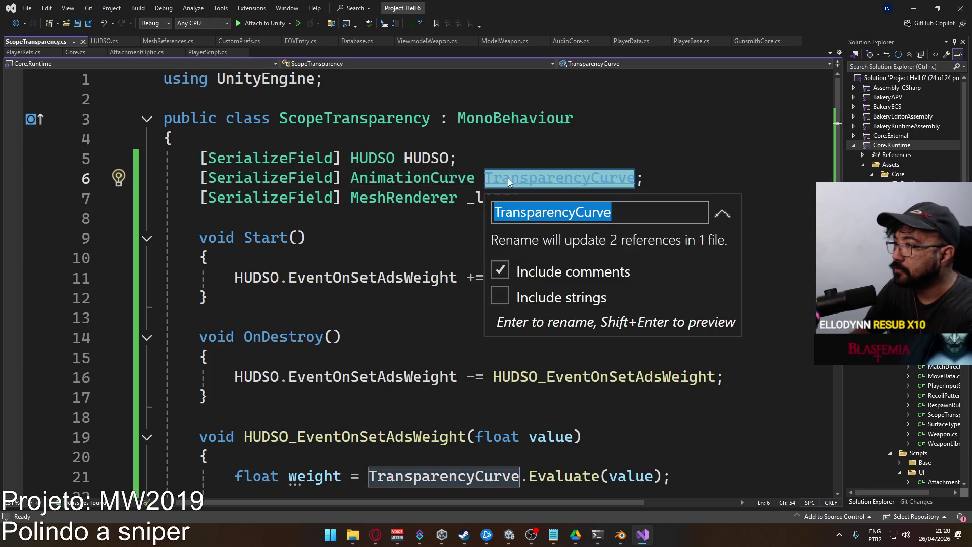
pyautogui.moveTo(500, 210); pyautogui.dragTo(495, 210)
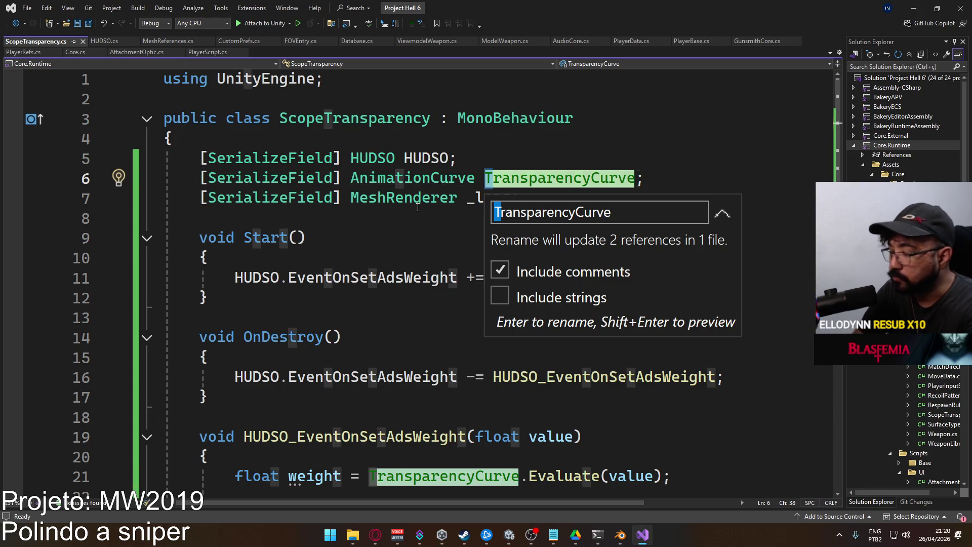
pyautogui.write('_t')
pyautogui.press('Return')
# Start writing a _lens.material setter call inside the handler.
pyautogui.press('Down')
pyautogui.press('Down')
pyautogui.press('Down')
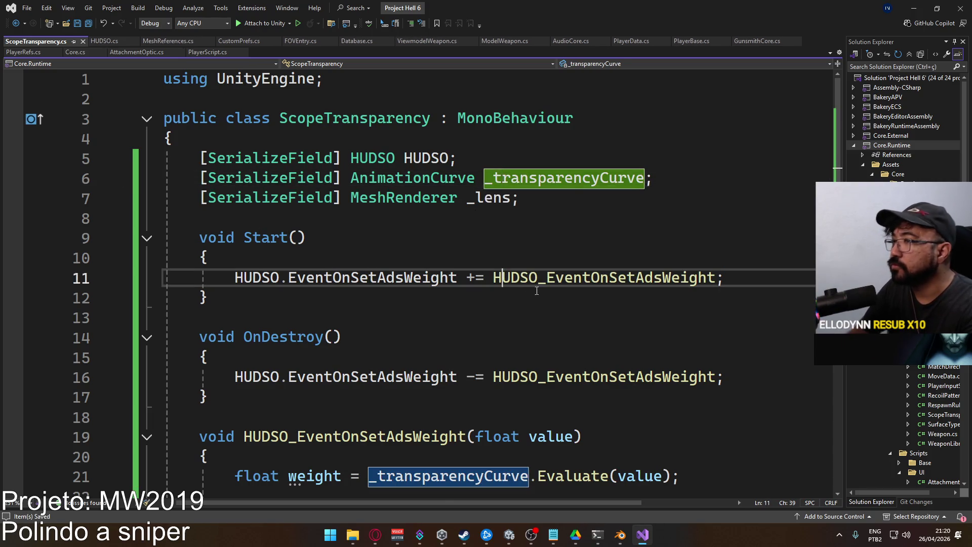
pyautogui.scroll(-3, 435, 286)
pyautogui.click(484, 318)
pyautogui.scroll(2, 491, 293)
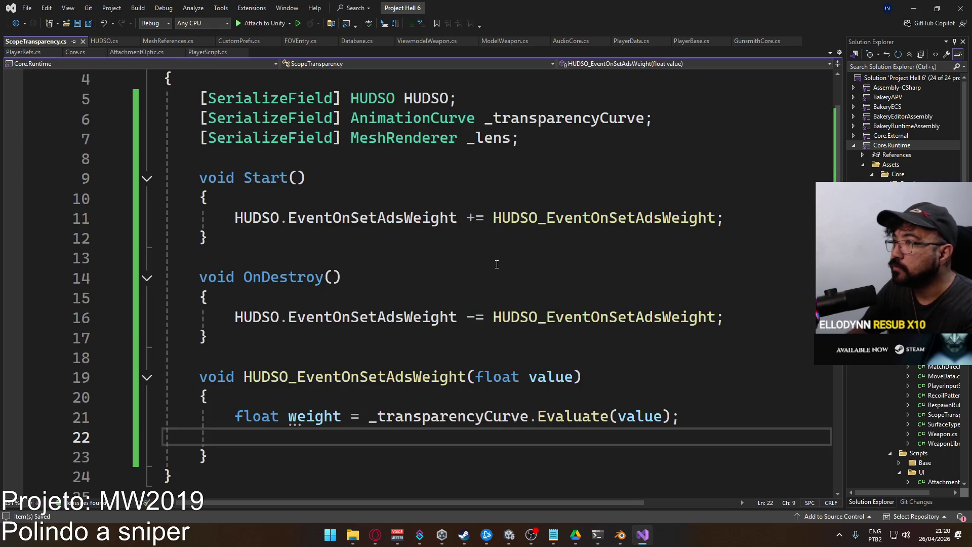
pyautogui.write('_lebns')
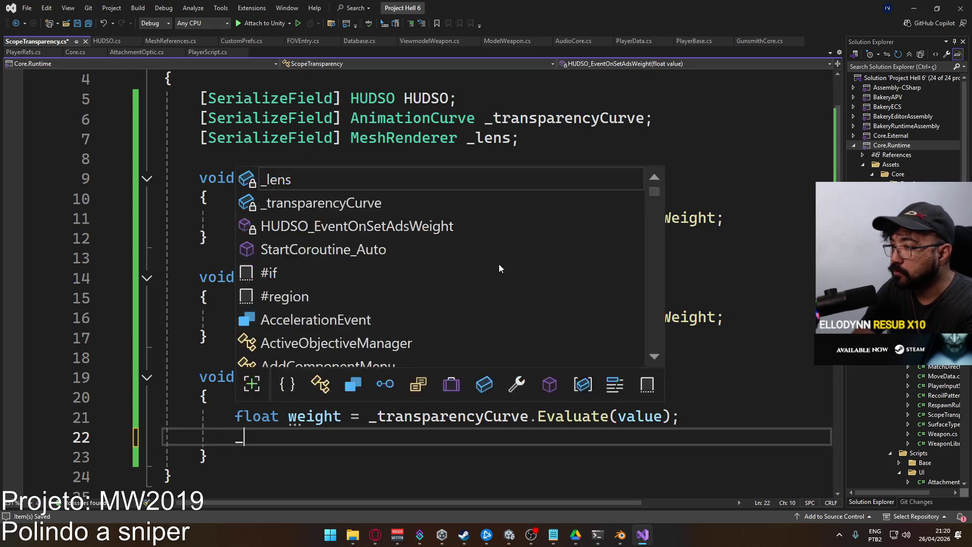
pyautogui.press('BackSpace')
pyautogui.press('BackSpace')
pyautogui.press('BackSpace')
pyautogui.write('ns')
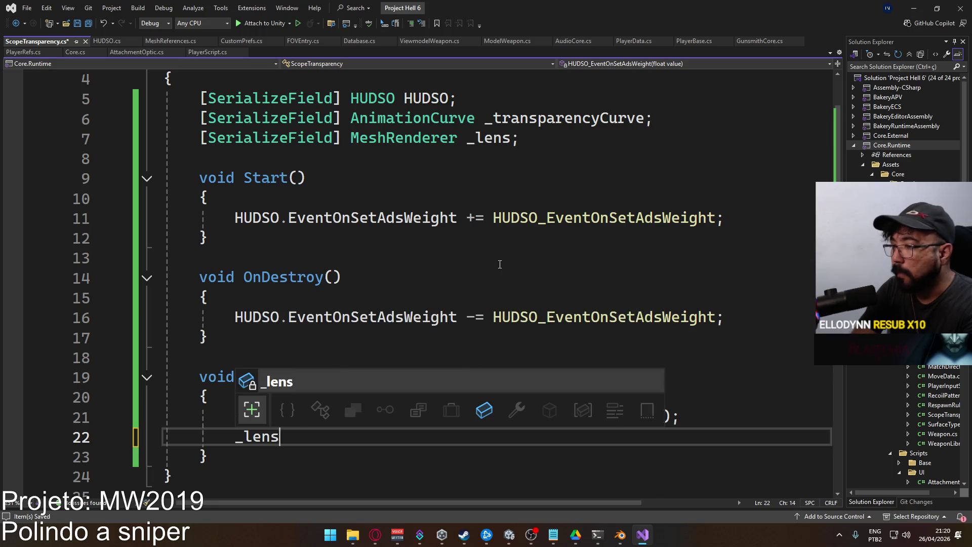
pyautogui.write('.mat')
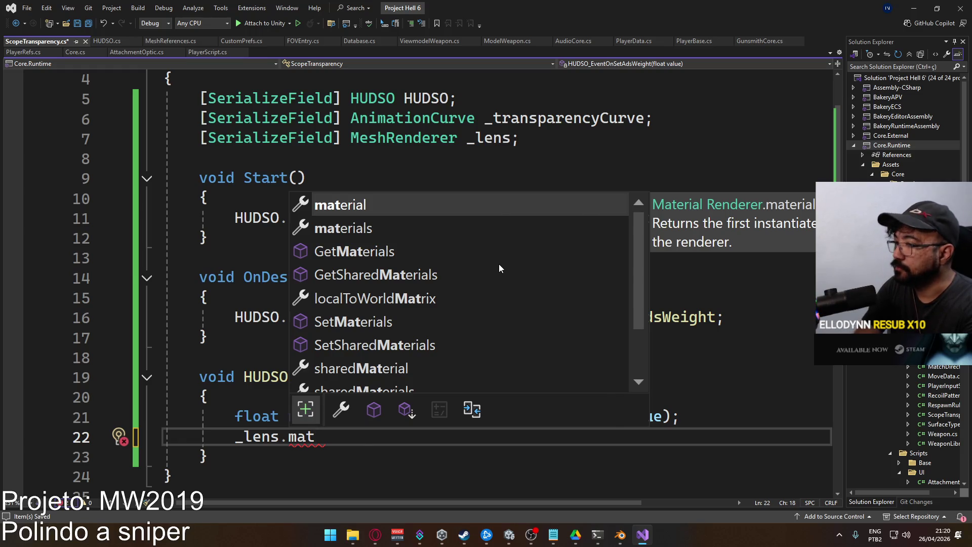
pyautogui.press('Tab')
pyautogui.press('Escape')
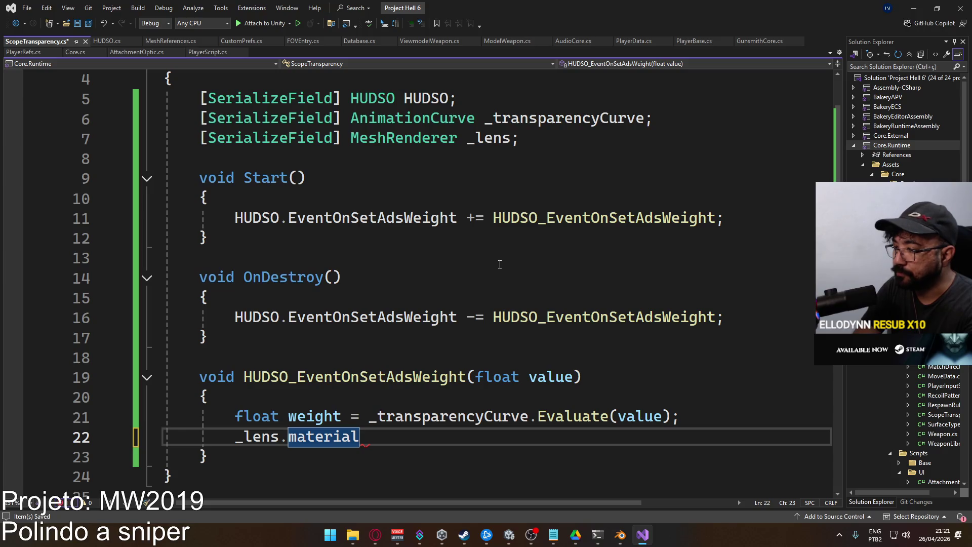
pyautogui.write('.')
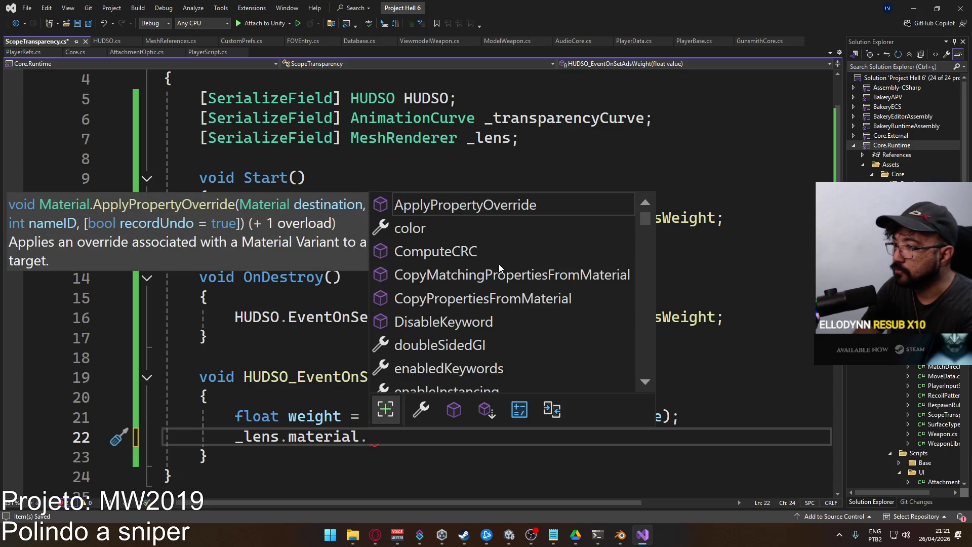
pyautogui.write('set')
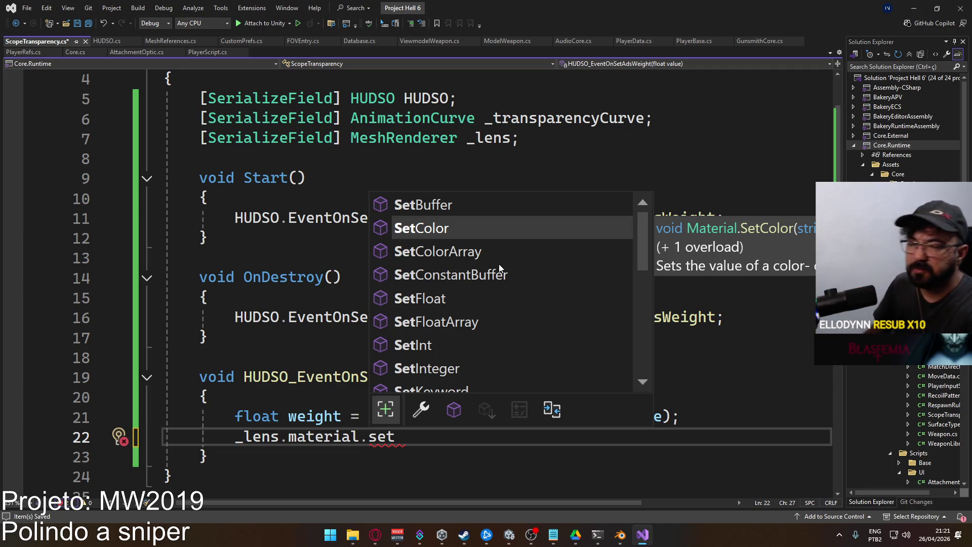
# Discard the unfinished _lens.material call from the handler.
pyautogui.scroll(-1, 472, 303)
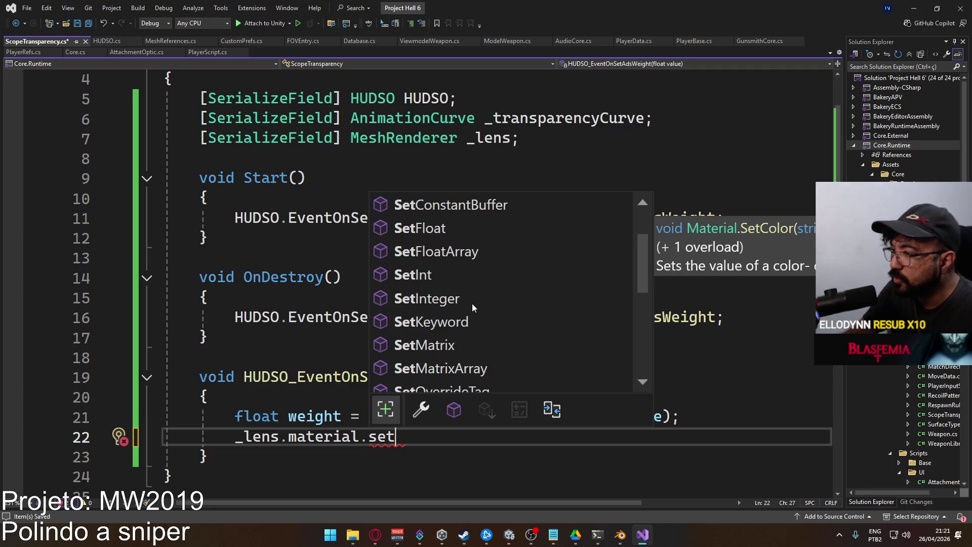
pyautogui.scroll(-4, 463, 313)
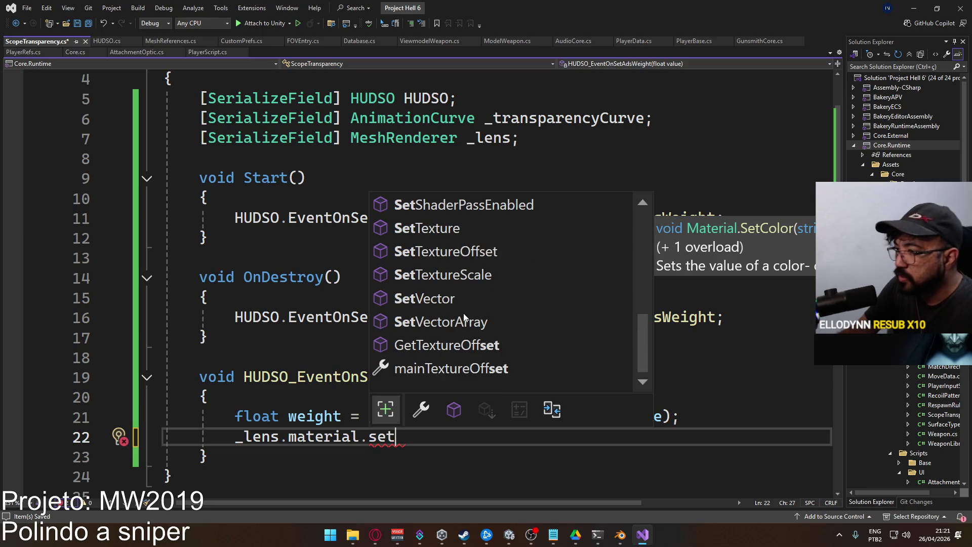
pyautogui.scroll(5, 463, 313)
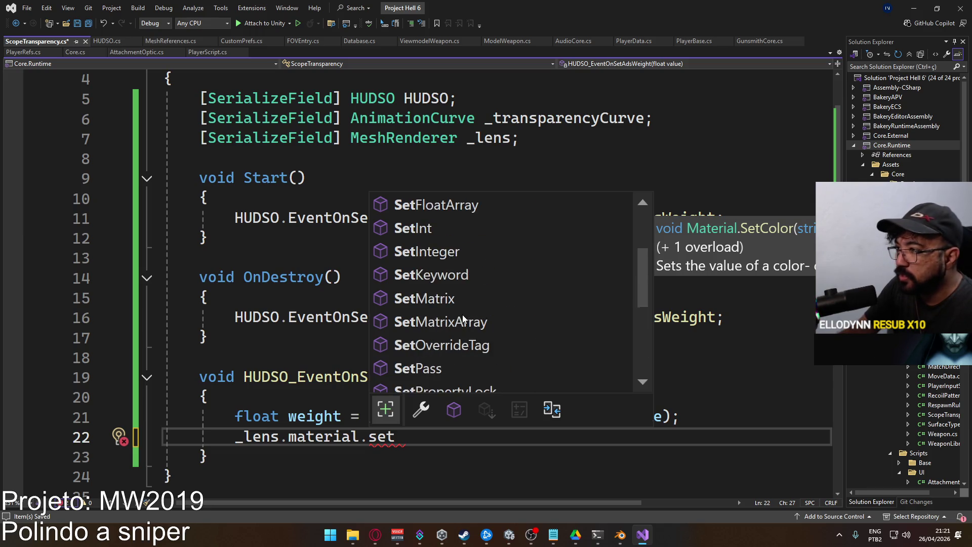
pyautogui.click(338, 306)
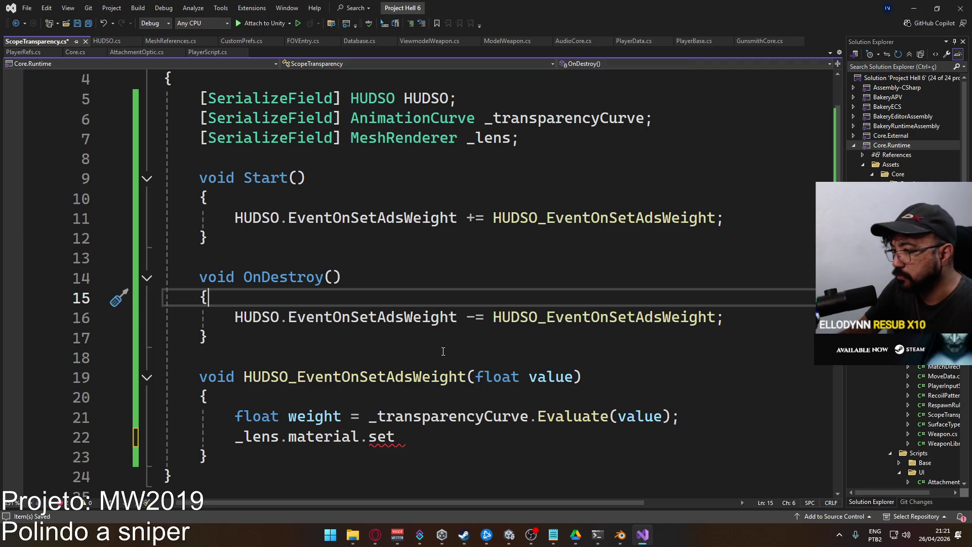
pyautogui.click(457, 446)
pyautogui.hotkey('shift', 'Home')
pyautogui.press('BackSpace')
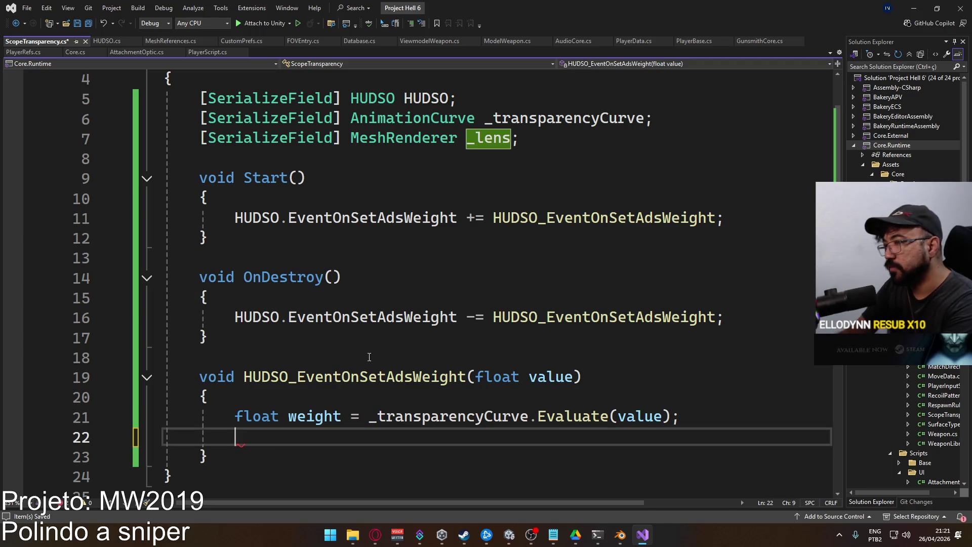
pyautogui.scroll(1, 445, 295)
# Change the _lens field to an Animator named _anim and save.
pyautogui.click(421, 198)
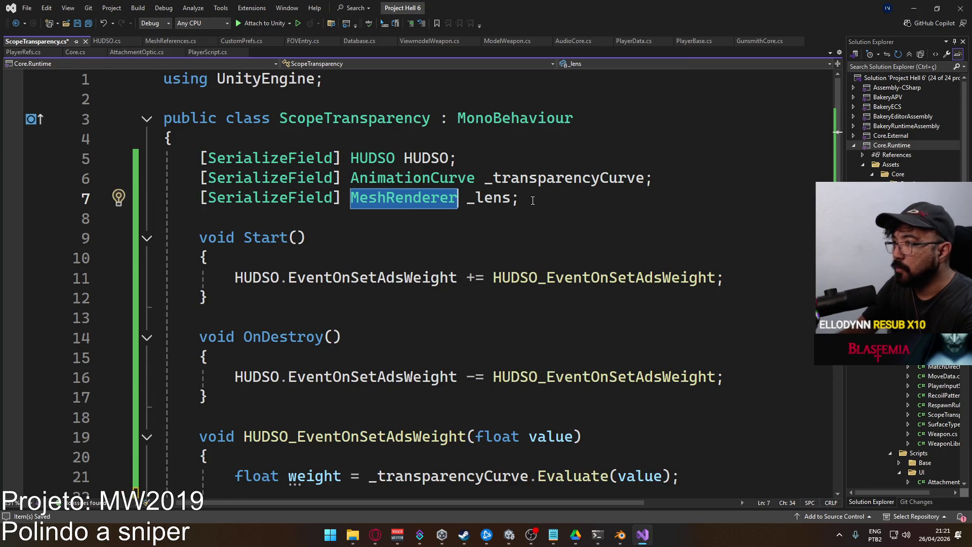
pyautogui.write('Animator')
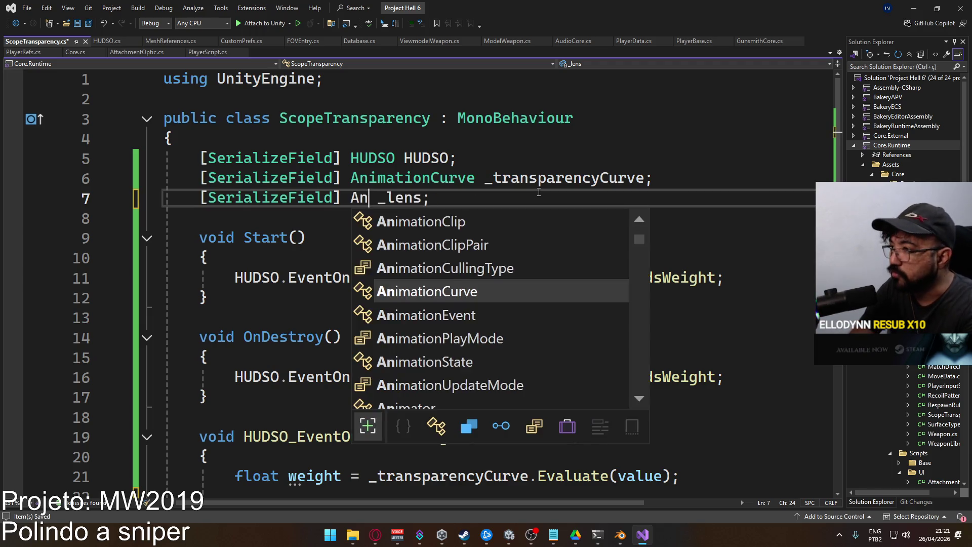
pyautogui.press('Right')
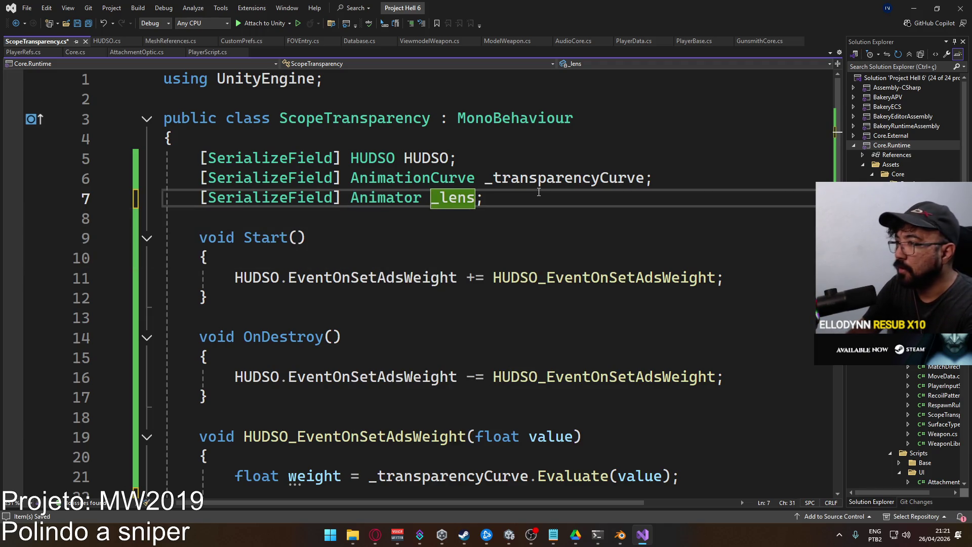
pyautogui.hotkey('ctrl', 'r')
pyautogui.hotkey('ctrl', 'r')
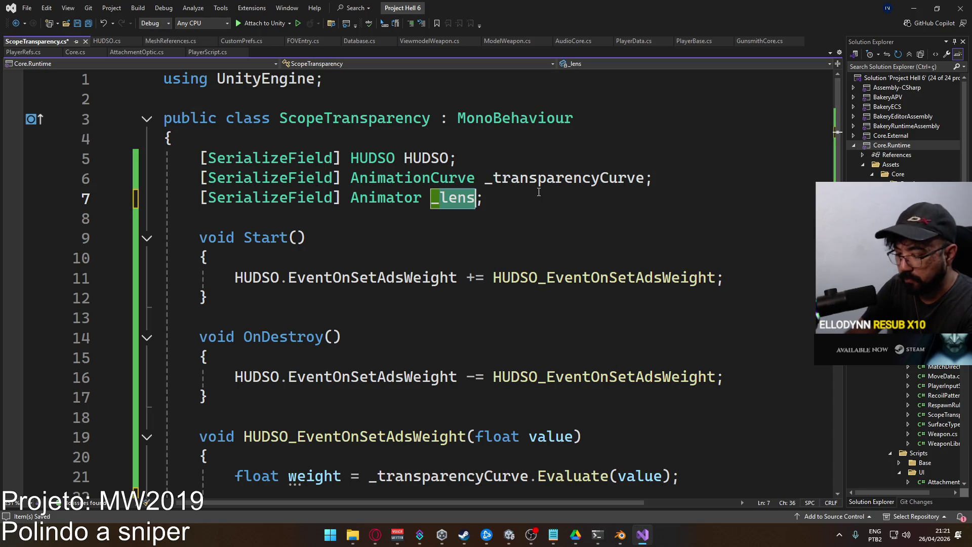
pyautogui.write('_anim')
pyautogui.press('Return')
pyautogui.hotkey('ctrl', 's')
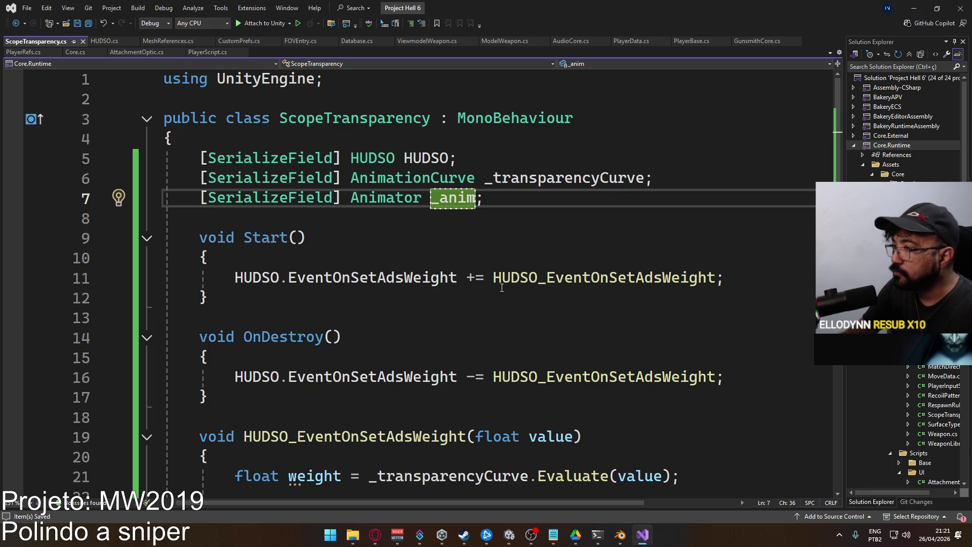
# In the handler, call _anim.SetLayerWeight(1, weight) and save the script.
pyautogui.scroll(-3, 502, 287)
pyautogui.scroll(3, 470, 302)
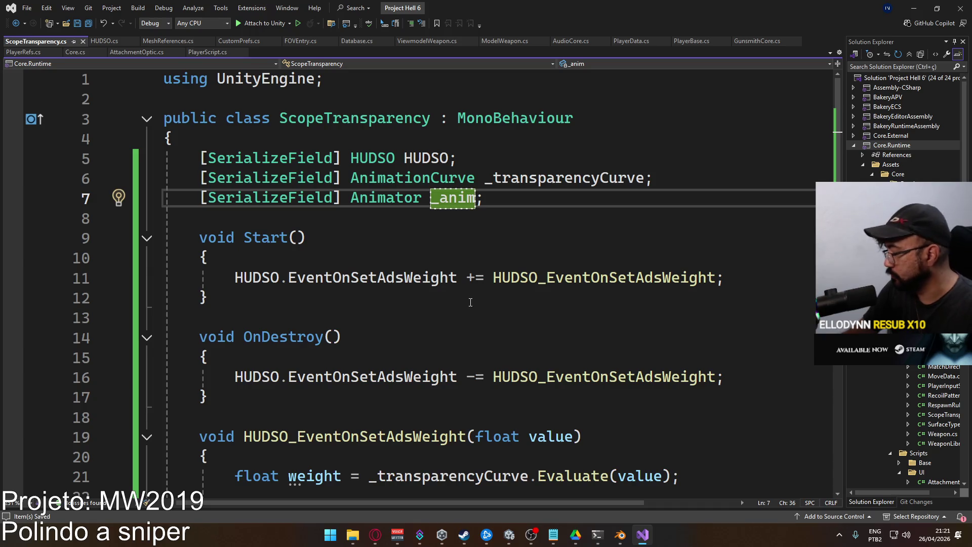
pyautogui.scroll(-3, 471, 302)
pyautogui.click(606, 327)
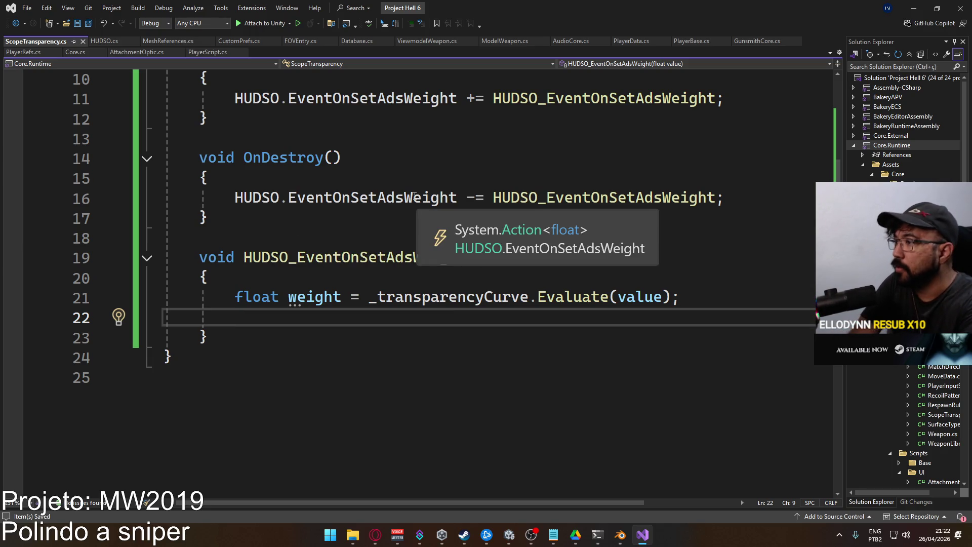
pyautogui.write('_anim.settr')
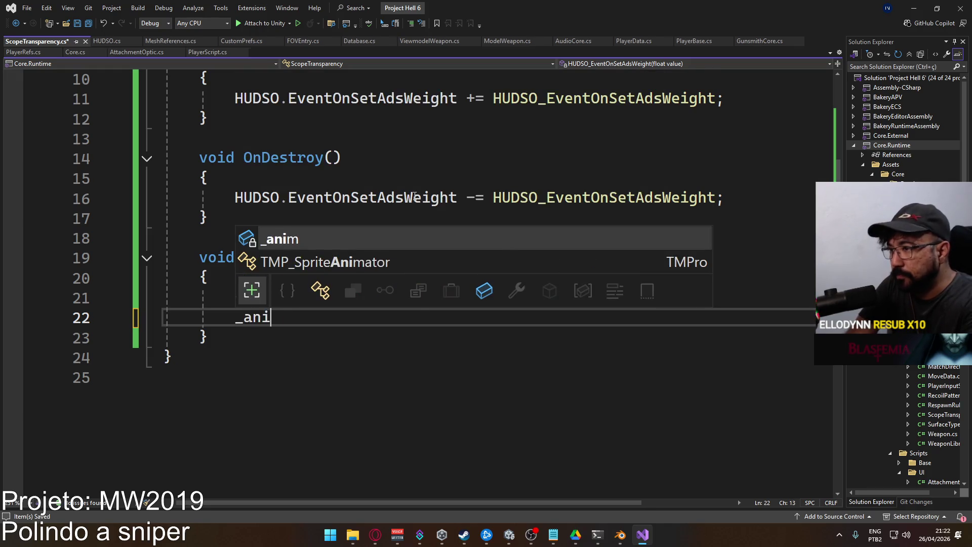
pyautogui.press('BackSpace')
pyautogui.press('BackSpace')
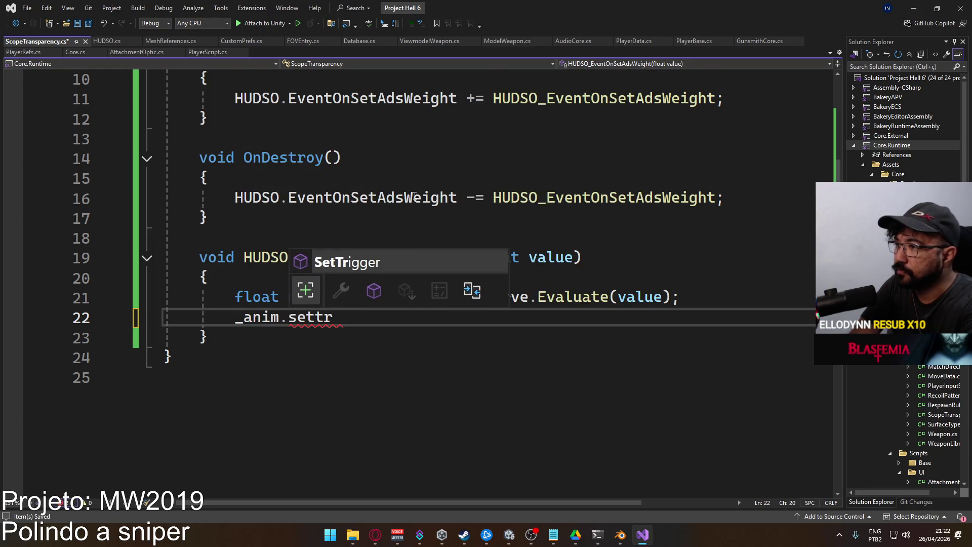
pyautogui.write('la')
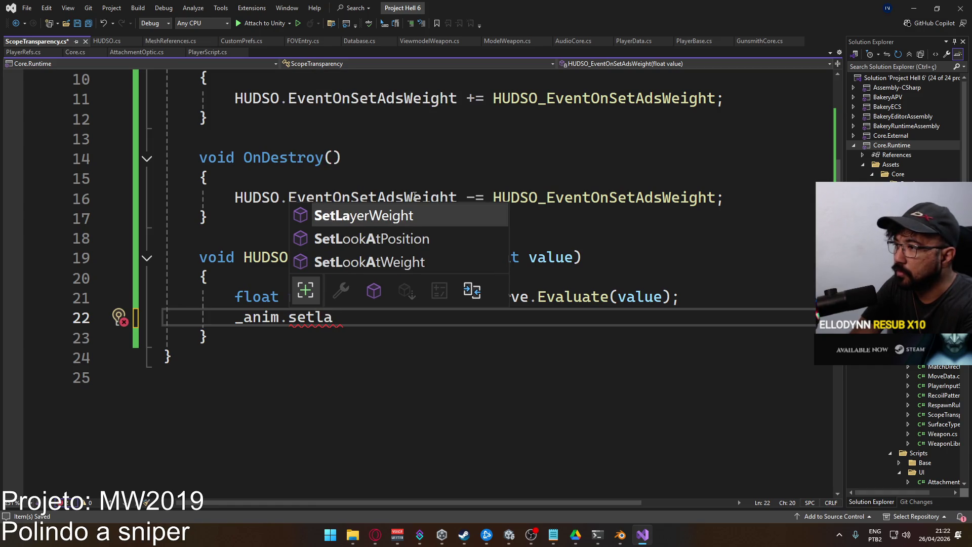
pyautogui.press('Tab')
pyautogui.write('(')
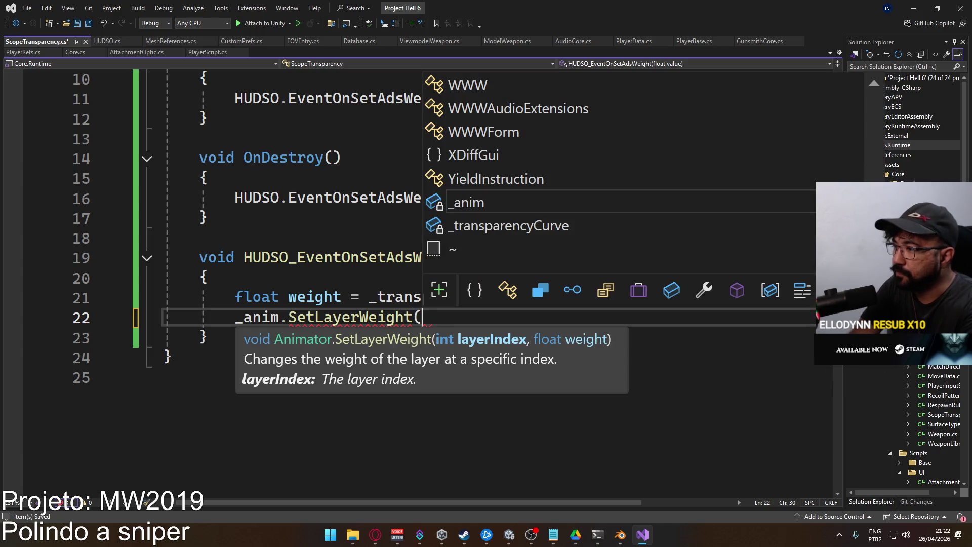
pyautogui.write('1, weight')
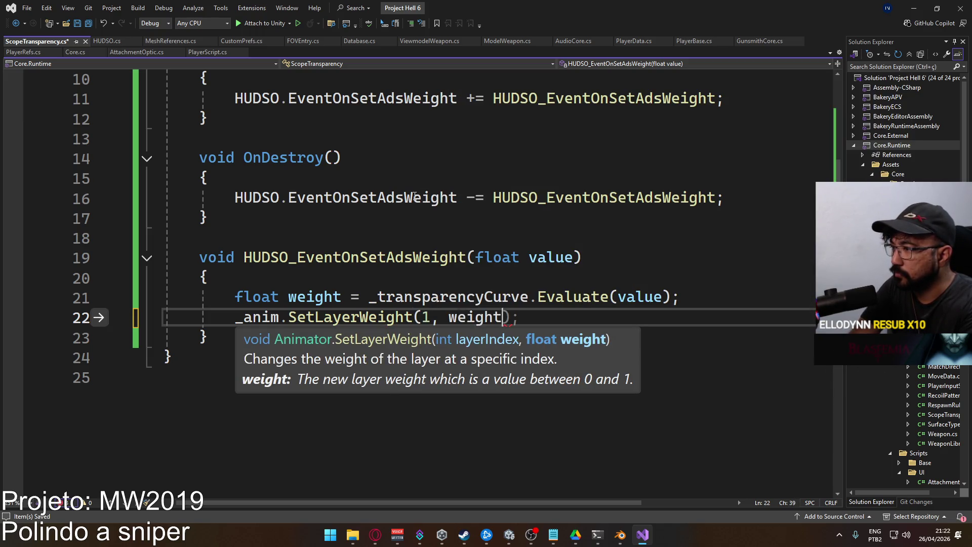
pyautogui.press('Tab')
pyautogui.hotkey('ctrl', 's')
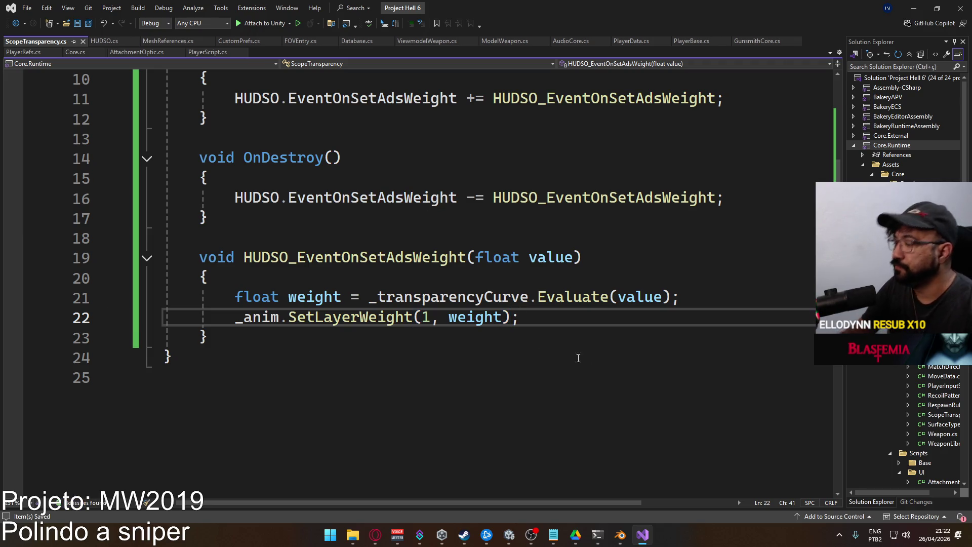
pyautogui.moveTo(506, 537)
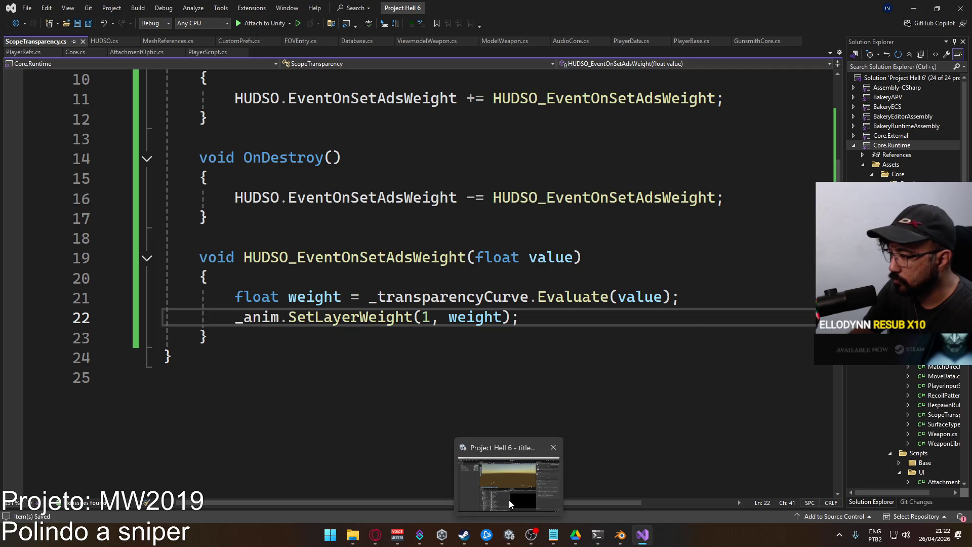
# Return to Unity and open the Core/Runtime/Animators folder in the Project window.
pyautogui.click(508, 500)
pyautogui.click(448, 473)
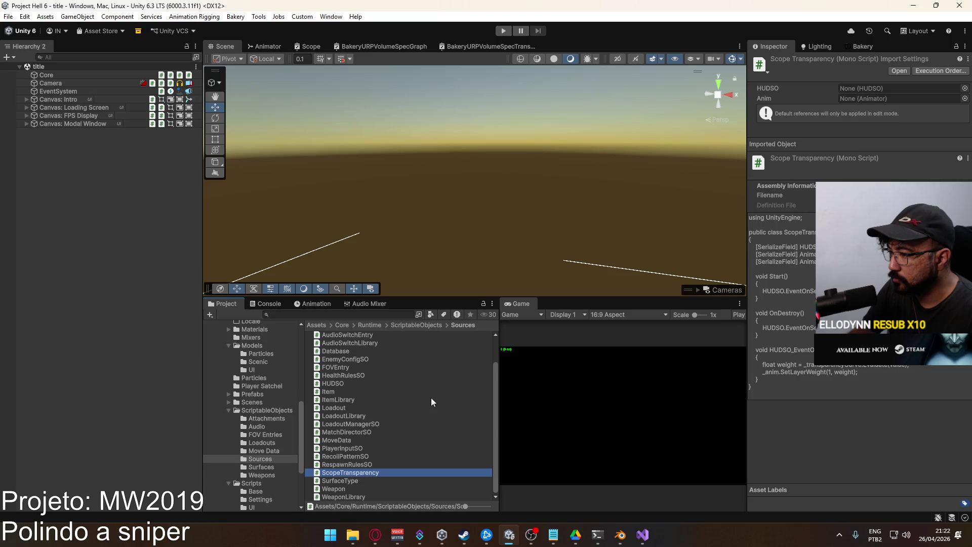
pyautogui.press('BackSpace')
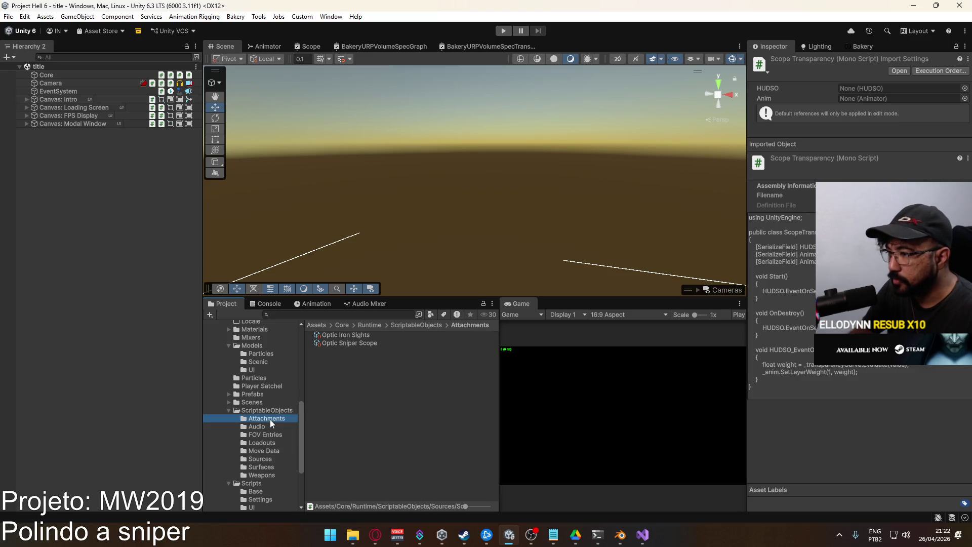
pyautogui.scroll(3, 273, 375)
pyautogui.click(275, 354)
pyautogui.click(263, 348)
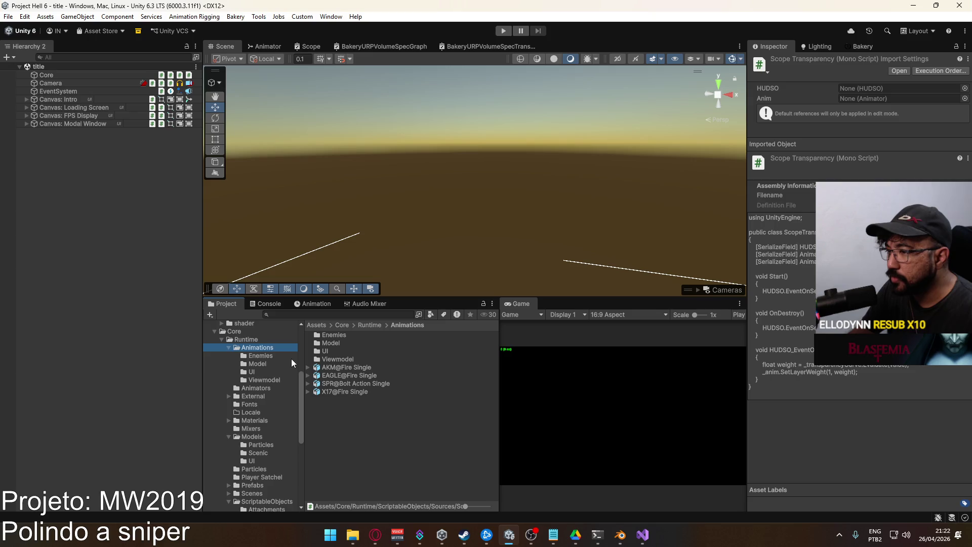
pyautogui.click(265, 387)
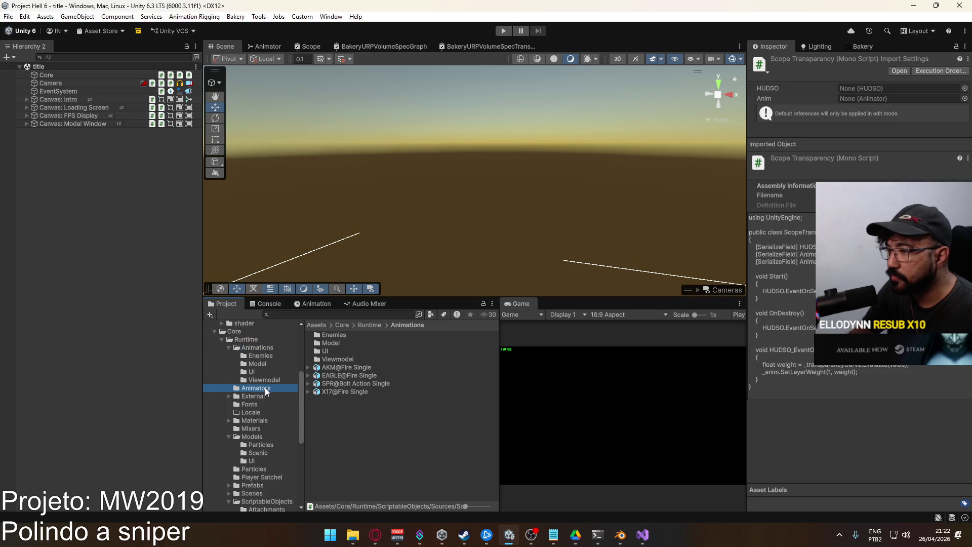
# Scroll through the Animators folder, reviewing ScopeTransparency's HUDSO and Anim references.
pyautogui.scroll(-5, 395, 385)
pyautogui.scroll(-3, 400, 392)
pyautogui.scroll(10, 415, 420)
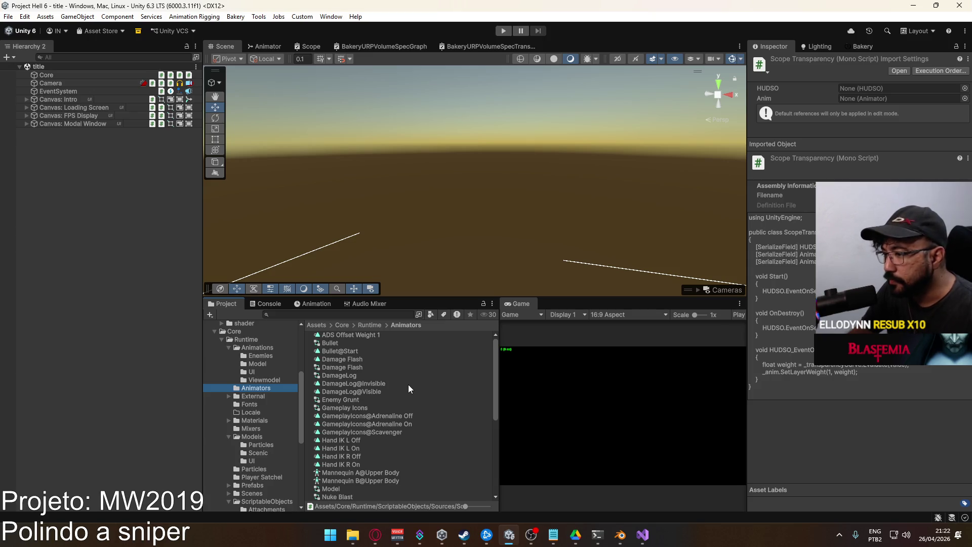
pyautogui.scroll(-10, 405, 390)
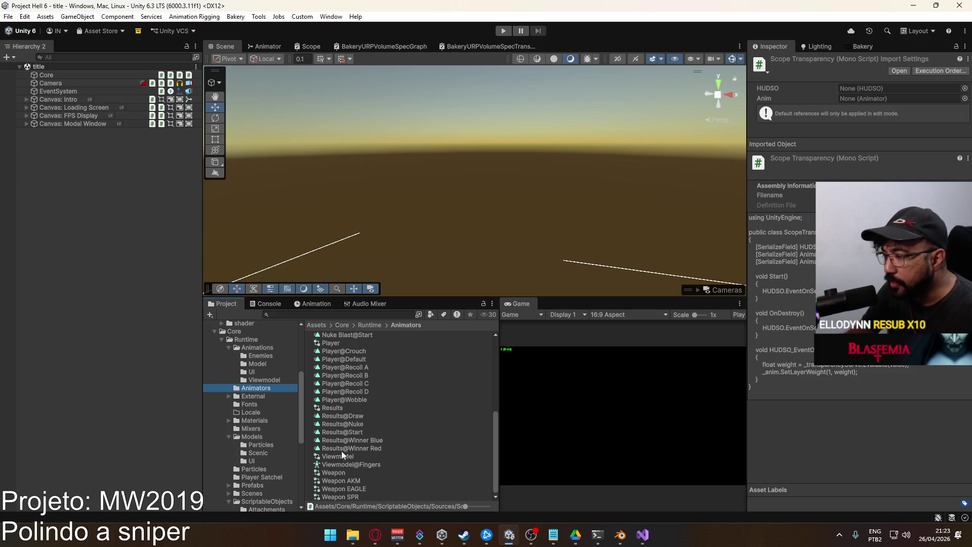
pyautogui.scroll(10, 351, 451)
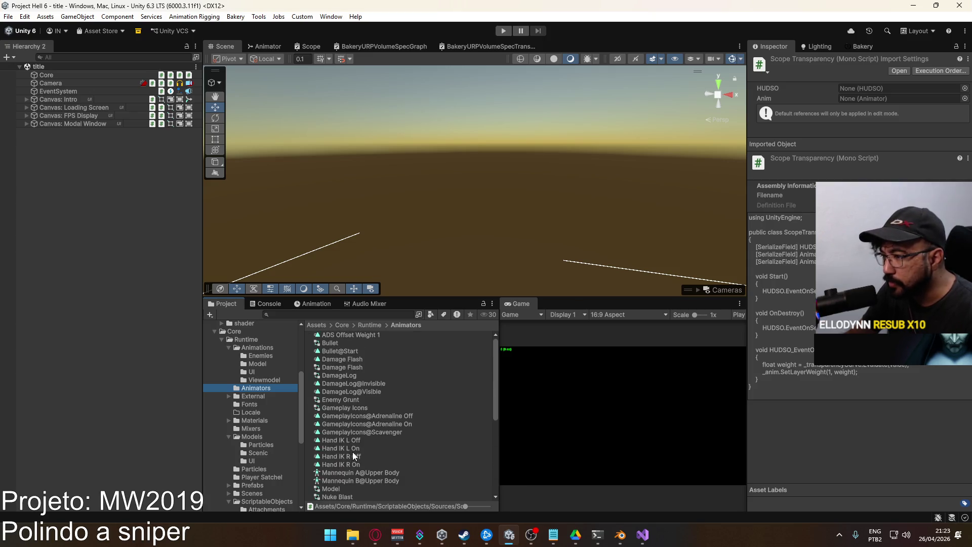
pyautogui.scroll(-10, 405, 398)
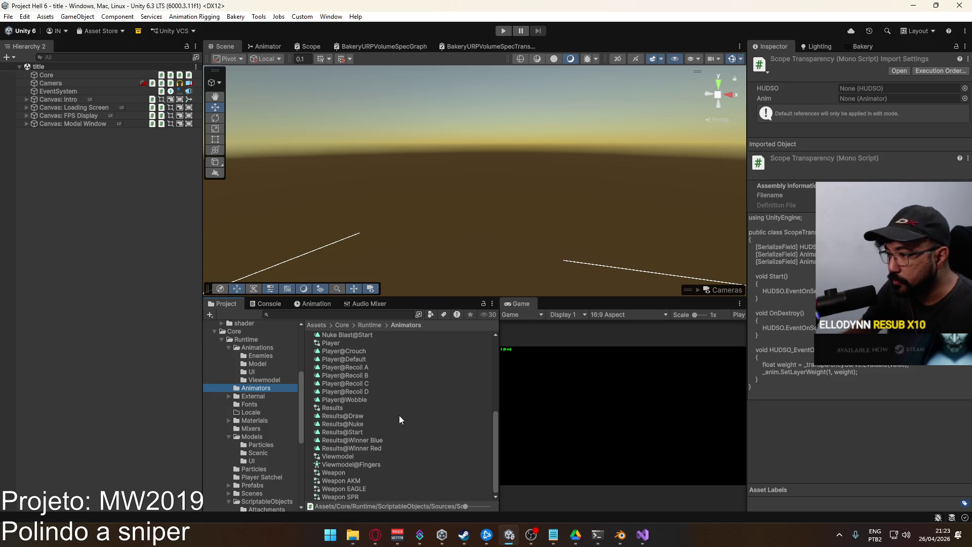
pyautogui.scroll(7, 394, 428)
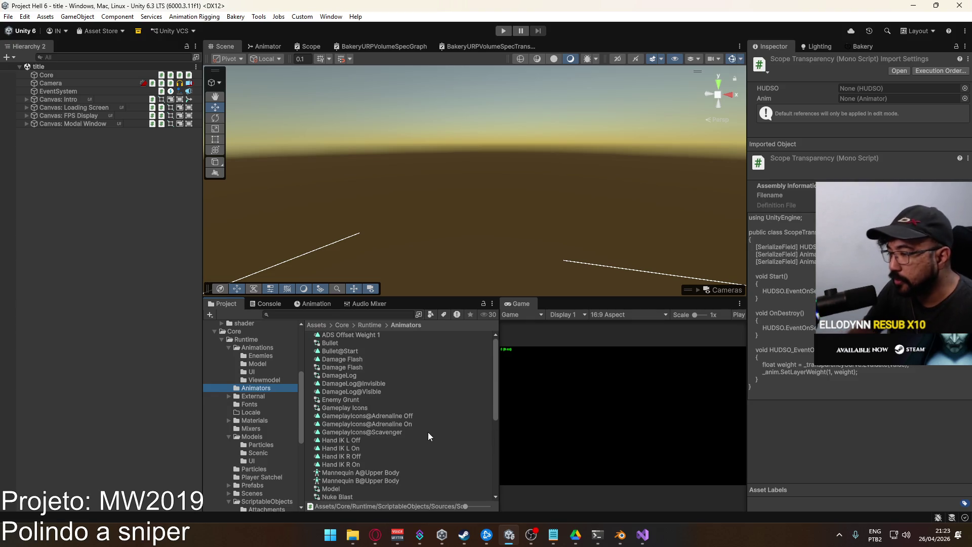
# Create a new Animator Controller named Scope in the Animators folder.
pyautogui.scroll(-7, 418, 426)
pyautogui.scroll(7, 417, 426)
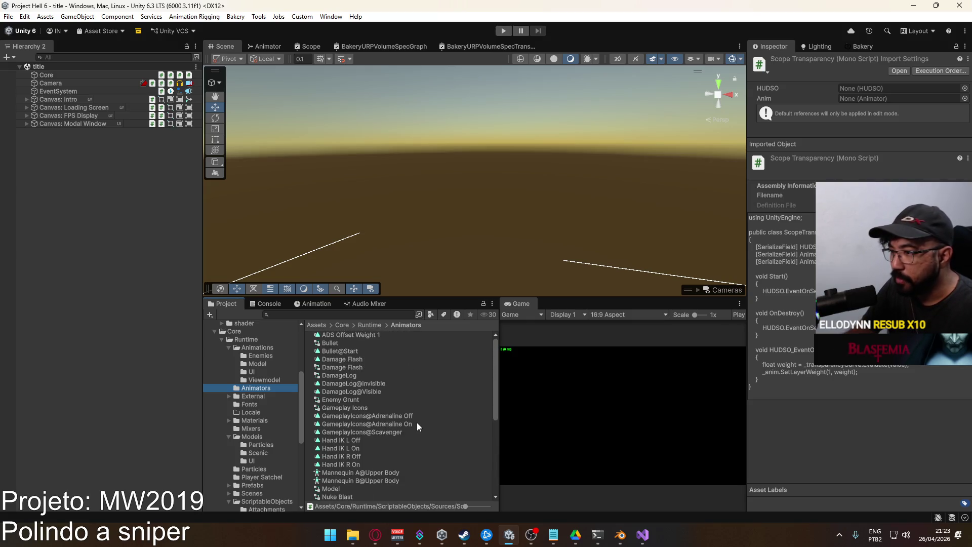
pyautogui.rightClick(420, 374)
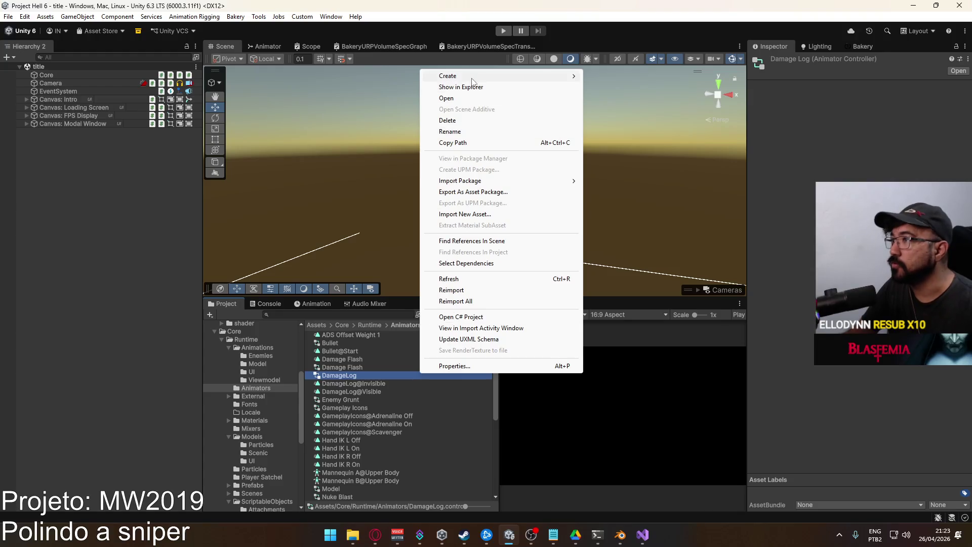
pyautogui.moveTo(474, 80)
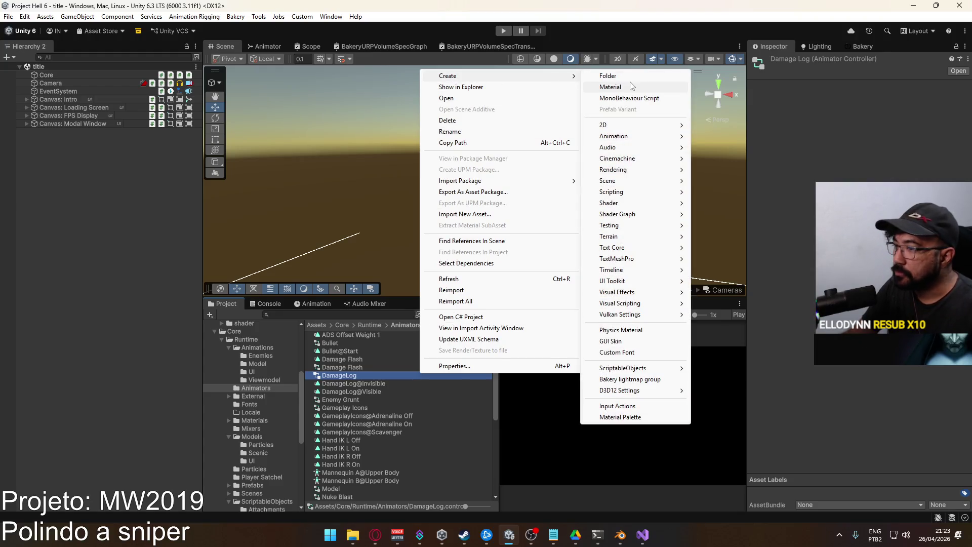
pyautogui.moveTo(628, 125)
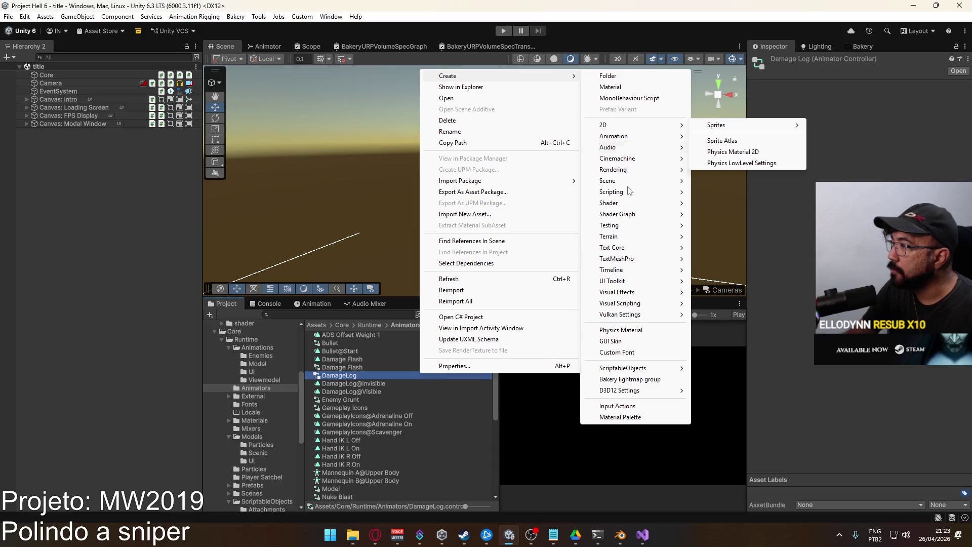
pyautogui.moveTo(652, 142)
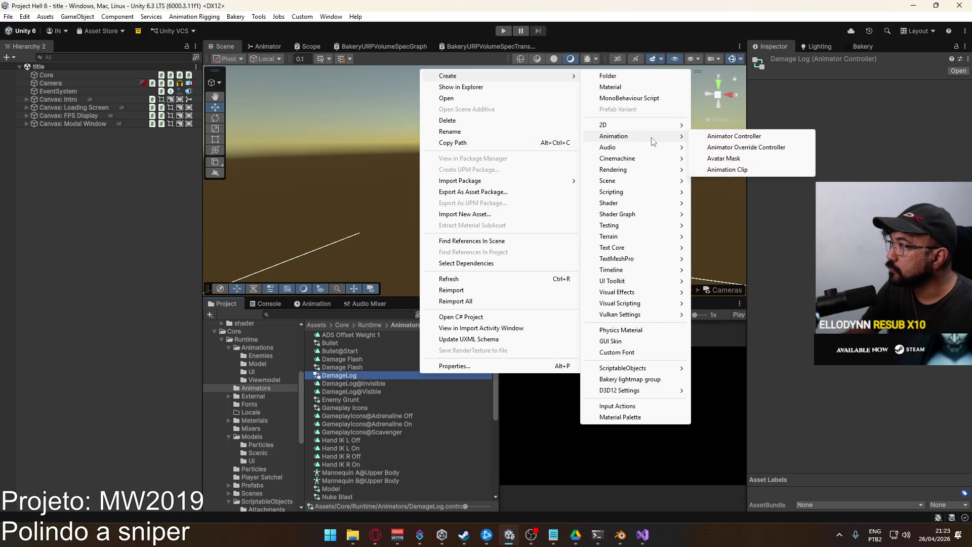
pyautogui.click(729, 136)
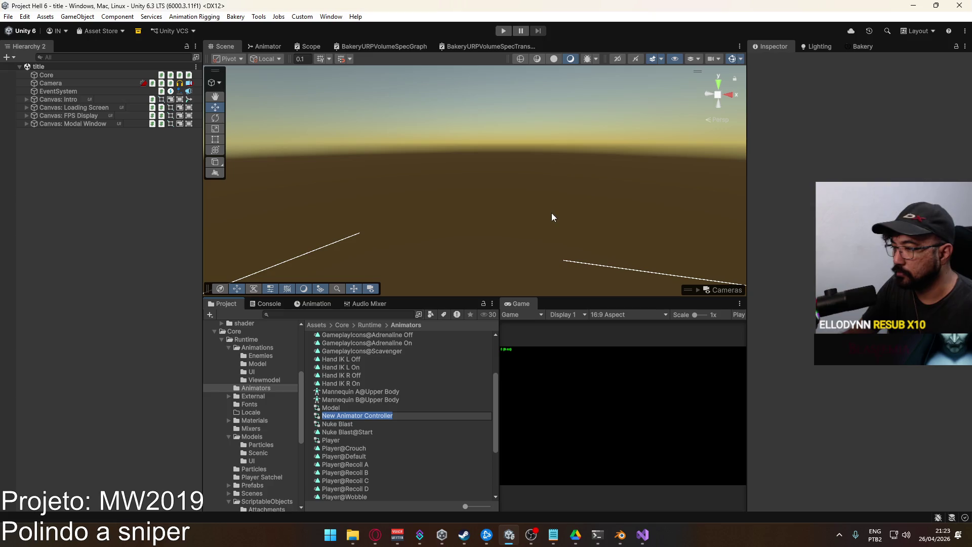
pyautogui.write('Scope')
pyautogui.press('Return')
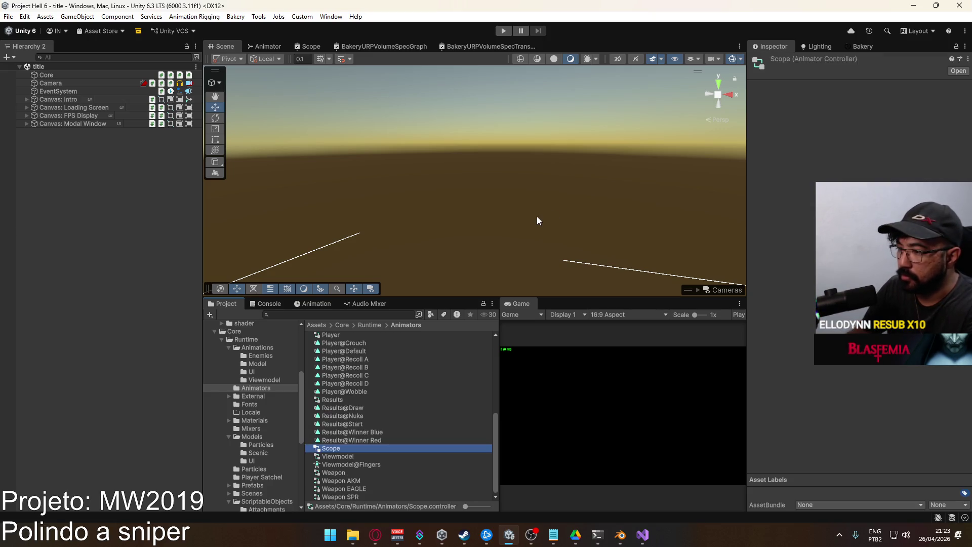
# Create a new animation clip named Scope@Transparency ON.
pyautogui.rightClick(397, 439)
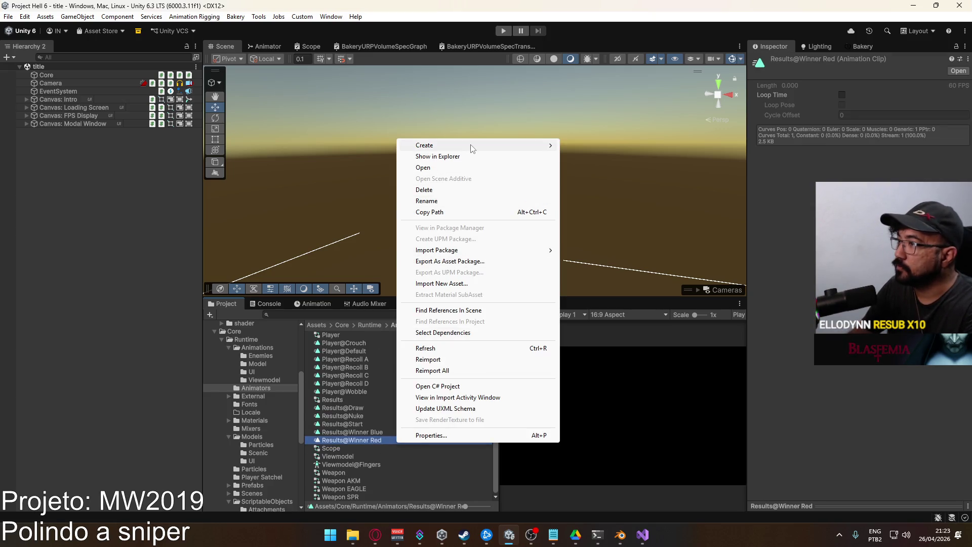
pyautogui.moveTo(473, 146)
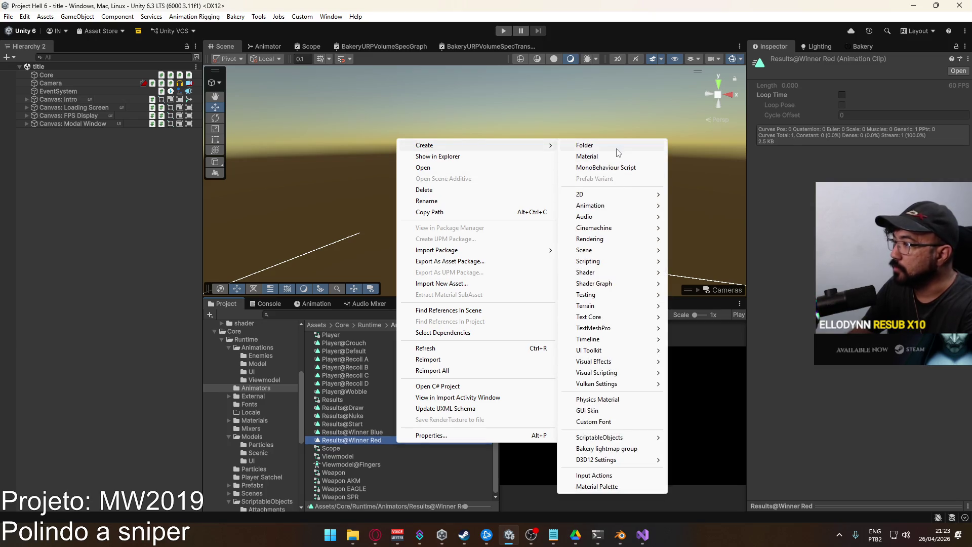
pyautogui.moveTo(608, 206)
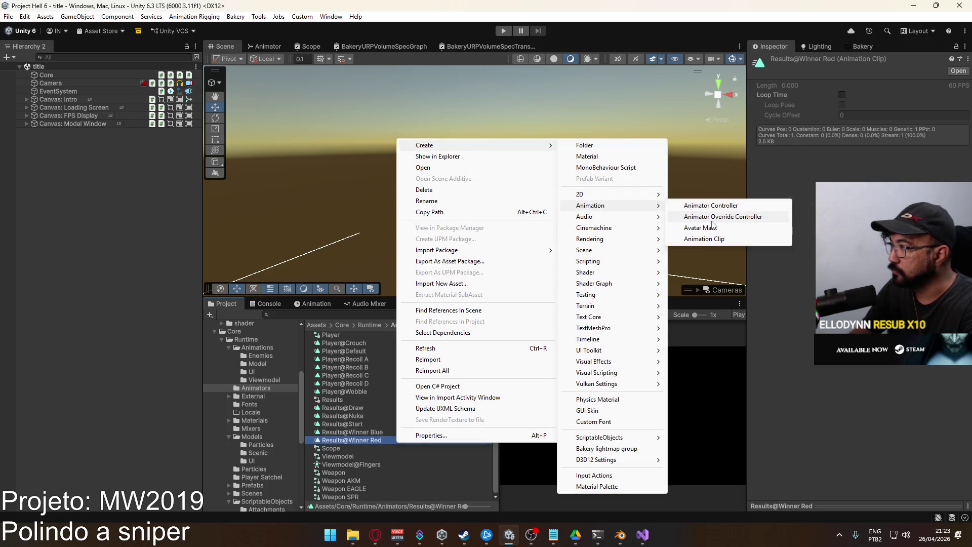
pyautogui.click(704, 239)
pyautogui.write('Scope@Transparency ON')
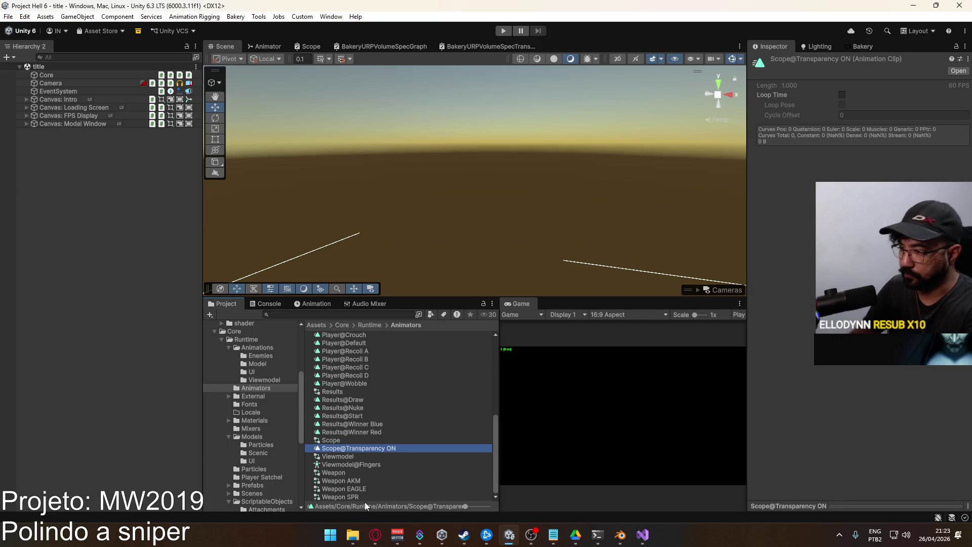
# Duplicate the clip as Scope@Transparency OFF and open the Scope controller in the Animator.
pyautogui.hotkey('ctrl', 'd')
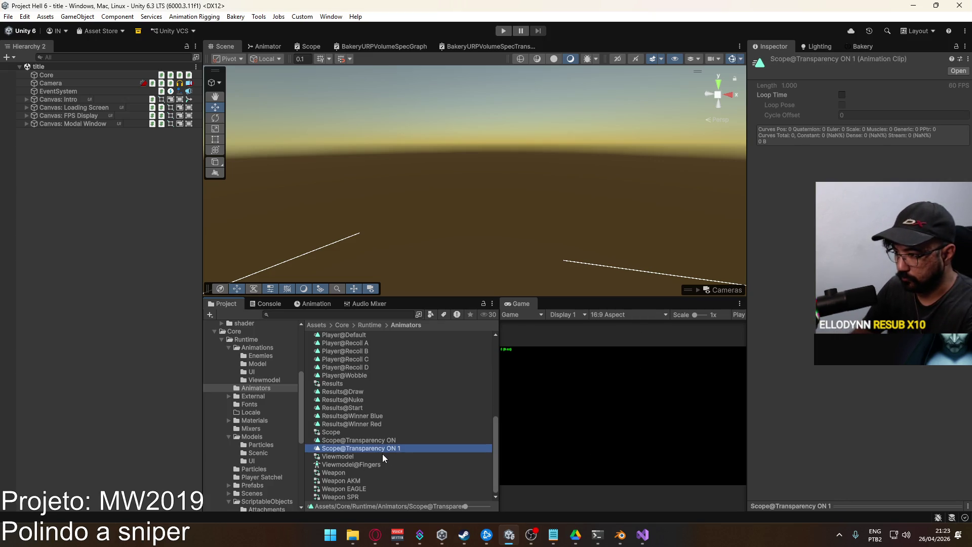
pyautogui.click(394, 451)
pyautogui.moveTo(391, 449); pyautogui.dragTo(406, 449)
pyautogui.write('FF')
pyautogui.click(346, 427)
pyautogui.doubleClick(339, 430)
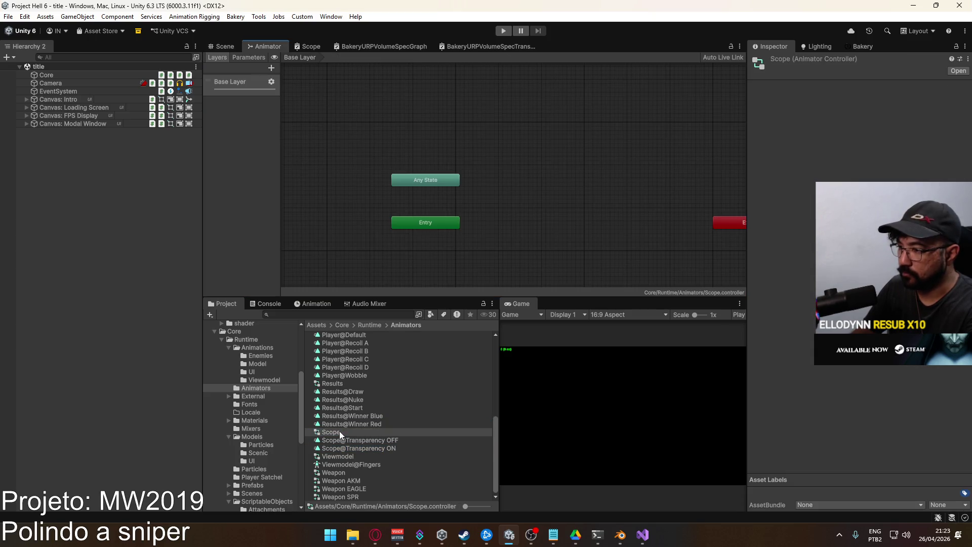
# Add a new Animator layer named Transparency Layer.
pyautogui.click(271, 67)
pyautogui.doubleClick(245, 102)
pyautogui.write('Transparency Lay')
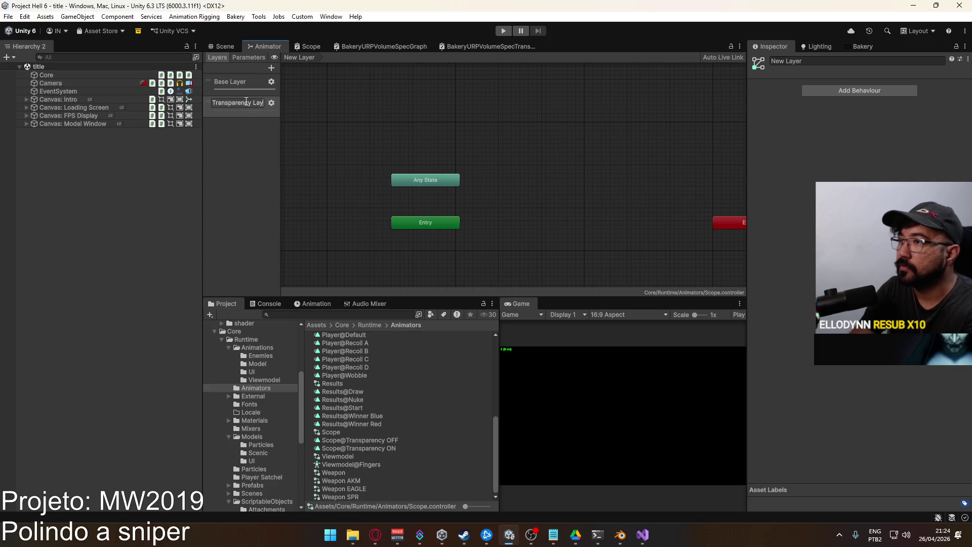
pyautogui.press('Return')
pyautogui.click(272, 102)
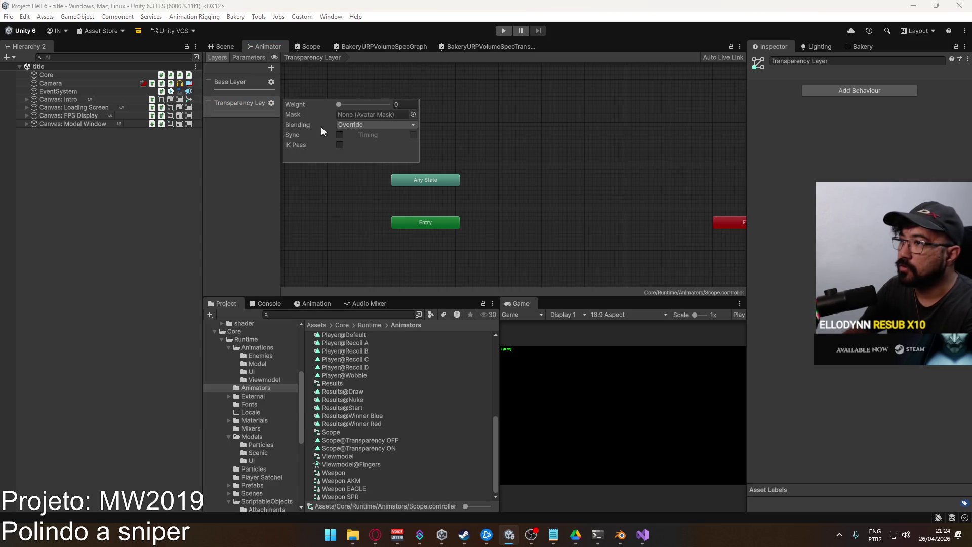
pyautogui.click(527, 138)
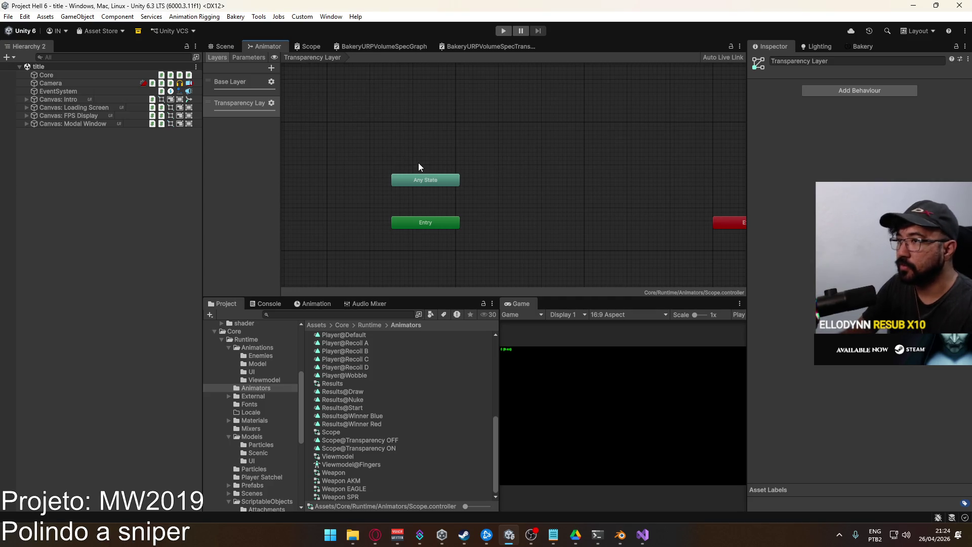
# Create an empty state in Transparency Layer with Scope@Transparency ON as its motion.
pyautogui.rightClick(521, 193)
pyautogui.moveTo(537, 197)
pyautogui.click(658, 200)
pyautogui.moveTo(546, 216); pyautogui.dragTo(536, 218)
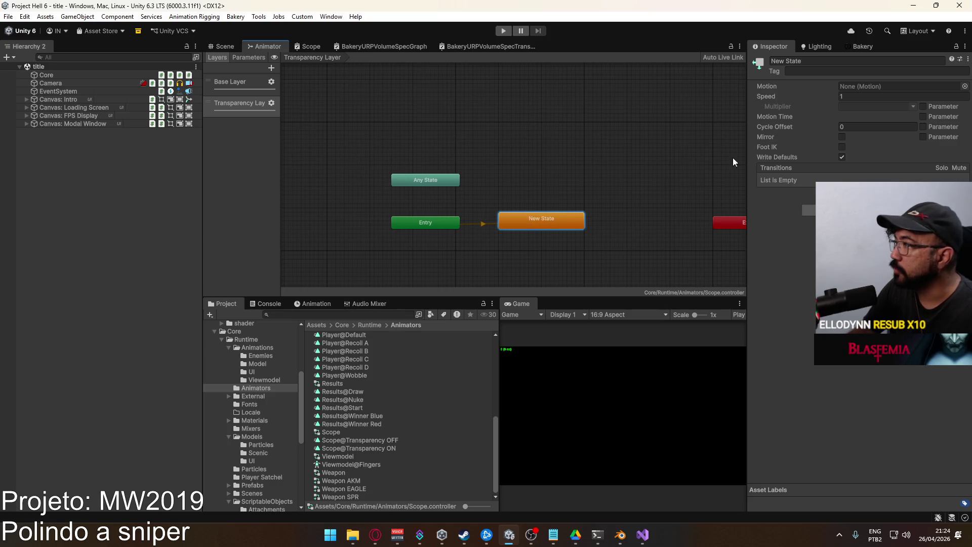
pyautogui.moveTo(359, 448)
pyautogui.mouseDown()
pyautogui.moveTo(508, 390)
pyautogui.moveTo(888, 88)
pyautogui.mouseUp()
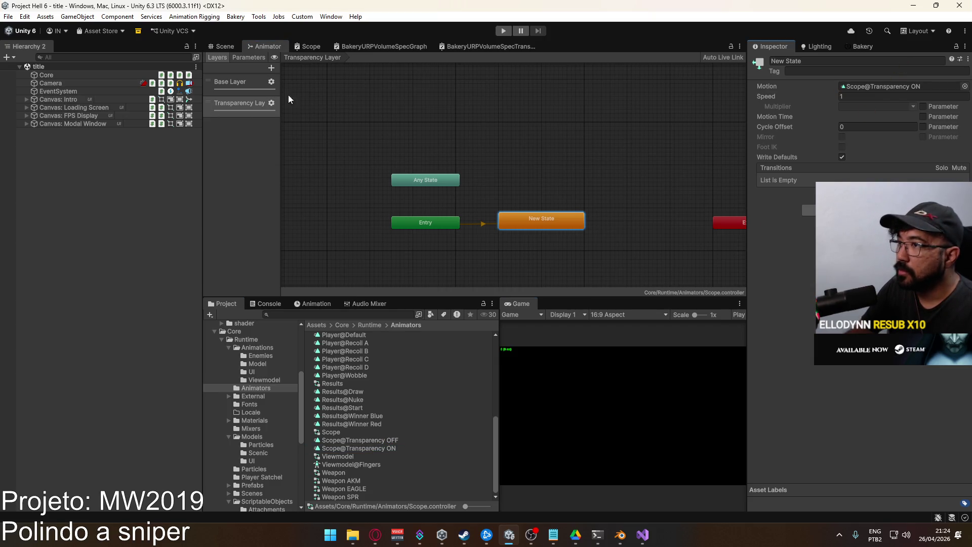
# Create a default Base Layer state with Scope@Transparency OFF as its motion.
pyautogui.click(245, 92)
pyautogui.rightClick(491, 225)
pyautogui.moveTo(511, 233)
pyautogui.click(638, 232)
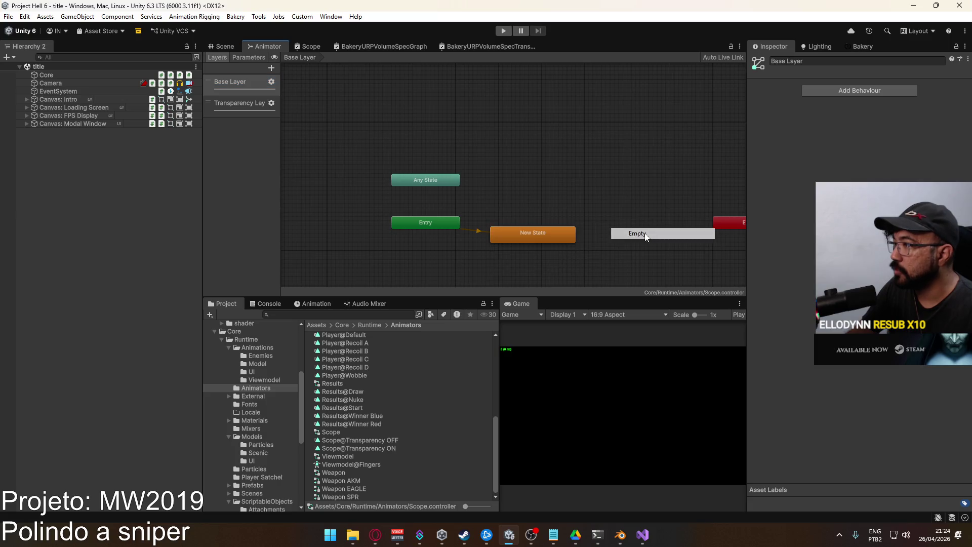
pyautogui.moveTo(535, 226); pyautogui.dragTo(537, 226)
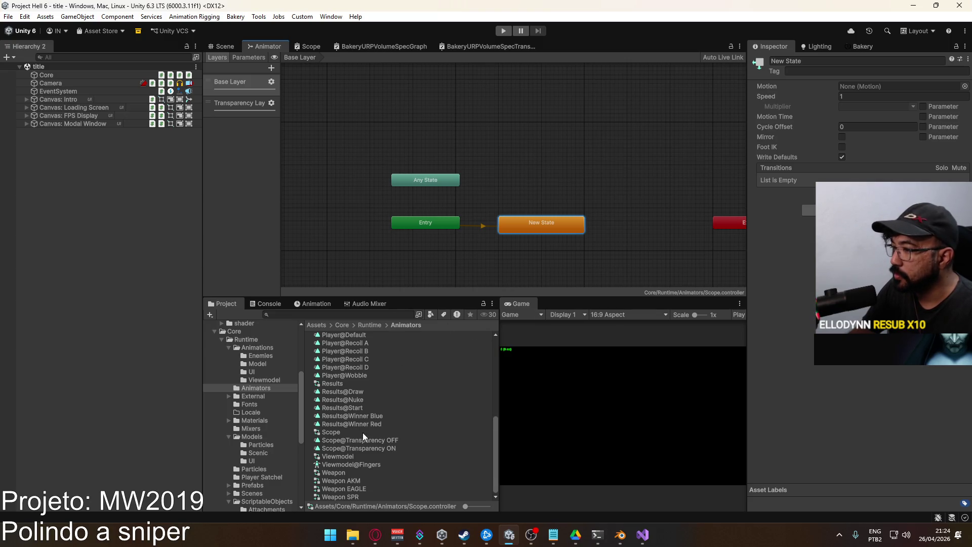
pyautogui.click(381, 441)
pyautogui.moveTo(379, 442); pyautogui.dragTo(877, 86)
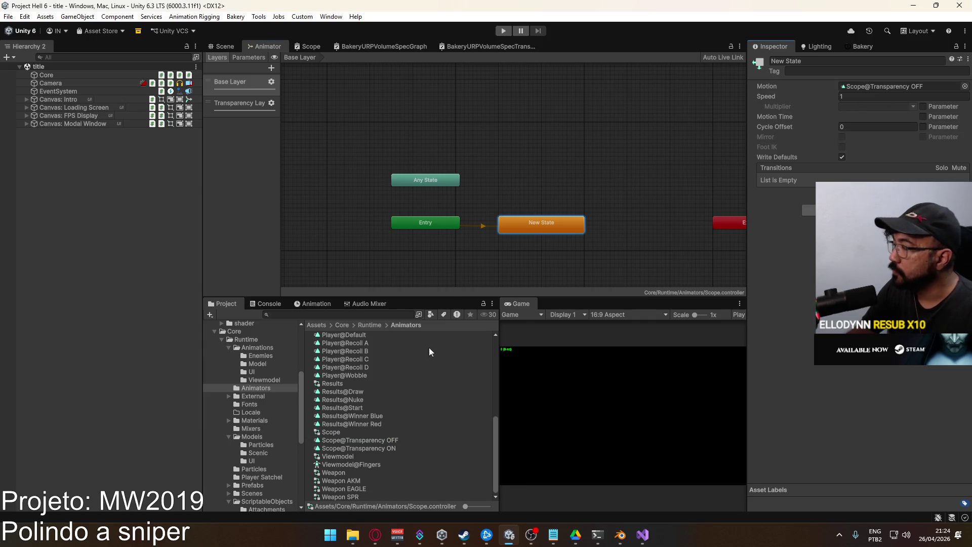
# Check both layers' states and their motions, then return to the Scene view.
pyautogui.click(242, 111)
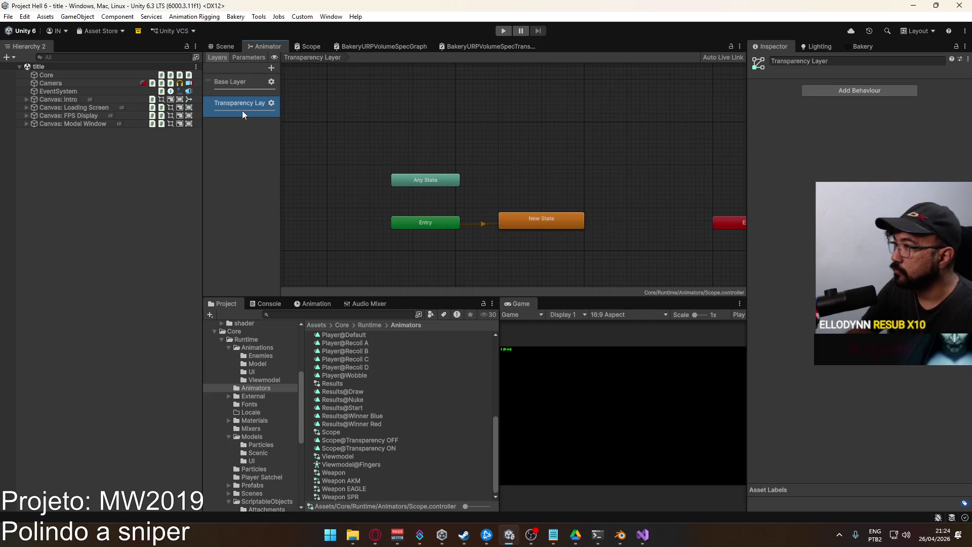
pyautogui.click(529, 225)
pyautogui.click(262, 91)
pyautogui.click(529, 223)
pyautogui.click(418, 155)
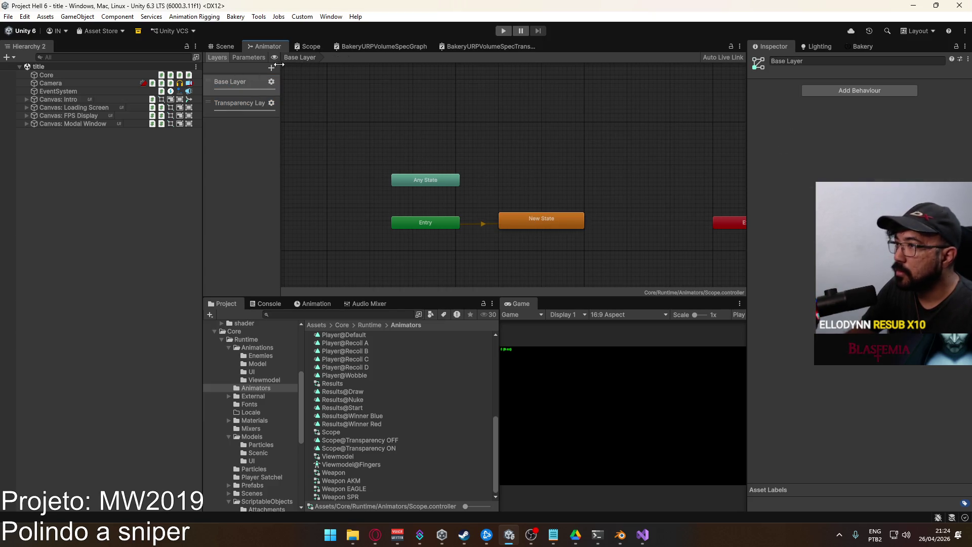
pyautogui.click(221, 46)
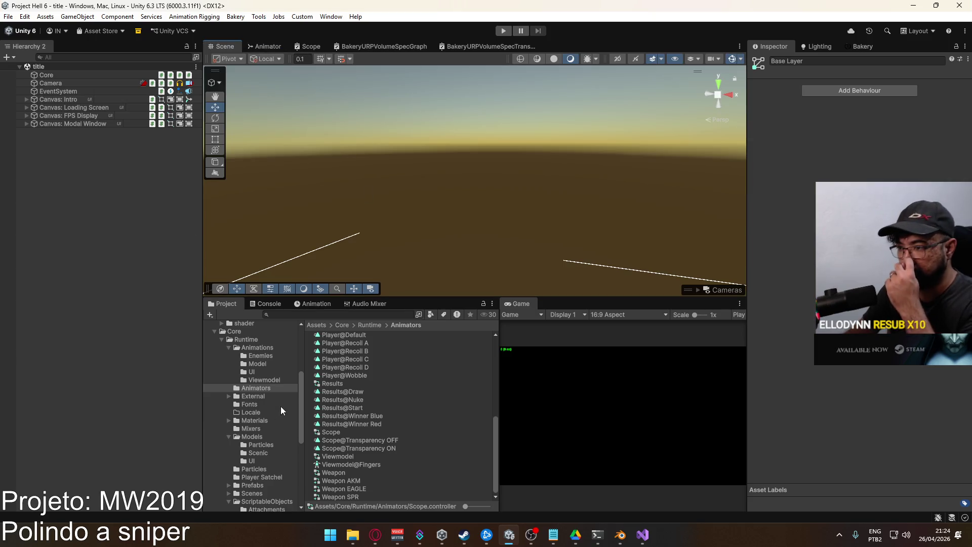
# Open the Weapon SPR prefab from the Prefabs folder.
pyautogui.scroll(5, 283, 399)
pyautogui.scroll(-6, 258, 405)
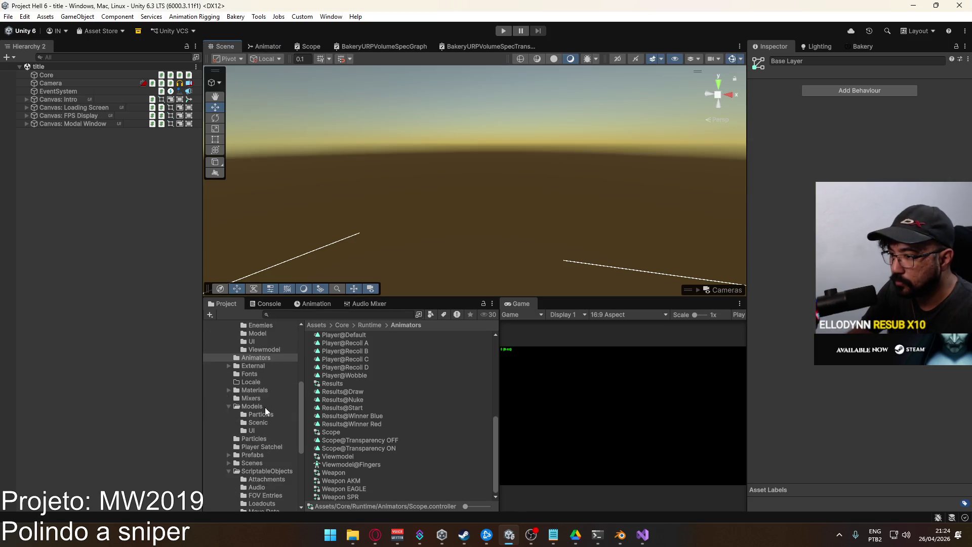
pyautogui.click(268, 424)
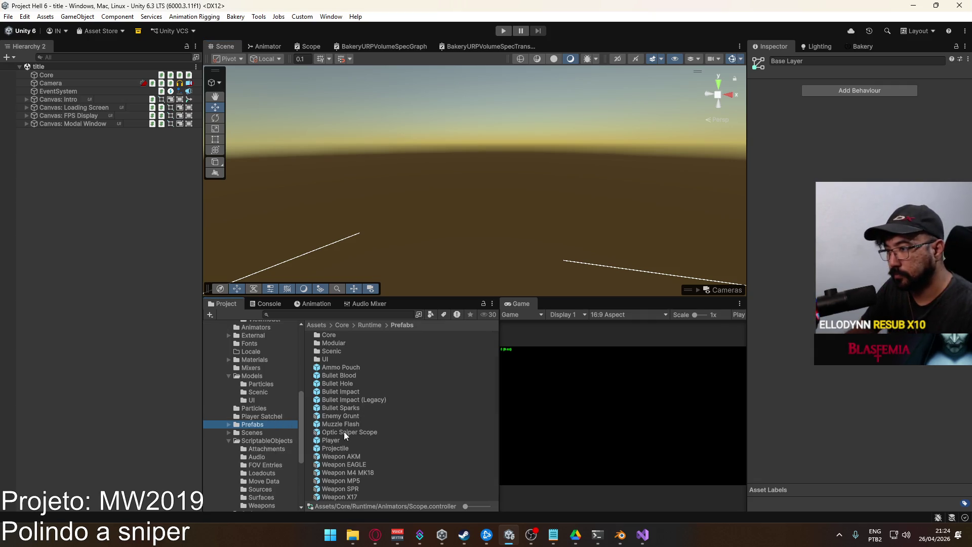
pyautogui.doubleClick(353, 490)
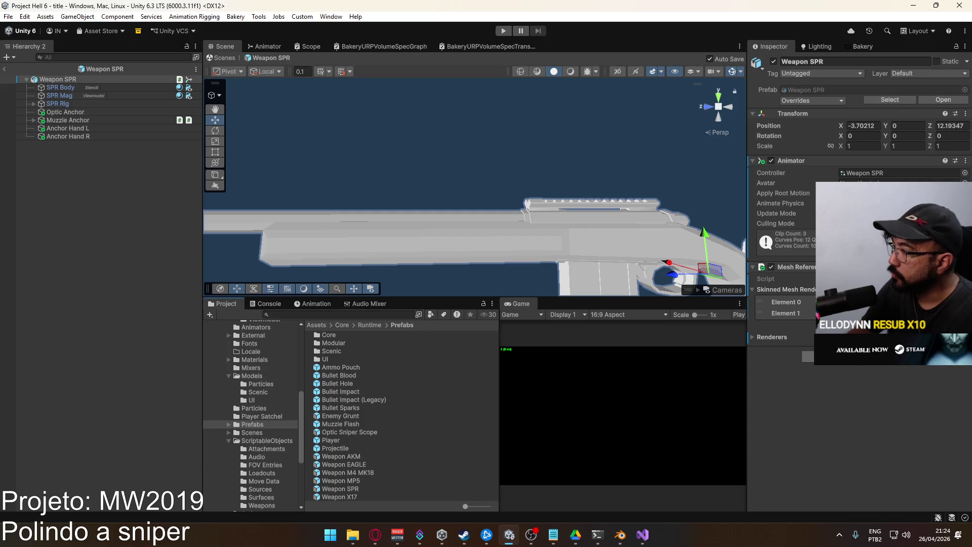
# Try adding an Animator to Weapon SPR and dismiss the duplicate component warning.
pyautogui.click(856, 357)
pyautogui.write('animat')
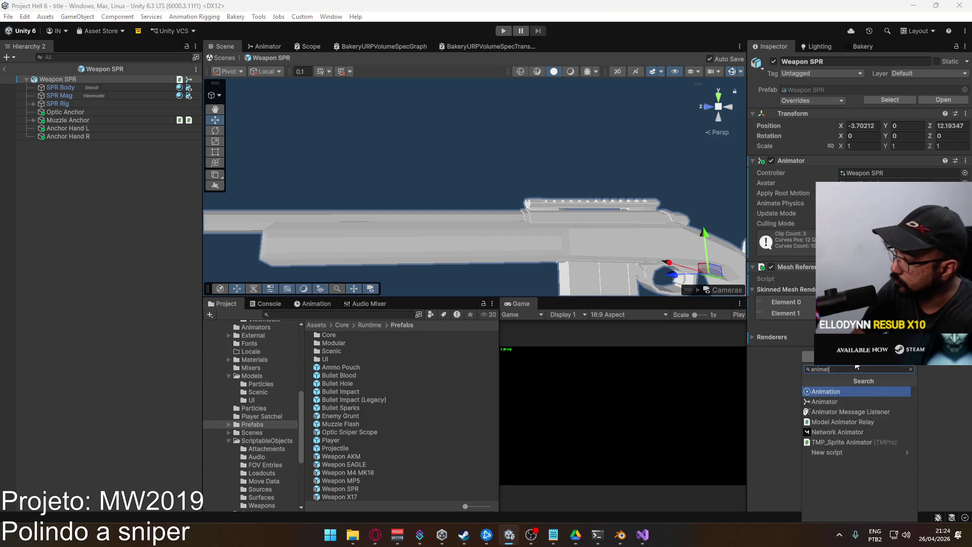
pyautogui.write('or')
pyautogui.press('Return')
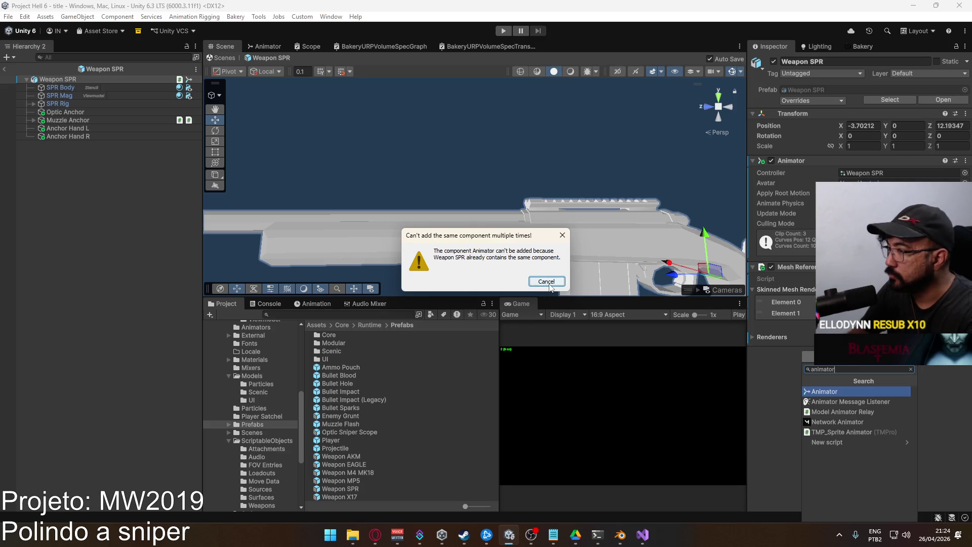
pyautogui.click(548, 285)
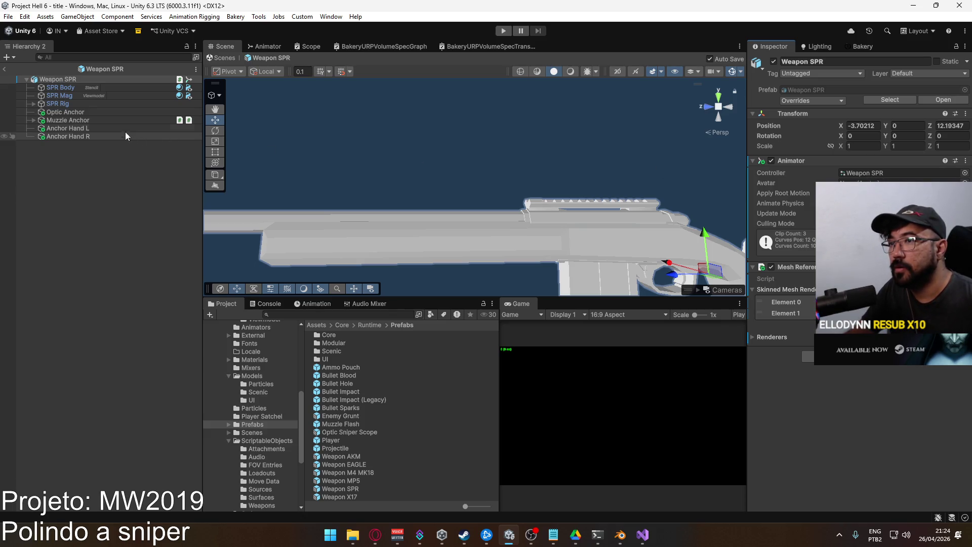
# Inspect Muzzle Flash and Optic Anchor in the Hierarchy, and browse the attachment assets.
pyautogui.click(33, 120)
pyautogui.click(66, 127)
pyautogui.click(46, 120)
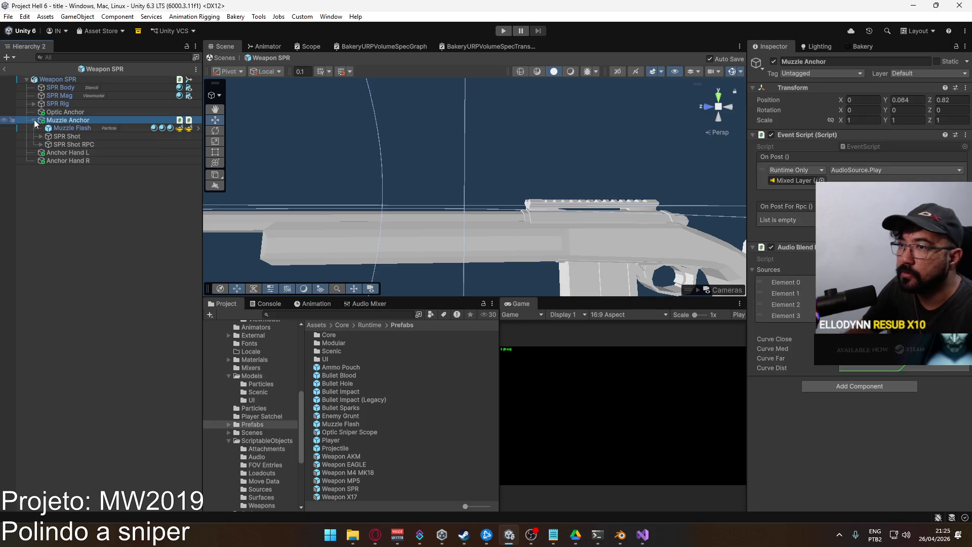
pyautogui.click(33, 120)
pyautogui.click(40, 112)
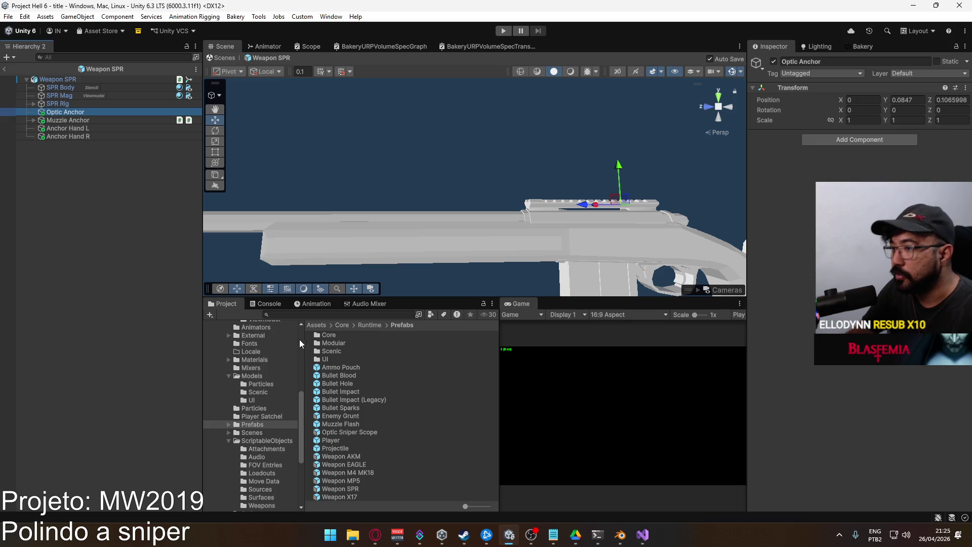
pyautogui.click(272, 450)
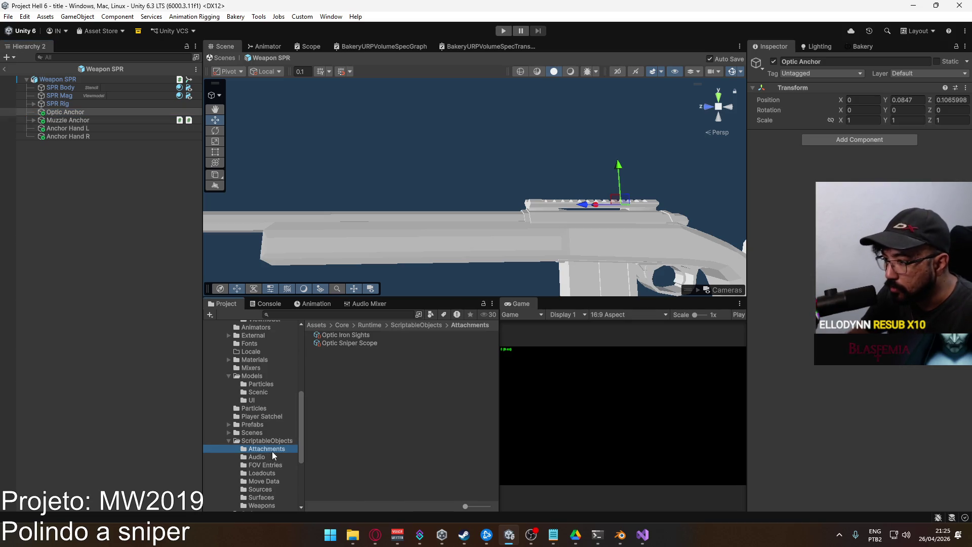
pyautogui.click(262, 424)
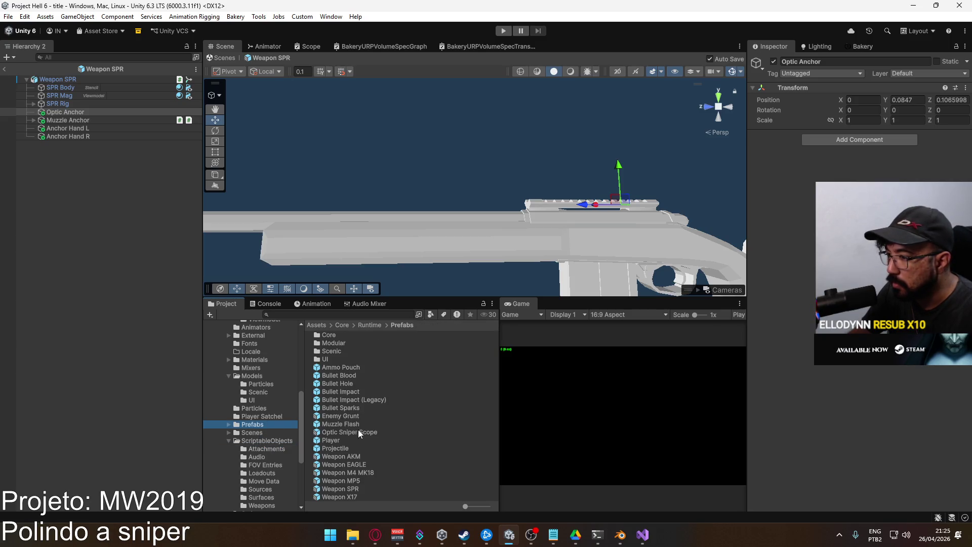
# Open the Optic Sniper Scope prefab, set its Position to 0,0,0, and frame it.
pyautogui.doubleClick(357, 432)
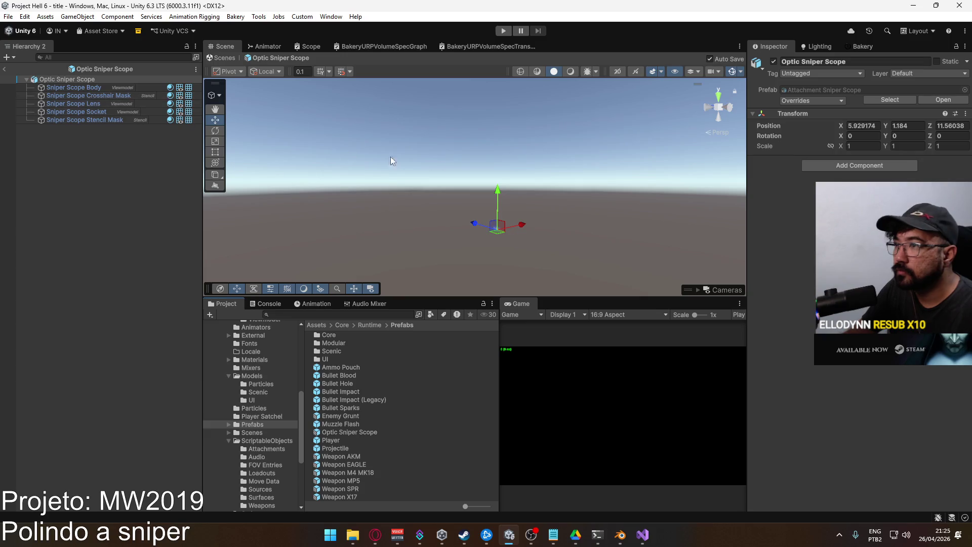
pyautogui.click(863, 125)
pyautogui.write('0')
pyautogui.click(906, 126)
pyautogui.write('0')
pyautogui.click(957, 124)
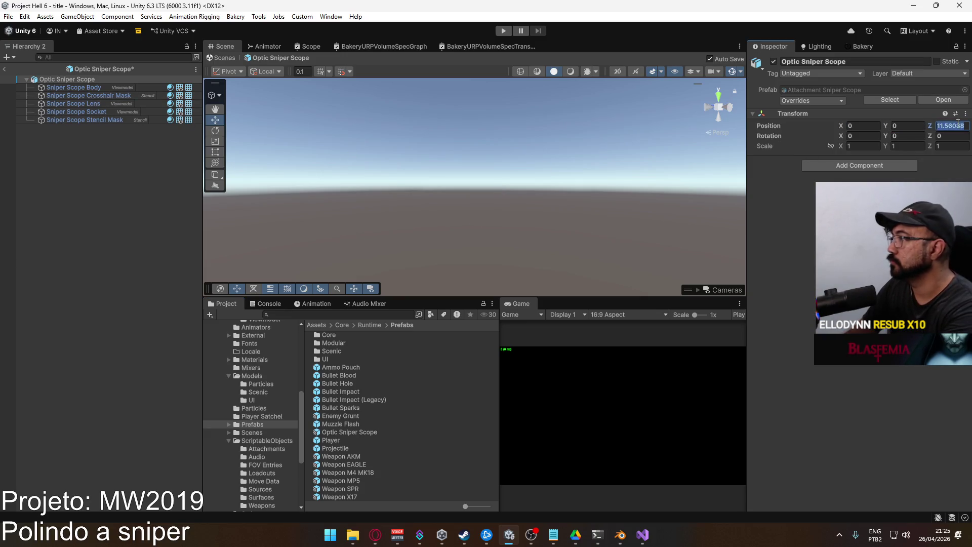
pyautogui.rightClick(435, 185)
pyautogui.click(123, 190)
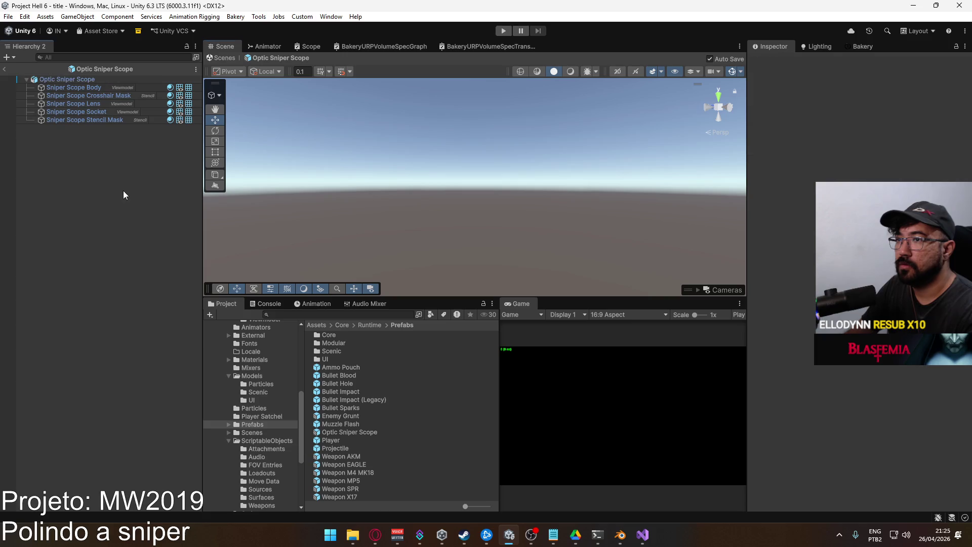
pyautogui.click(104, 79)
pyautogui.press('f')
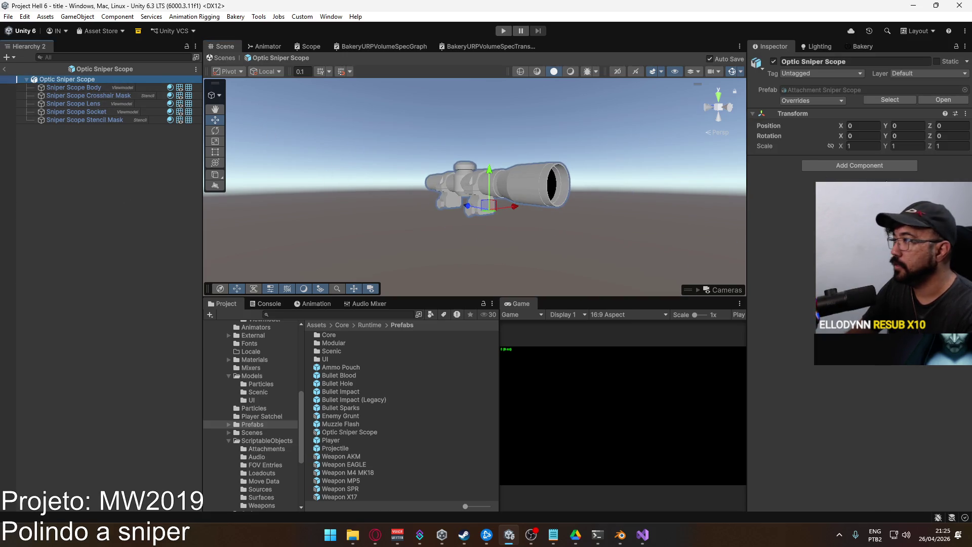
# Add an Animator to the scope using the Scope controller and open the Animation window.
pyautogui.click(870, 167)
pyautogui.click(860, 203)
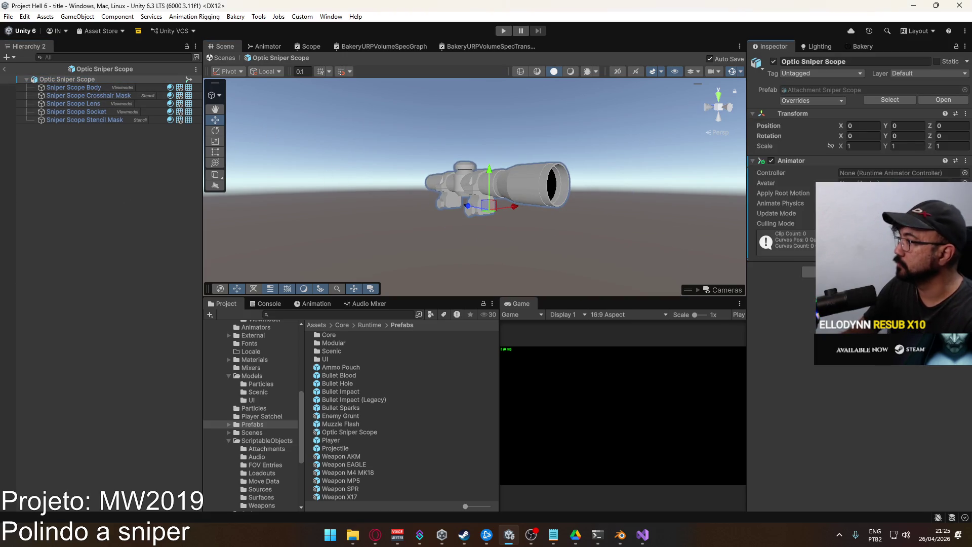
pyautogui.click(965, 173)
pyautogui.write('sc')
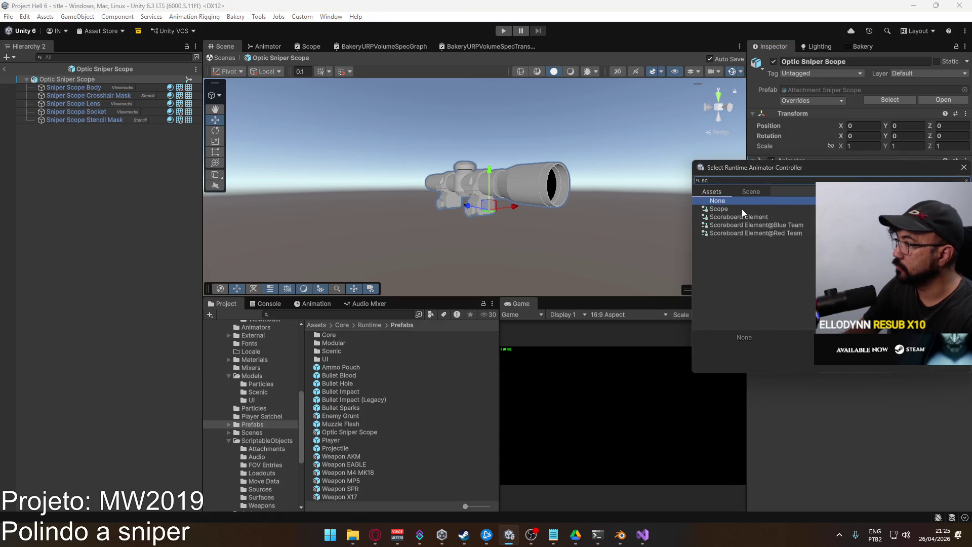
pyautogui.doubleClick(742, 209)
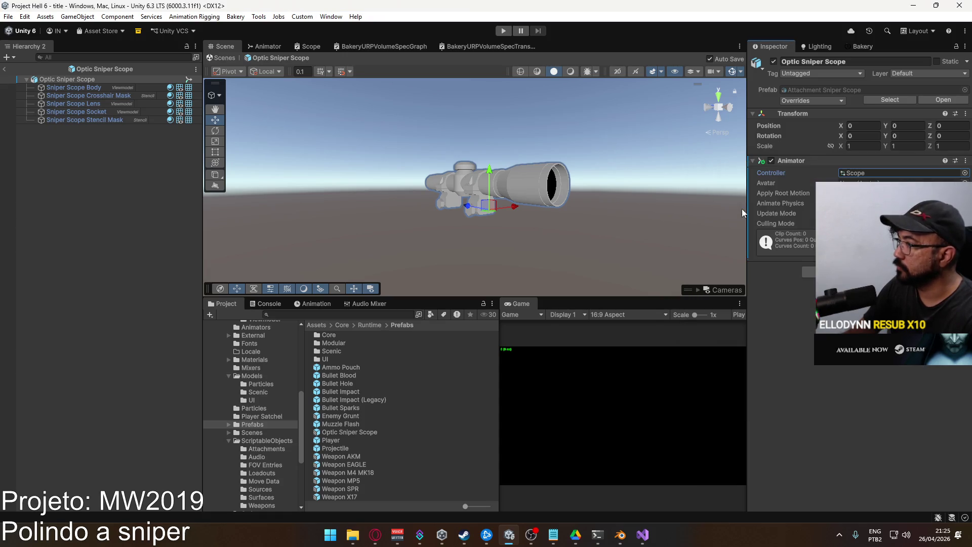
pyautogui.click(324, 305)
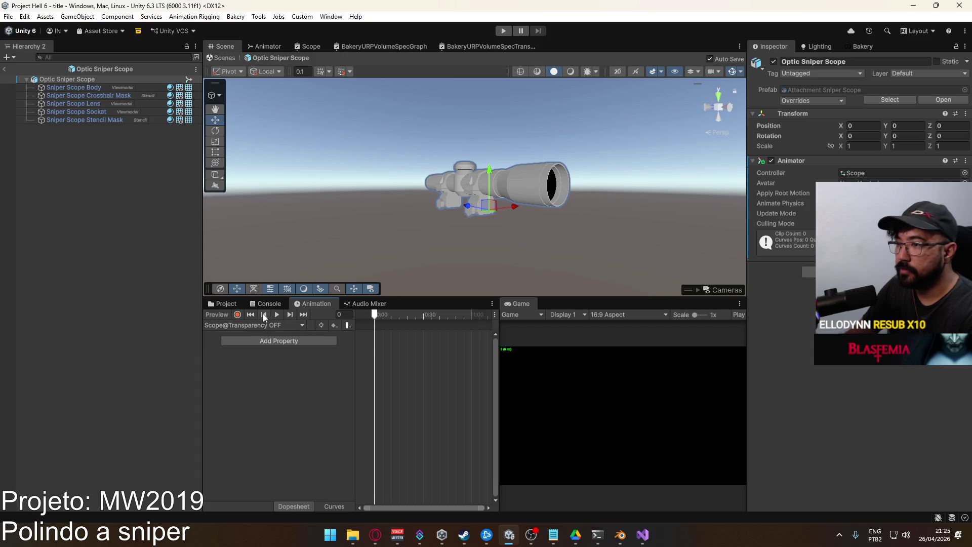
# Record the Sniper Scope Lens Base Color alpha at 100 in Scope@Transparency OFF.
pyautogui.click(238, 314)
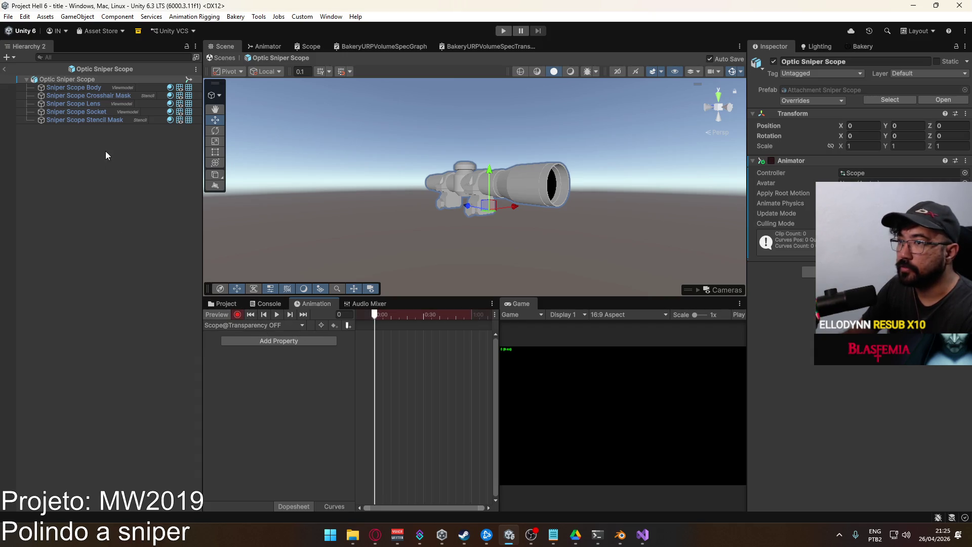
pyautogui.click(89, 104)
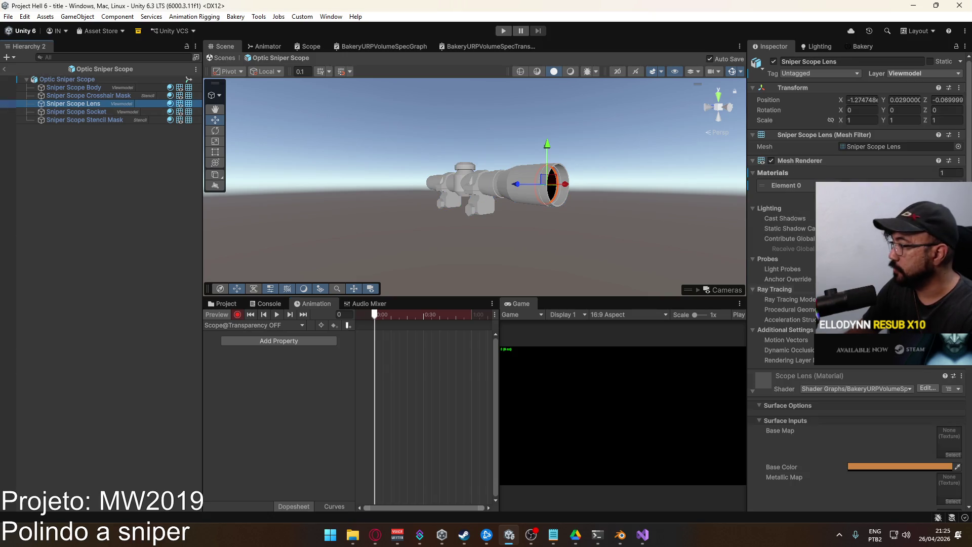
pyautogui.click(906, 466)
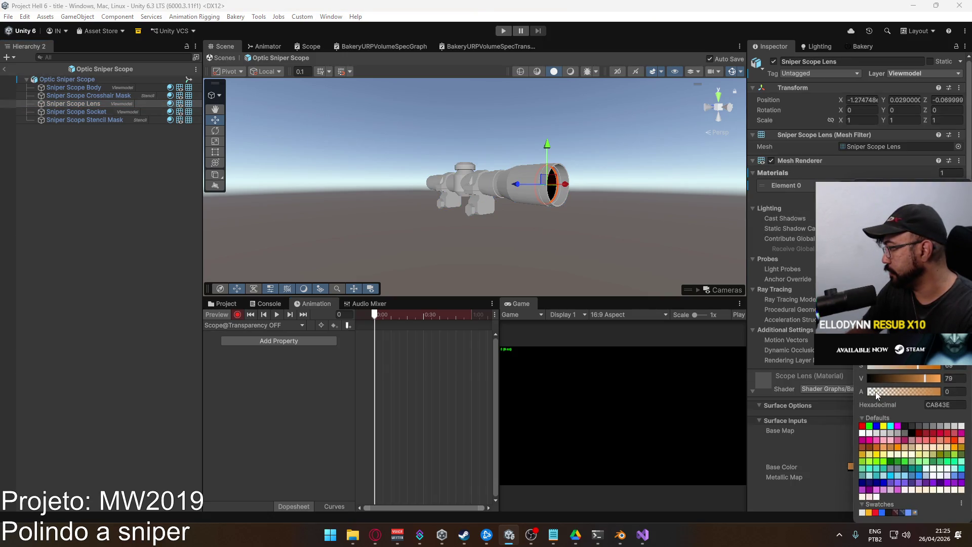
pyautogui.moveTo(876, 390); pyautogui.dragTo(941, 391)
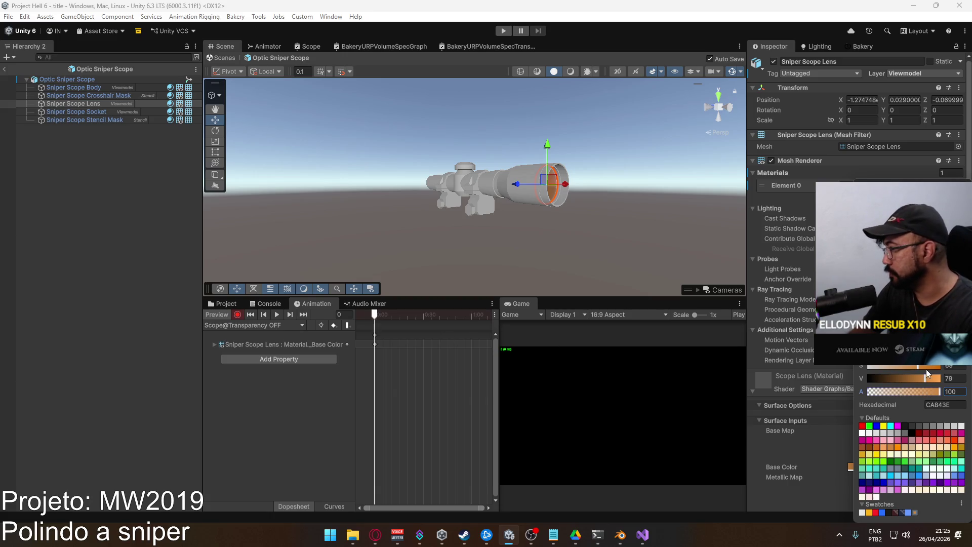
pyautogui.click(214, 344)
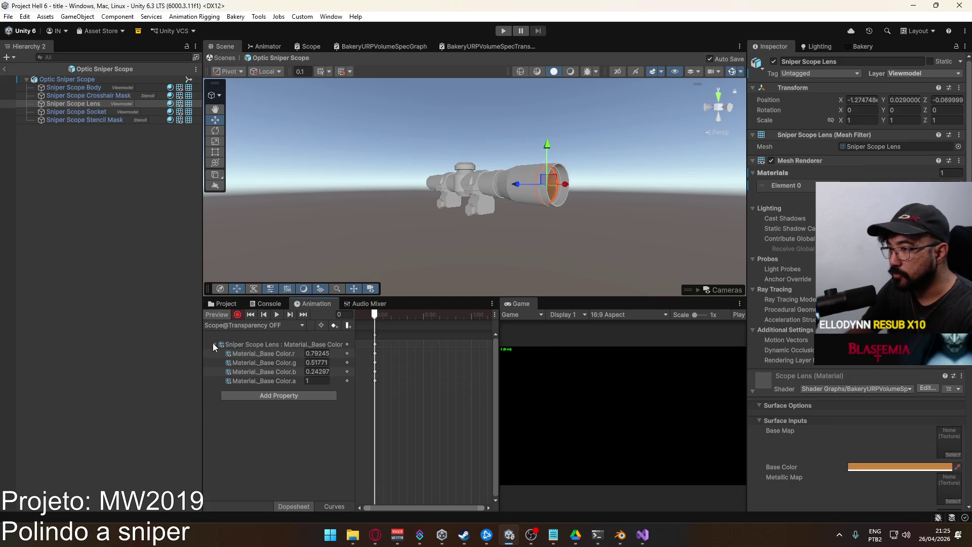
pyautogui.click(214, 344)
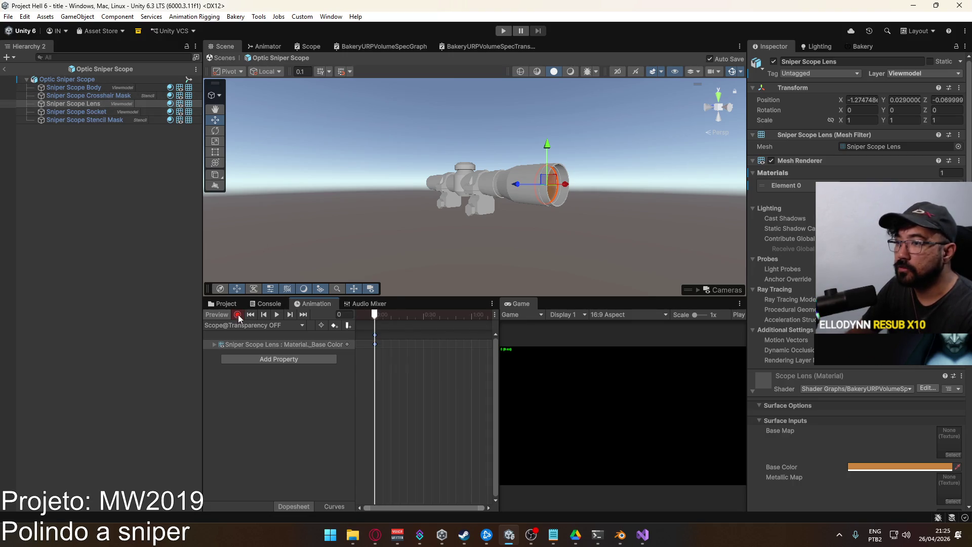
# Switch to the Scope@Transparency ON clip and open the lens Base Color.
pyautogui.click(248, 325)
pyautogui.click(276, 348)
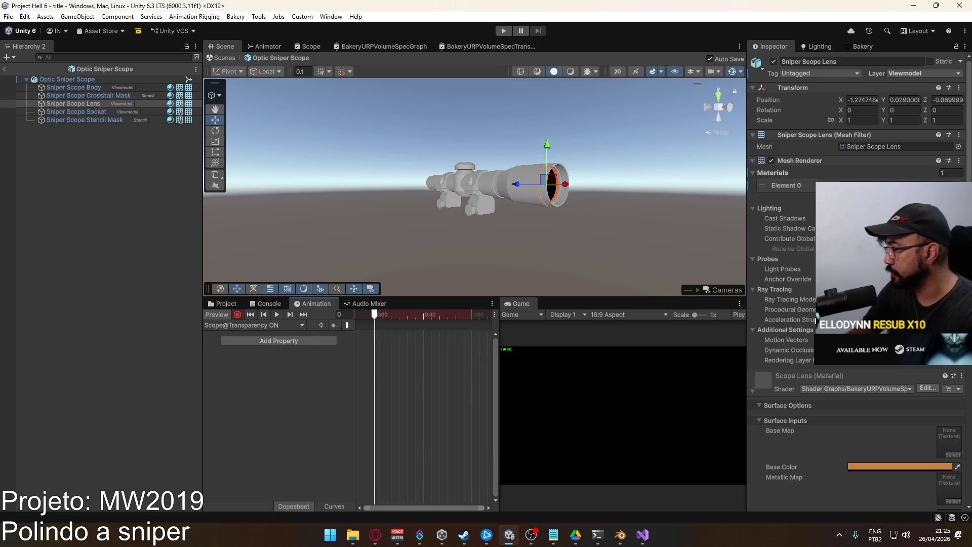
pyautogui.click(891, 466)
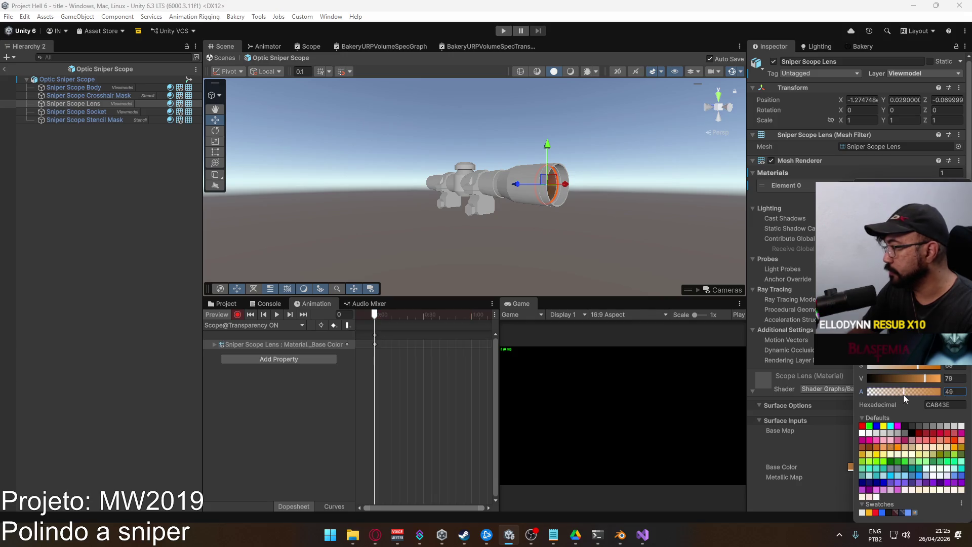
# Switch back to Scope@Transparency OFF and preview its effect on the lens.
pyautogui.moveTo(592, 256)
pyautogui.mouseDown()
pyautogui.moveTo(599, 236)
pyautogui.moveTo(481, 248)
pyautogui.mouseUp()
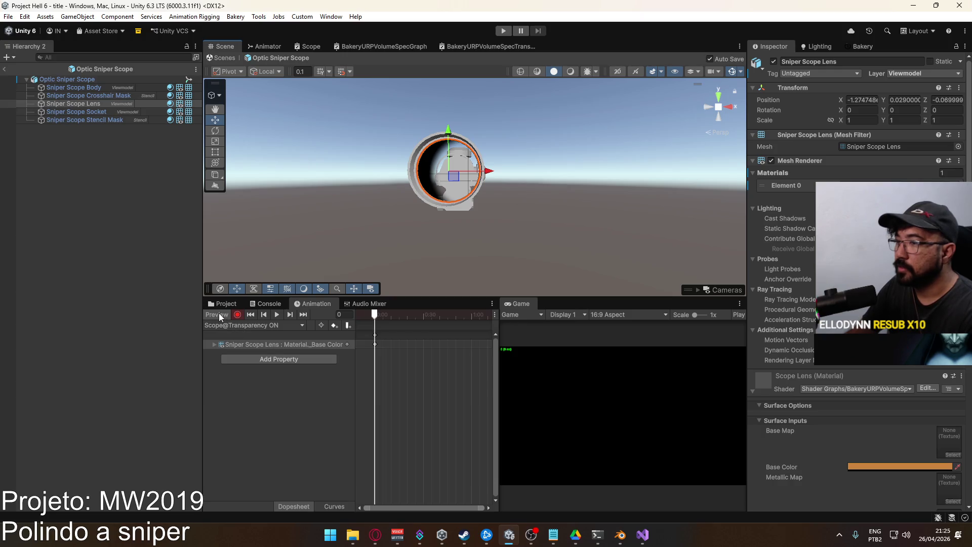
pyautogui.click(241, 326)
pyautogui.click(265, 337)
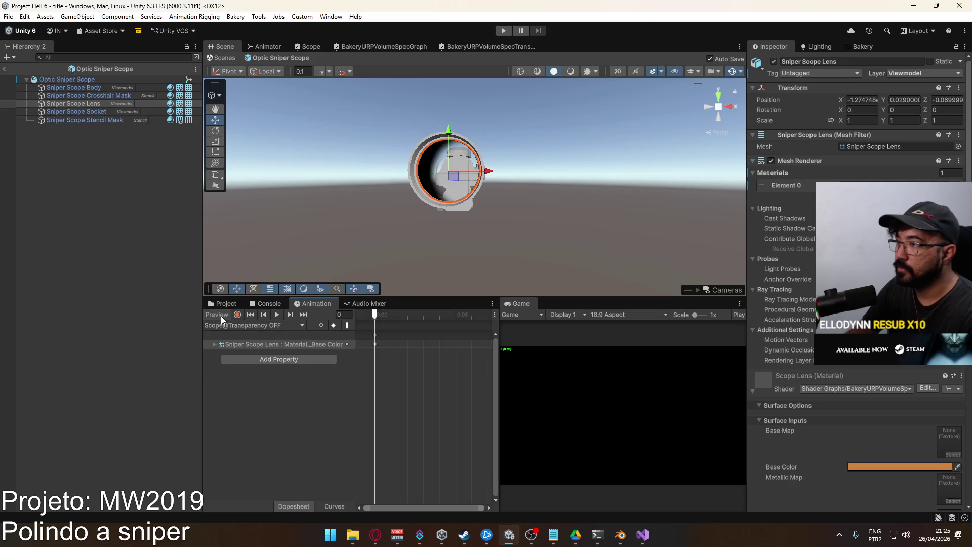
pyautogui.click(220, 315)
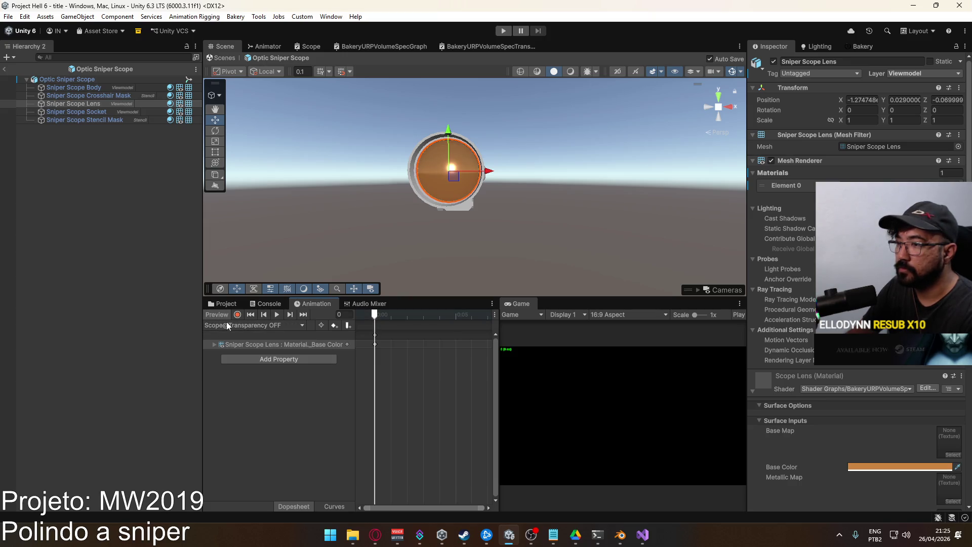
# Check the lens Base Color, then select the scope root and exit Prefab mode.
pyautogui.click(143, 105)
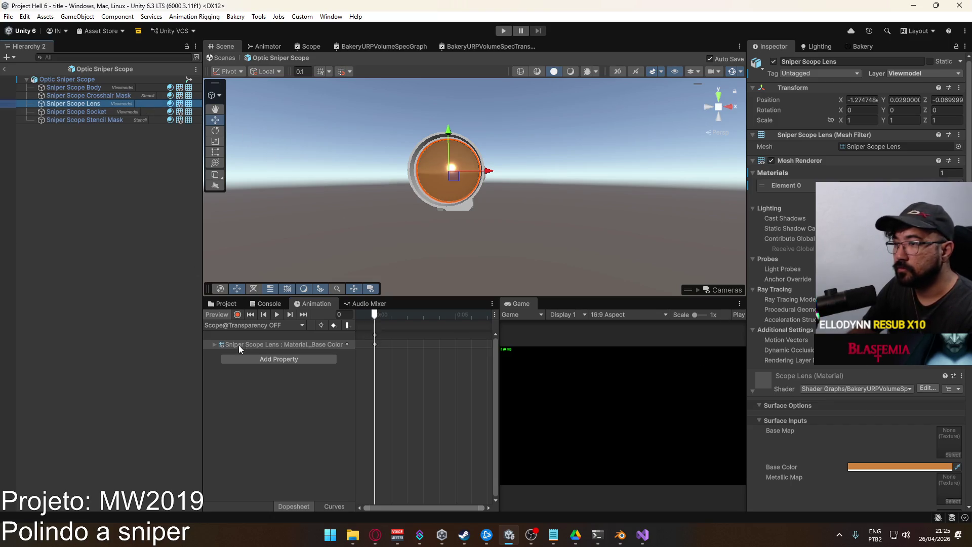
pyautogui.click(865, 466)
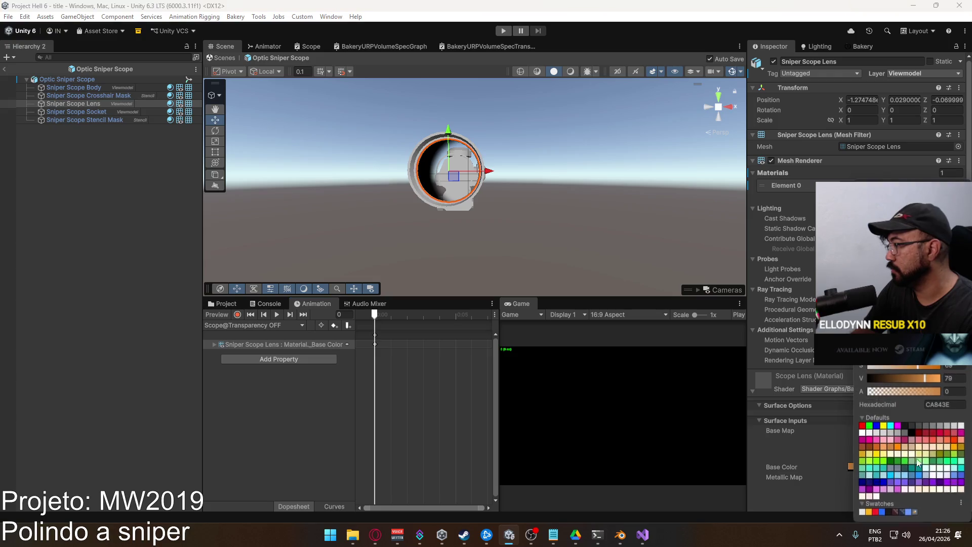
pyautogui.click(133, 213)
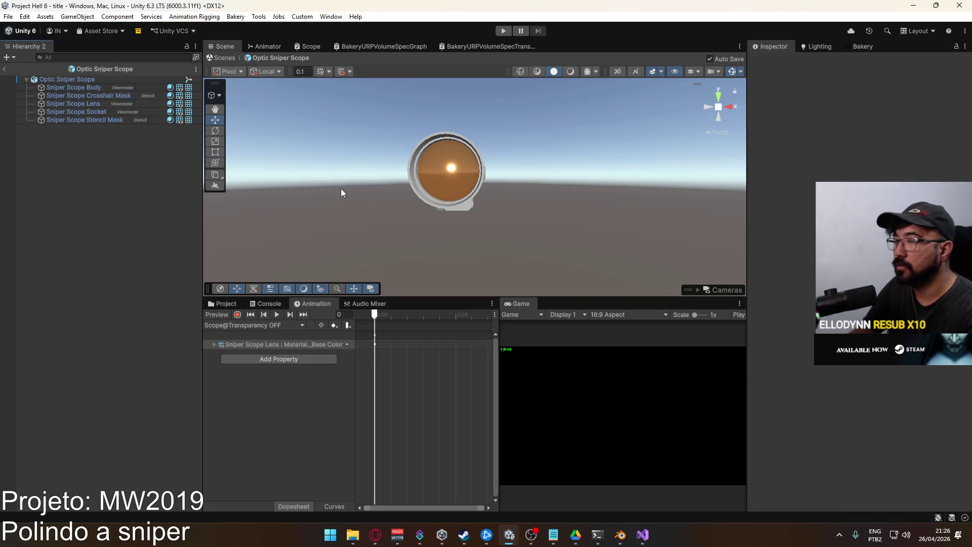
pyautogui.click(63, 80)
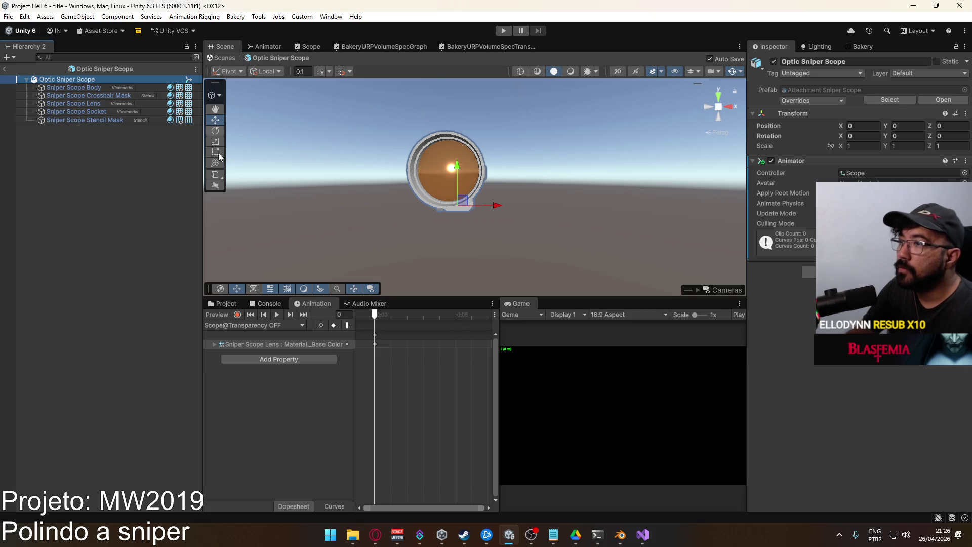
pyautogui.click(221, 58)
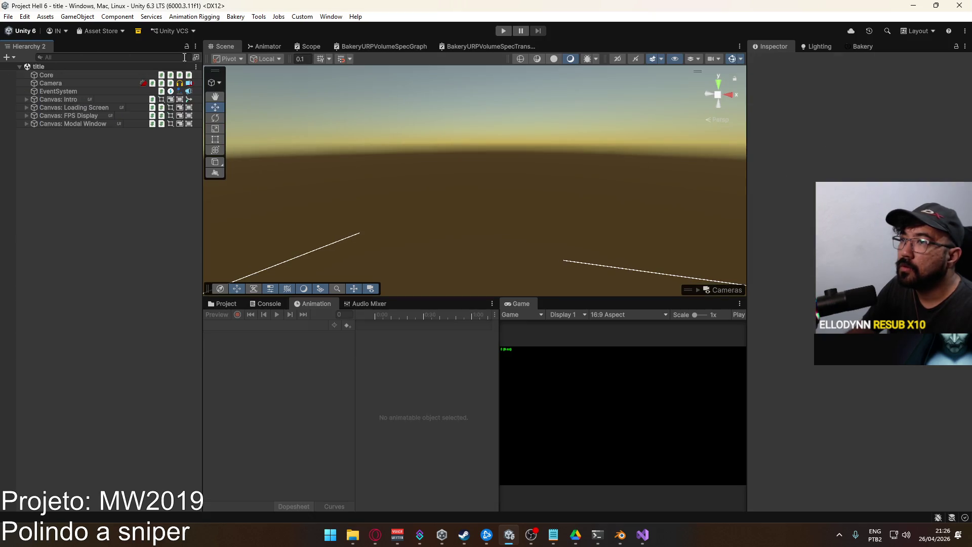
# Enter play mode, host a Shipment match, and widen the Game view.
pyautogui.click(503, 31)
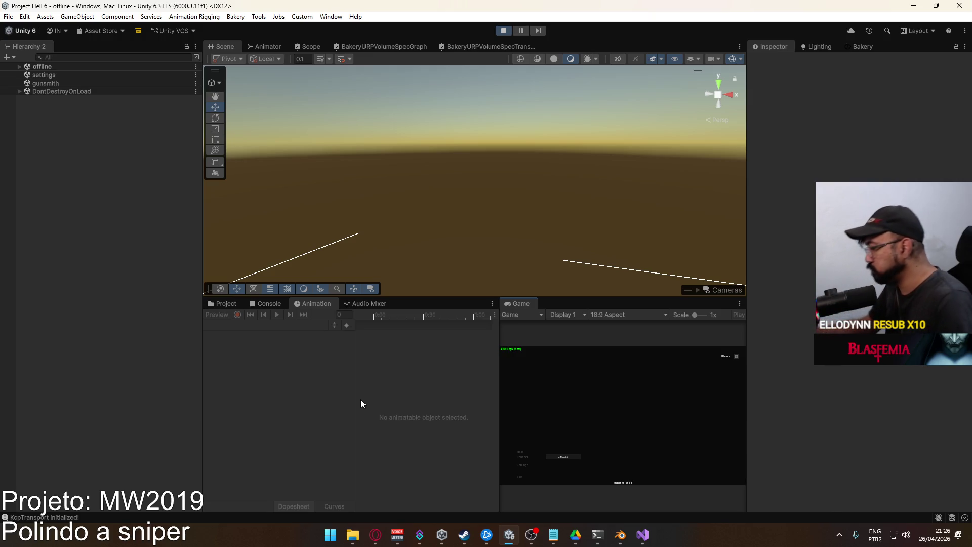
pyautogui.click(524, 450)
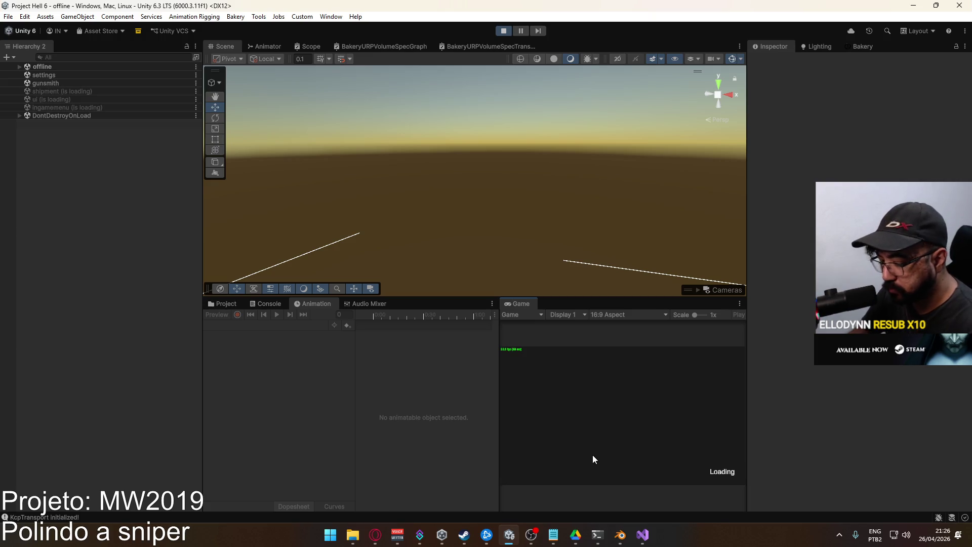
pyautogui.moveTo(498, 349); pyautogui.dragTo(405, 348)
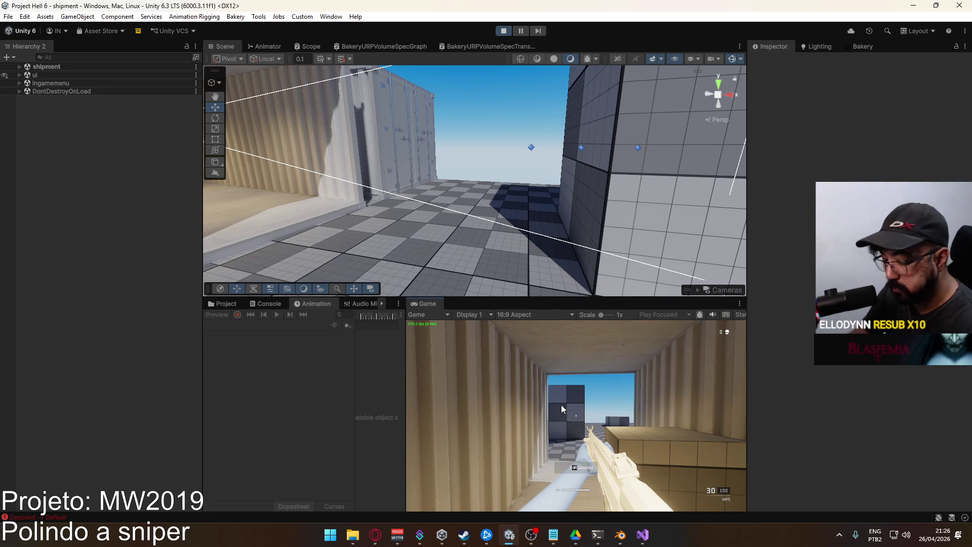
# Equip the MARKSMAN sniper rifle via Edit Loadout and move toward the containers.
pyautogui.click(577, 467)
pyautogui.click(496, 436)
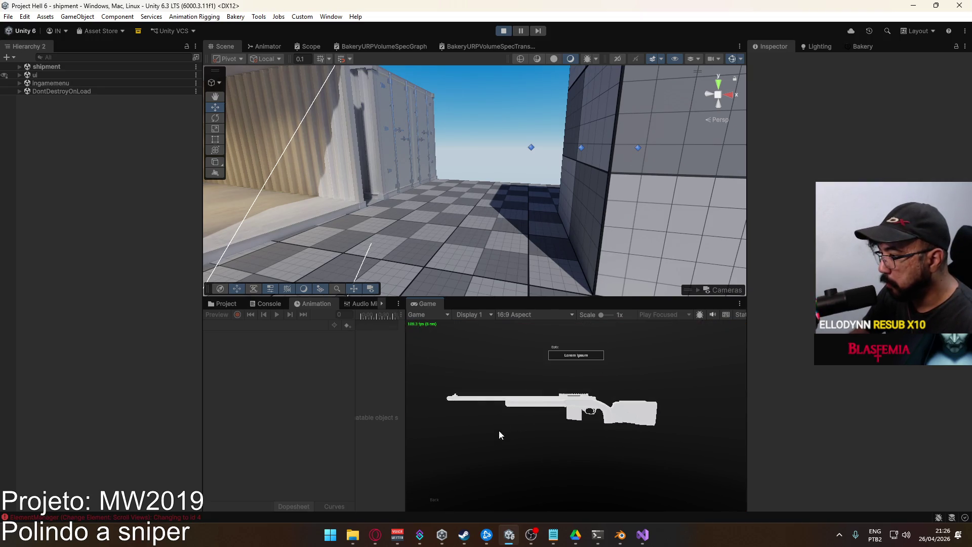
pyautogui.click(471, 448)
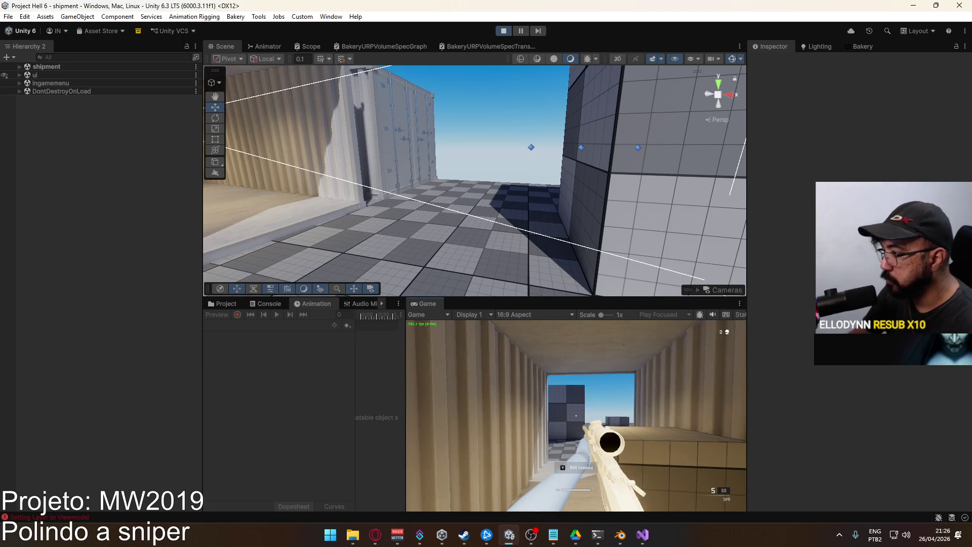
pyautogui.press('w')
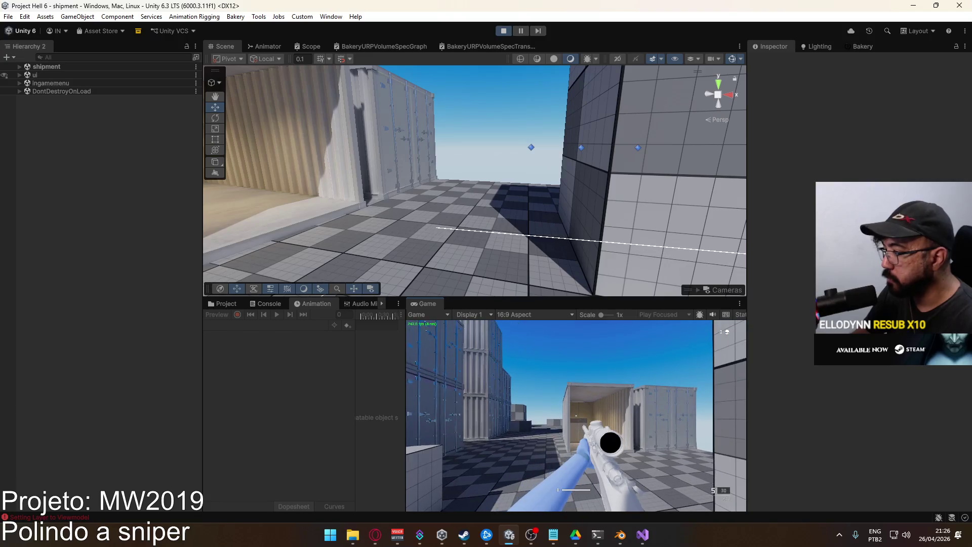
pyautogui.press('super')
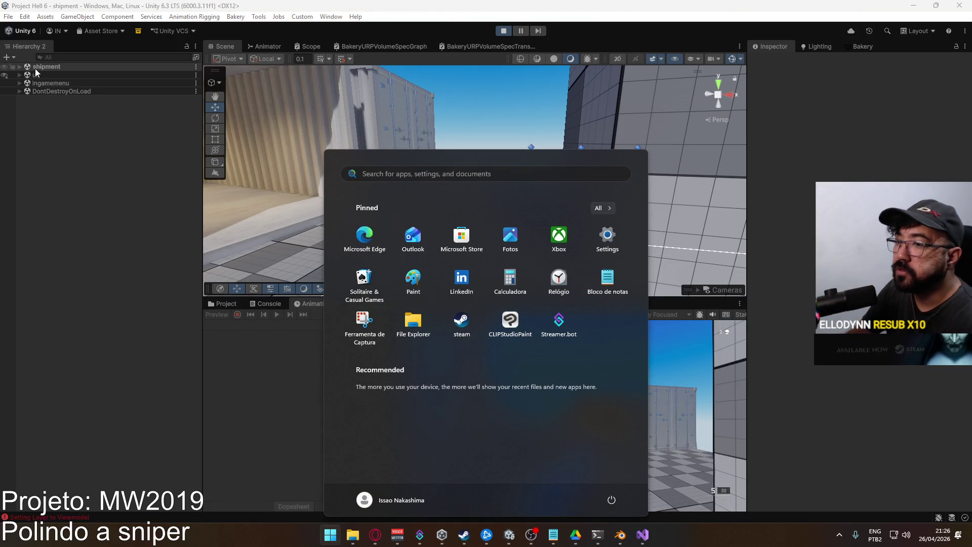
# Find Optic Sniper Scope(Clone) under shipment > Player and view its Scope animator graph.
pyautogui.click(20, 67)
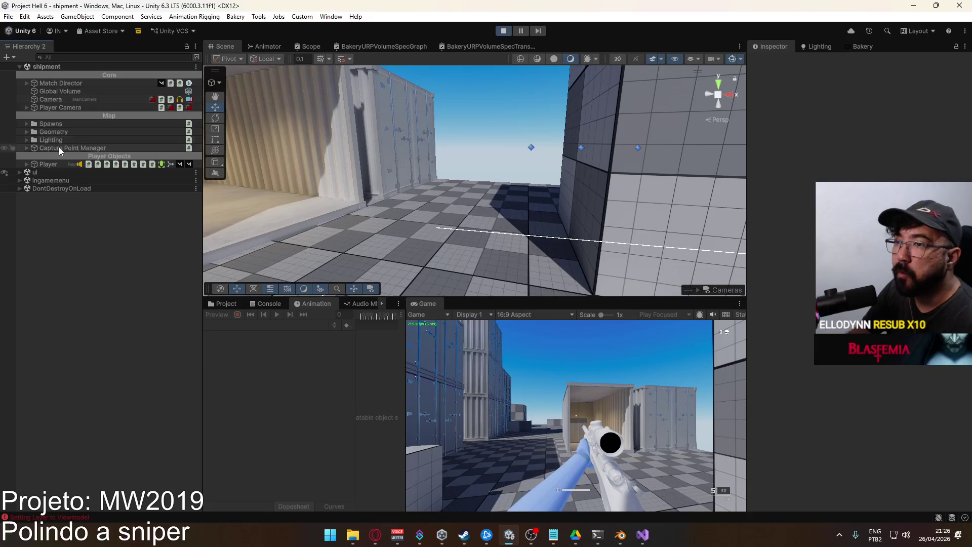
pyautogui.click(27, 165)
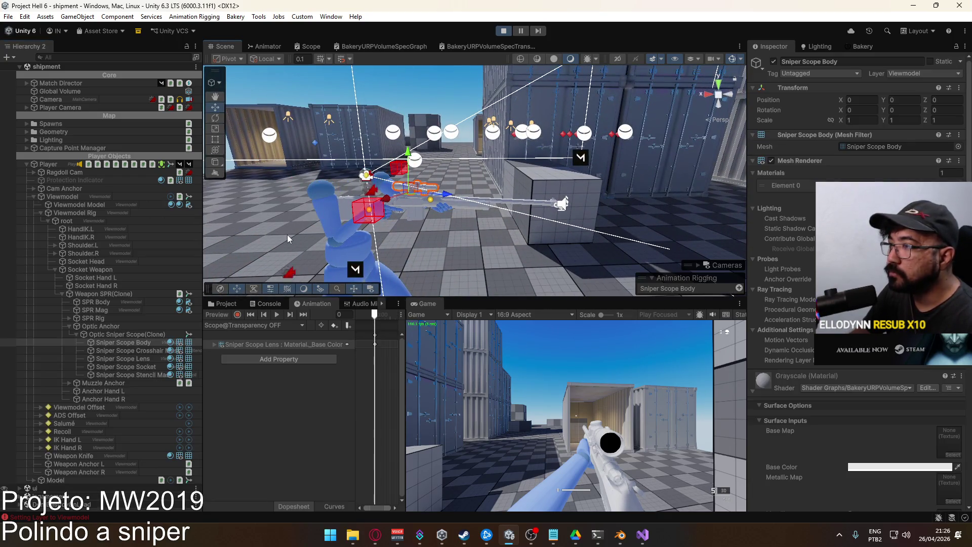
pyautogui.click(413, 186)
pyautogui.click(152, 343)
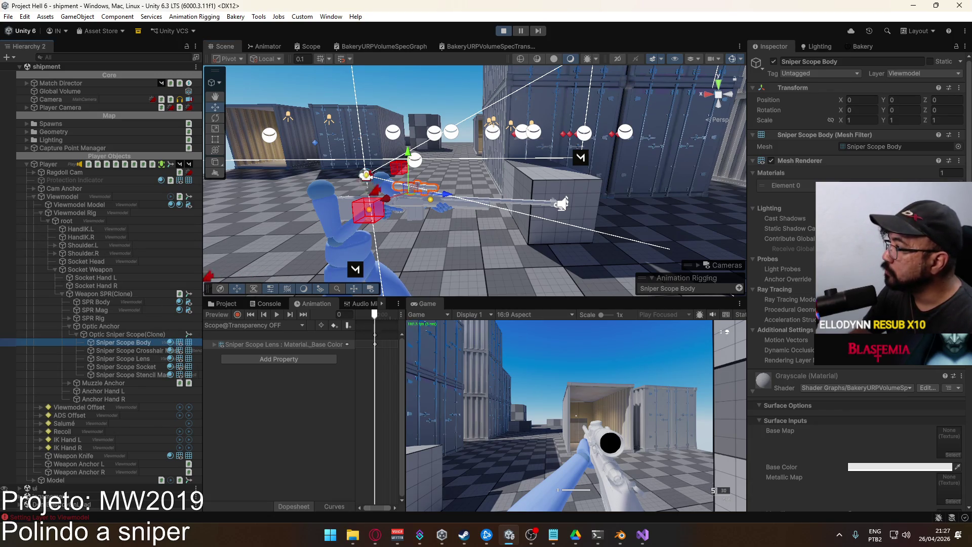
pyautogui.scroll(-5, 855, 304)
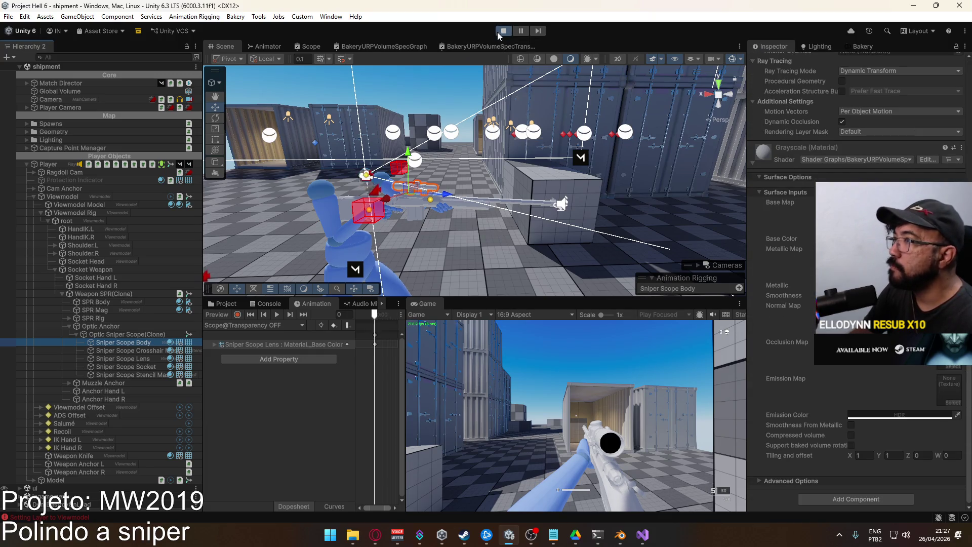
pyautogui.click(150, 336)
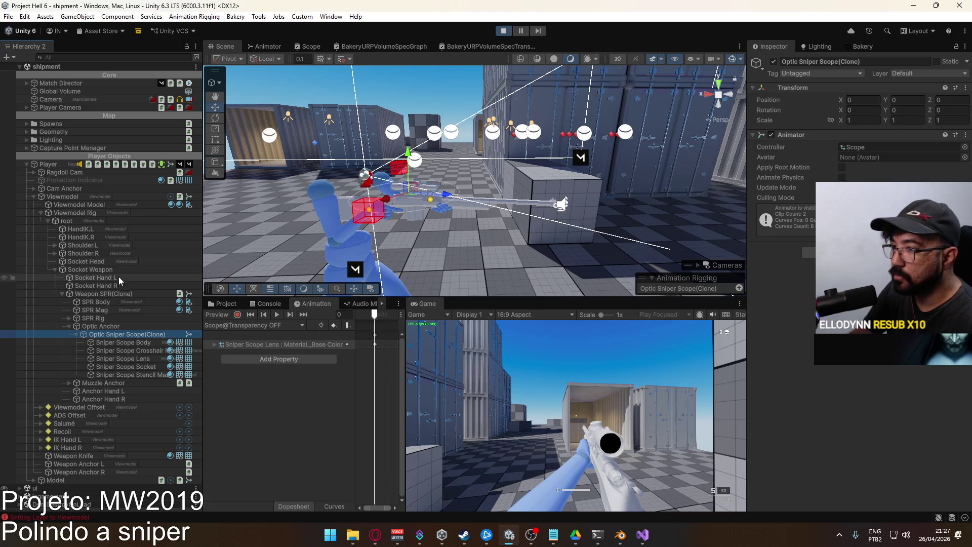
pyautogui.click(274, 47)
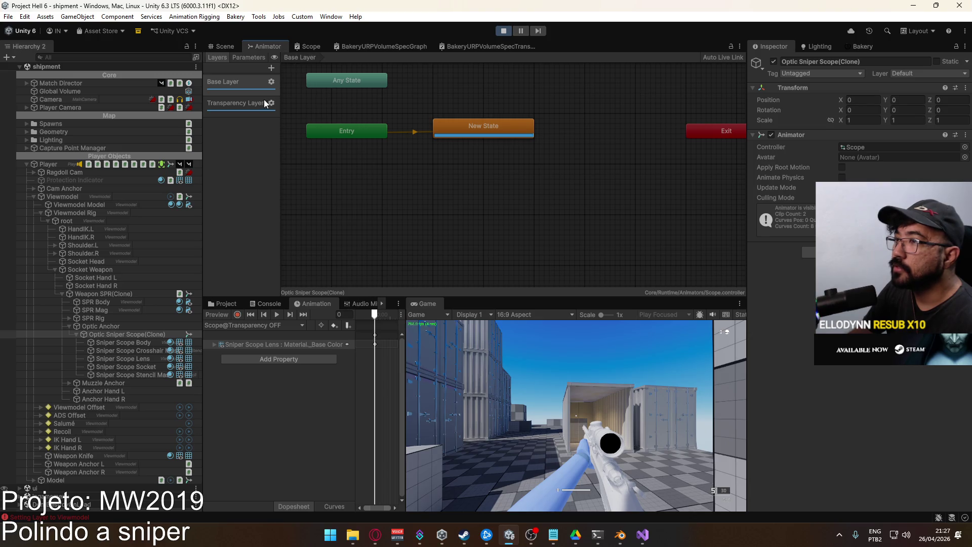
# Rename the Base Layer's default state to Opaque.
pyautogui.click(235, 103)
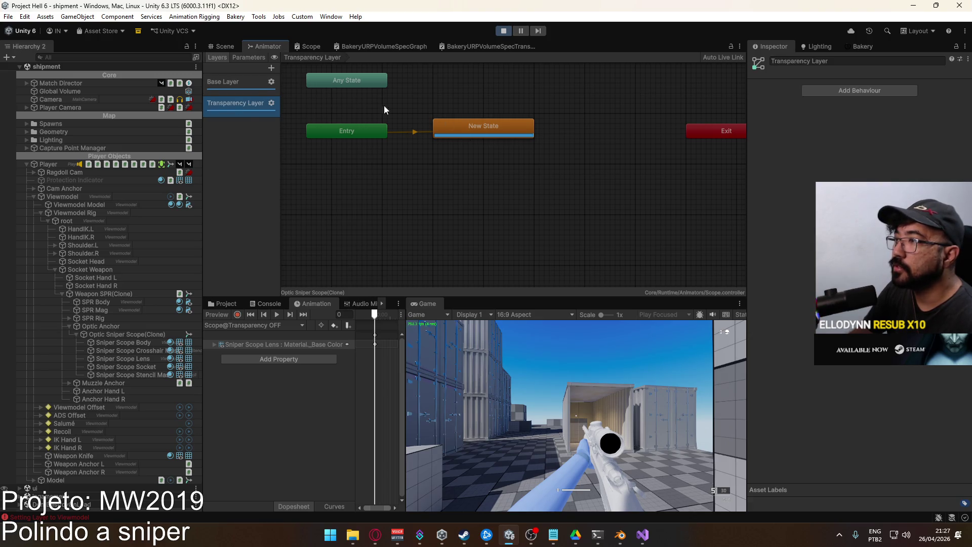
pyautogui.click(223, 81)
pyautogui.doubleClick(484, 126)
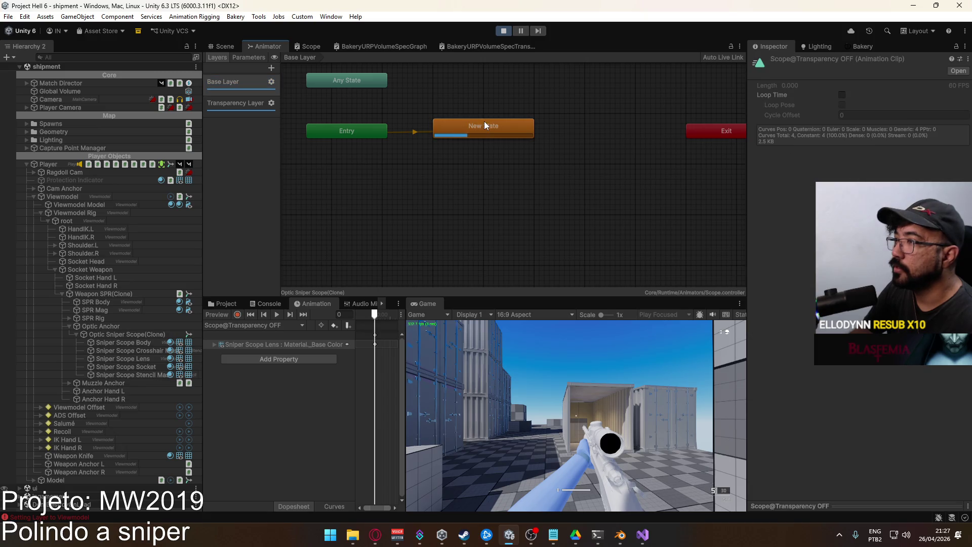
pyautogui.doubleClick(475, 126)
pyautogui.click(497, 126)
pyautogui.click(833, 61)
pyautogui.write('Tr')
pyautogui.press('BackSpace')
pyautogui.press('BackSpace')
pyautogui.write('O')
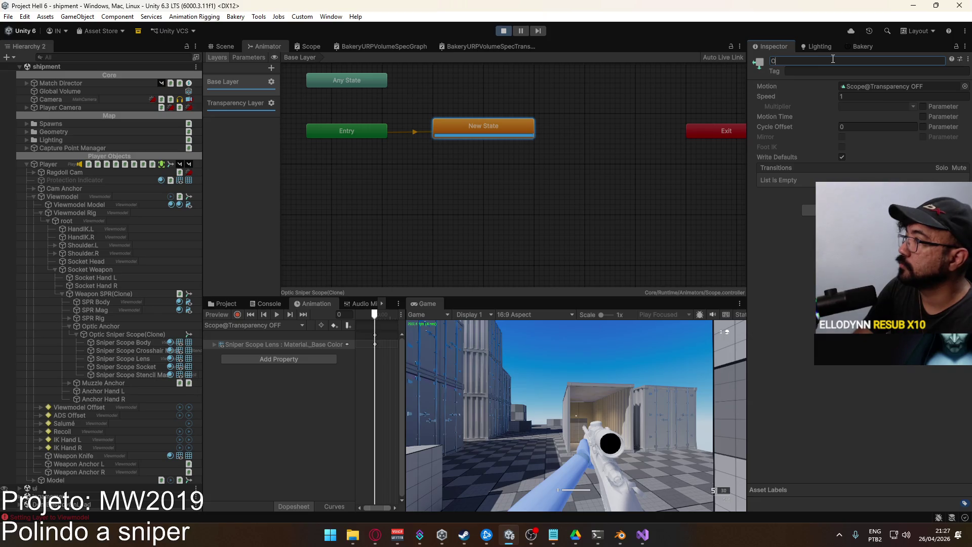
pyautogui.write('paque')
pyautogui.press('Return')
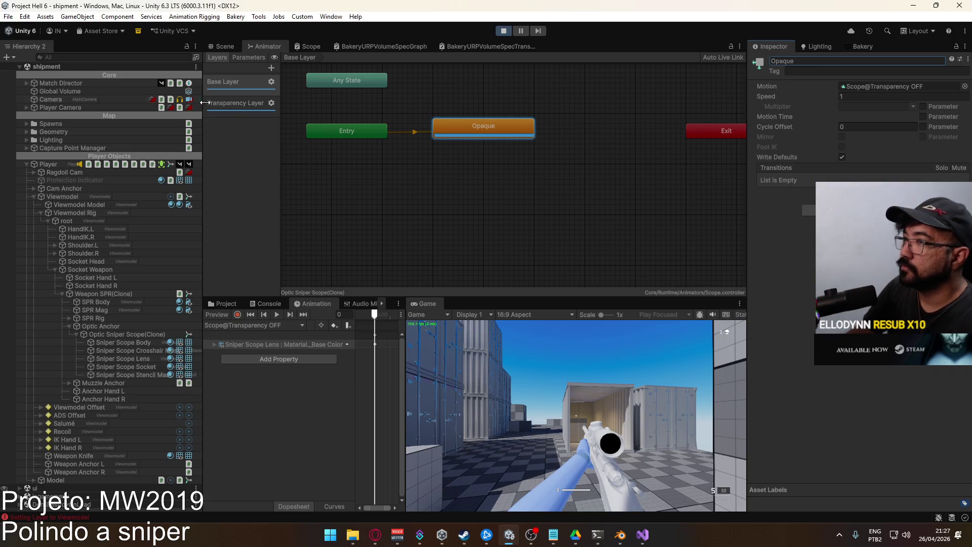
# Name the Transparency Layer state Transparency ON, rename the base state Transparency OFF, and stop play mode.
pyautogui.click(259, 104)
pyautogui.click(484, 126)
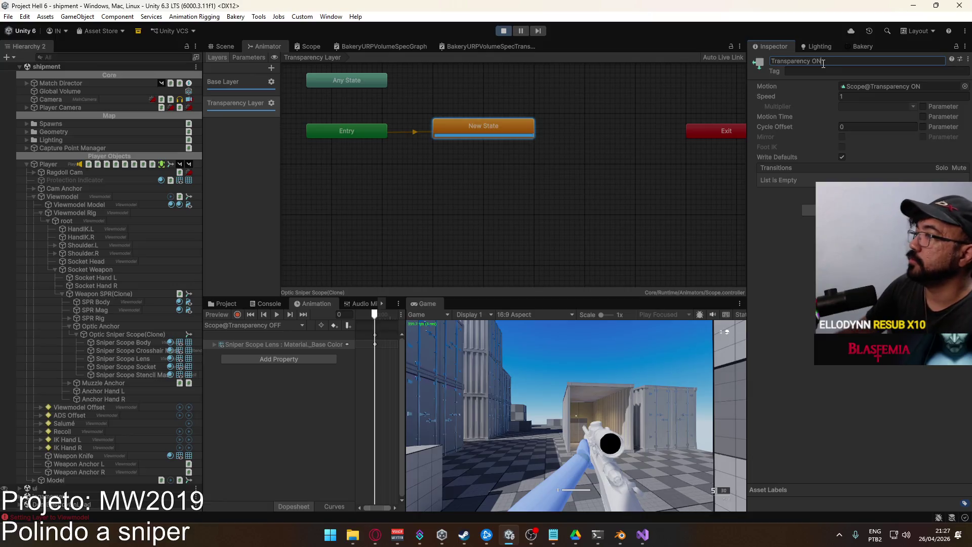
pyautogui.click(240, 85)
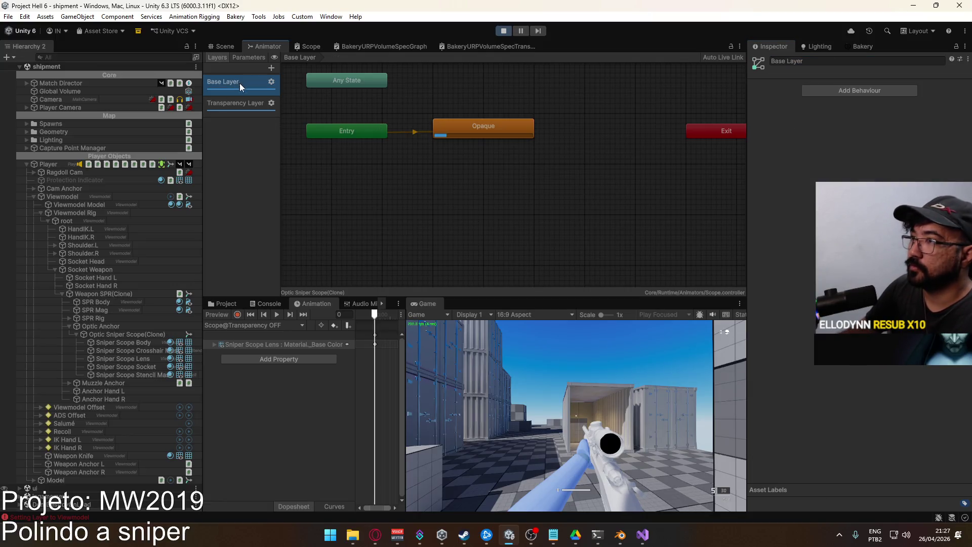
pyautogui.click(469, 123)
pyautogui.click(823, 62)
pyautogui.write('Transparency ON')
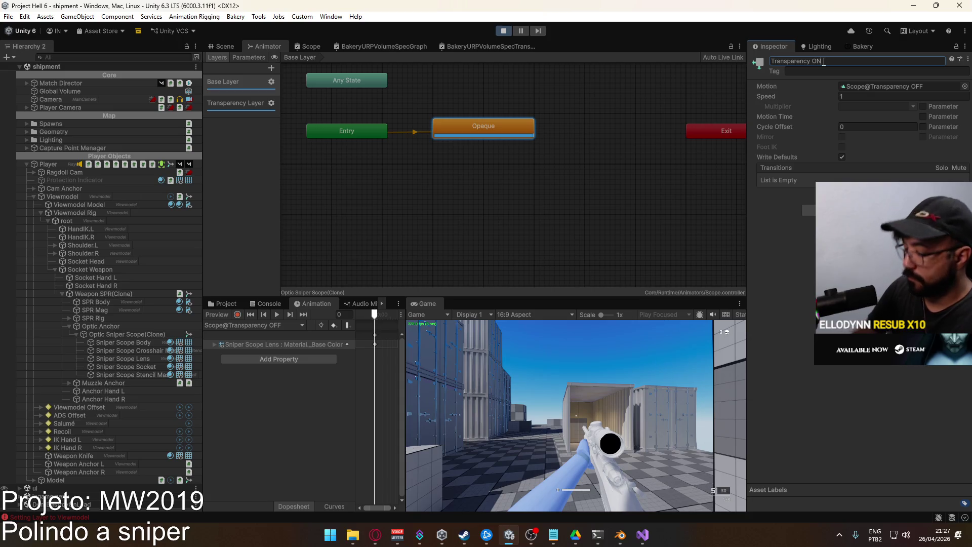
pyautogui.write('FF')
pyautogui.press('Return')
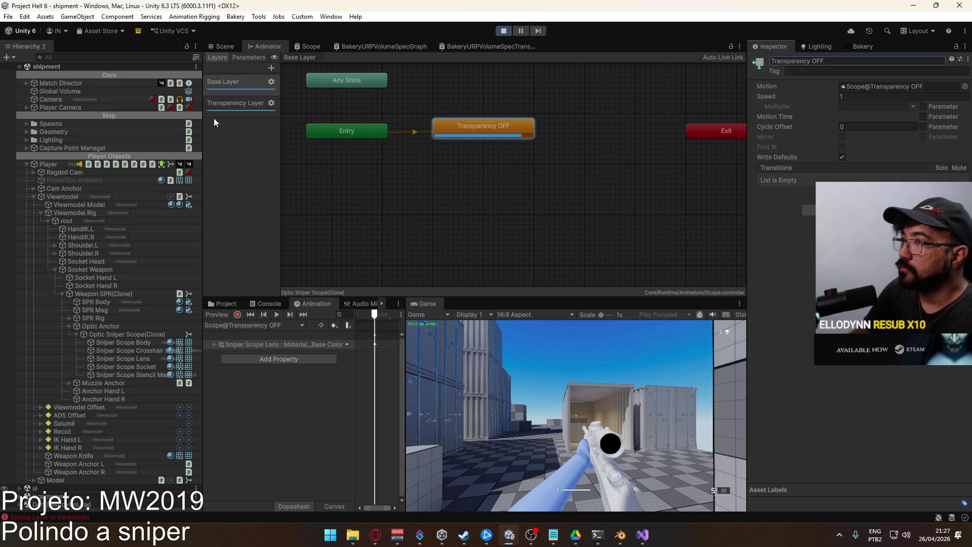
pyautogui.click(238, 84)
pyautogui.click(501, 32)
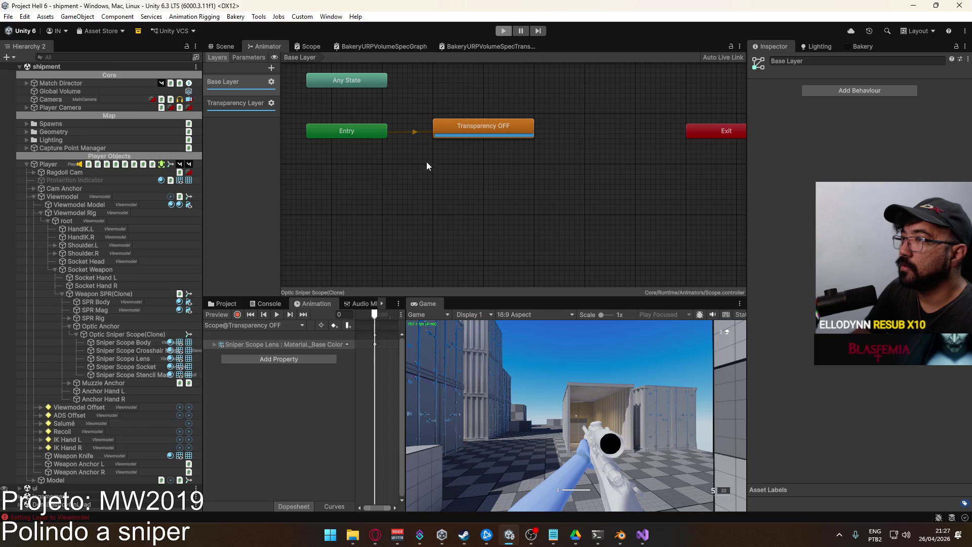
pyautogui.click(223, 306)
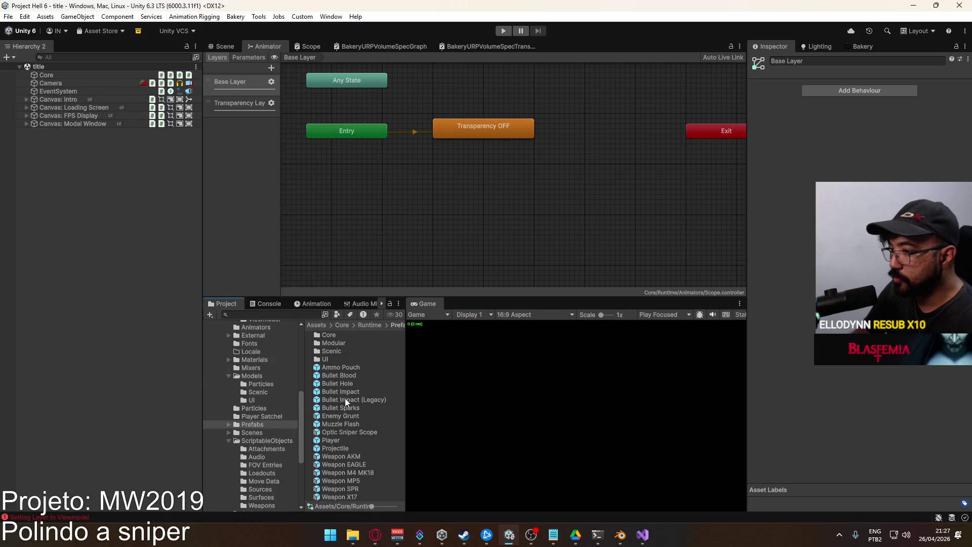
# Open the Optic Sniper Scope prefab and add a Scope Transparency component to it.
pyautogui.doubleClick(344, 432)
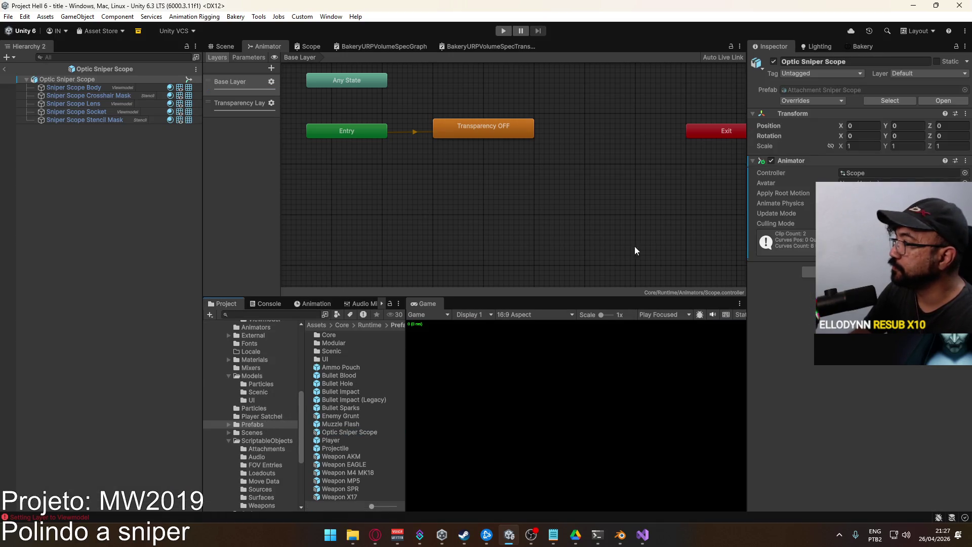
pyautogui.click(808, 272)
pyautogui.write('sc')
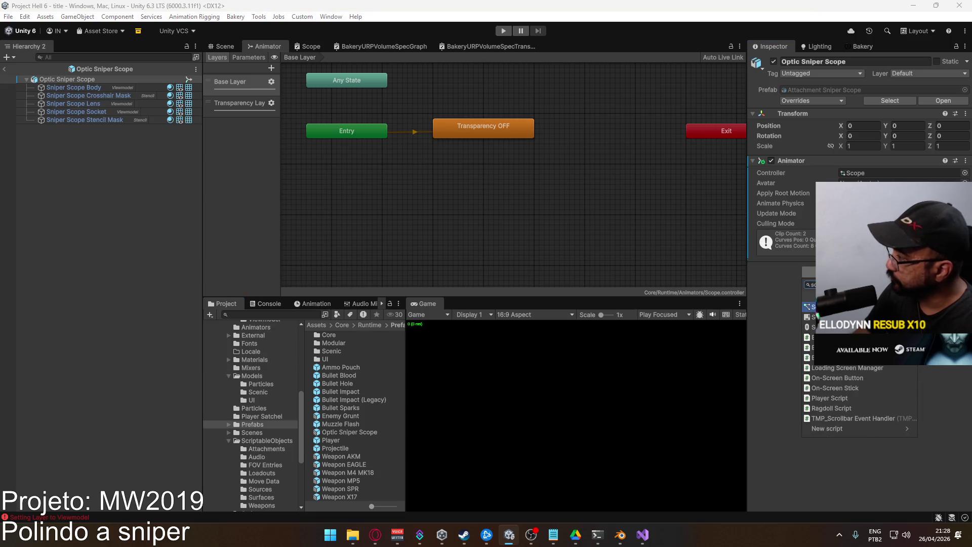
pyautogui.write('ope')
pyautogui.press('Return')
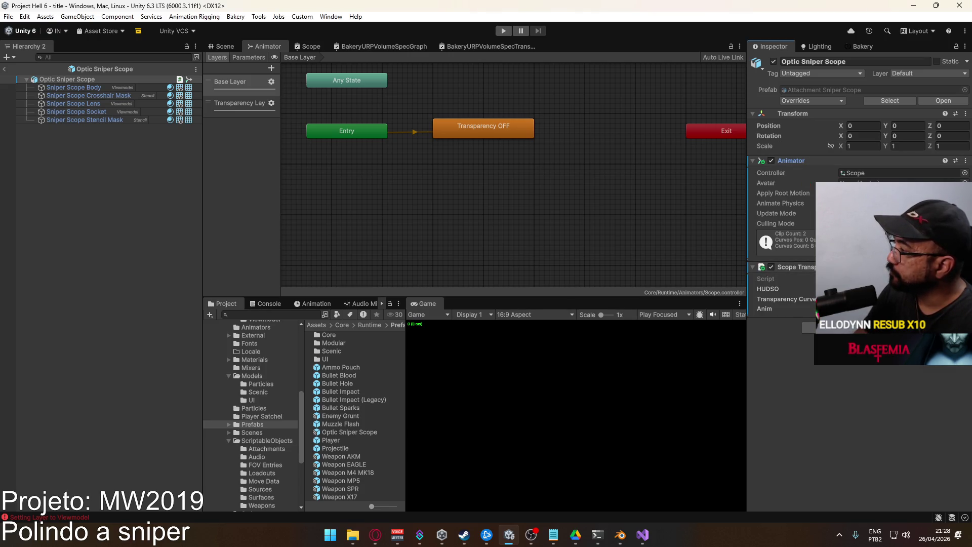
# Assign the HUDSO asset to the component's HUDSO reference and save the prefab.
pyautogui.click(965, 289)
pyautogui.click(719, 319)
pyautogui.doubleClick(719, 319)
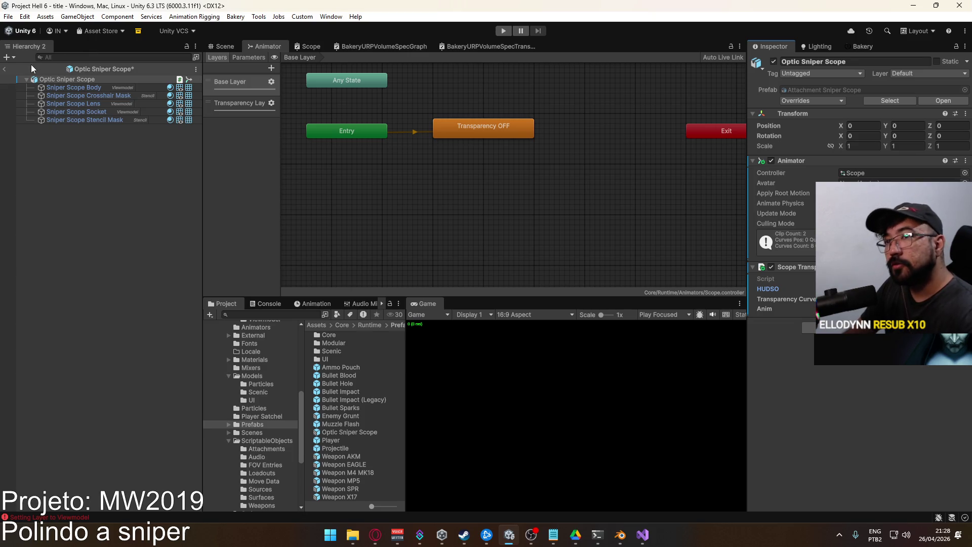
pyautogui.hotkey('ctrl', 's')
pyautogui.click(11, 79)
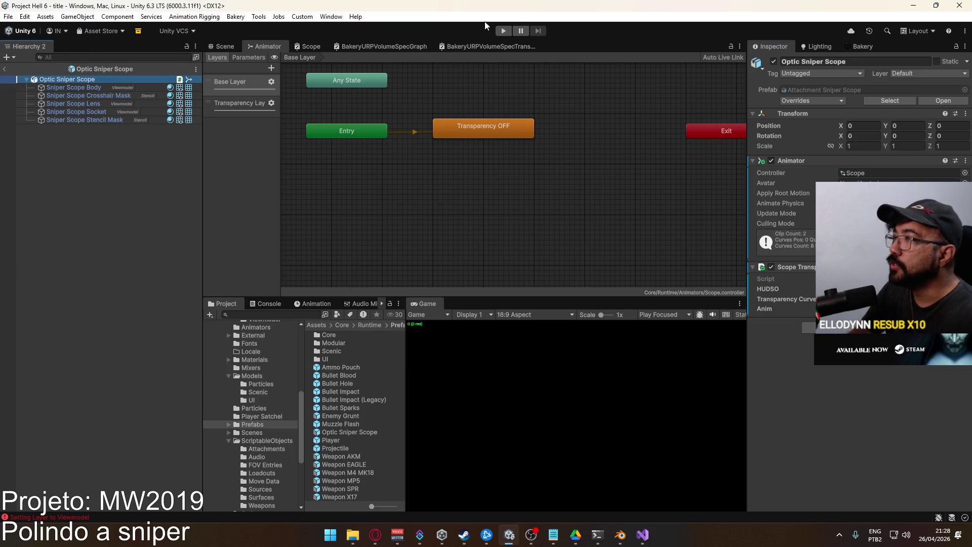
# Exit prefab mode back to the scene and enter Play mode.
pyautogui.click(5, 70)
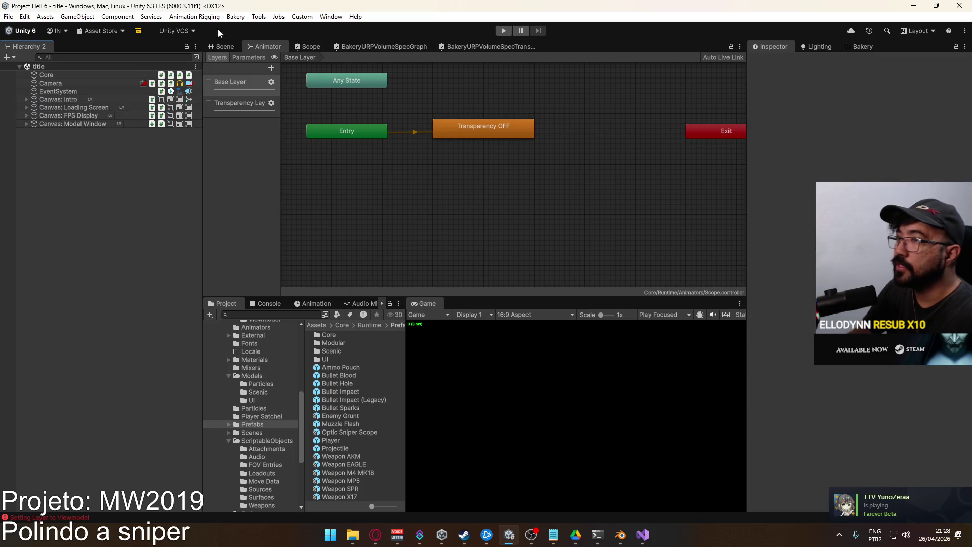
pyautogui.click(229, 46)
pyautogui.click(503, 30)
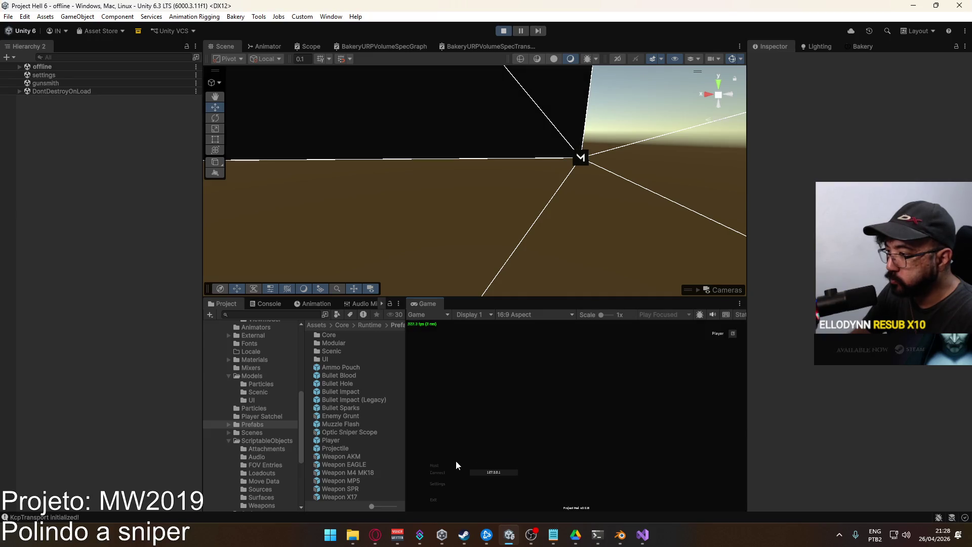
# Start a Shipment match with the SPR sniper from the Marksman loadout.
pyautogui.click(521, 502)
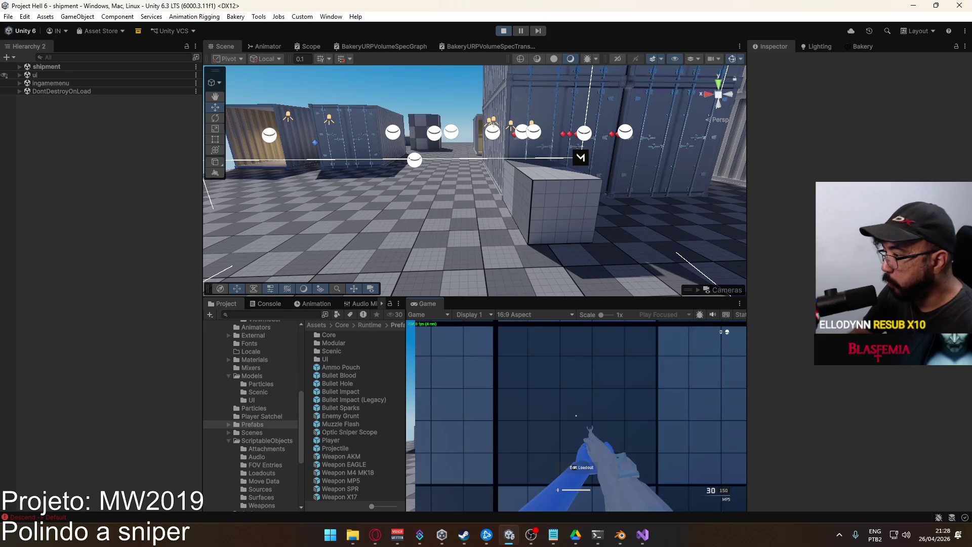
pyautogui.click(500, 436)
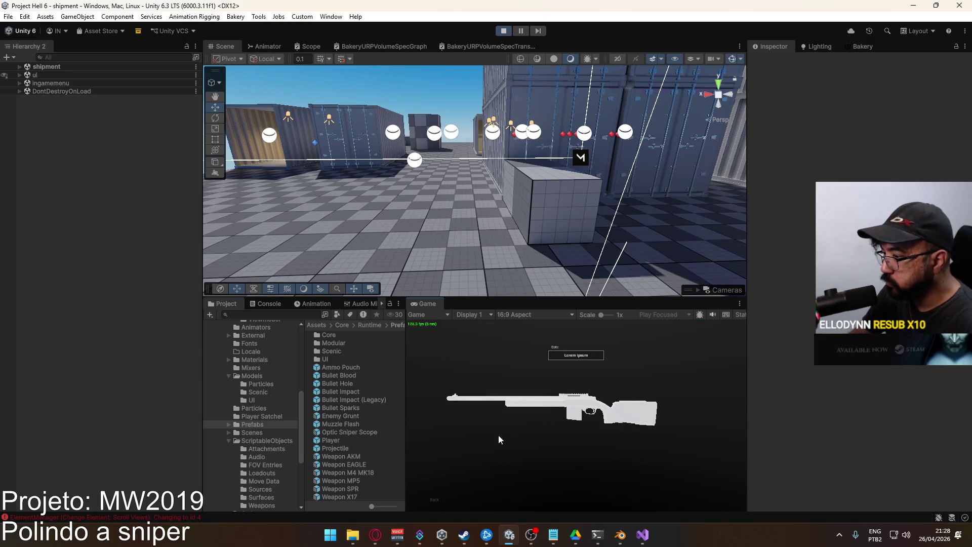
pyautogui.click(482, 452)
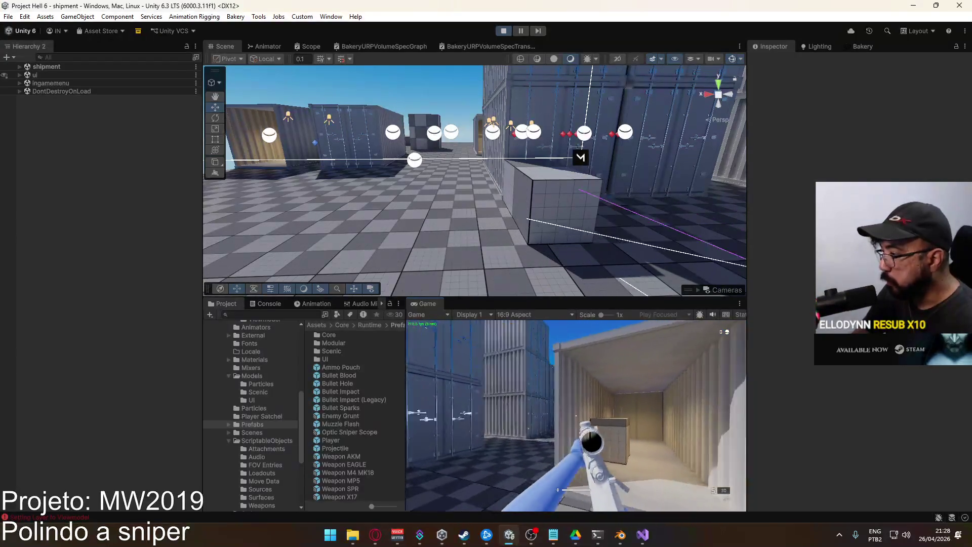
# Return focus to the Unity editor and select the Sniper Scope Body object.
pyautogui.press('super')
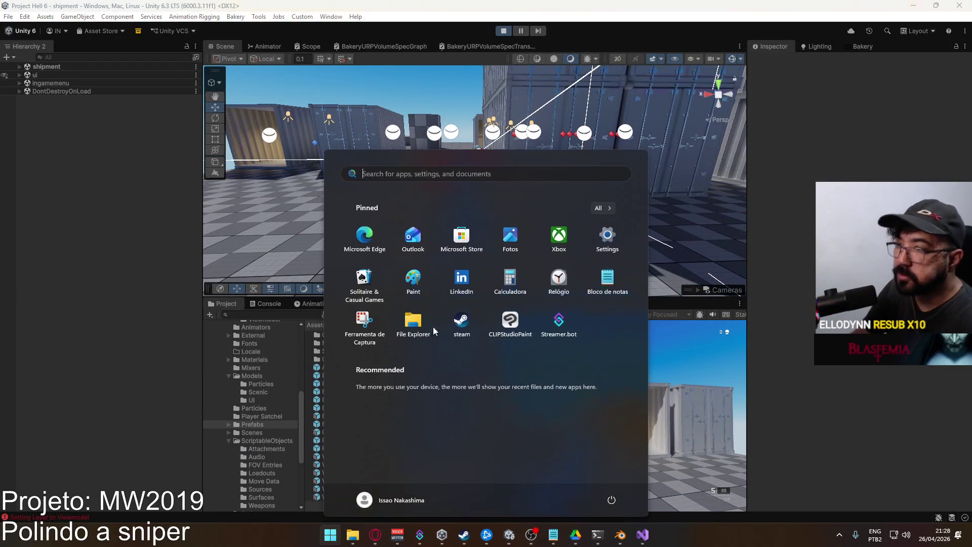
pyautogui.click(157, 147)
pyautogui.press('super')
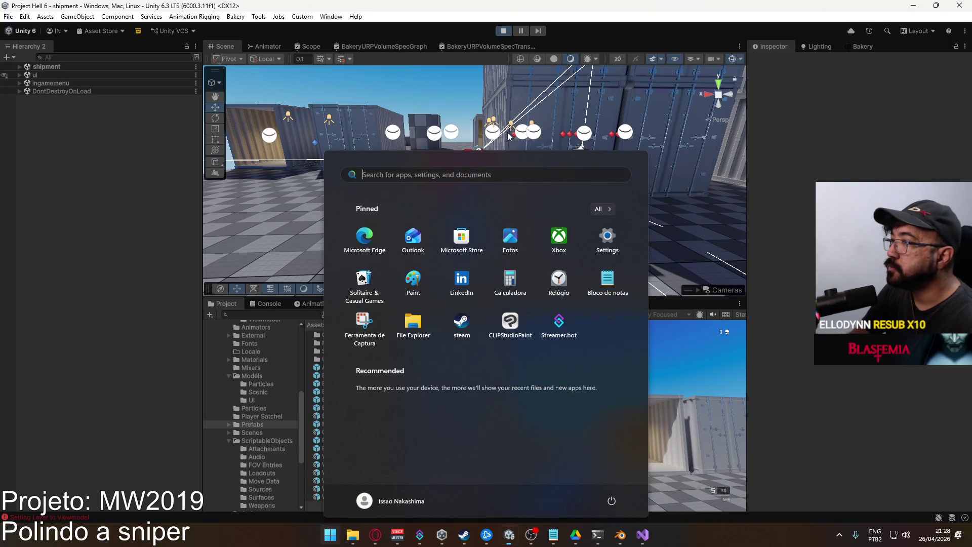
pyautogui.click(508, 135)
pyautogui.click(510, 158)
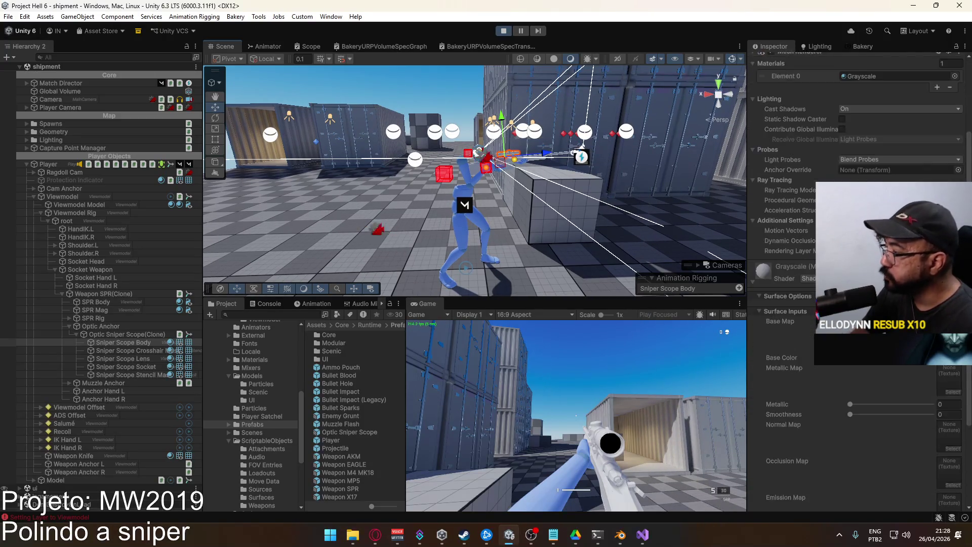
# Give Optic Sniper Scope(Clone)'s Transparency Curve an ease-out preset and aim down the scope to test.
pyautogui.scroll(-5, 861, 278)
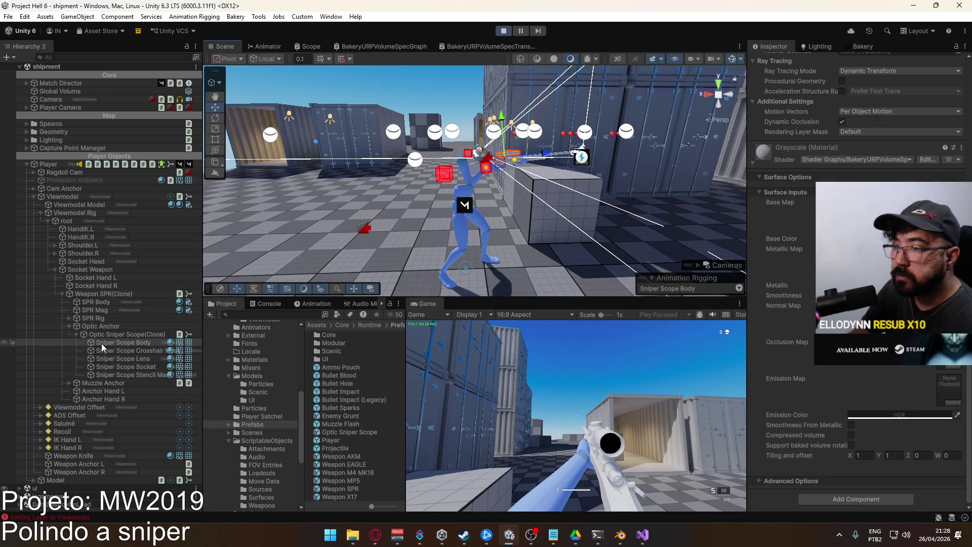
pyautogui.click(114, 335)
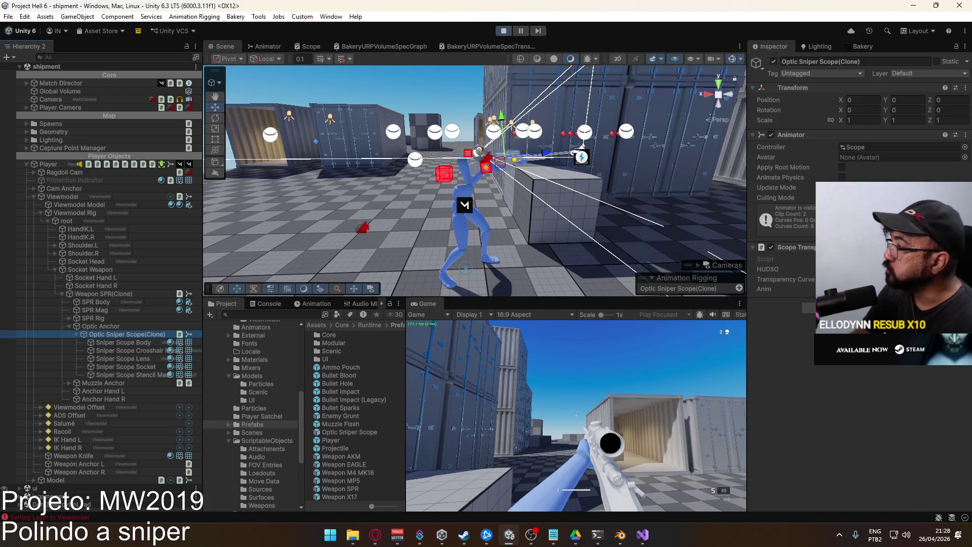
pyautogui.click(809, 308)
pyautogui.click(602, 460)
pyautogui.press('Escape')
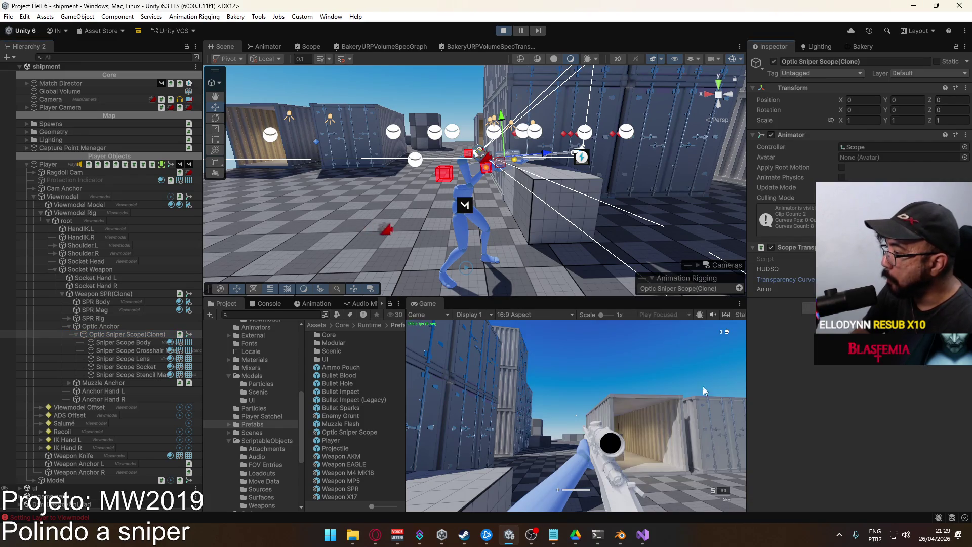
pyautogui.rightClick(703, 390)
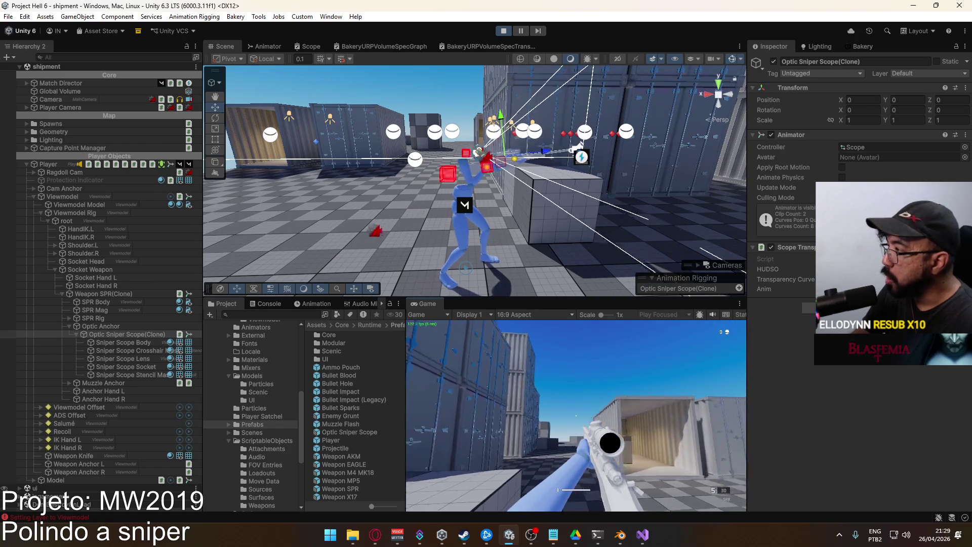
# Open the Scope@Transparency OFF clip with Record on and select its lens Material._Base Color track.
pyautogui.press('super')
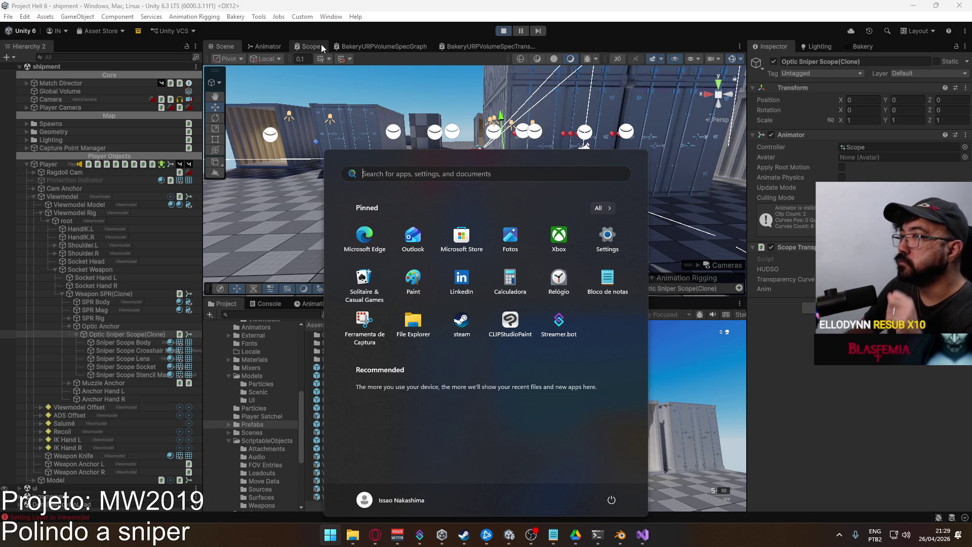
pyautogui.click(269, 46)
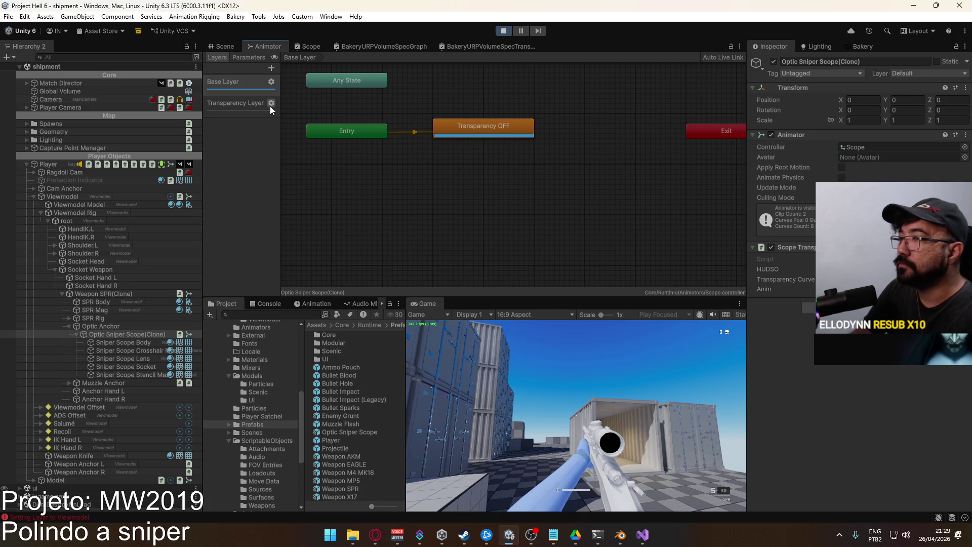
pyautogui.click(508, 127)
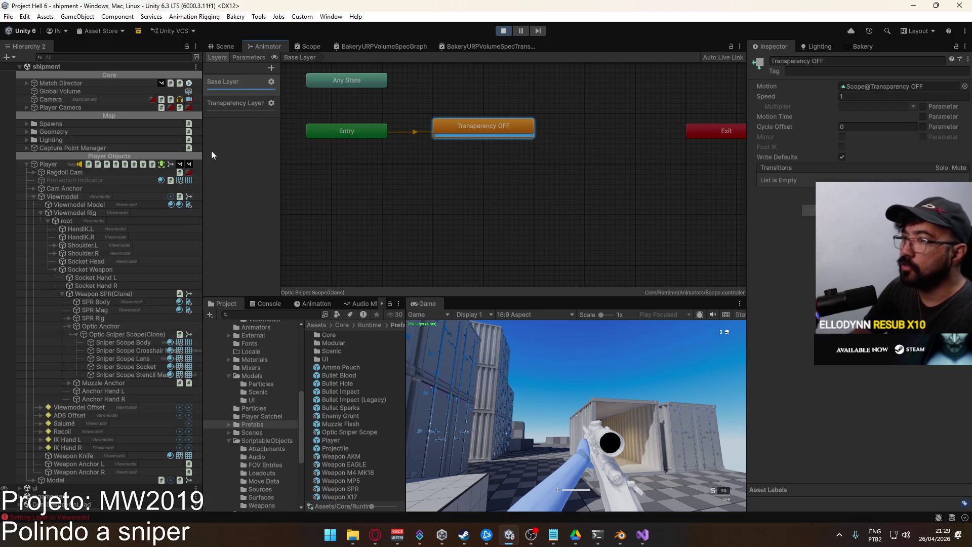
pyautogui.click(314, 303)
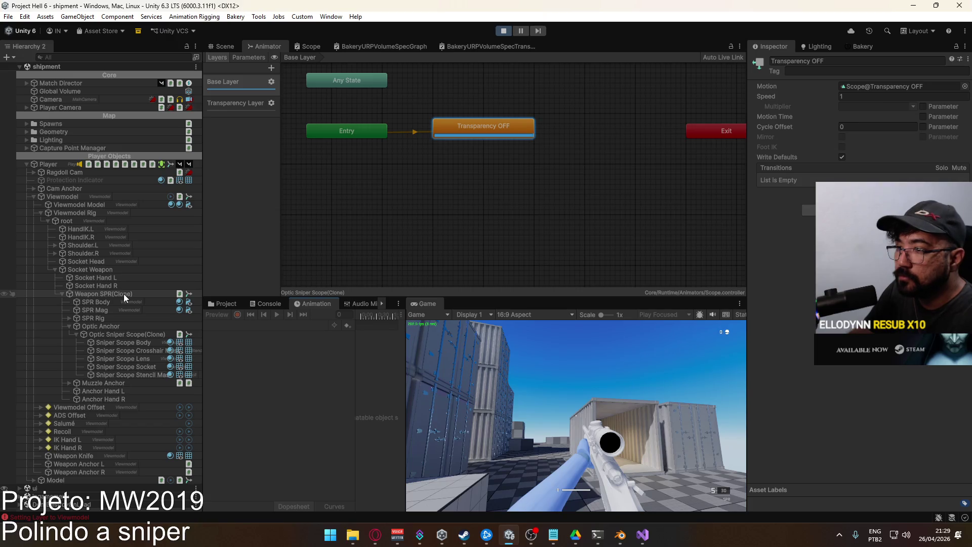
pyautogui.click(127, 334)
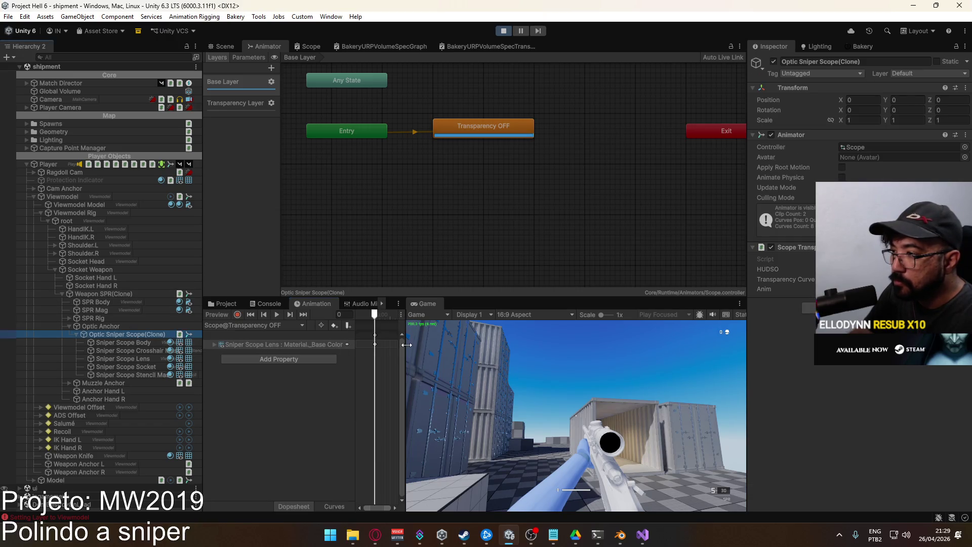
pyautogui.click(237, 315)
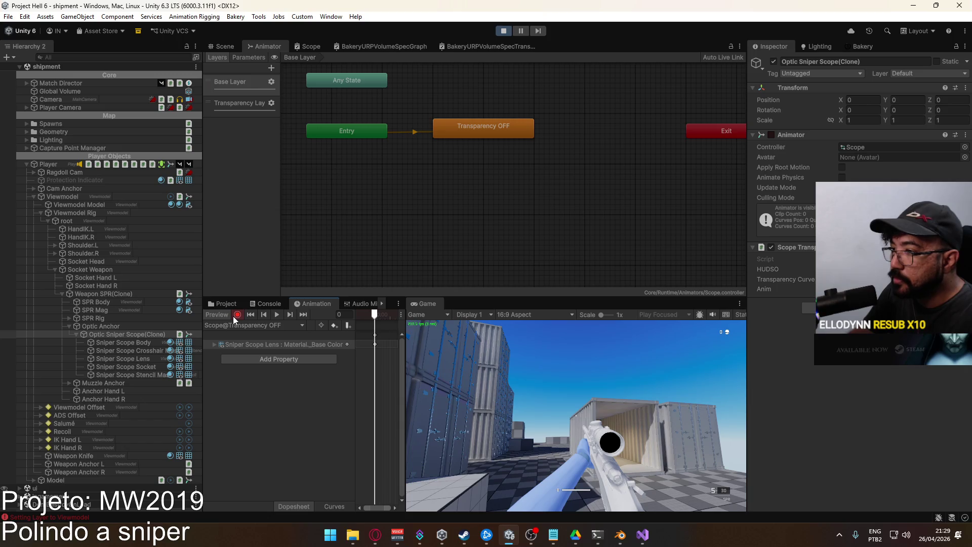
pyautogui.click(261, 349)
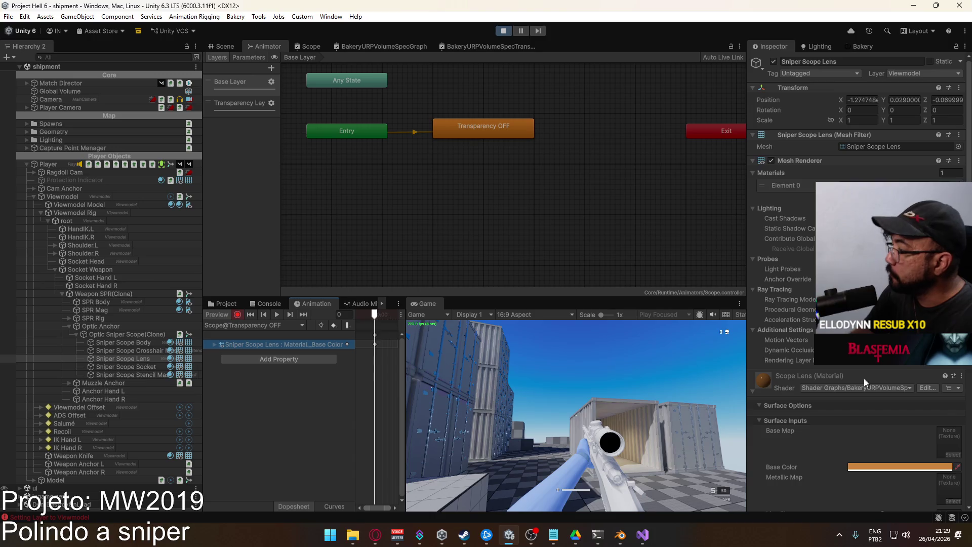
# Stop recording the scope animation and select the Sniper Scope Lens object.
pyautogui.scroll(-5, 864, 378)
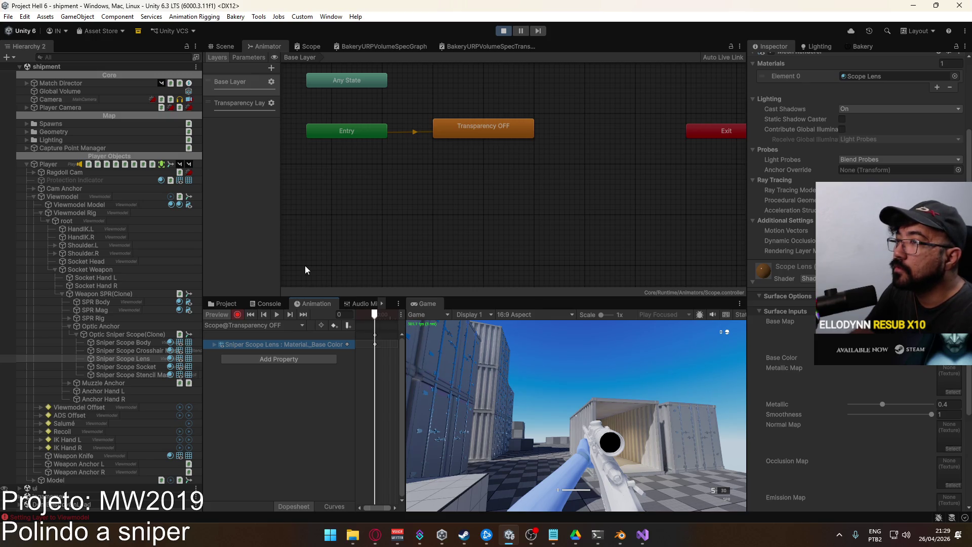
pyautogui.click(236, 315)
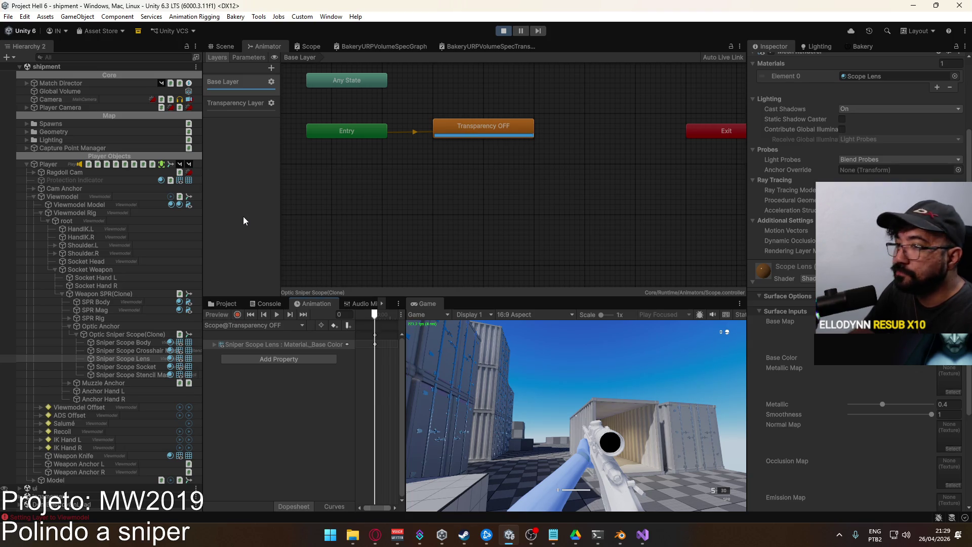
pyautogui.click(144, 358)
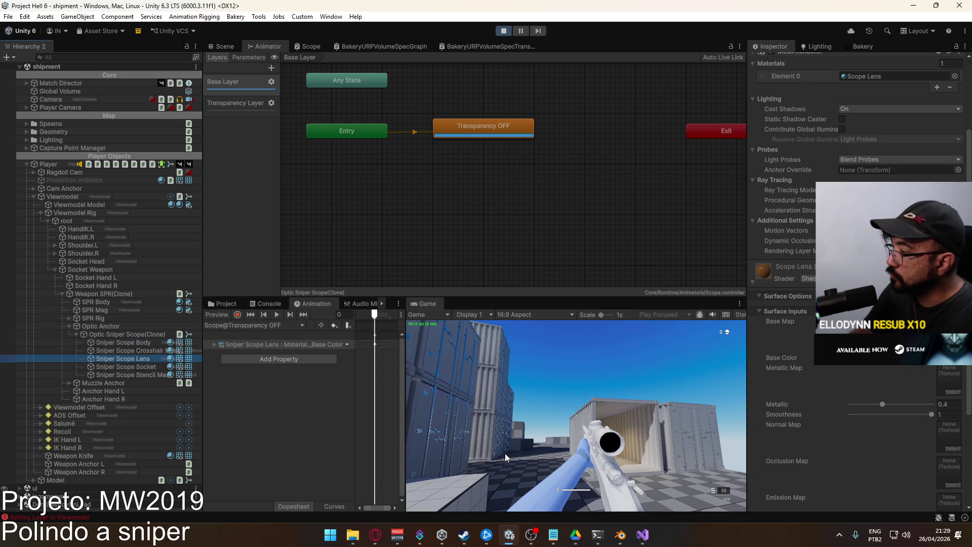
# View the rifle scope in the Scene view, then open the Assets/Core/Runtime/Settings folder.
pyautogui.click(221, 47)
pyautogui.moveTo(354, 167)
pyautogui.mouseDown()
pyautogui.moveTo(344, 179)
pyautogui.moveTo(626, 143)
pyautogui.mouseUp()
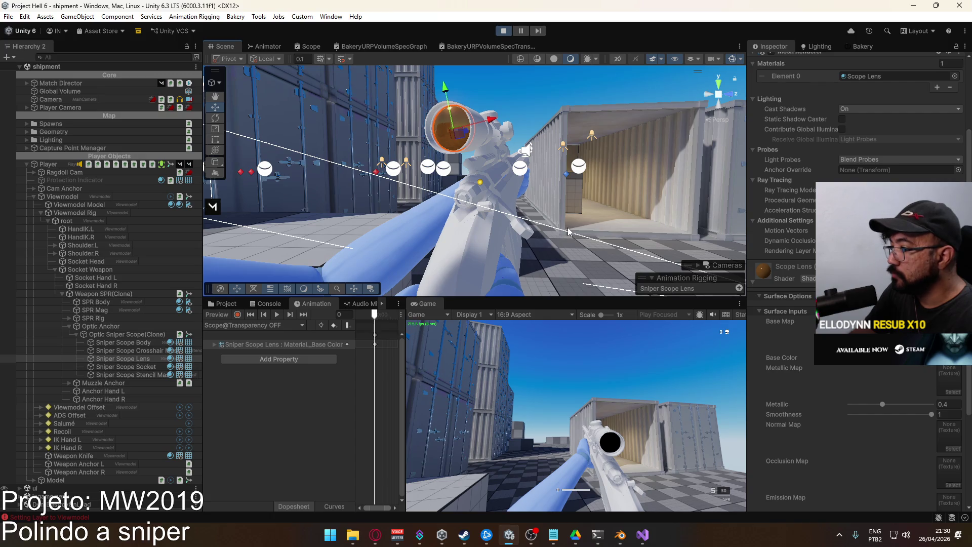
pyautogui.click(222, 303)
pyautogui.click(262, 425)
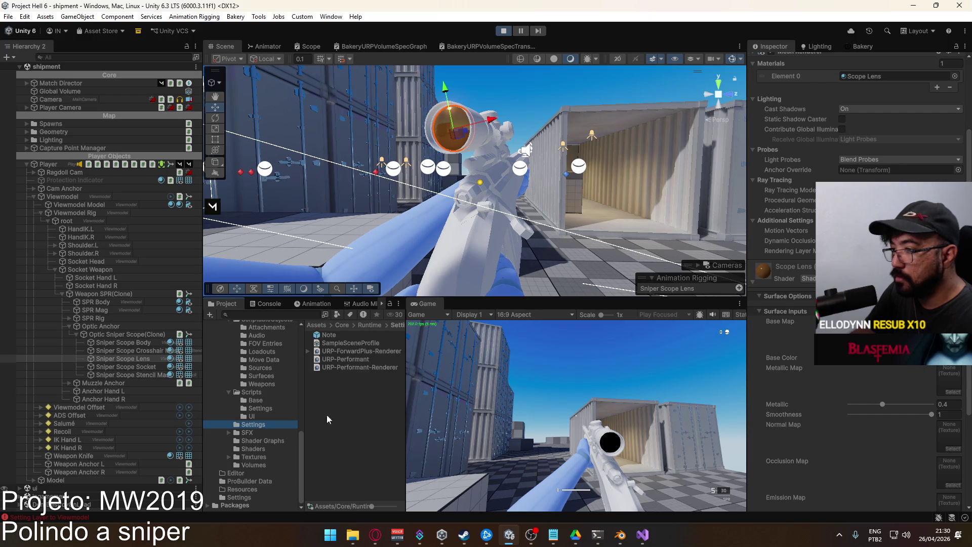
# Inspect the URP renderers' Stencil feature and test aiming down the scope in play mode.
pyautogui.click(364, 367)
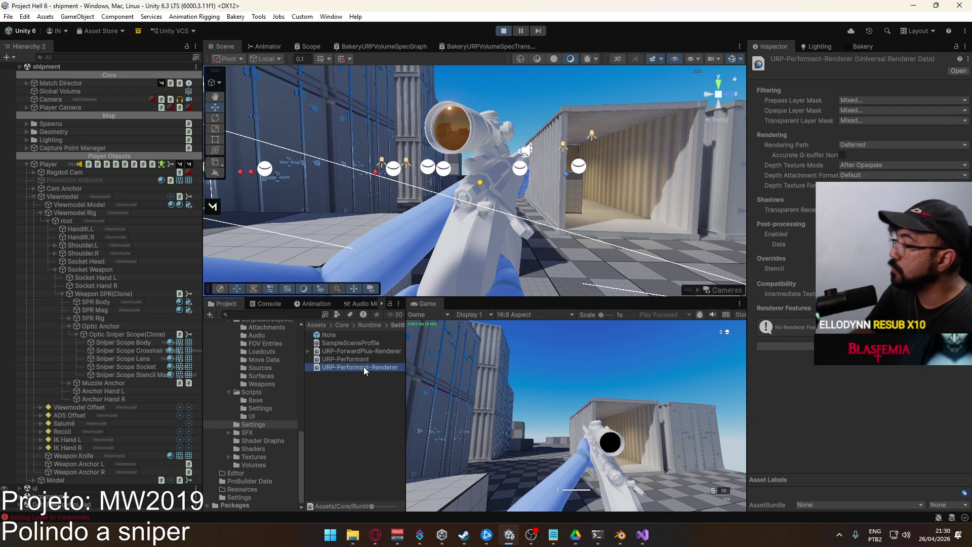
pyautogui.click(370, 351)
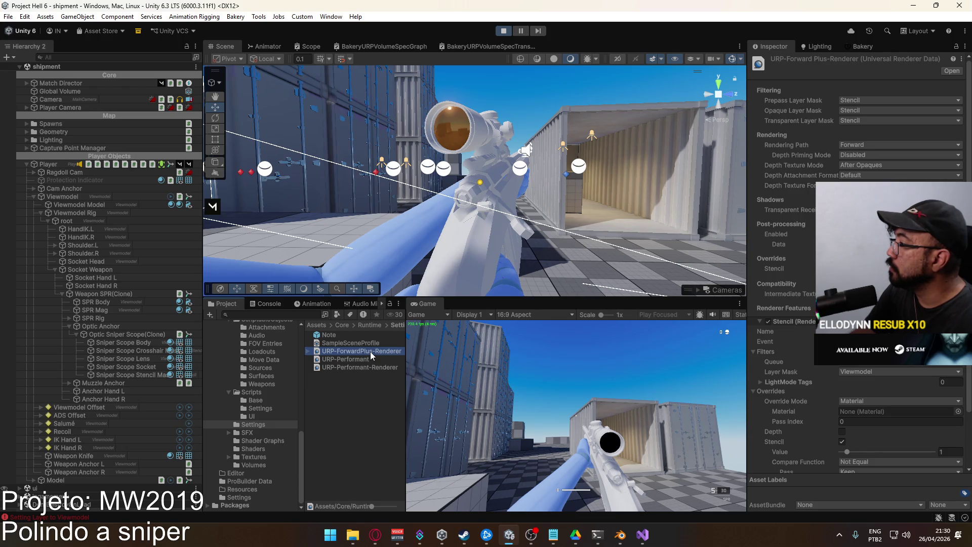
pyautogui.rightClick(542, 420)
pyautogui.rightClick(541, 420)
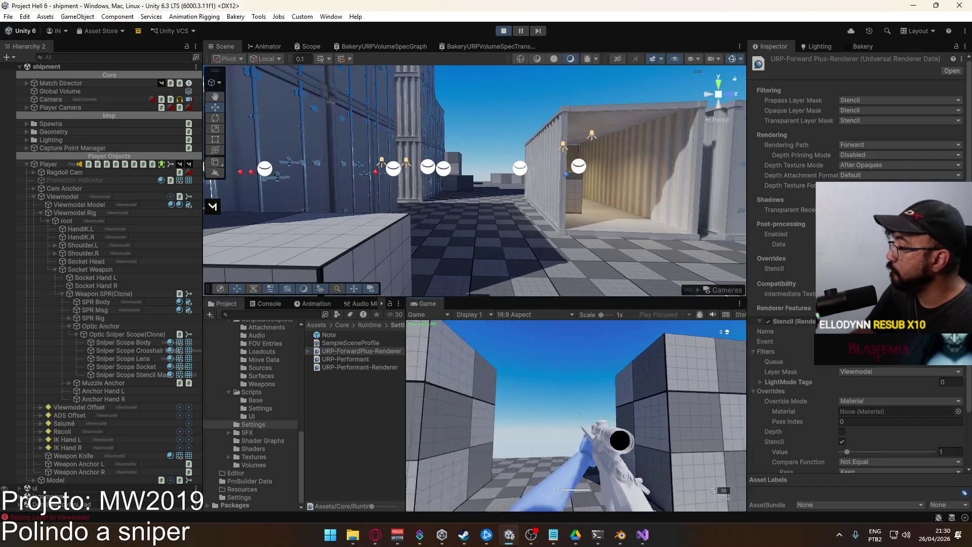
pyautogui.rightClick(576, 415)
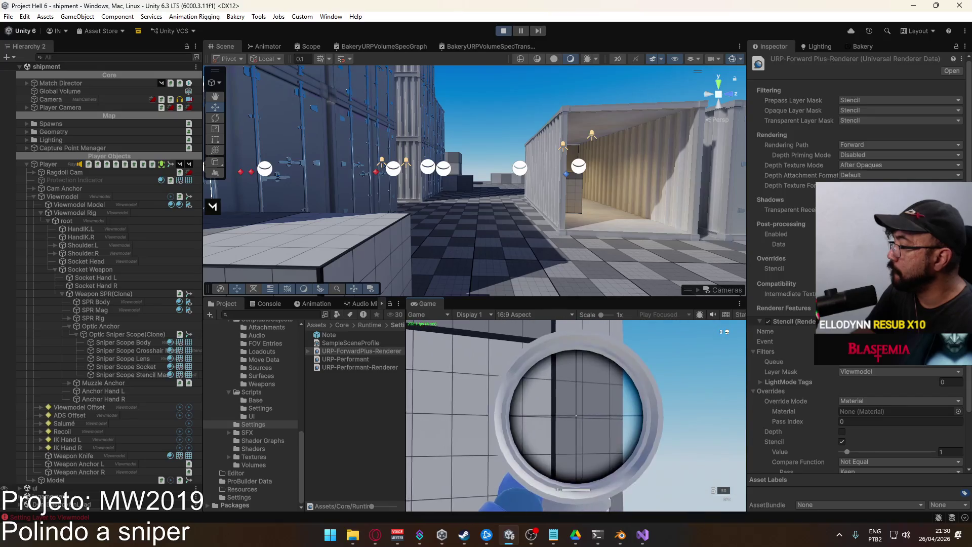
pyautogui.press('Escape')
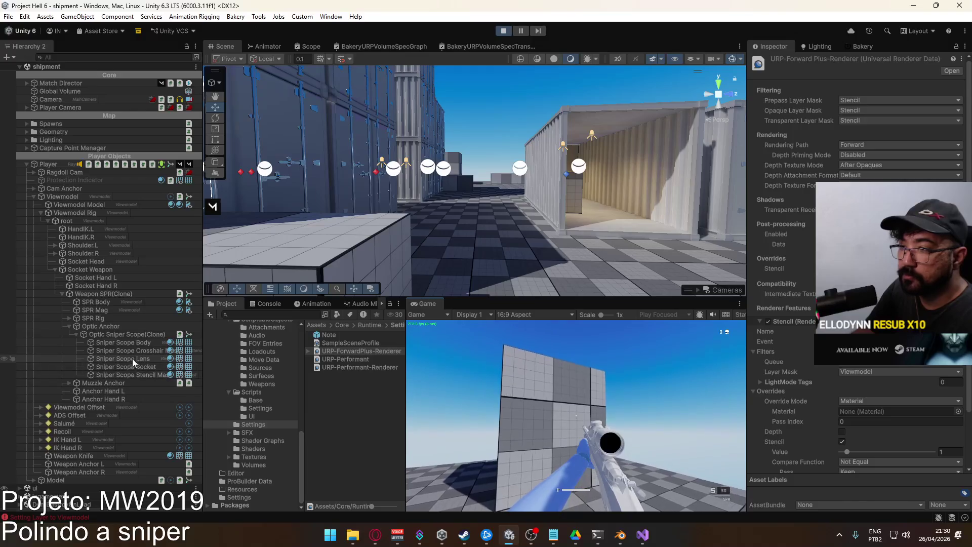
# Move the Sniper Scope Lens from the Viewmodel layer to the Stencil layer.
pyautogui.click(132, 359)
pyautogui.click(908, 74)
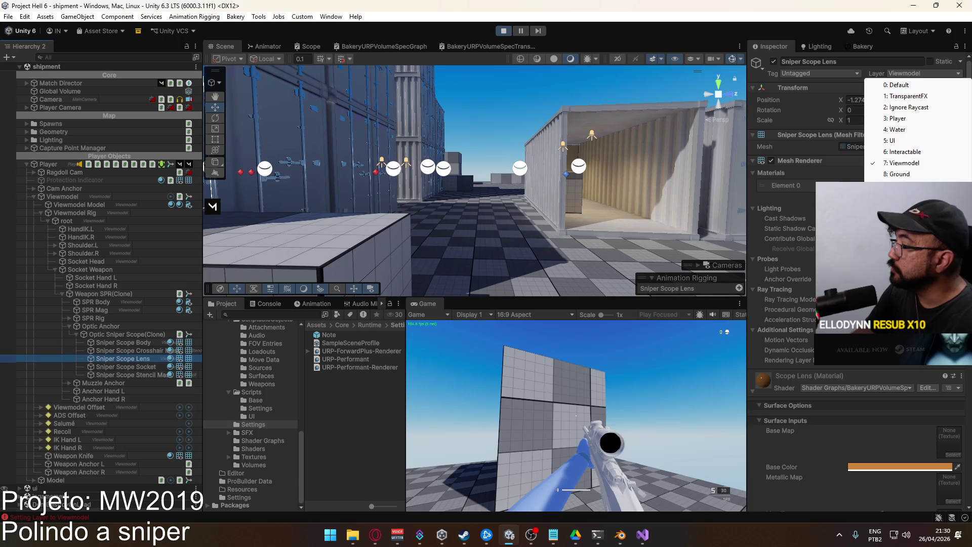
pyautogui.click(901, 185)
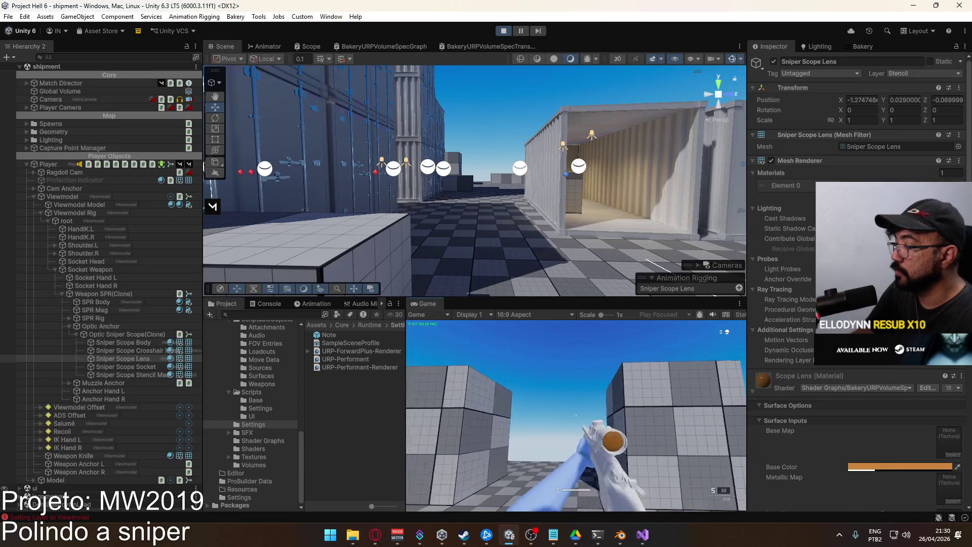
pyautogui.press('super')
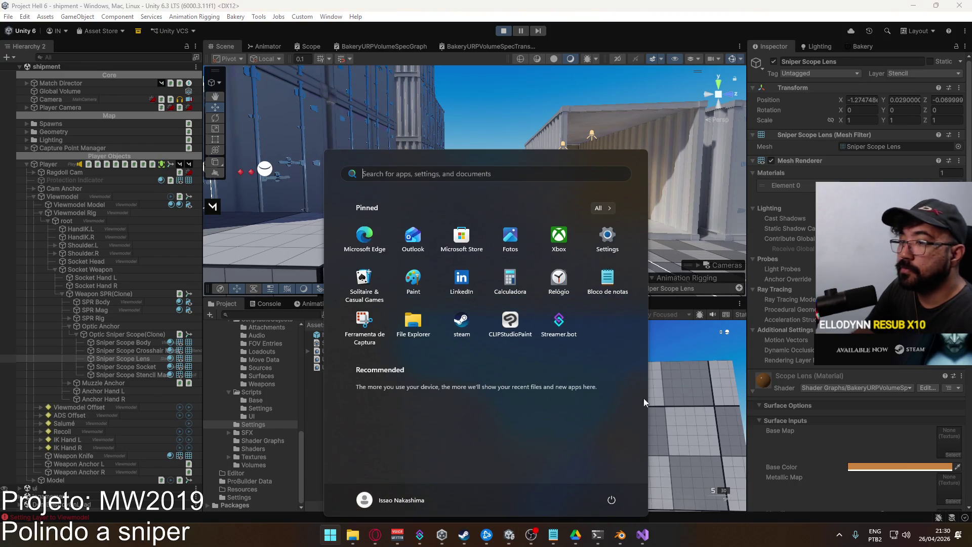
pyautogui.click(139, 362)
# Check Optic Sniper Scope(Clone)'s Transparency Curve and aim down the scope to view the lens.
pyautogui.click(139, 337)
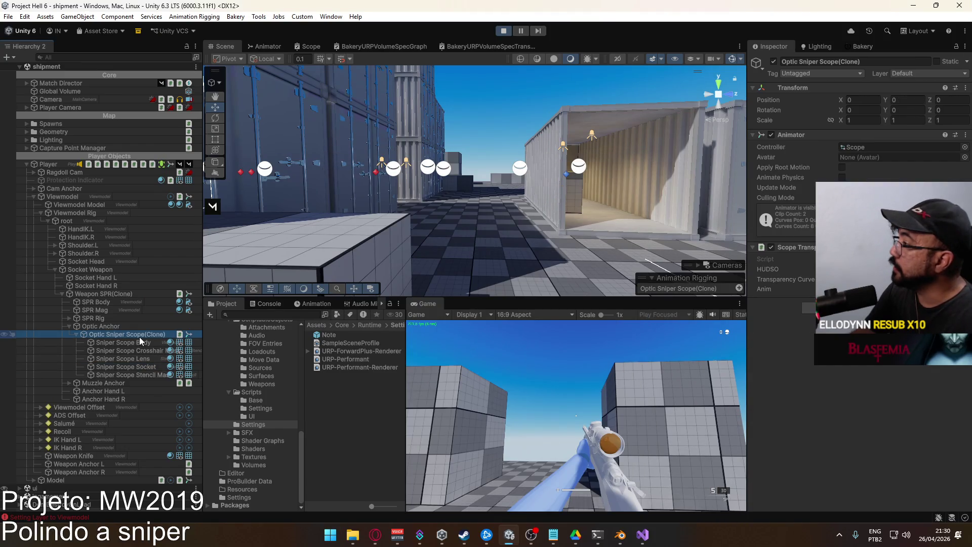
pyautogui.click(891, 279)
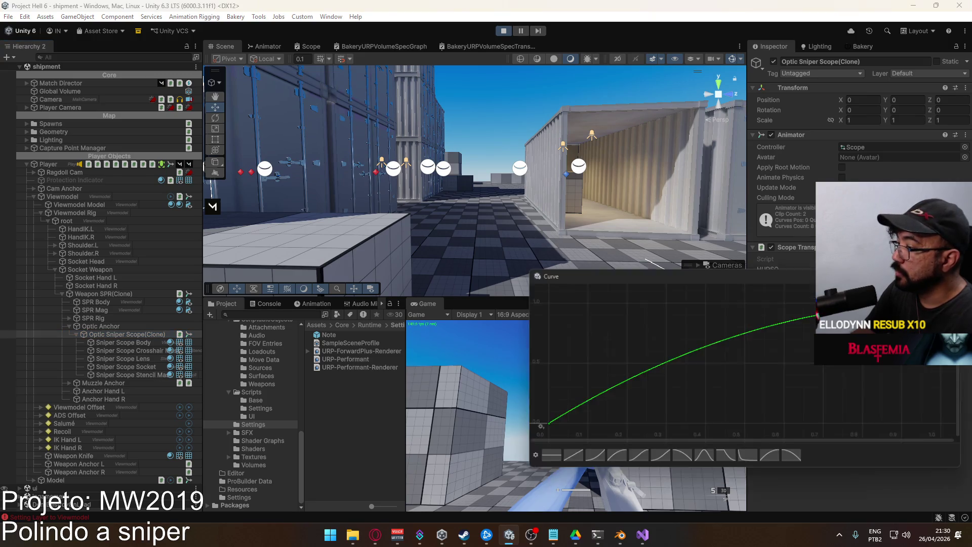
pyautogui.press('Escape')
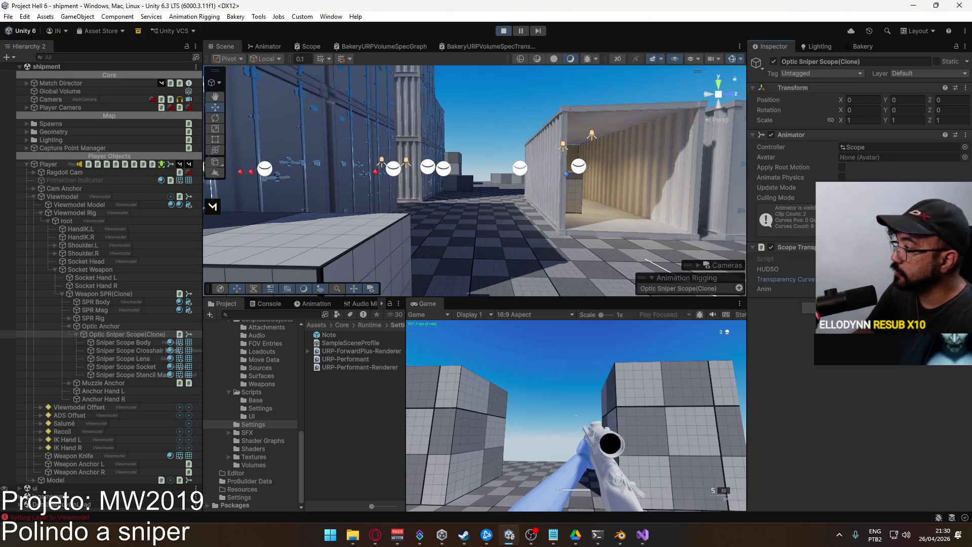
pyautogui.rightClick(561, 400)
# Reopen the ease-in Transparency Curve and frame the whole curve with F.
pyautogui.press('super')
pyautogui.press('super')
pyautogui.click(891, 278)
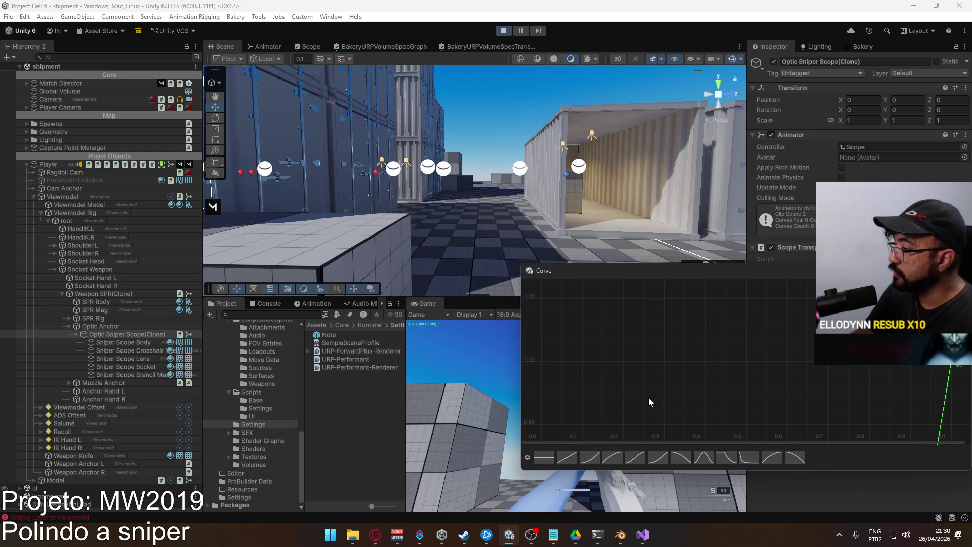
pyautogui.press('f')
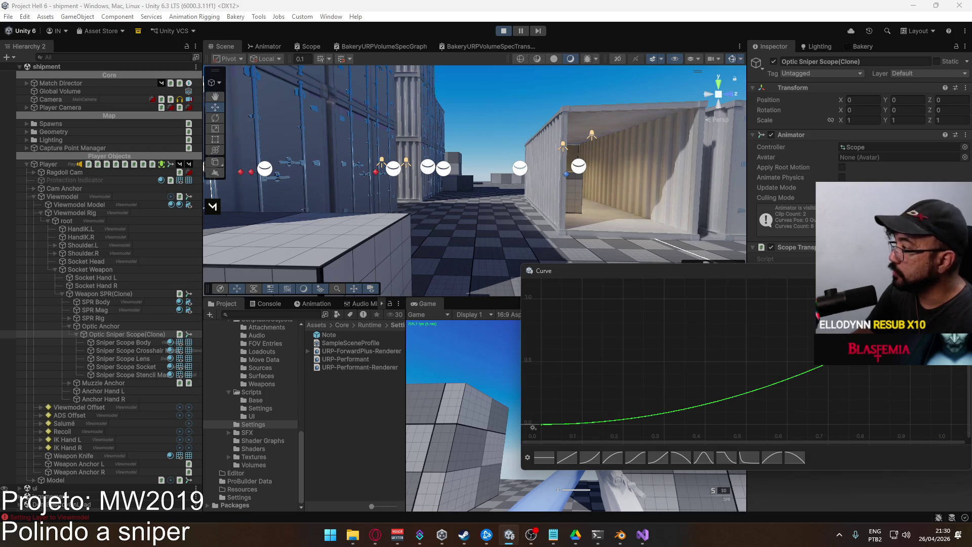
pyautogui.click(631, 402)
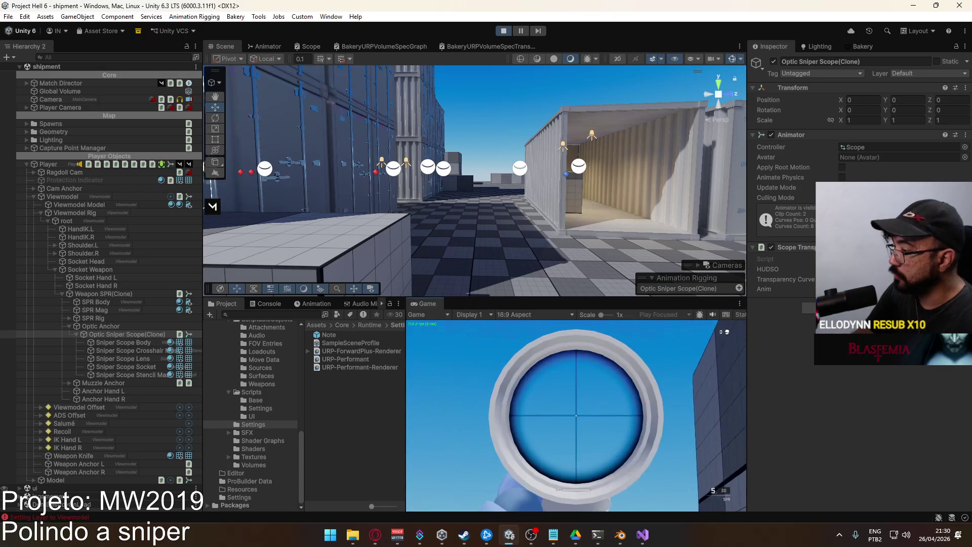
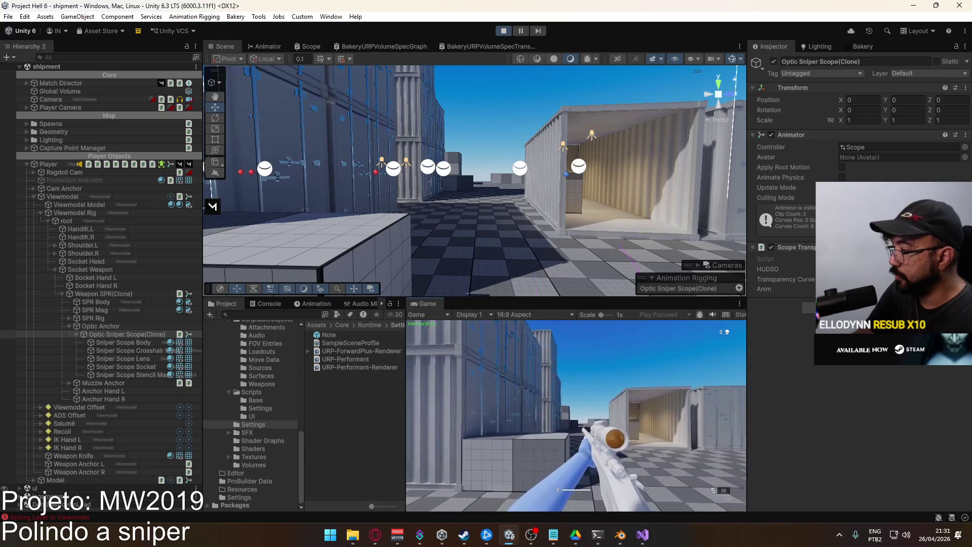
# List the contents of the Materials folder in Unity's Project window.
pyautogui.press('super')
pyautogui.press('super')
pyautogui.press('super')
pyautogui.press('super')
pyautogui.scroll(3, 278, 355)
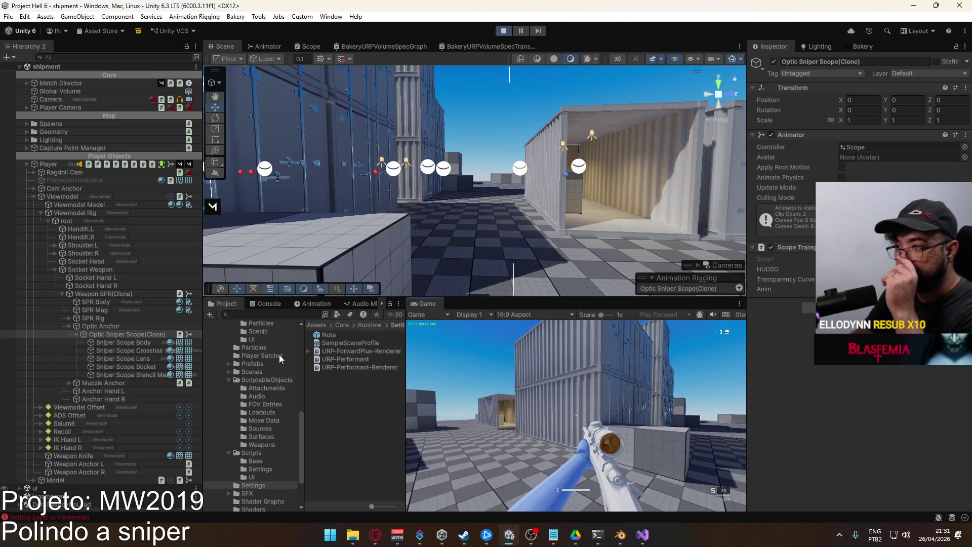
pyautogui.scroll(3, 273, 370)
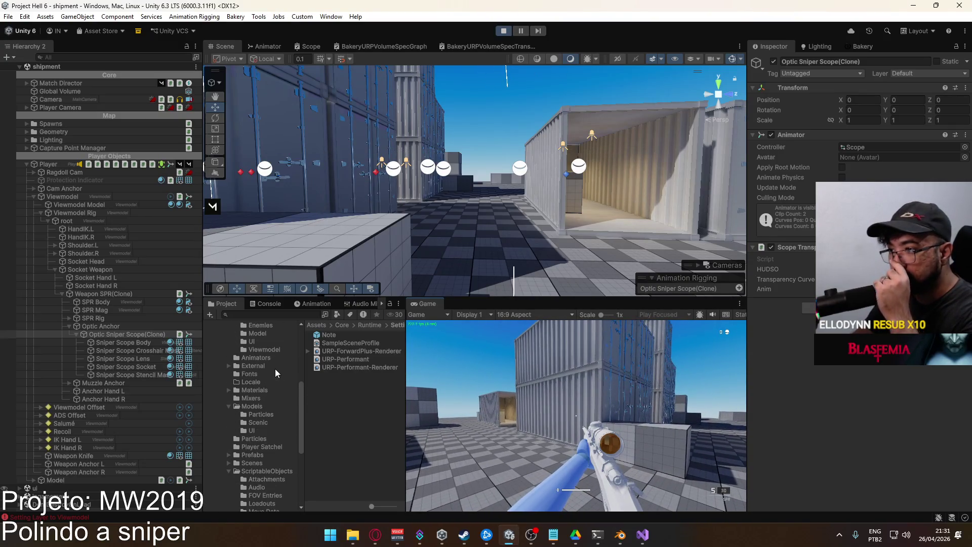
pyautogui.click(270, 394)
pyautogui.scroll(-5, 361, 387)
pyautogui.scroll(-10, 356, 400)
# Select the Scope Lens material, check its Smoothness, and aim down the sniper scope in game.
pyautogui.click(366, 449)
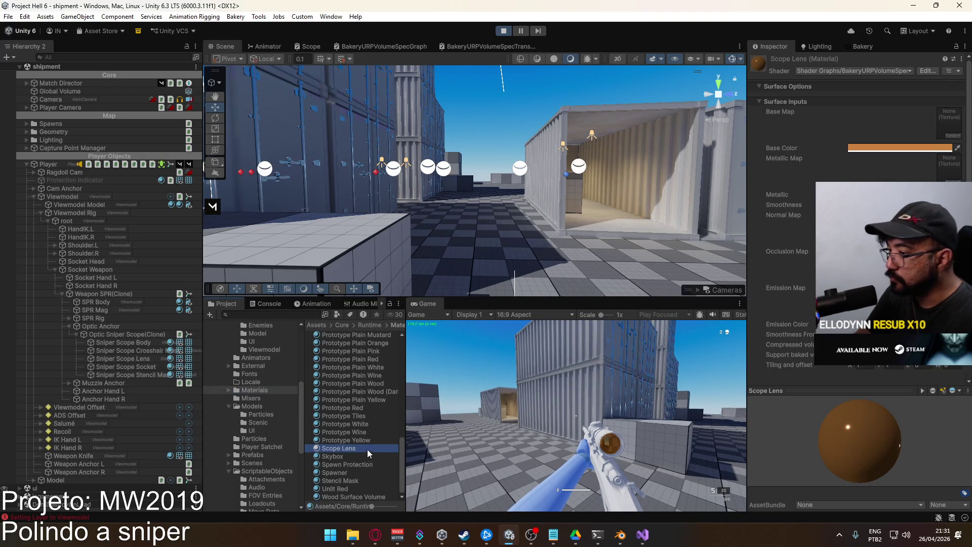
pyautogui.click(784, 204)
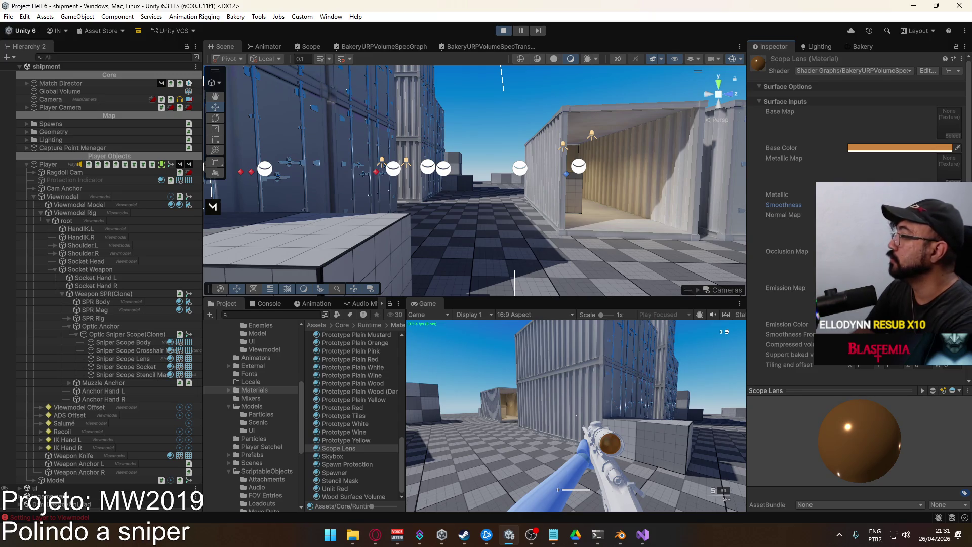
pyautogui.rightClick(575, 415)
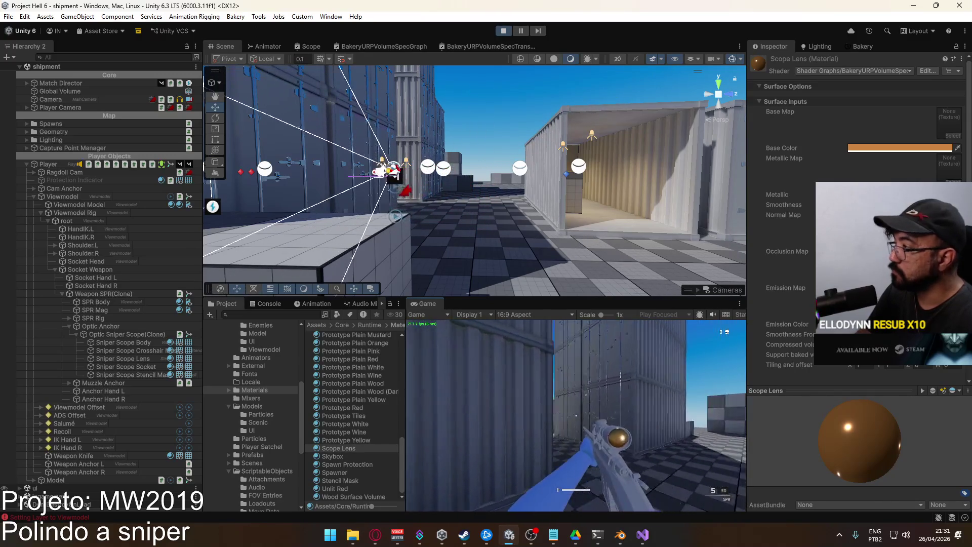
# Return to the running game and walk the player toward the stacked containers.
pyautogui.press('super')
pyautogui.press('super')
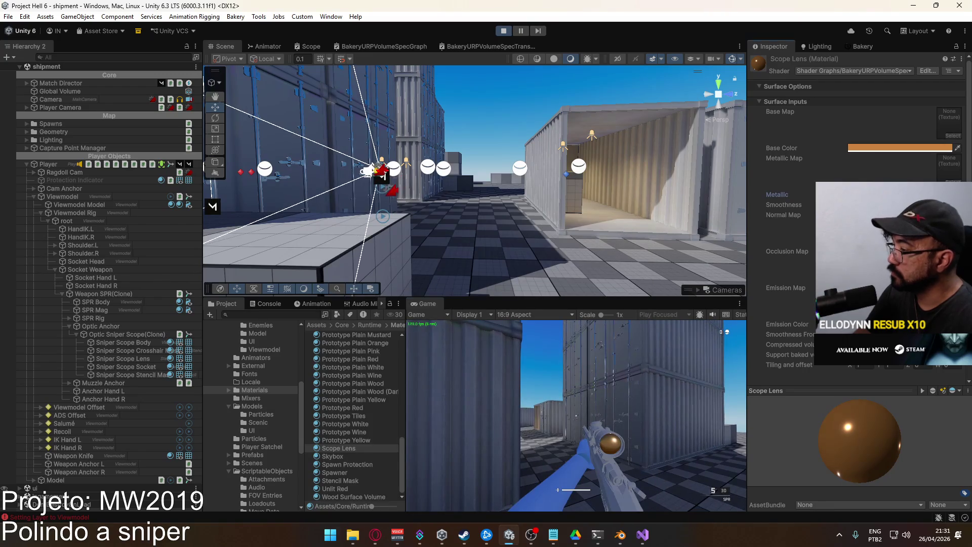
pyautogui.click(594, 407)
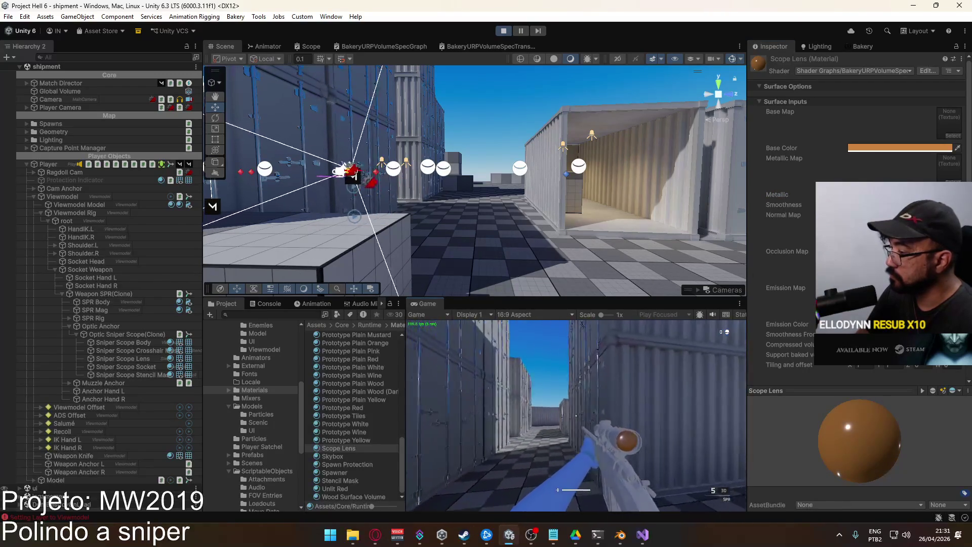
pyautogui.moveTo(576, 415)
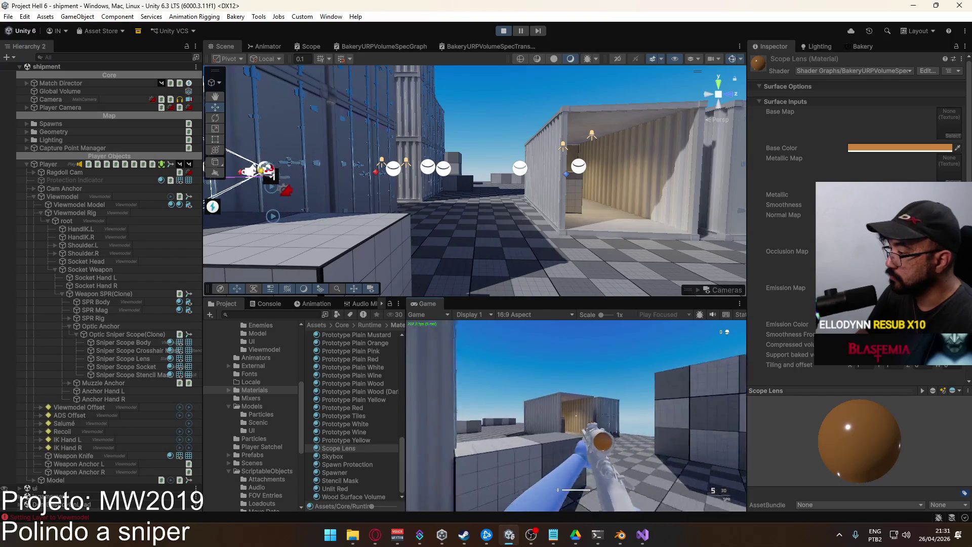
pyautogui.press('w')
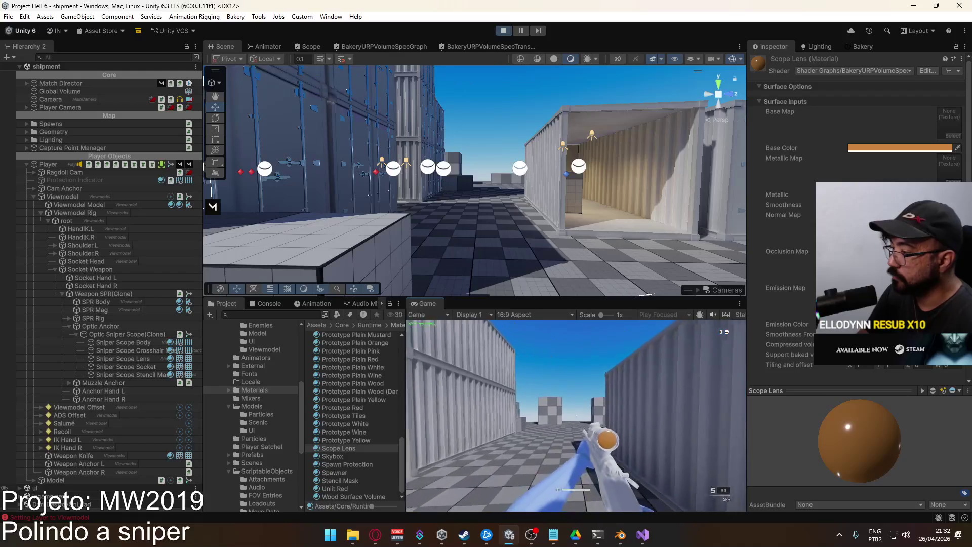
pyautogui.press('super')
pyautogui.press('Escape')
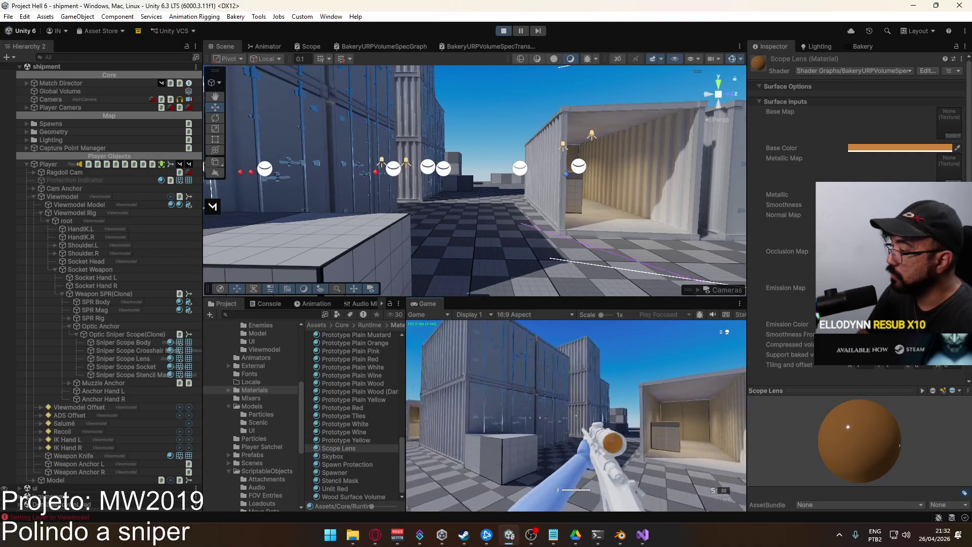
pyautogui.press('super')
pyautogui.press('Escape')
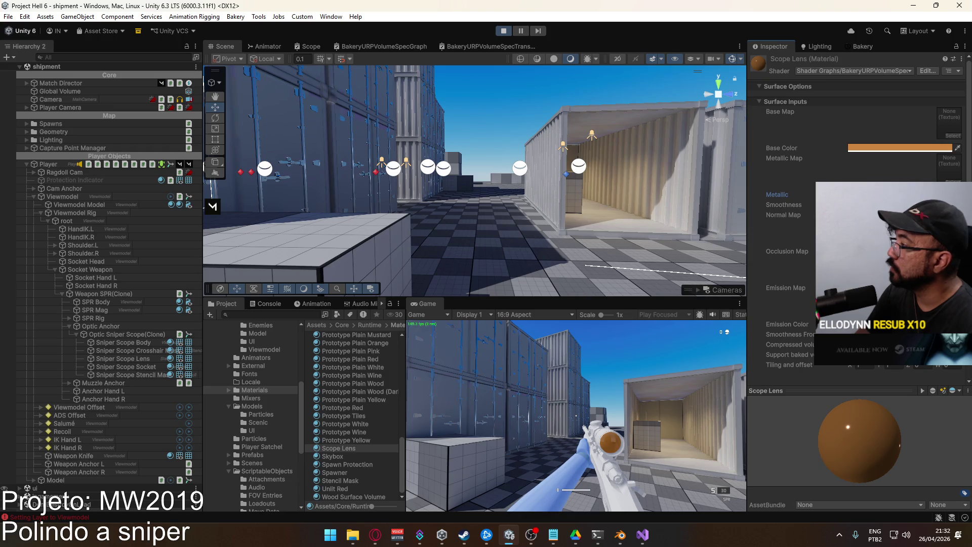
# Move deeper among the containers, then raise and lower the sniper scope.
pyautogui.press('w')
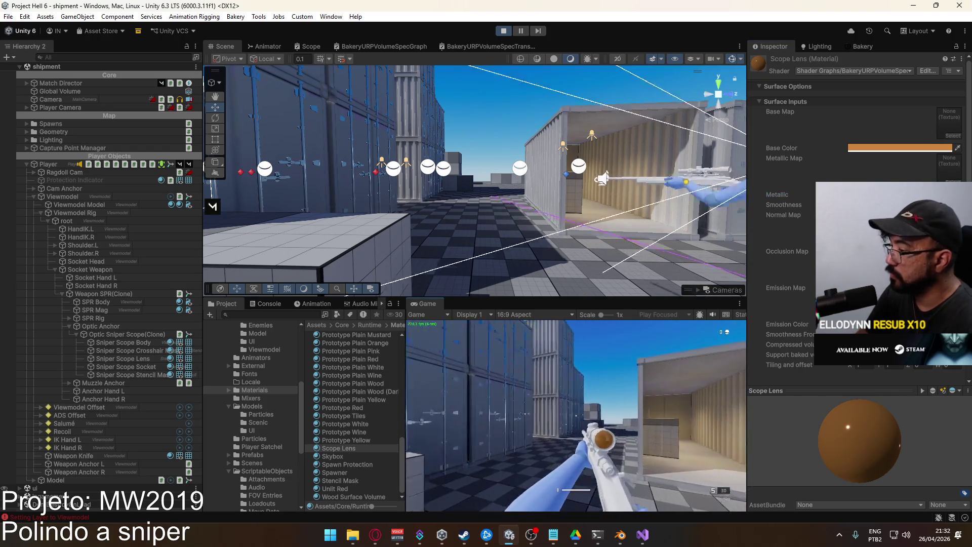
pyautogui.press('w')
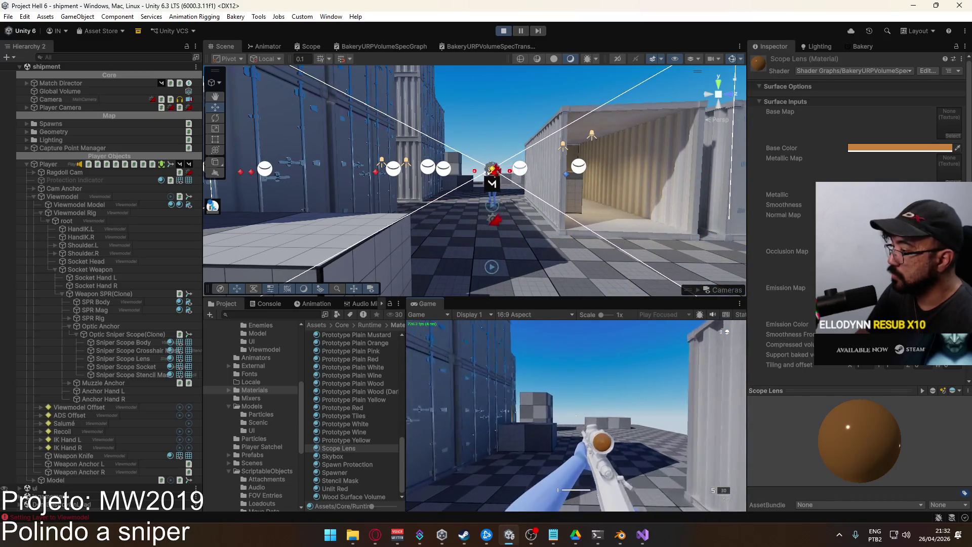
pyautogui.press('w')
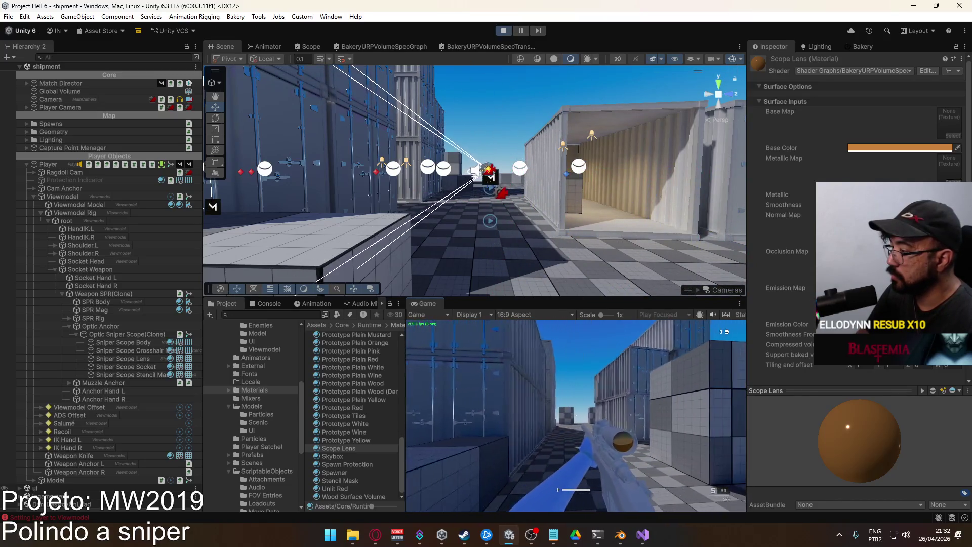
pyautogui.press('w')
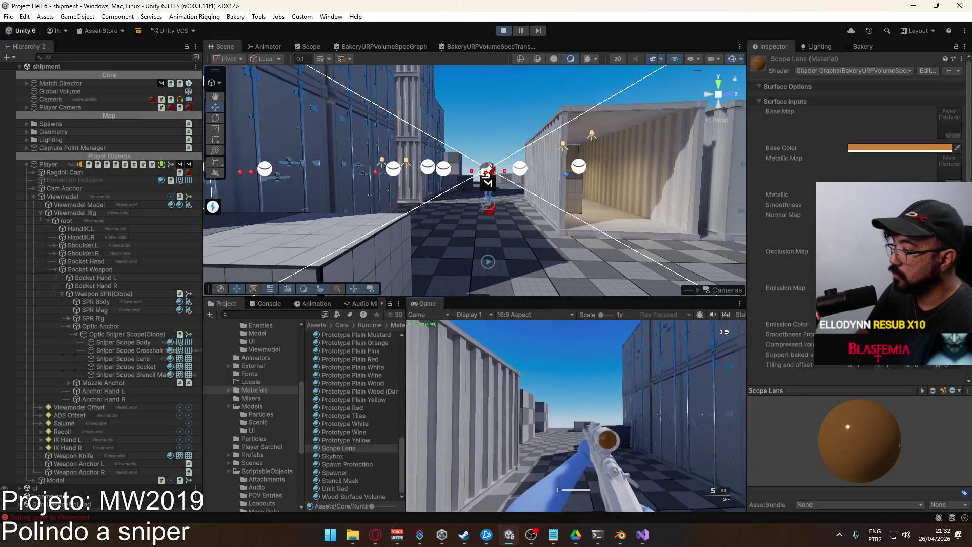
pyautogui.press('w')
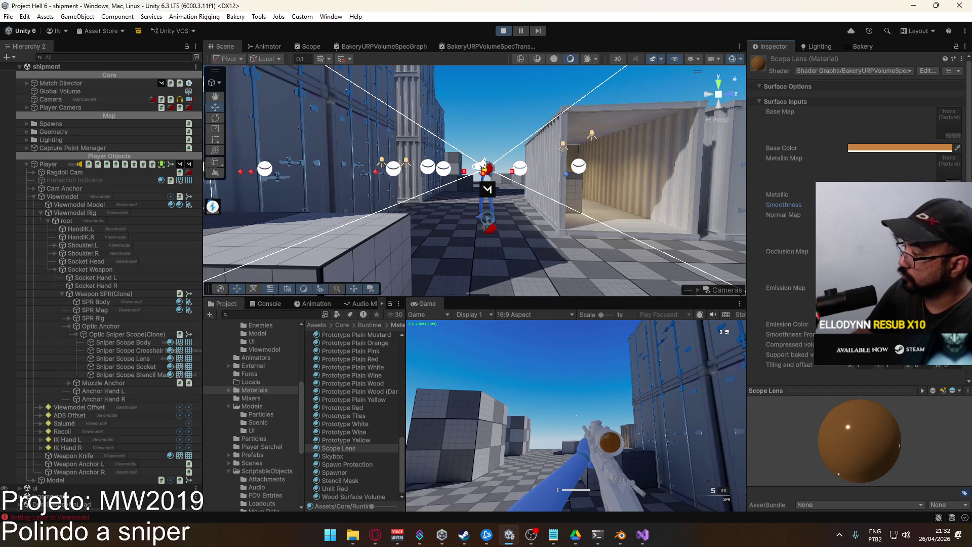
pyautogui.click(669, 404)
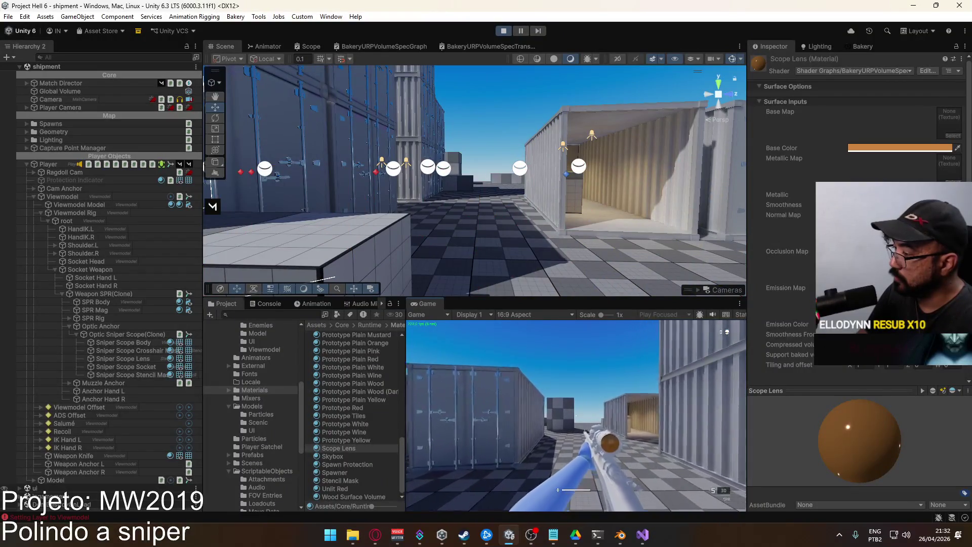
pyautogui.rightClick(576, 415)
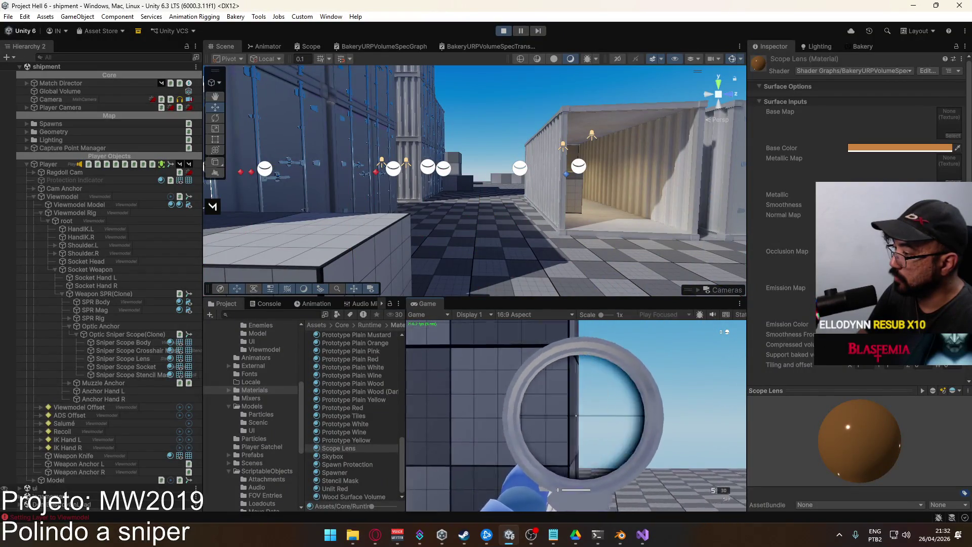
pyautogui.rightClick(575, 415)
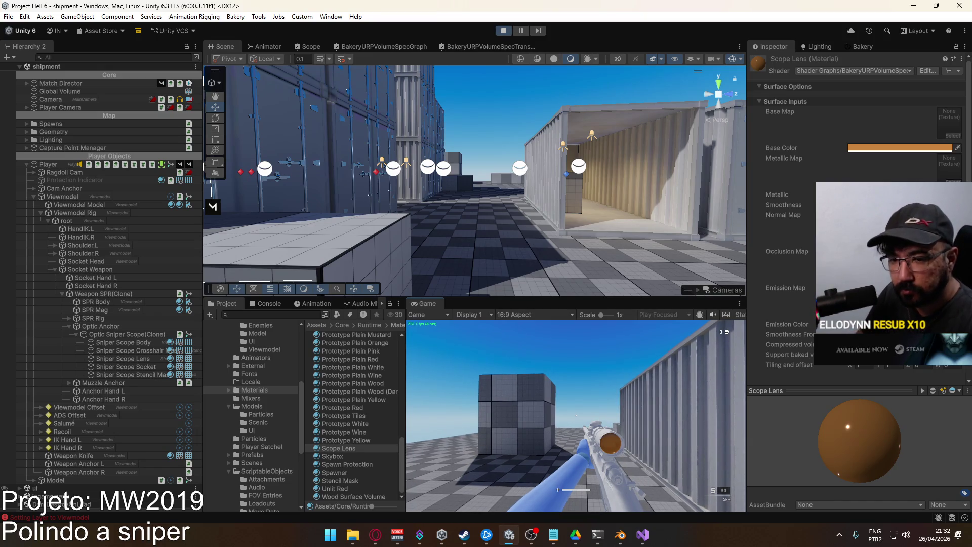
# Inspect the Optic Sniper Scope(Clone)'s Transparency Curve, then stop play mode.
pyautogui.press('super')
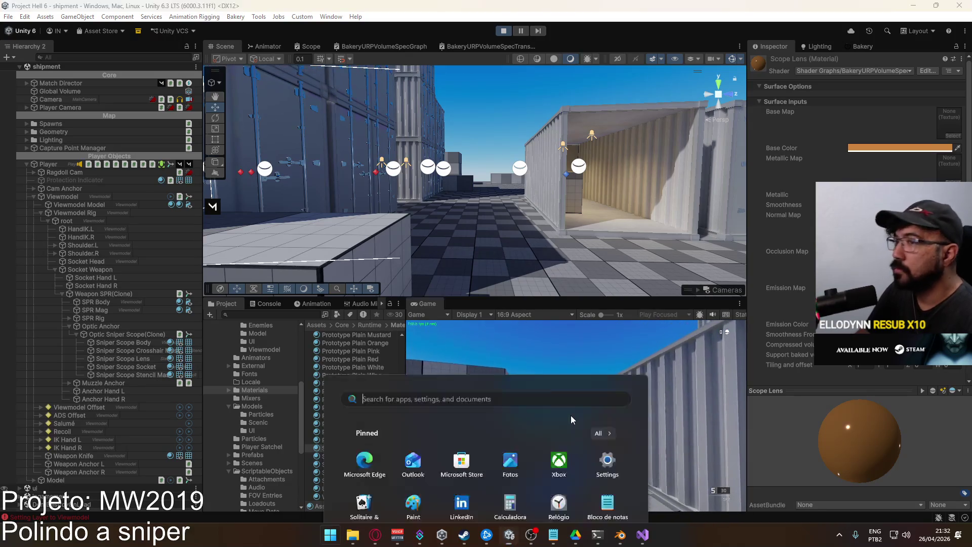
pyautogui.press('super')
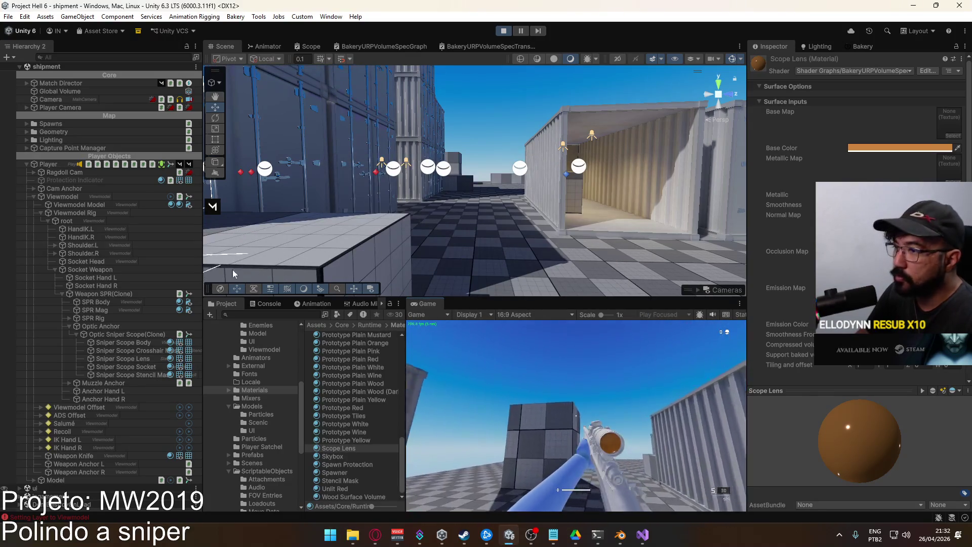
pyautogui.click(131, 212)
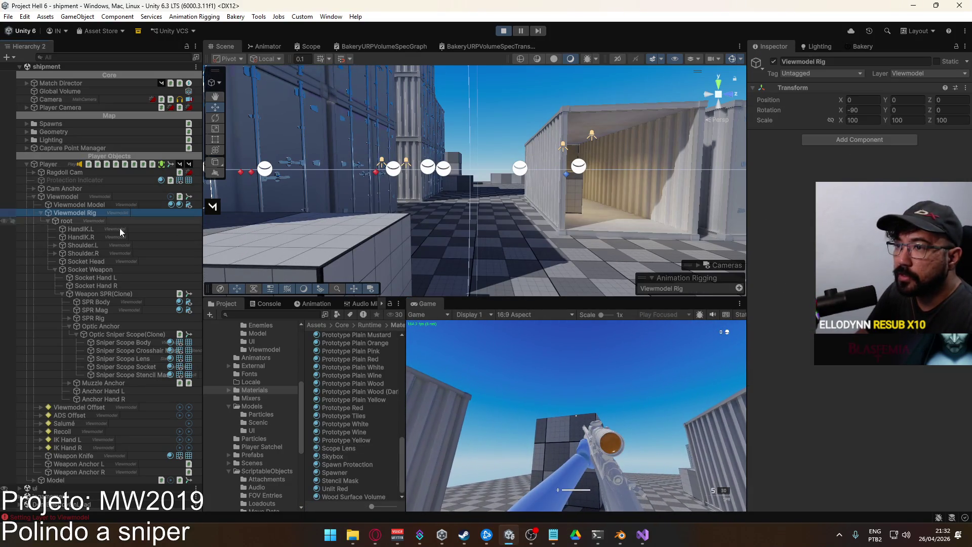
pyautogui.click(132, 335)
pyautogui.click(784, 278)
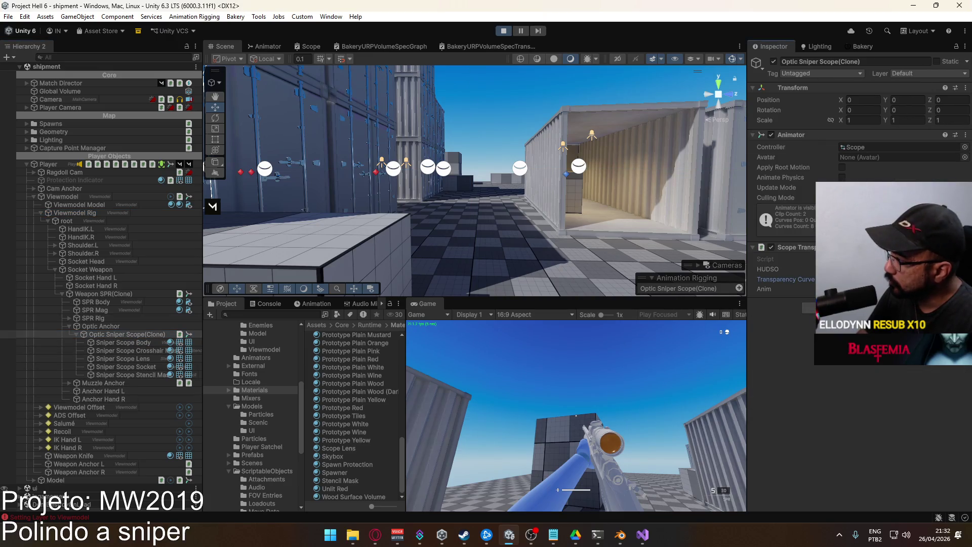
pyautogui.click(503, 30)
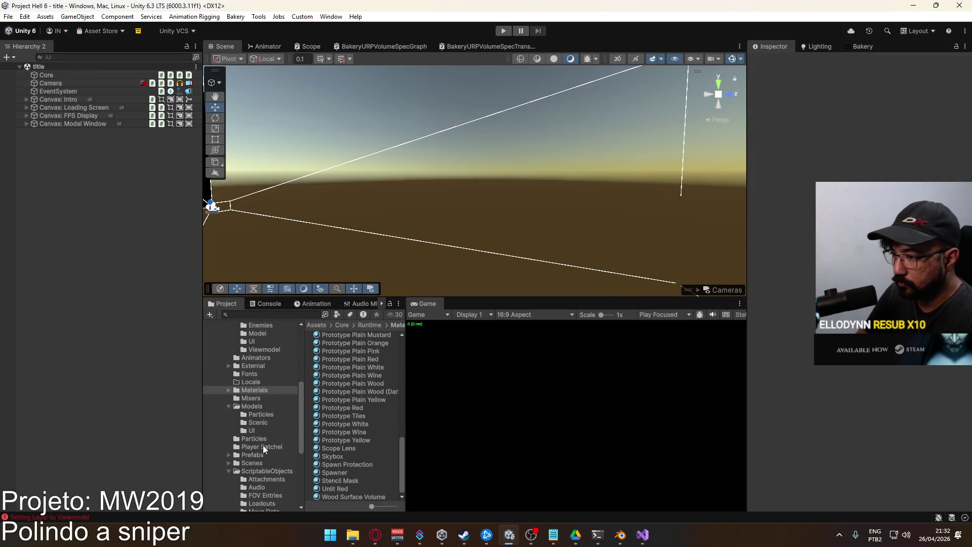
# Open the Optic Sniper Scope prefab and inspect its Crosshair Mask, Body and Lens parts.
pyautogui.click(253, 454)
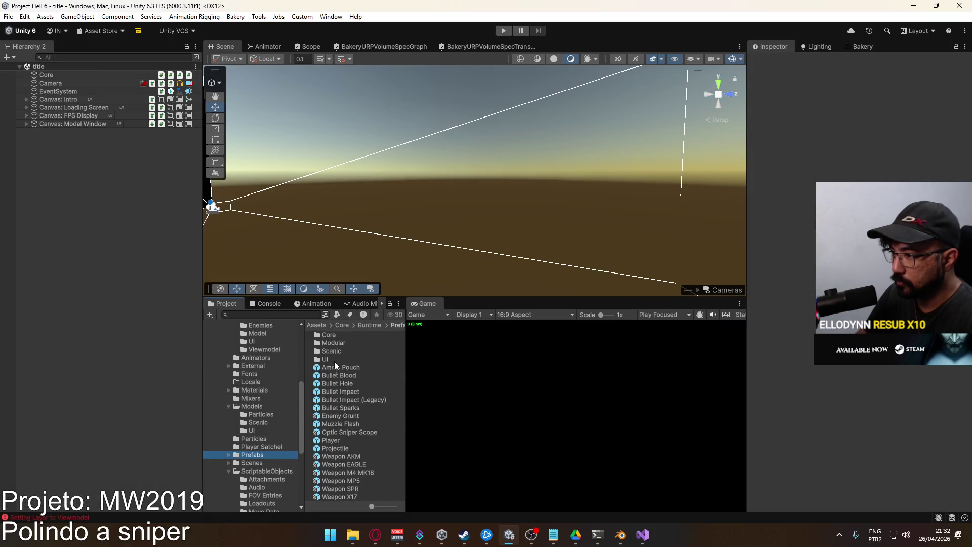
pyautogui.doubleClick(342, 431)
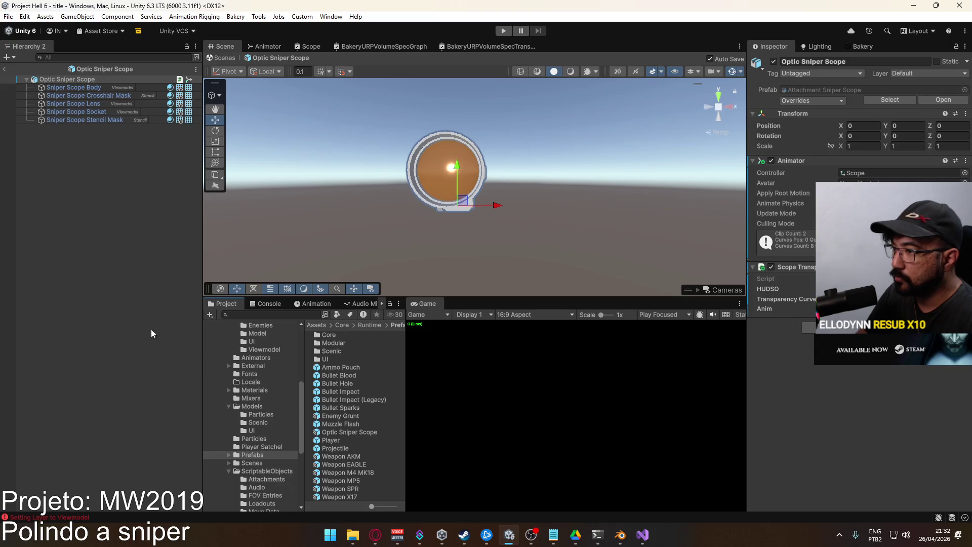
pyautogui.click(77, 96)
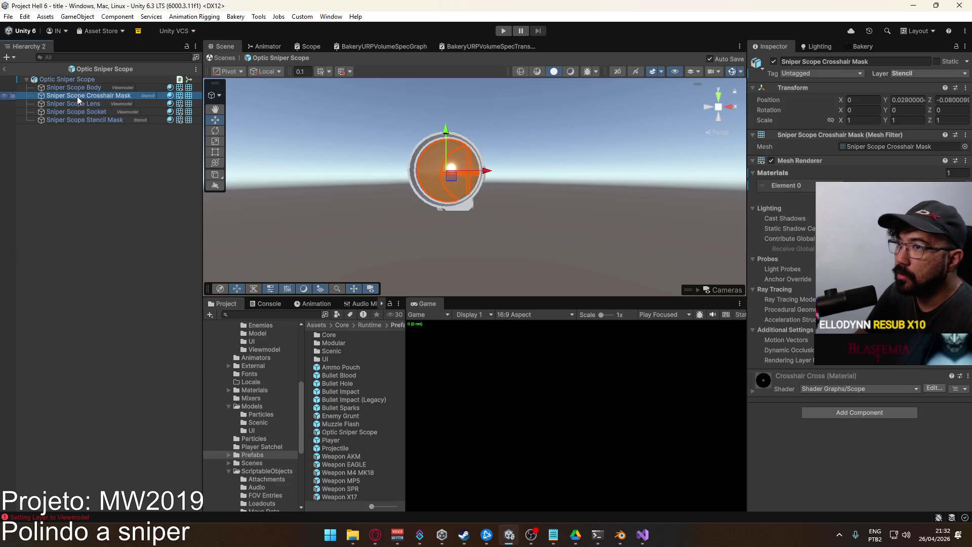
pyautogui.click(85, 87)
pyautogui.click(94, 104)
pyautogui.click(96, 95)
pyautogui.click(96, 104)
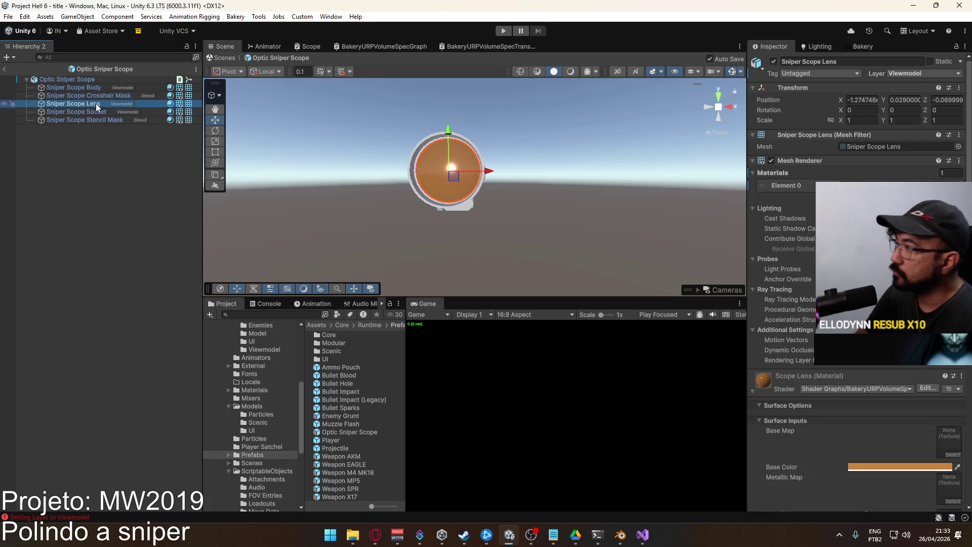
pyautogui.click(90, 80)
# Check the Scope Transparency component's options, exit Prefab mode, and bring up the MW2019 notes.
pyautogui.click(861, 300)
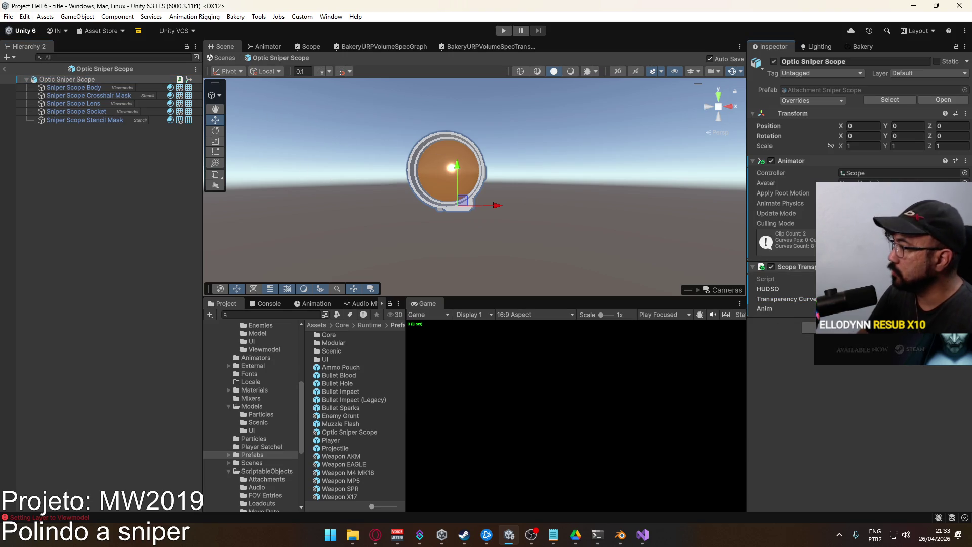
pyautogui.rightClick(800, 269)
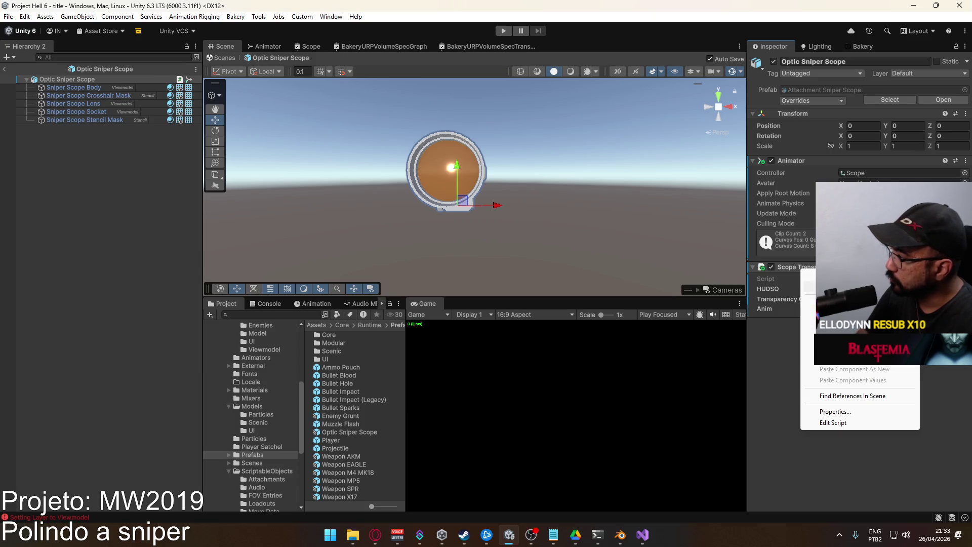
pyautogui.moveTo(820, 286)
pyautogui.click(46, 181)
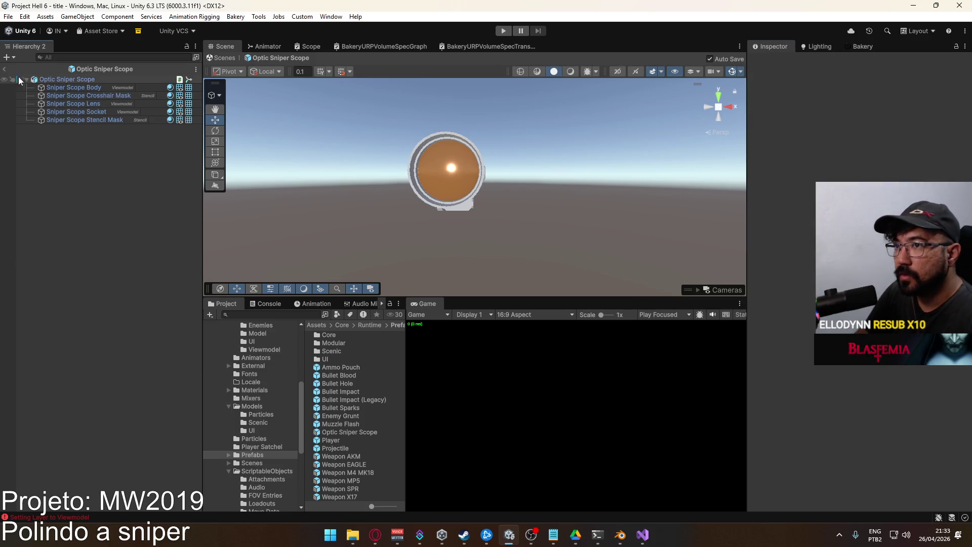
pyautogui.click(4, 69)
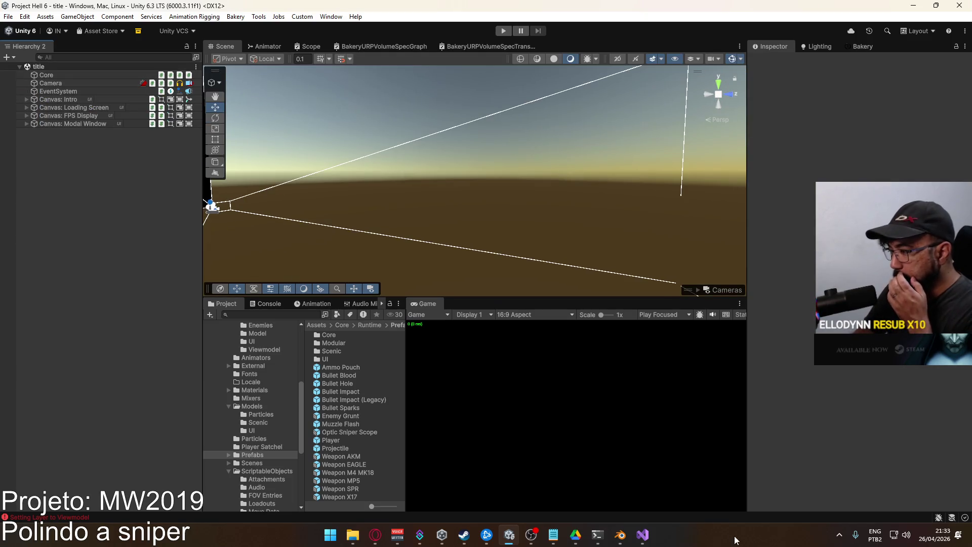
pyautogui.click(553, 535)
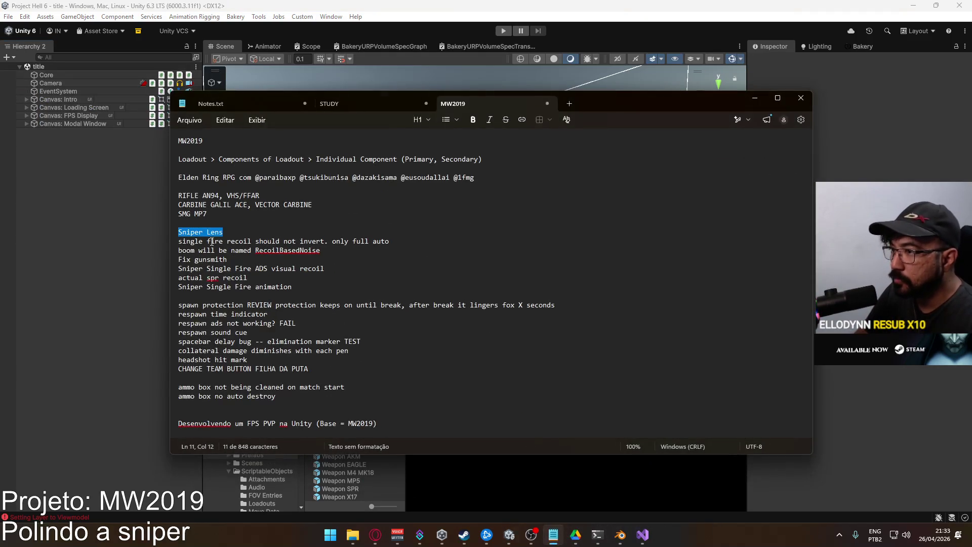
# Append 'OK' to the Sniper Lens line, select the RecoilBasedNoise note, and return to Visual Studio.
pyautogui.press('Right')
pyautogui.write('OK')
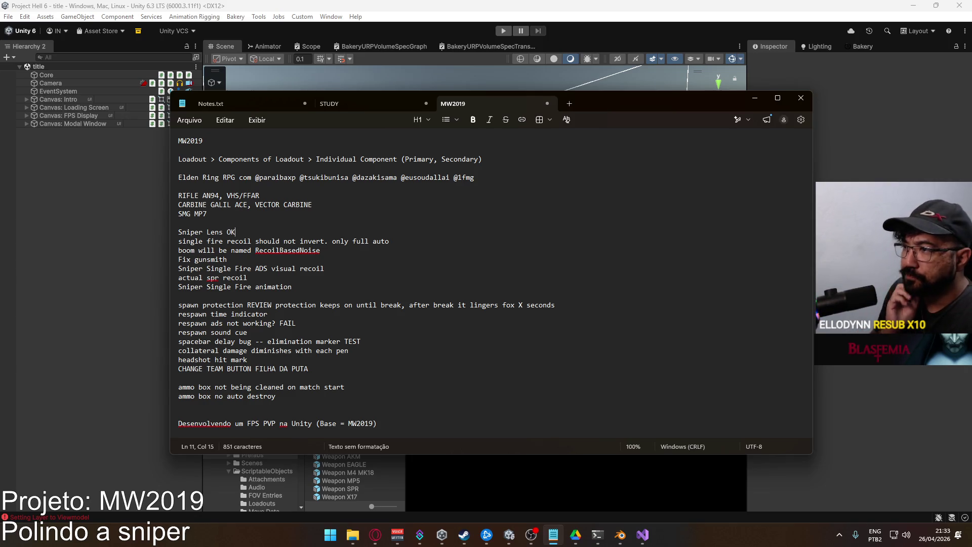
pyautogui.doubleClick(280, 249)
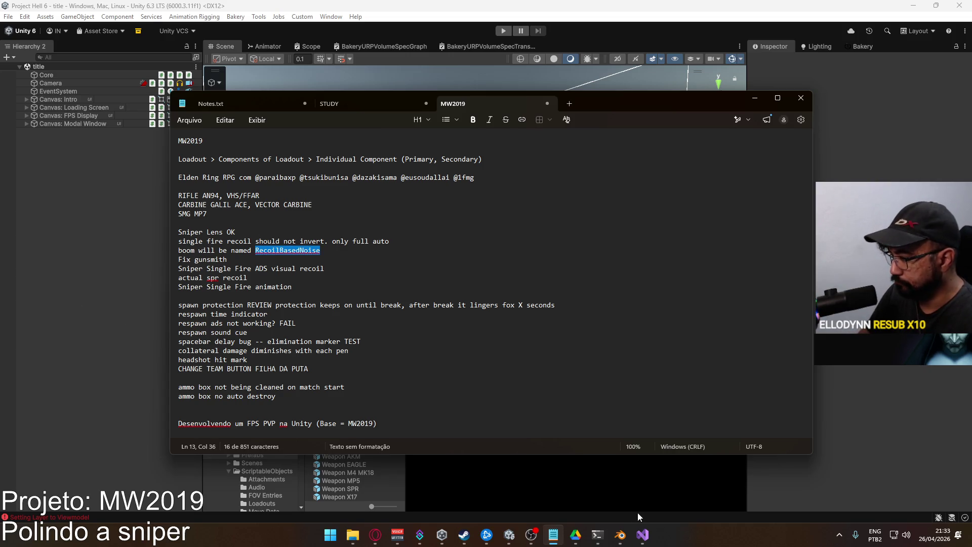
pyautogui.click(642, 534)
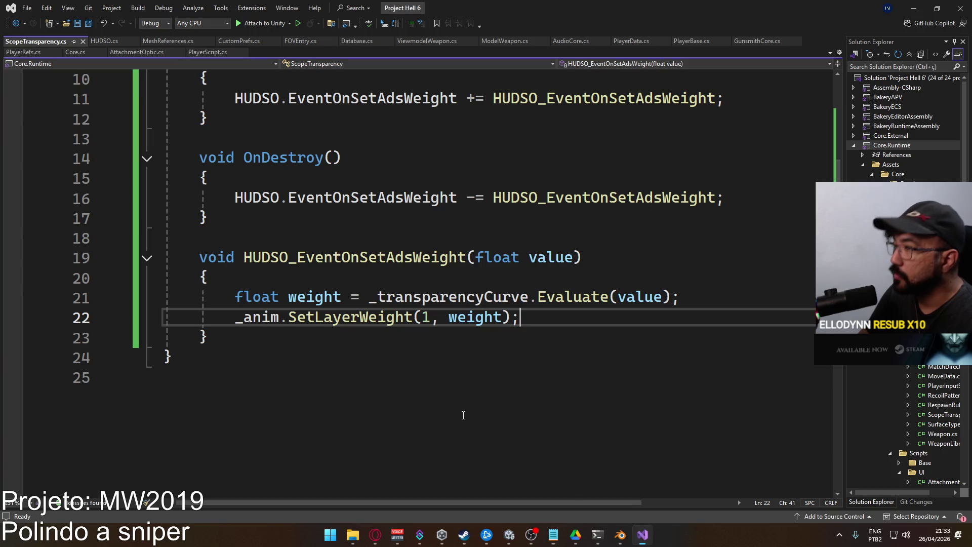
# In Database.cs, select and remove the boom and boomDuraiton lines from the Player block.
pyautogui.click(356, 41)
pyautogui.scroll(-20, 485, 272)
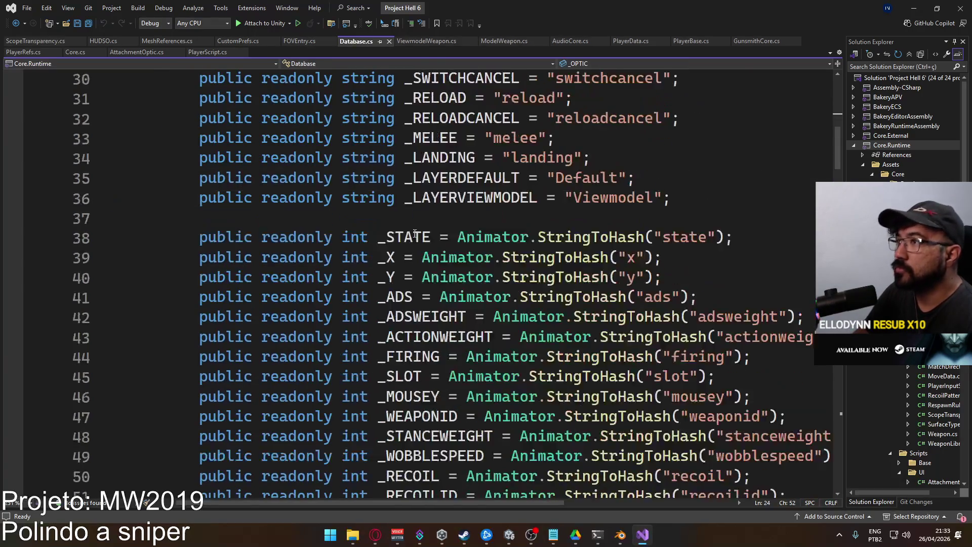
pyautogui.scroll(1, 484, 272)
pyautogui.scroll(-8, 493, 272)
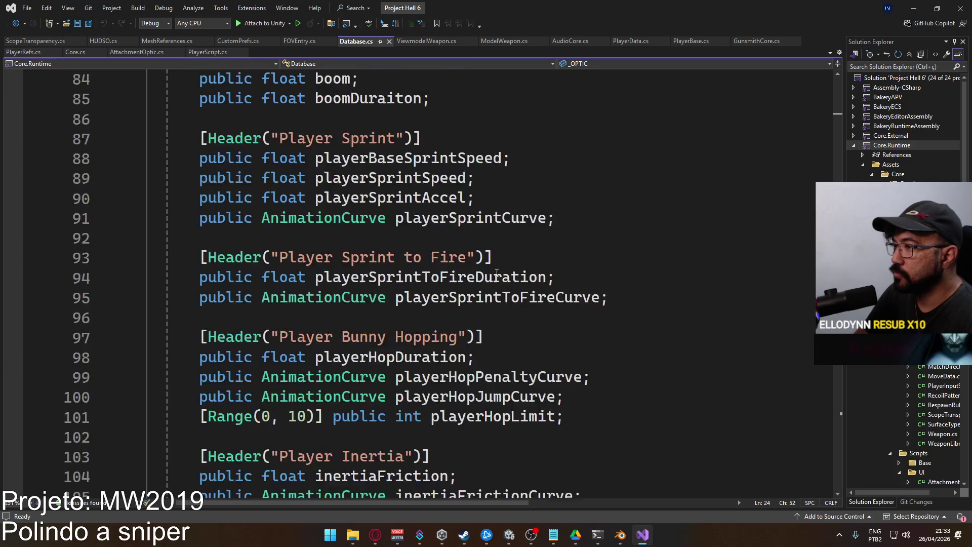
pyautogui.scroll(2, 496, 273)
pyautogui.scroll(2, 447, 210)
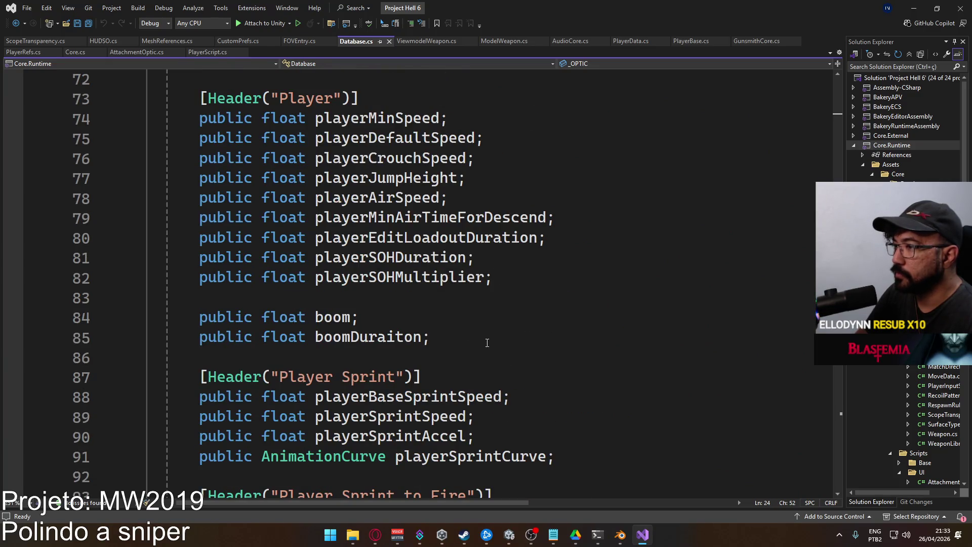
pyautogui.moveTo(487, 343); pyautogui.dragTo(189, 314)
pyautogui.hotkey('ctrl', 'c')
pyautogui.scroll(-12, 259, 305)
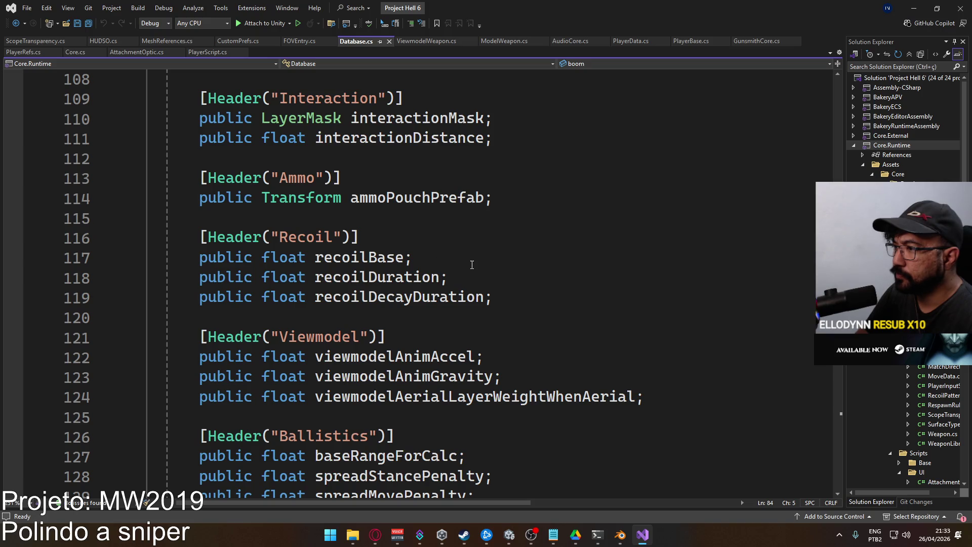
pyautogui.scroll(12, 472, 264)
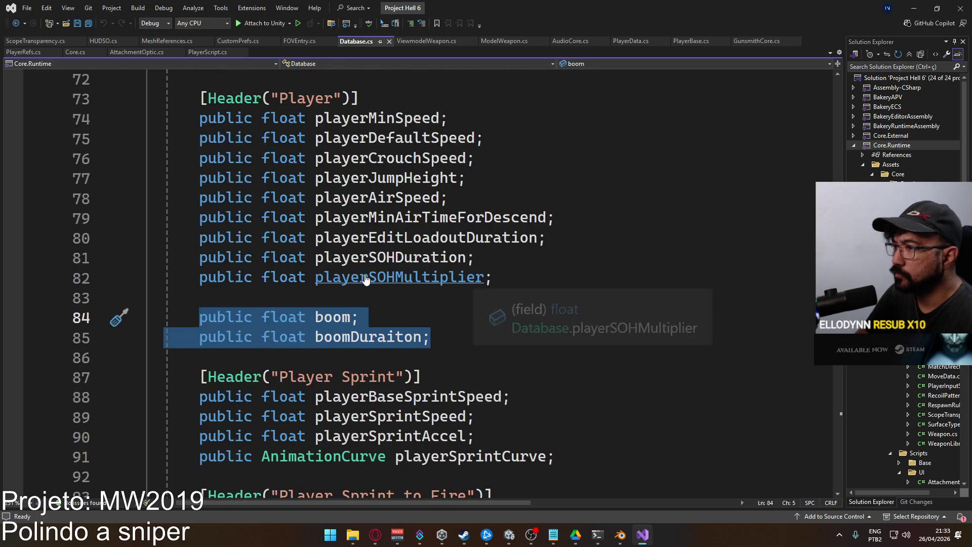
pyautogui.press('BackSpace')
pyautogui.press('BackSpace')
# Paste the boom fields after recoilDecayDuration in the Recoil section and save Database.cs.
pyautogui.scroll(-11, 419, 304)
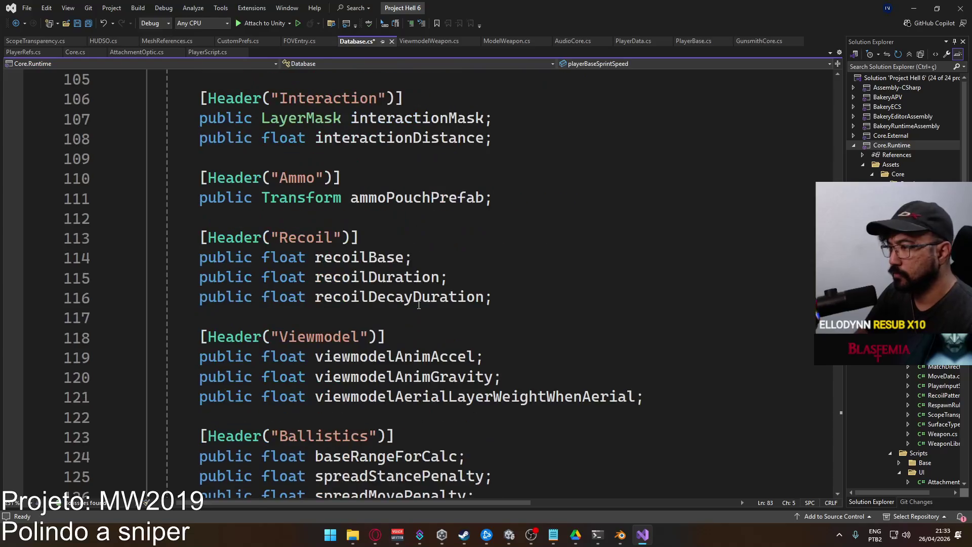
pyautogui.scroll(-2, 420, 306)
pyautogui.scroll(2, 656, 282)
pyautogui.click(518, 302)
pyautogui.hotkey('ctrl', 'v')
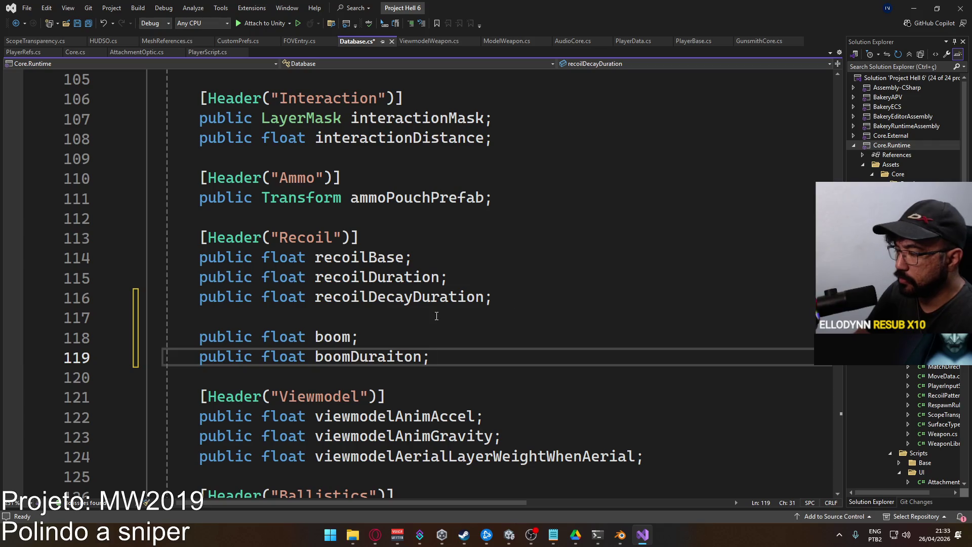
pyautogui.click(436, 316)
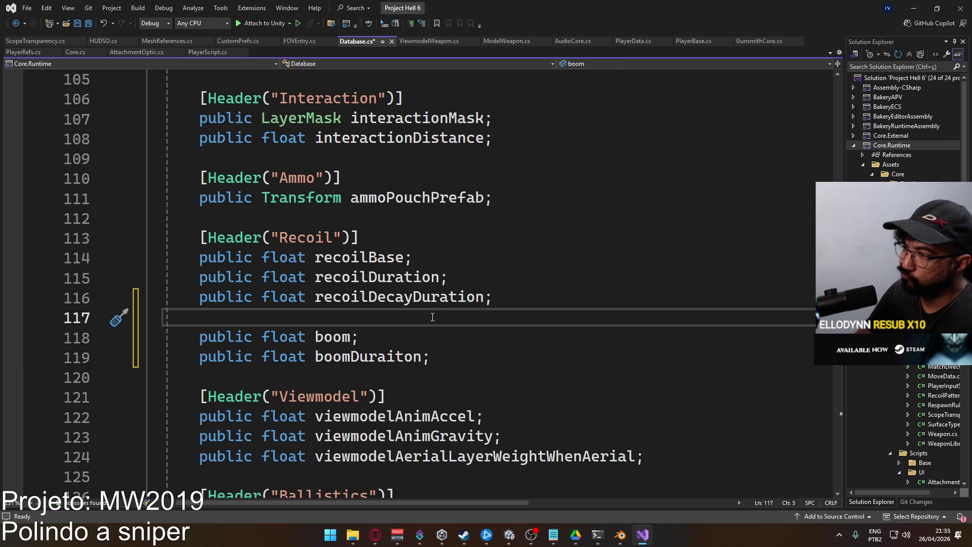
pyautogui.hotkey('ctrl', 's')
pyautogui.moveTo(431, 357)
pyautogui.mouseDown()
pyautogui.moveTo(181, 337)
pyautogui.moveTo(199, 337)
pyautogui.mouseUp()
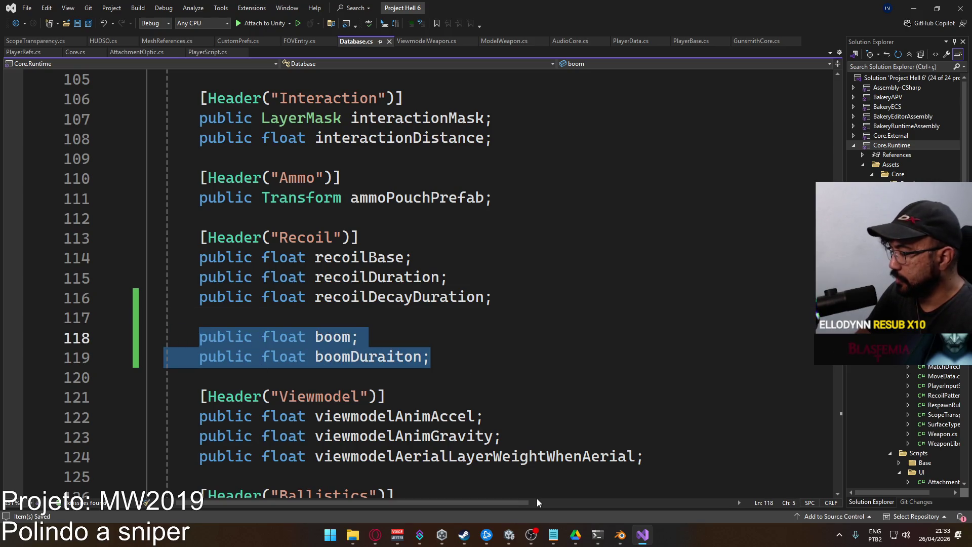
pyautogui.click(508, 534)
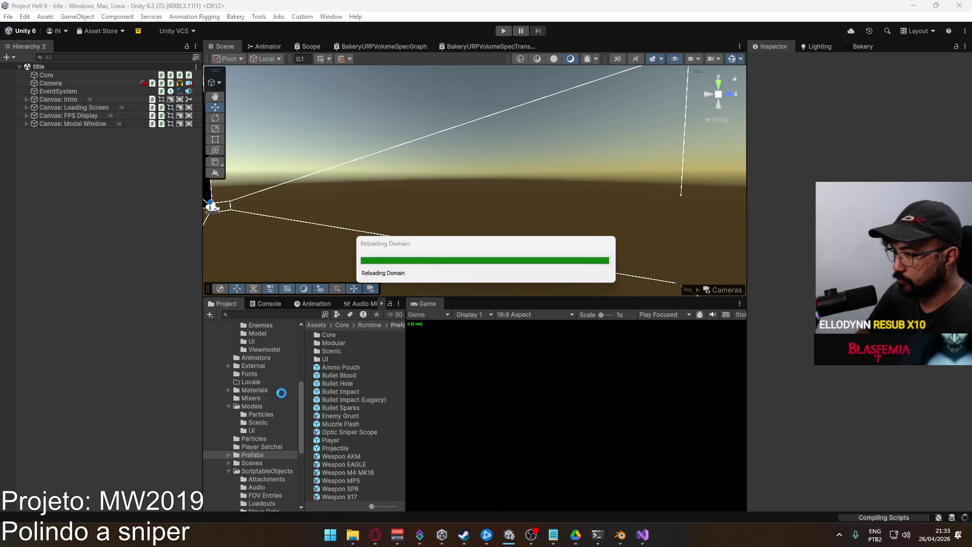
# Select the Database asset in ScriptableObjects and scroll its Inspector to the Recoil fields.
pyautogui.click(279, 471)
pyautogui.click(335, 399)
pyautogui.scroll(-10, 858, 263)
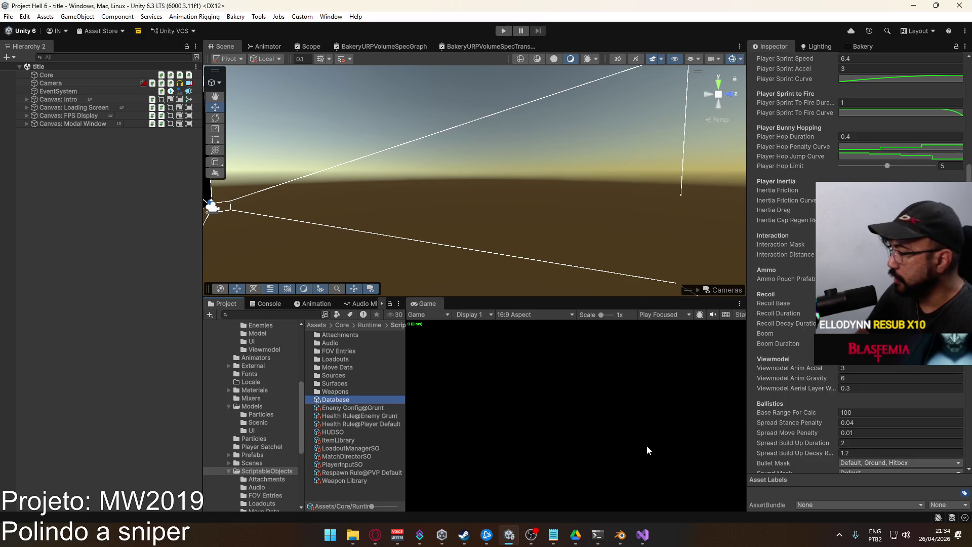
# Switch between the MW2019 notes, Unity and Database.cs, ending with the cursor on the boom line.
pyautogui.click(556, 535)
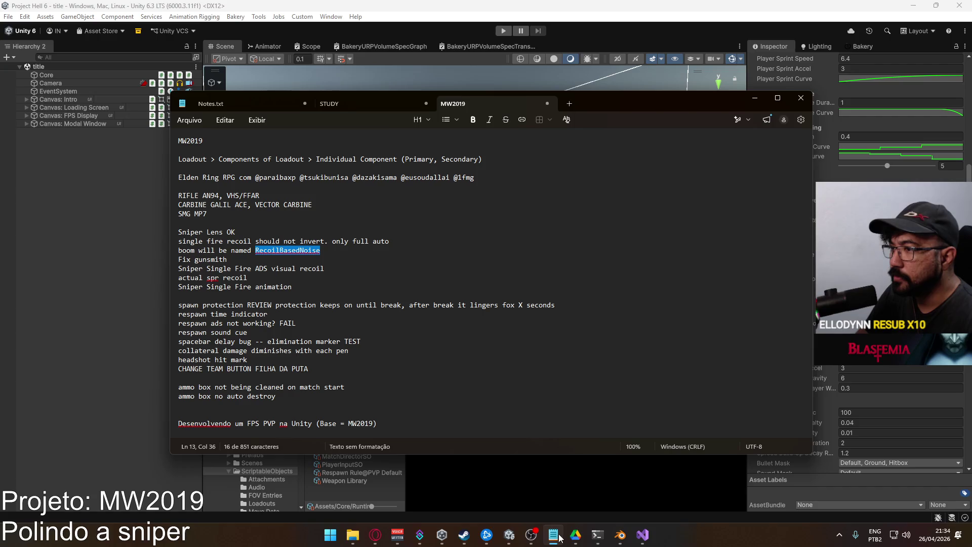
pyautogui.click(559, 539)
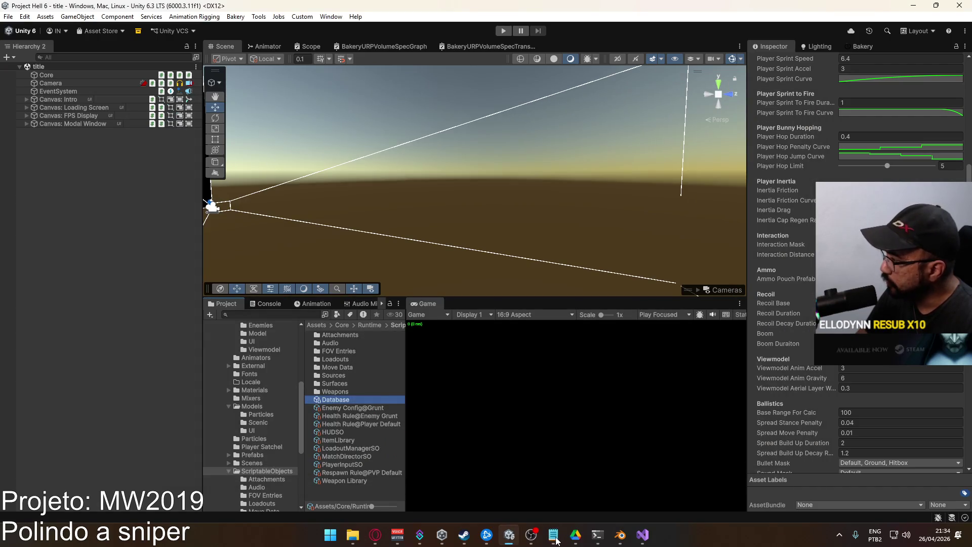
pyautogui.click(642, 536)
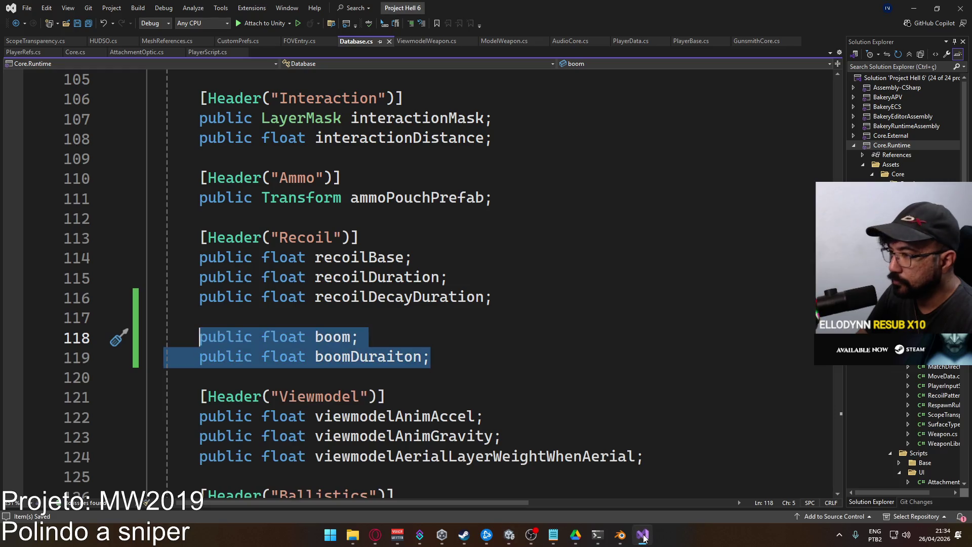
pyautogui.click(643, 536)
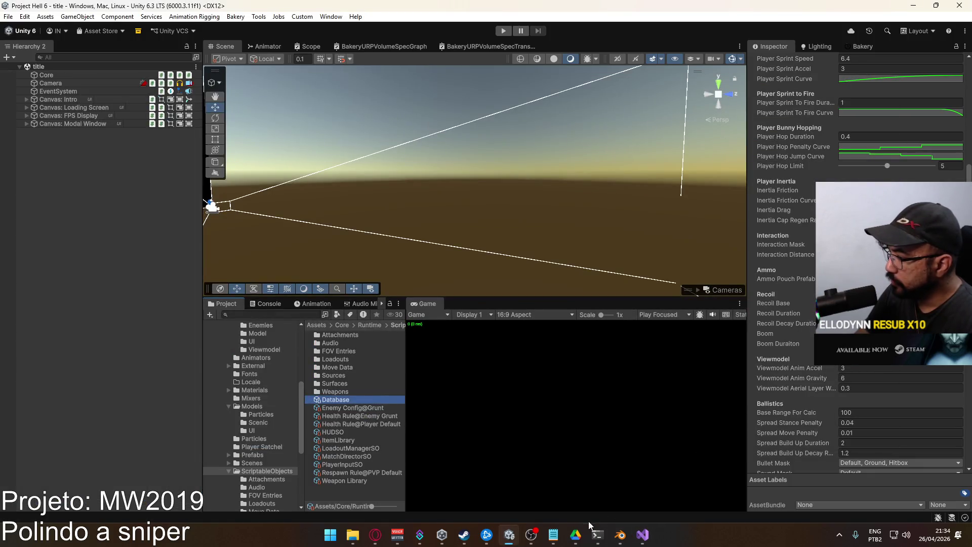
pyautogui.click(554, 535)
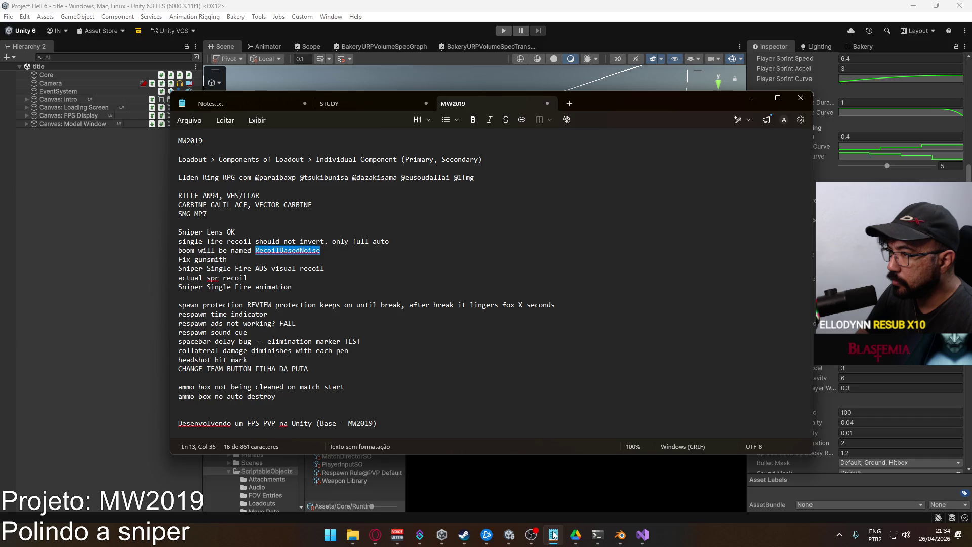
pyautogui.click(554, 535)
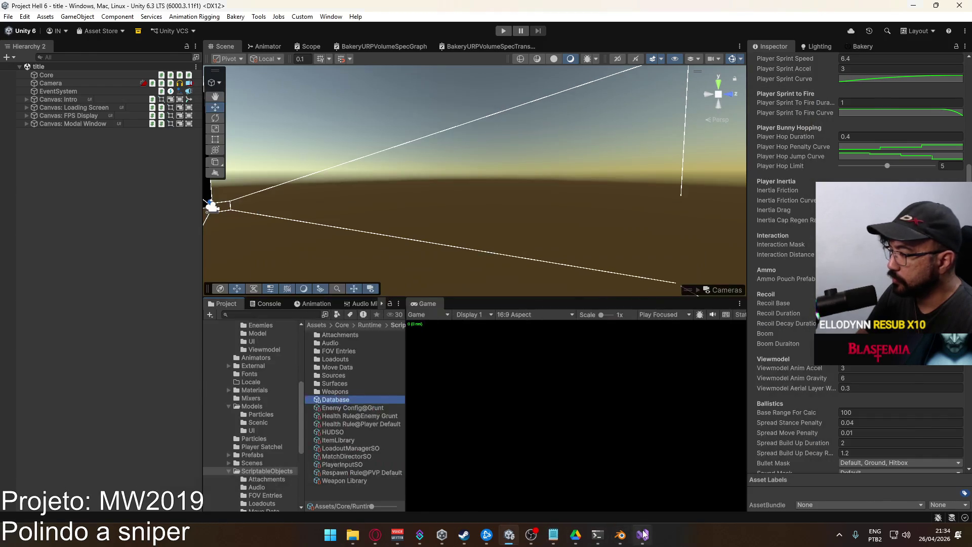
pyautogui.click(643, 536)
pyautogui.click(384, 331)
# Rename boom to recoilBasedNoise and boomDuraiton to recoilBasedNoiseDuration.
pyautogui.doubleClick(332, 334)
pyautogui.write('recoilBasedNoi')
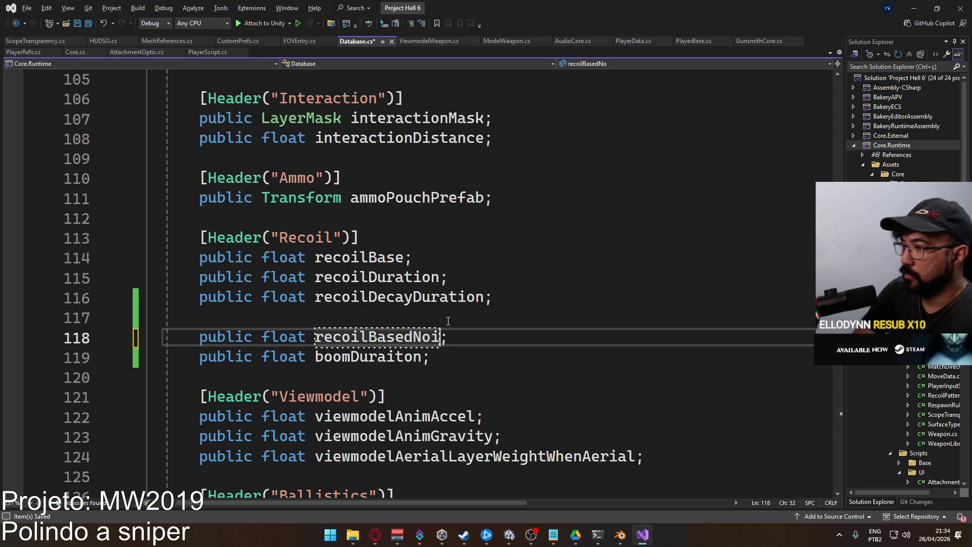
pyautogui.write('se')
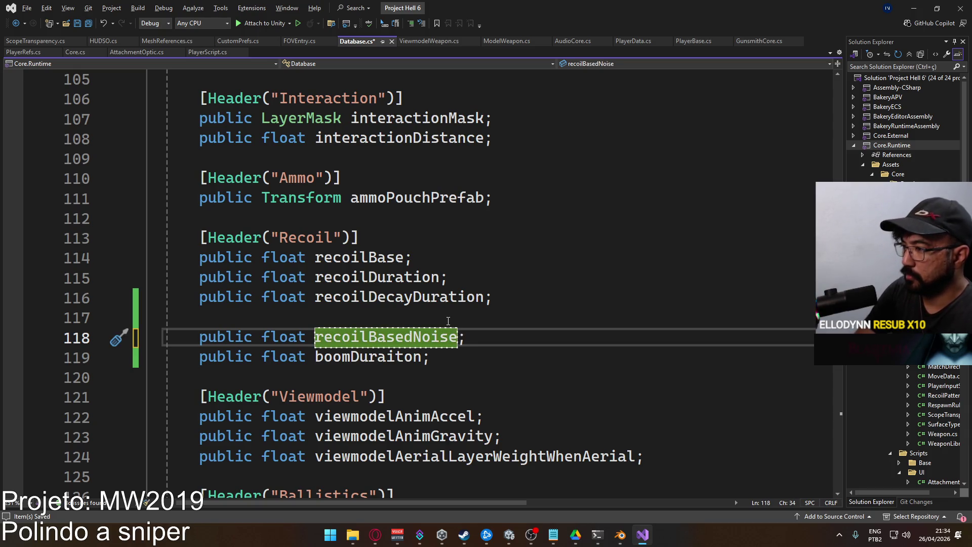
pyautogui.doubleClick(343, 362)
pyautogui.write('recoilBasedNoiseDU')
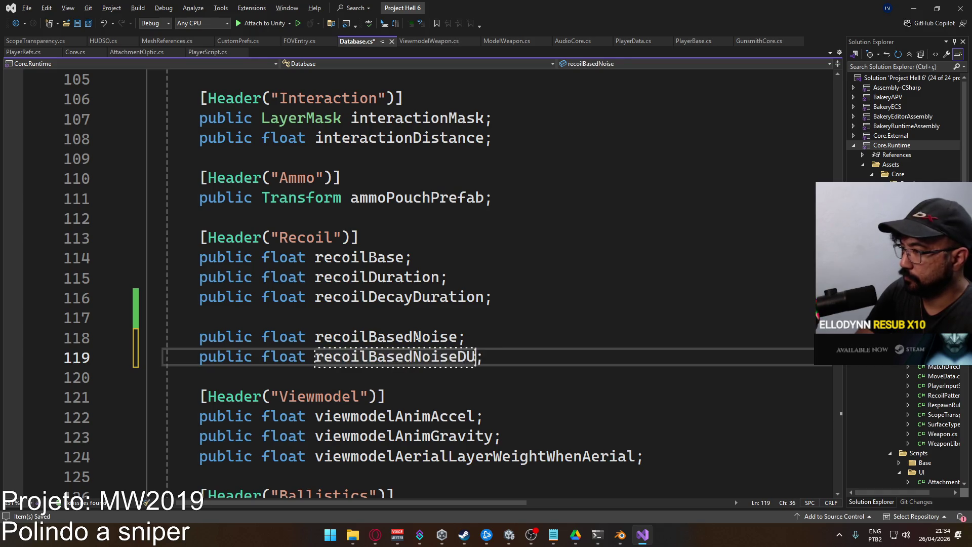
pyautogui.write('ration')
pyautogui.press('BackSpace')
pyautogui.press('BackSpace')
pyautogui.press('BackSpace')
pyautogui.write('uration')
pyautogui.click(496, 323)
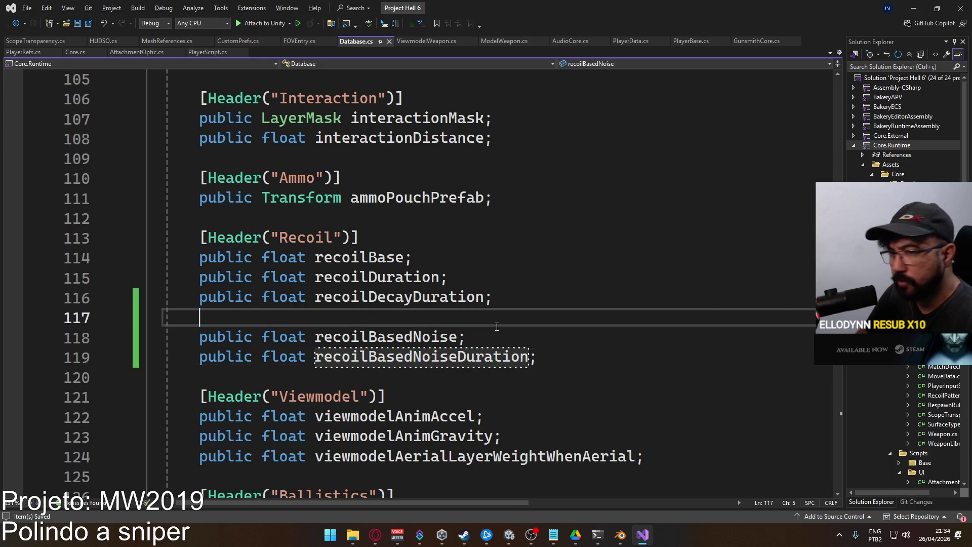
# Check the fields in Unity, then undo both renames back to boom and boomDuraiton.
pyautogui.hotkey('alt', 'Tab')
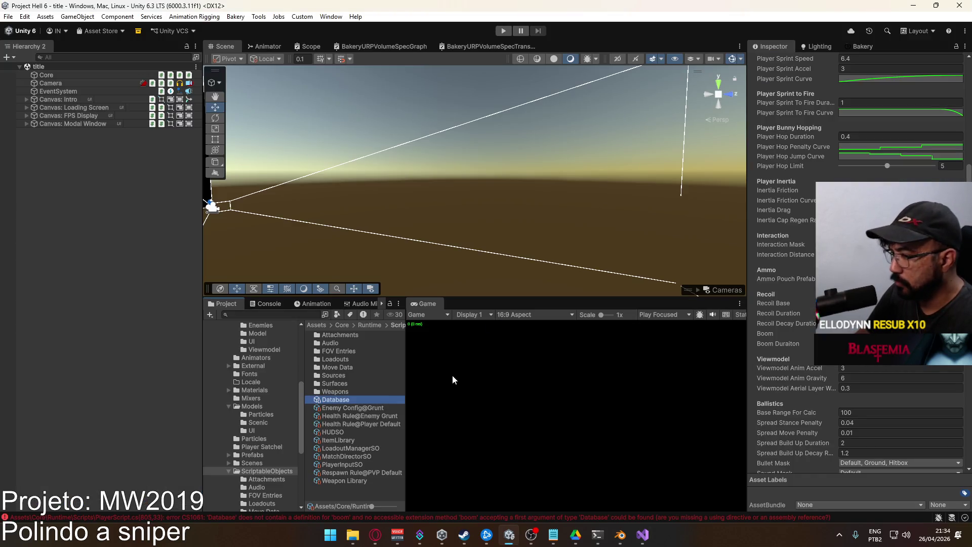
pyautogui.hotkey('alt', 'Tab')
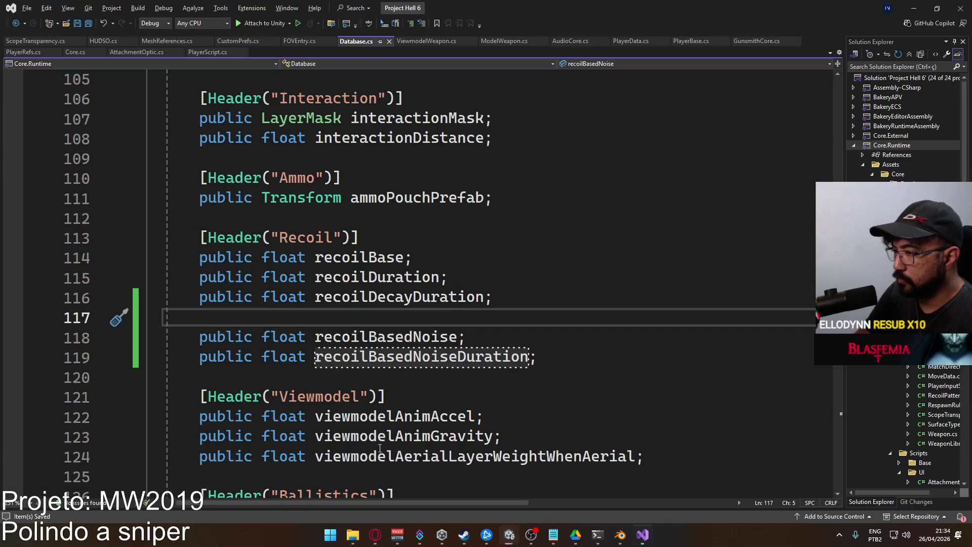
pyautogui.hotkey('ctrl', 'z')
pyautogui.write('ration')
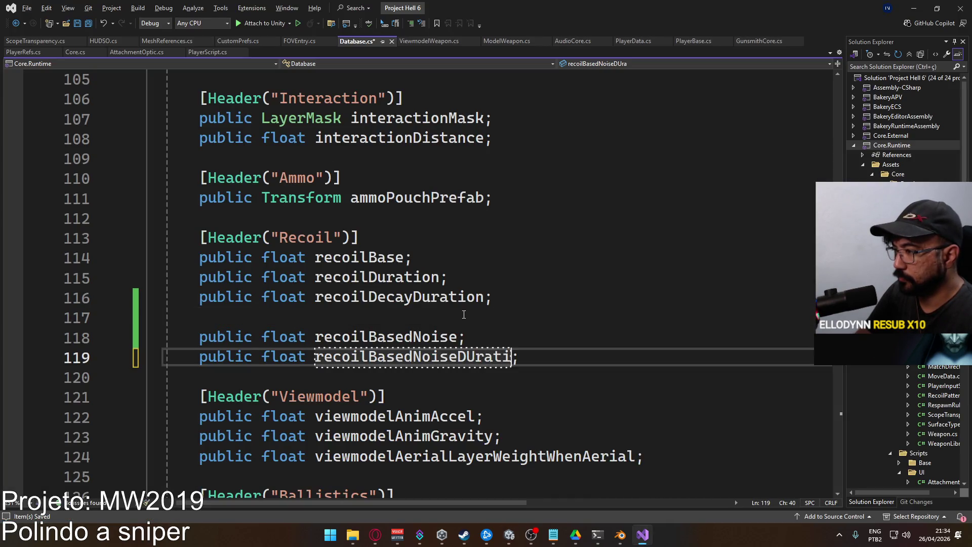
pyautogui.press('Escape')
pyautogui.hotkey('ctrl', 'z')
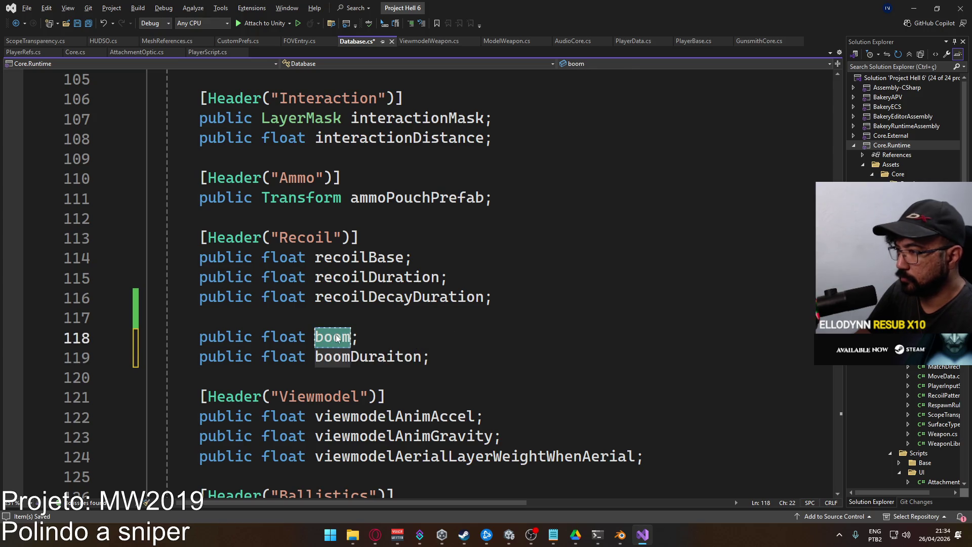
# Abandon a rename to recoilBasedNoiseValue and start a [Header line above the boom field.
pyautogui.hotkey('ctrl', 'r')
pyautogui.hotkey('ctrl', 'r')
pyautogui.write('recoil')
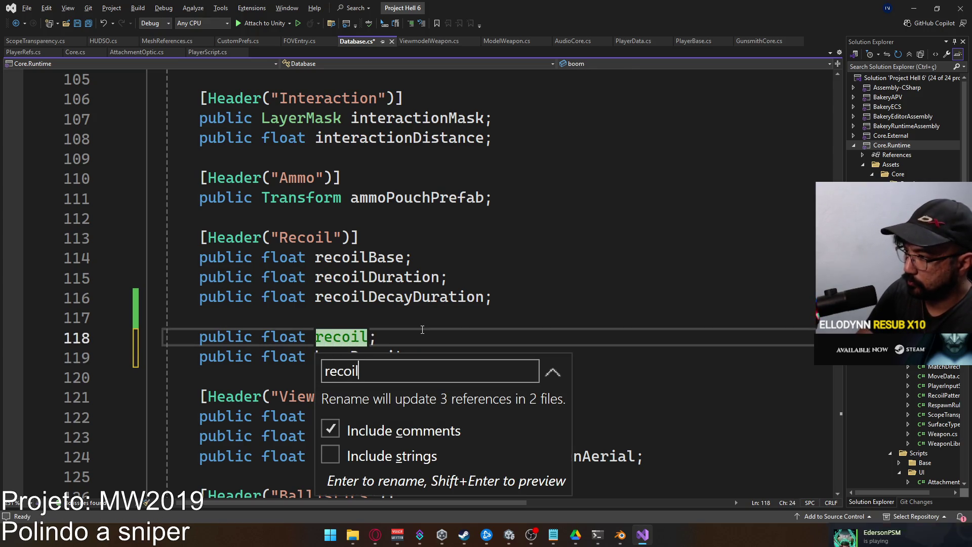
pyautogui.write('BasedNoise')
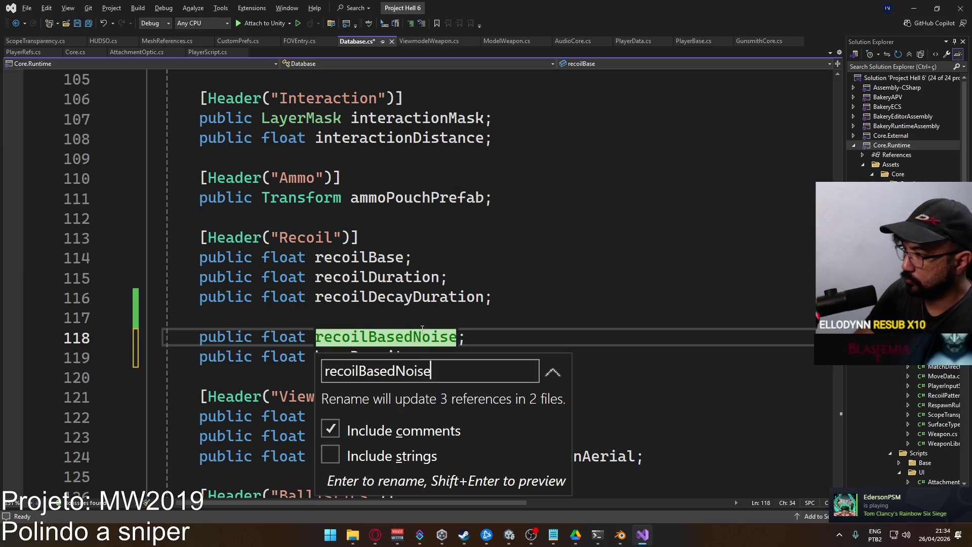
pyautogui.write('V')
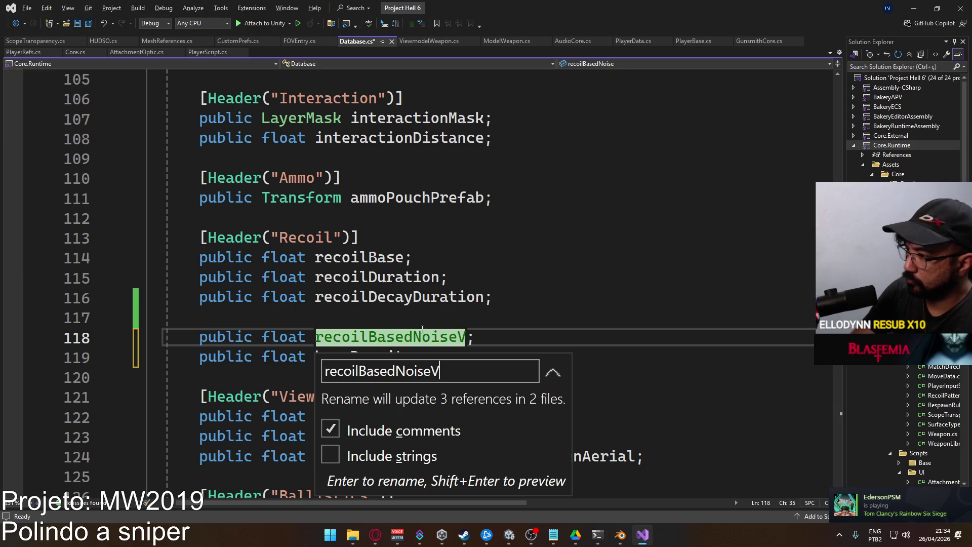
pyautogui.write('ak')
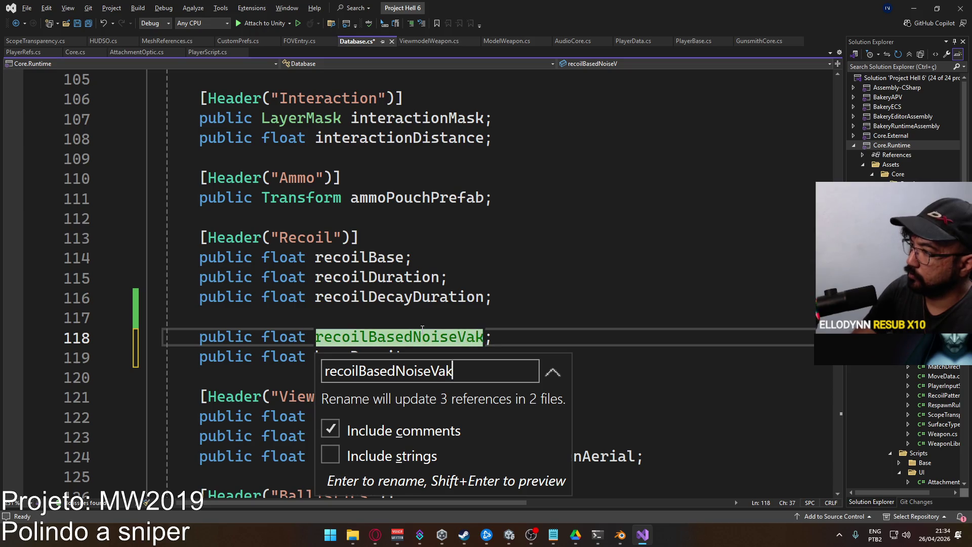
pyautogui.press('BackSpace')
pyautogui.write('lue')
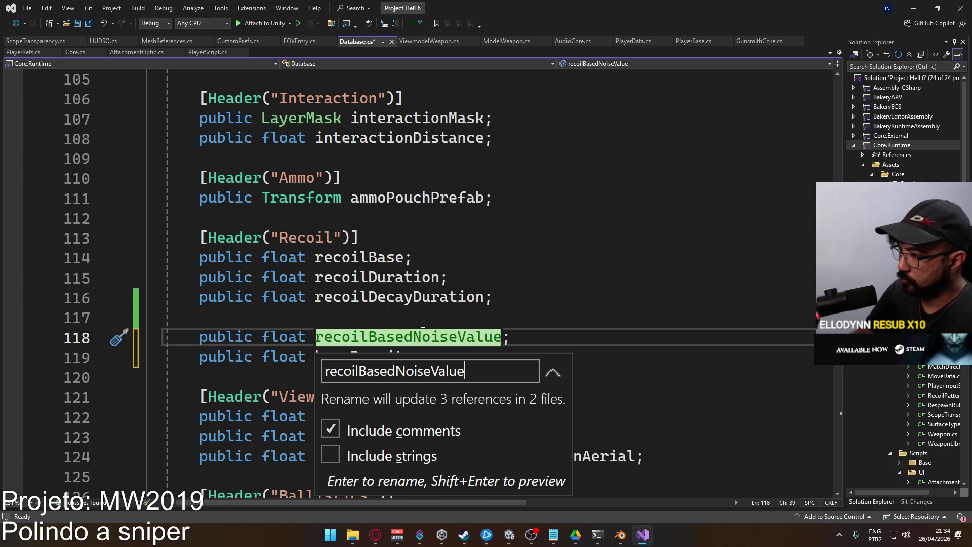
pyautogui.click(405, 339)
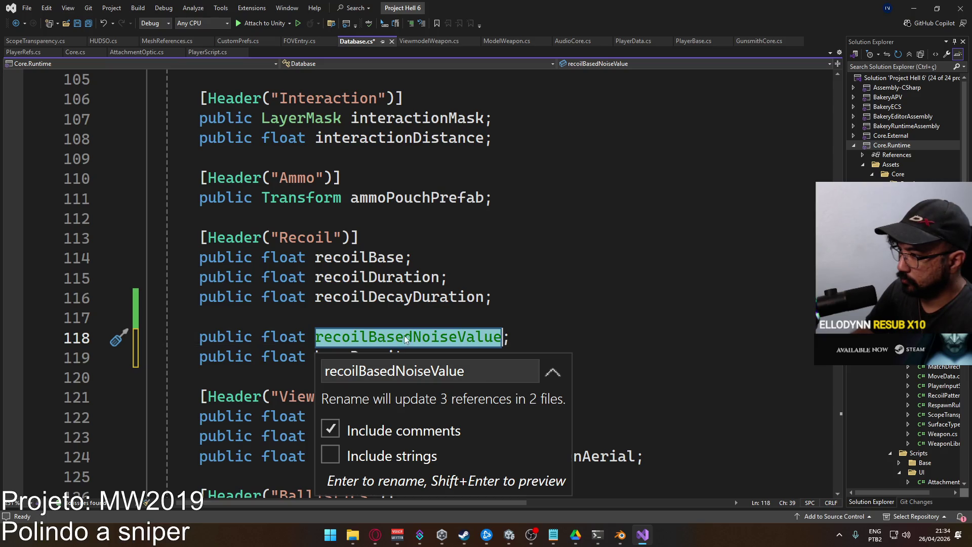
pyautogui.click(475, 310)
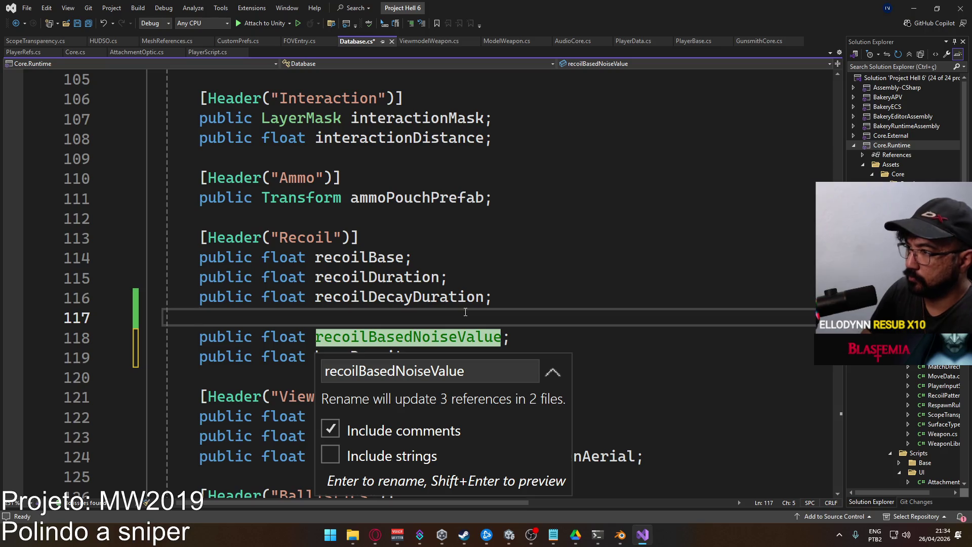
pyautogui.press('Escape')
pyautogui.press('Return')
pyautogui.write('[')
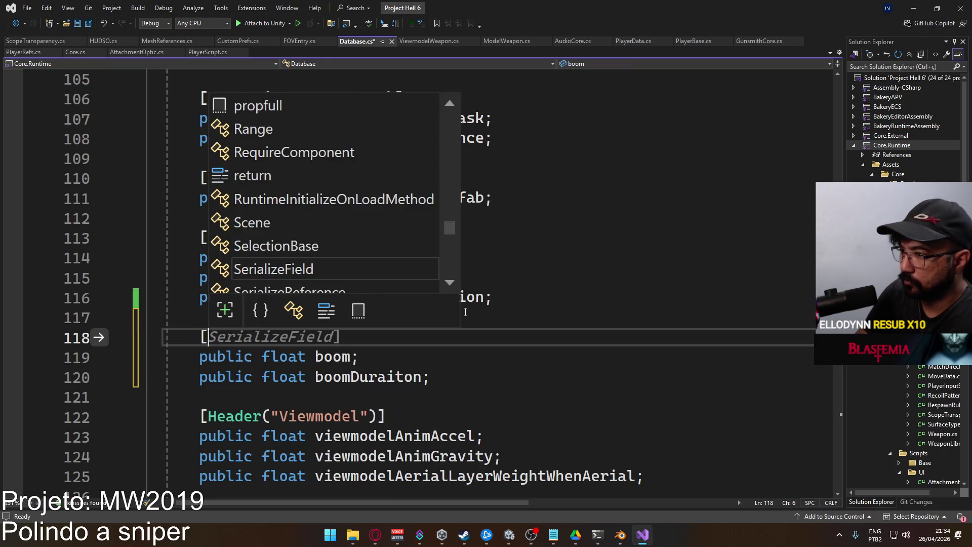
pyautogui.write('Header("Recoil Ba')
# Complete the header as [Header("Recoil Based Noise for Animations")] and save.
pyautogui.press('BackSpace')
pyautogui.write('ased Nosie')
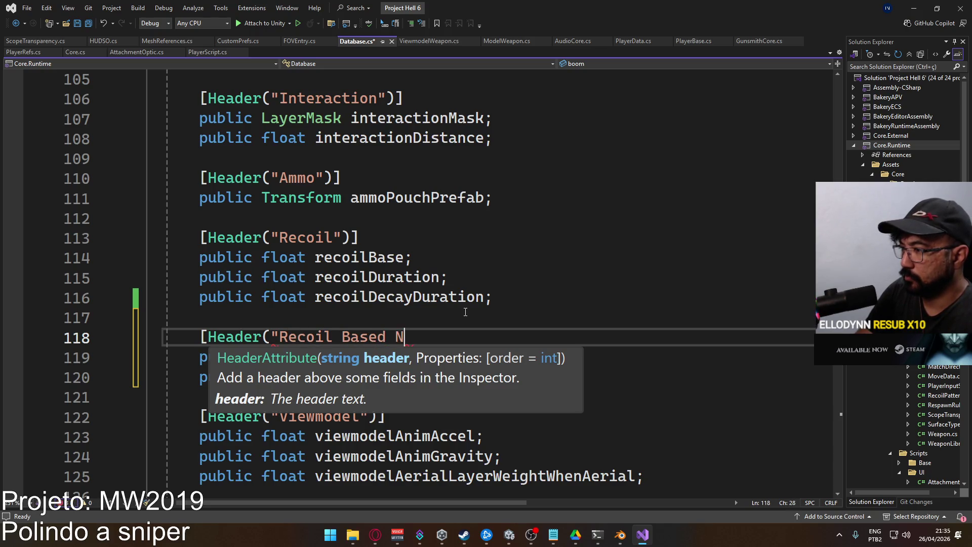
pyautogui.press('BackSpace')
pyautogui.press('BackSpace')
pyautogui.press('BackSpace')
pyautogui.write('ise')
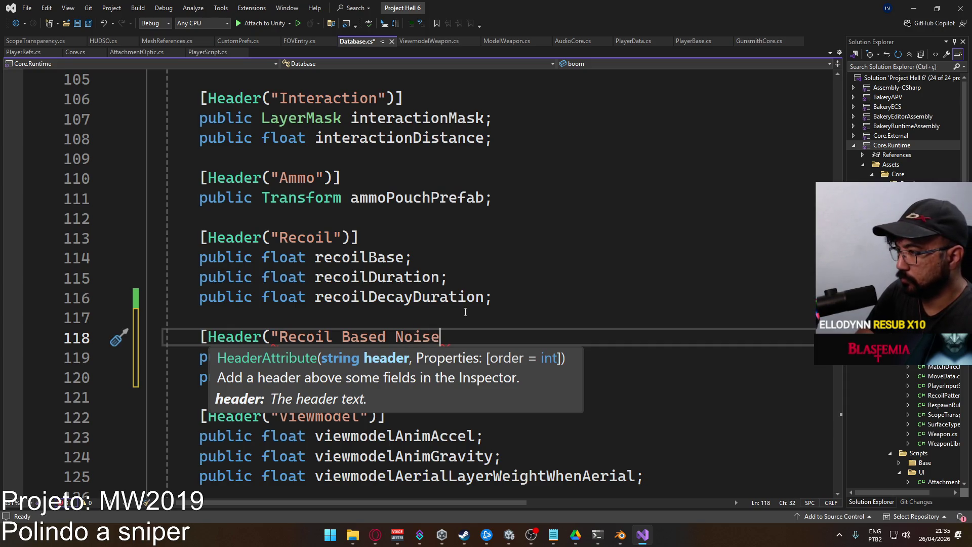
pyautogui.write(' for A')
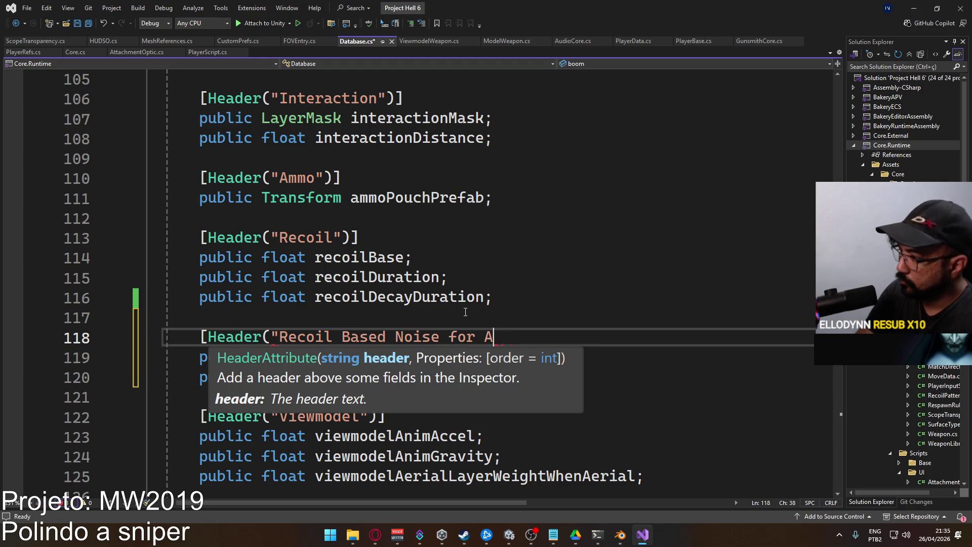
pyautogui.write('nimations")]')
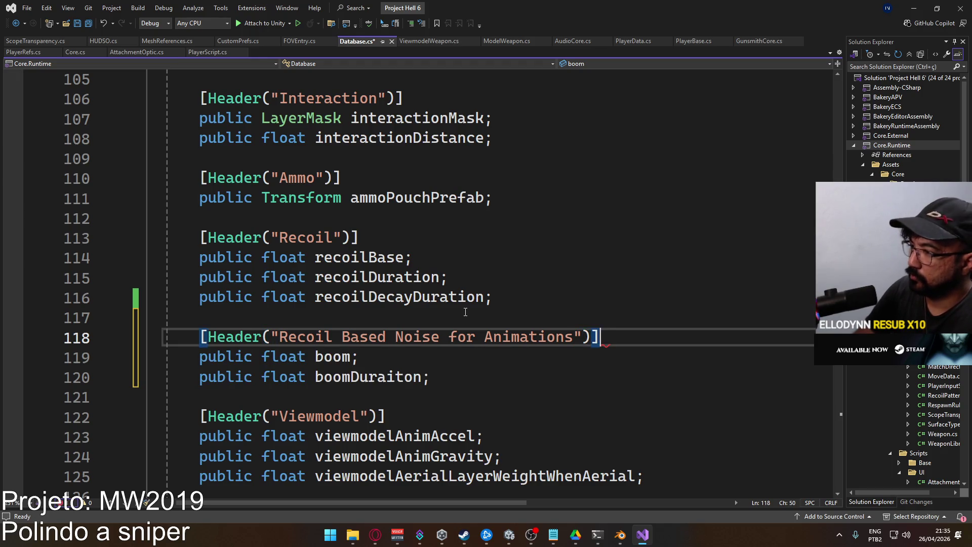
pyautogui.hotkey('ctrl', 's')
pyautogui.press('Down')
pyautogui.press('Left')
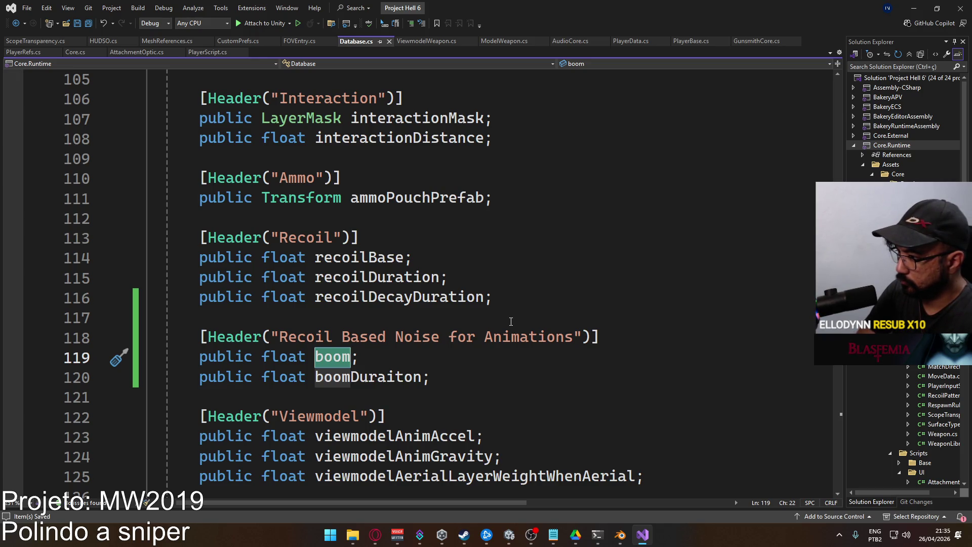
# Rename boom to recoilNoiseWeight everywhere and hyphenate the header to 'Recoil-Based'.
pyautogui.hotkey('ctrl', 'r')
pyautogui.hotkey('ctrl', 'r')
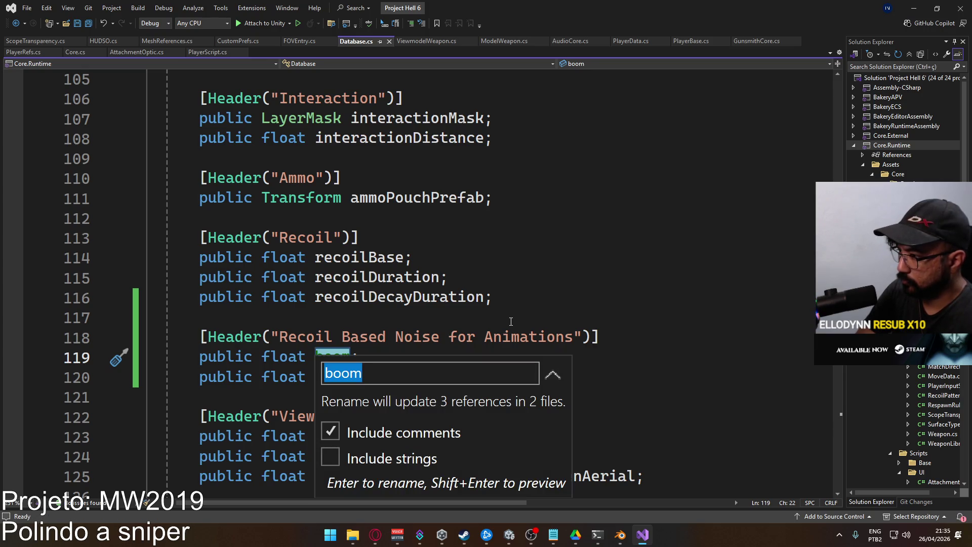
pyautogui.write('re')
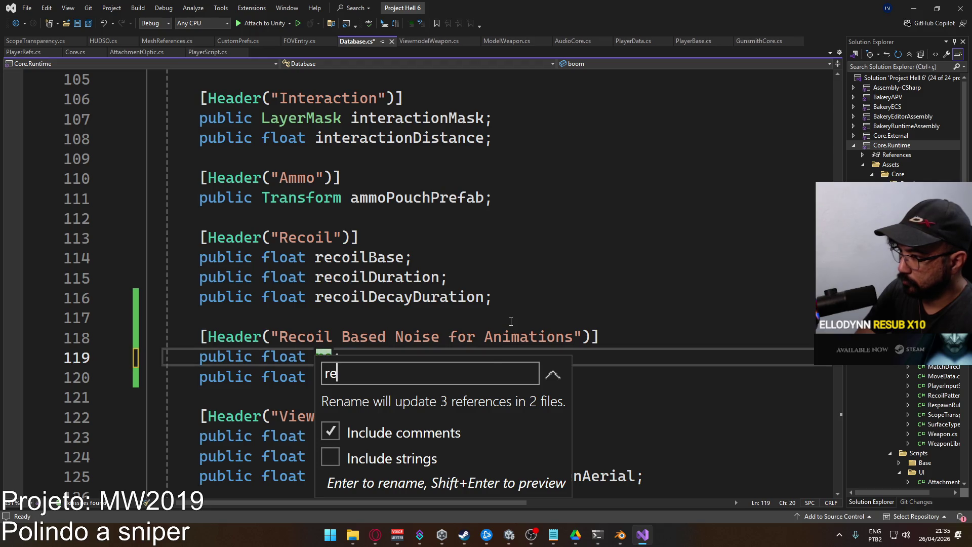
pyautogui.write('coilNoiseWeight')
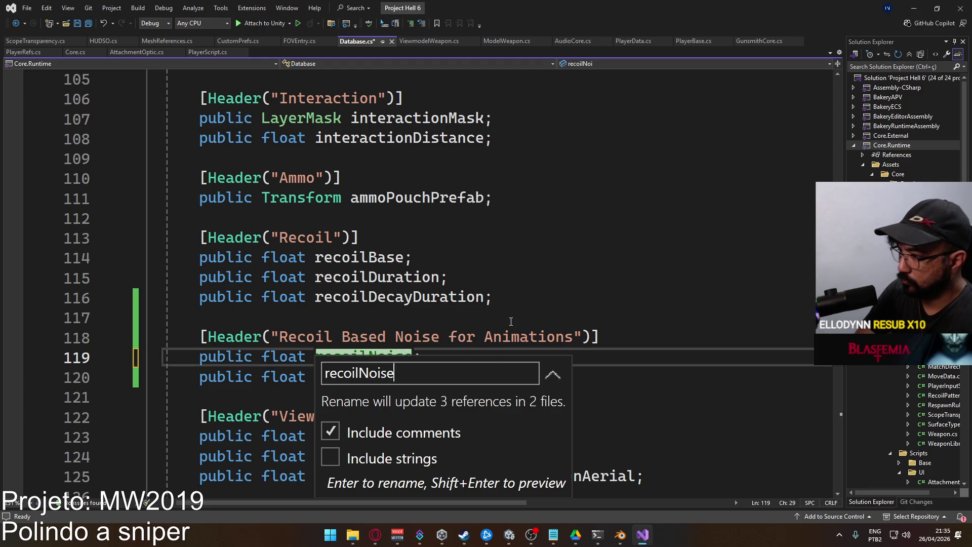
pyautogui.press('Return')
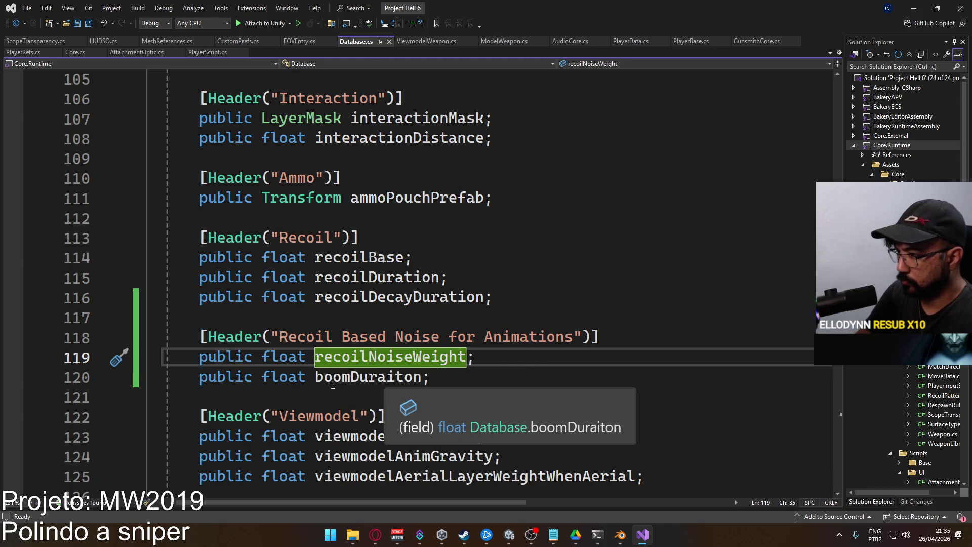
pyautogui.click(342, 337)
pyautogui.press('BackSpace')
pyautogui.write('-')
# Rename boomDuraiton to recoilNoiseDuration everywhere and save Database.cs.
pyautogui.click(386, 377)
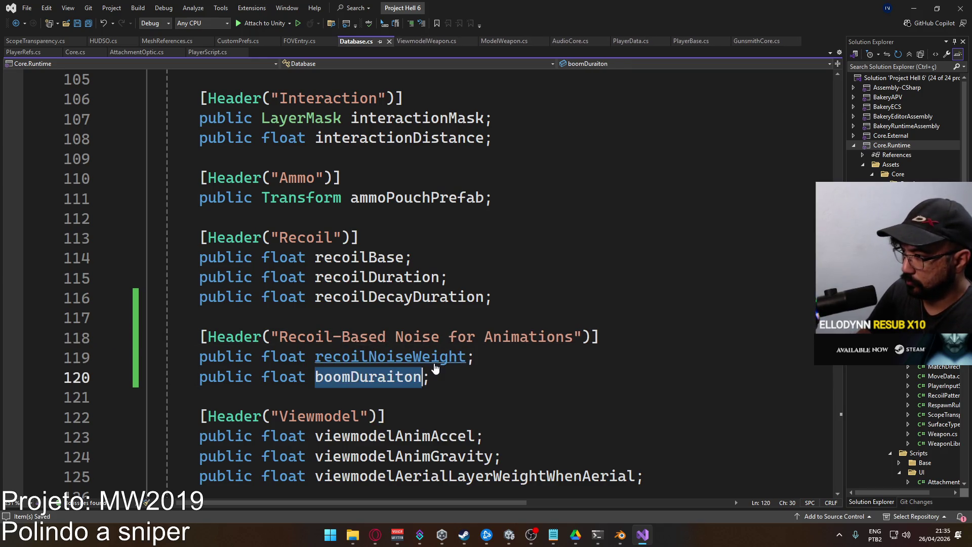
pyautogui.hotkey('ctrl', 'r')
pyautogui.hotkey('ctrl', 'r')
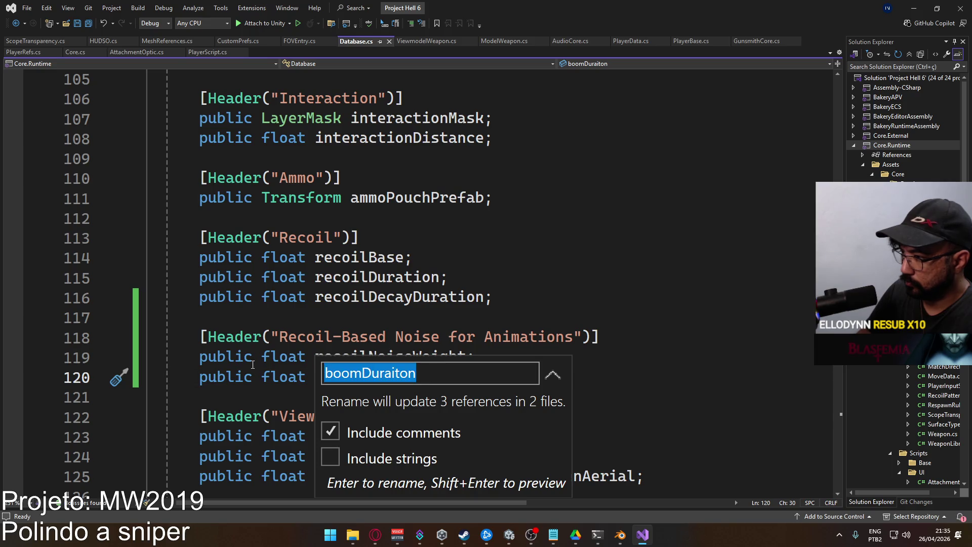
pyautogui.write('recoilNoiseDurati')
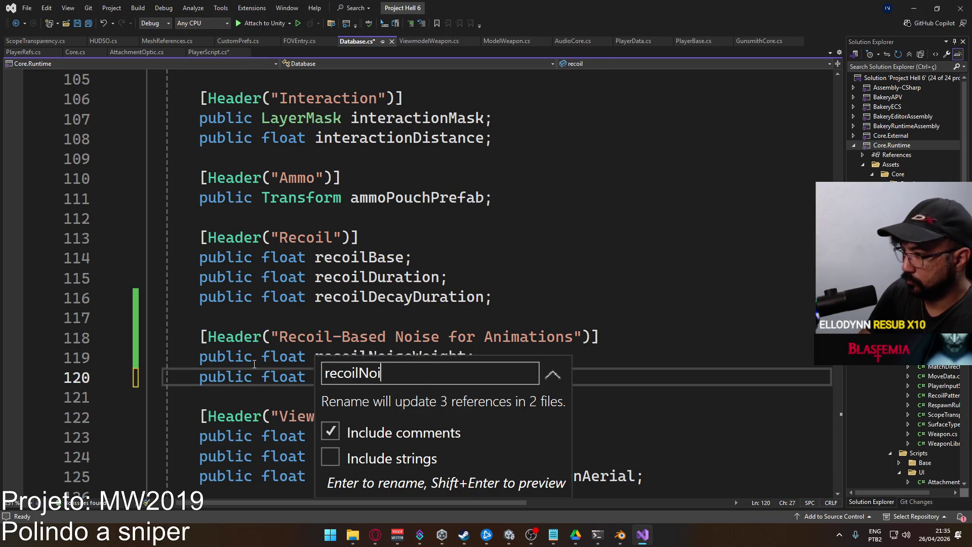
pyautogui.write('on')
pyautogui.press('Return')
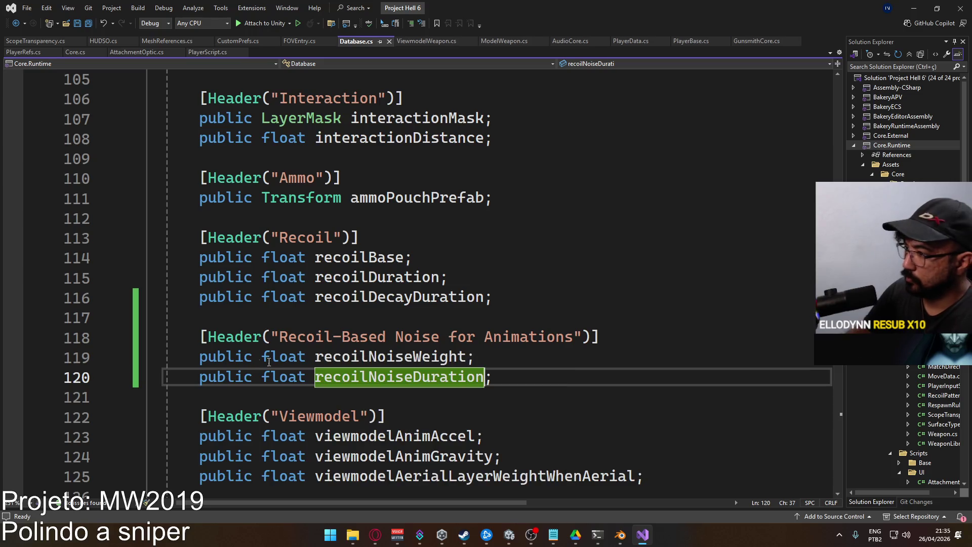
pyautogui.hotkey('ctrl', 's')
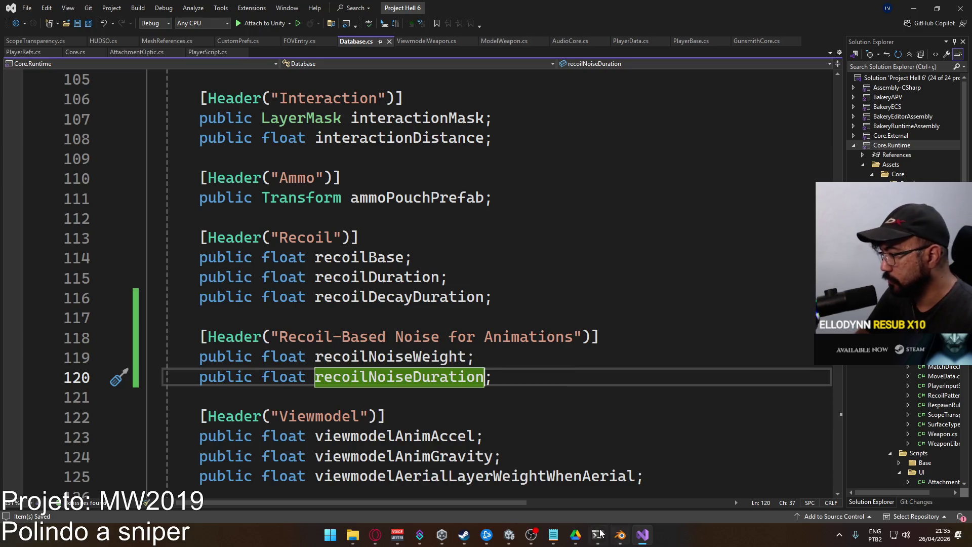
# In the Database asset, set Recoil Noise Weight to 0.1 and Recoil Noise Duration to 0.3.
pyautogui.moveTo(518, 536)
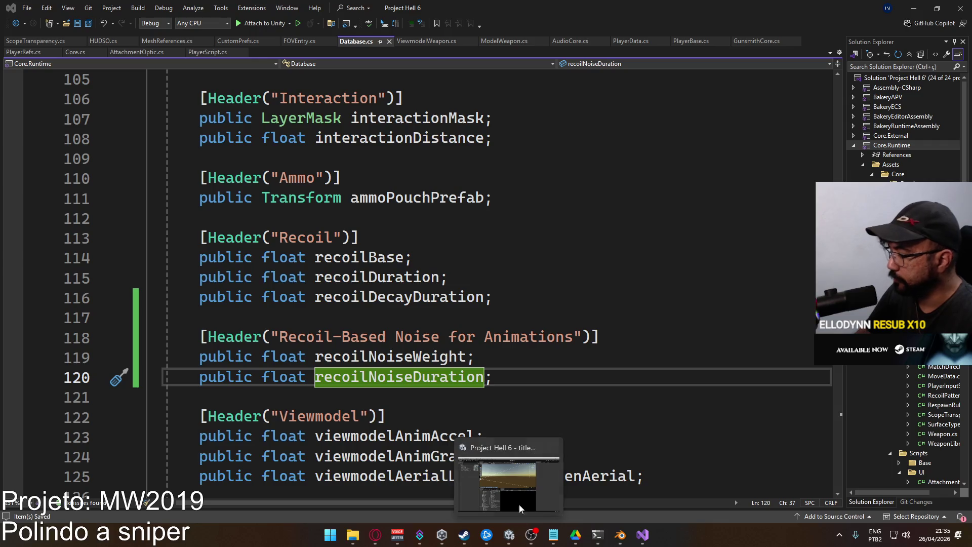
pyautogui.click(519, 503)
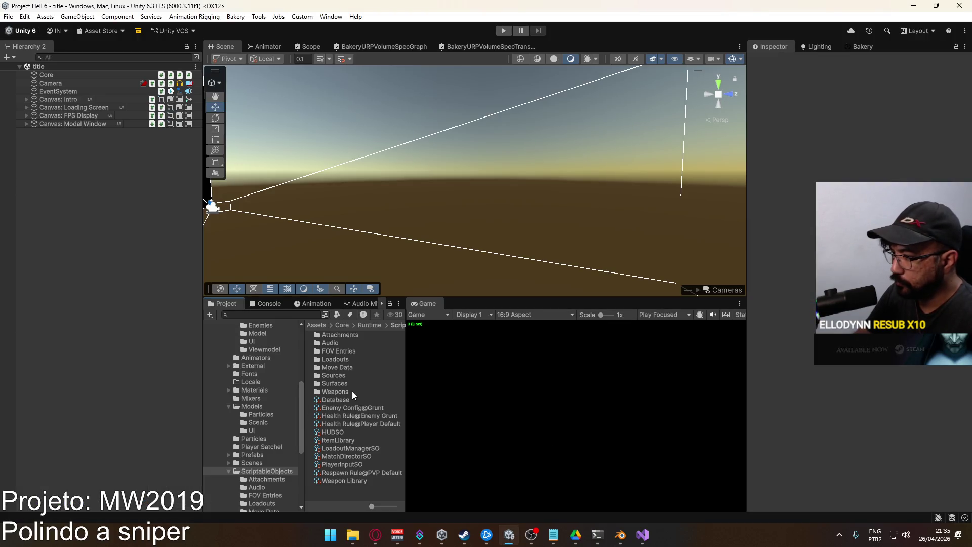
pyautogui.click(337, 400)
pyautogui.scroll(-10, 809, 381)
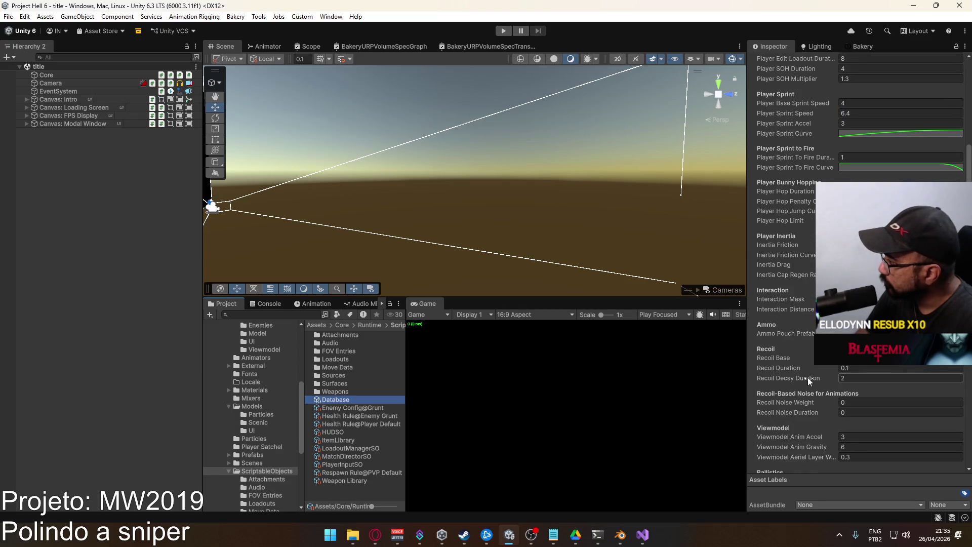
pyautogui.click(885, 401)
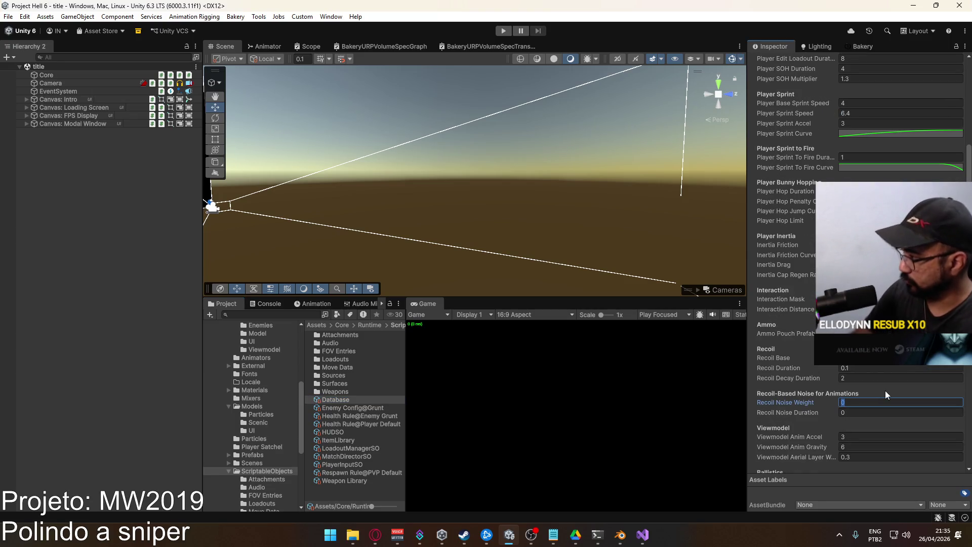
pyautogui.write('.1')
pyautogui.press('Tab')
pyautogui.write('.')
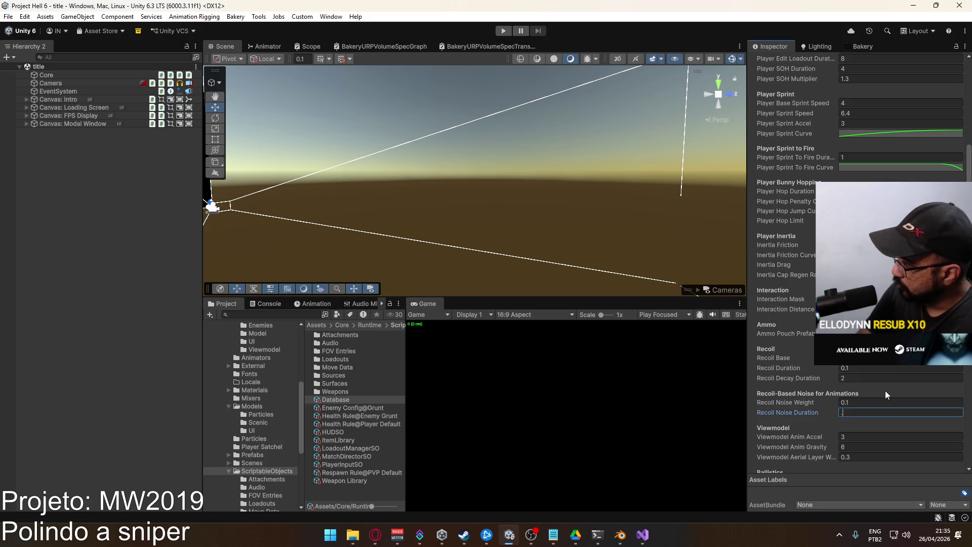
pyautogui.press('BackSpace')
pyautogui.write('0.3')
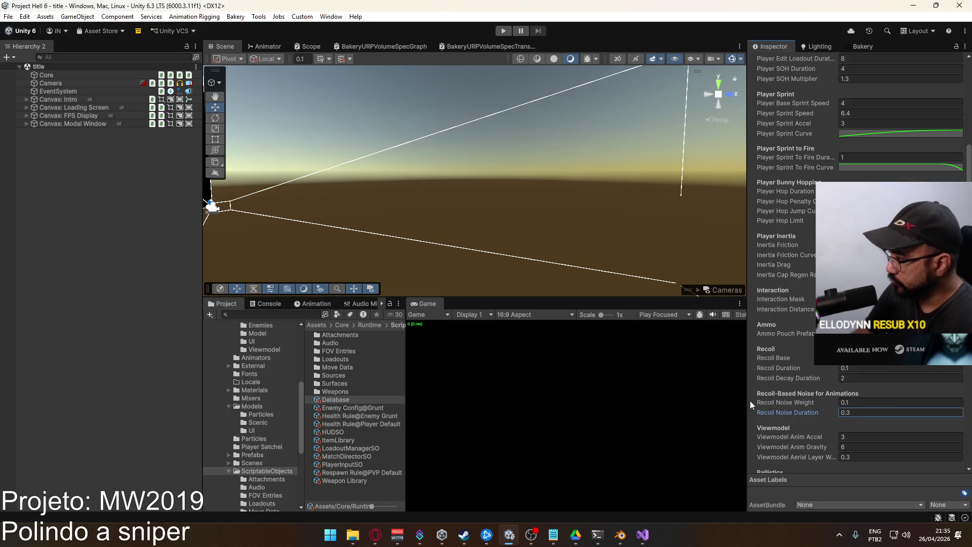
# Play the title scene and add 'TEST' to the RecoilBasedNoise note in the MW2019 notes.
pyautogui.click(246, 463)
pyautogui.click(332, 424)
pyautogui.click(328, 431)
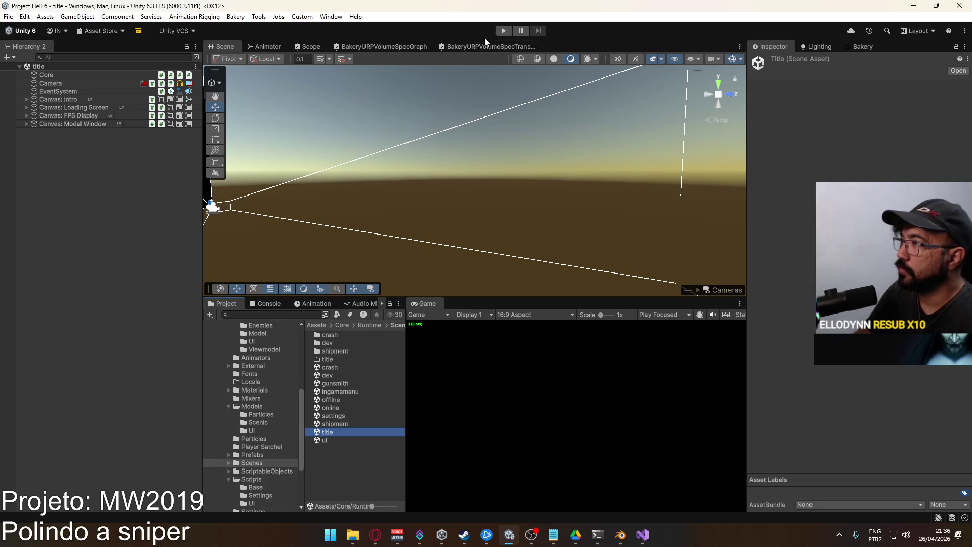
pyautogui.click(503, 31)
pyautogui.click(553, 535)
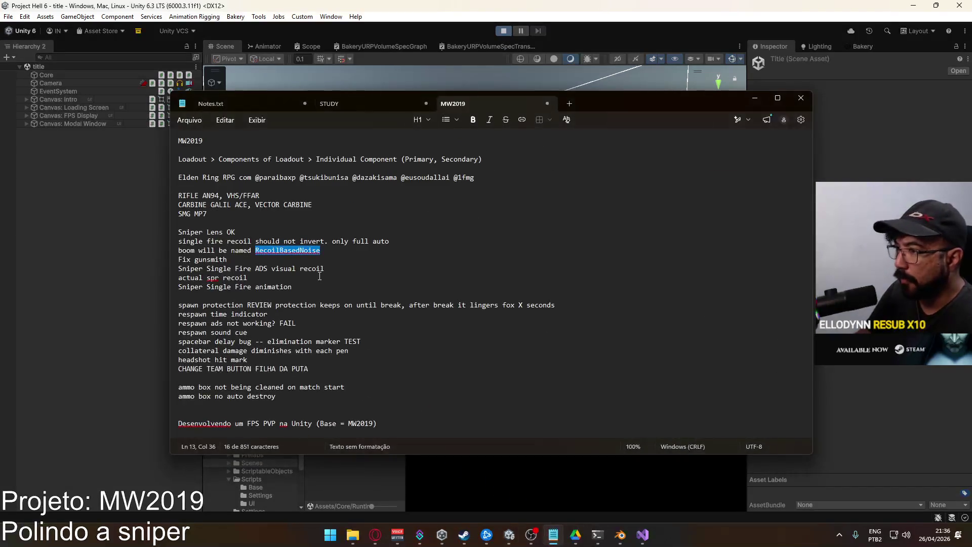
pyautogui.click(334, 250)
pyautogui.write('TE')
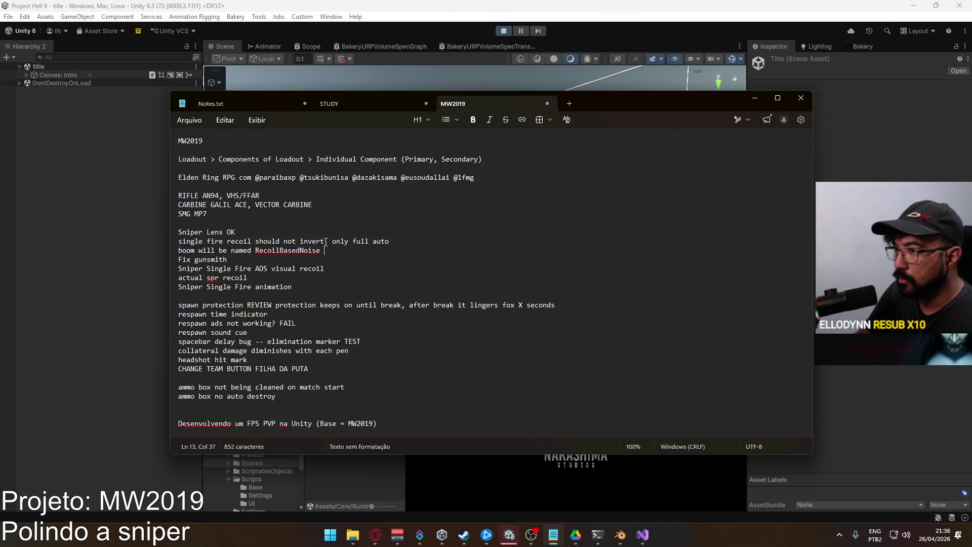
pyautogui.write('ST')
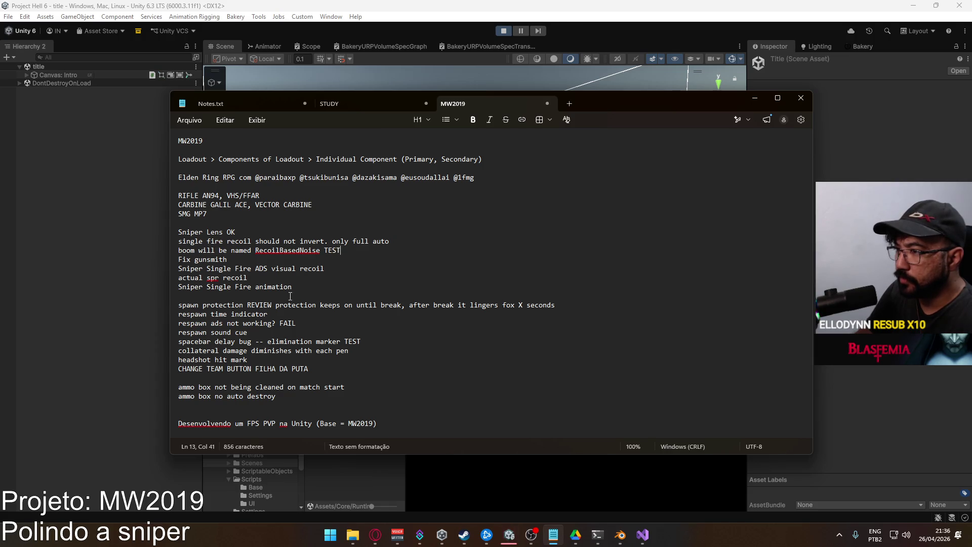
# Back in Unity, host a match on the shipment map.
pyautogui.hotkey('alt', 'Tab')
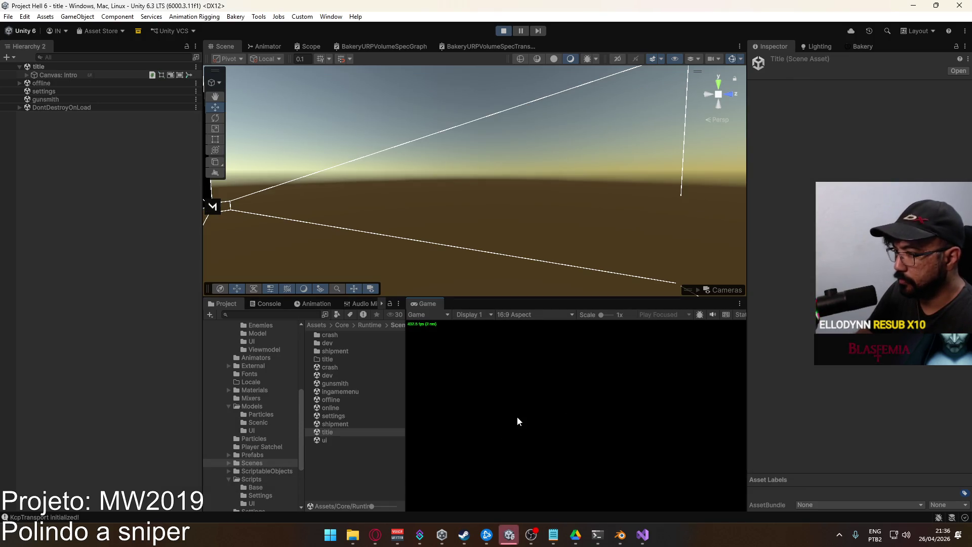
pyautogui.click(267, 471)
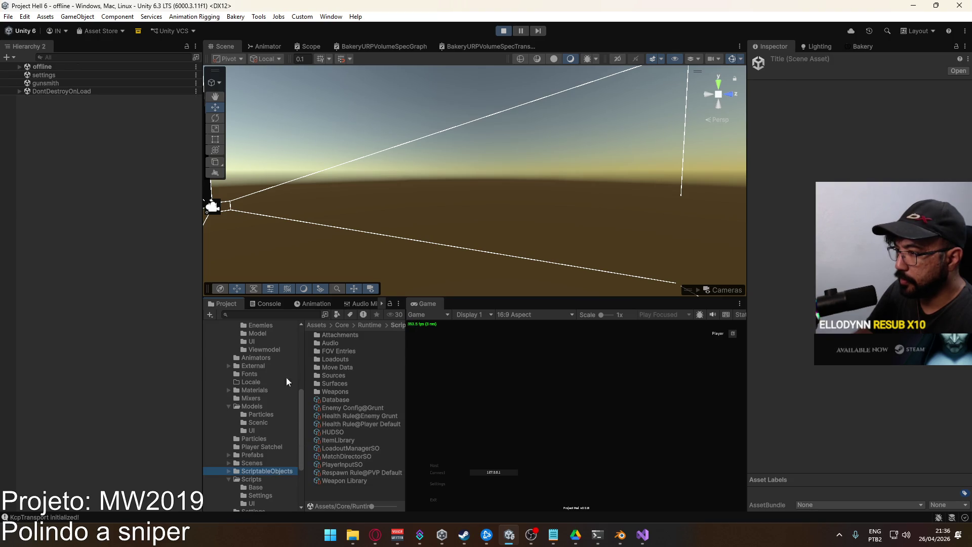
pyautogui.click(434, 465)
pyautogui.click(503, 499)
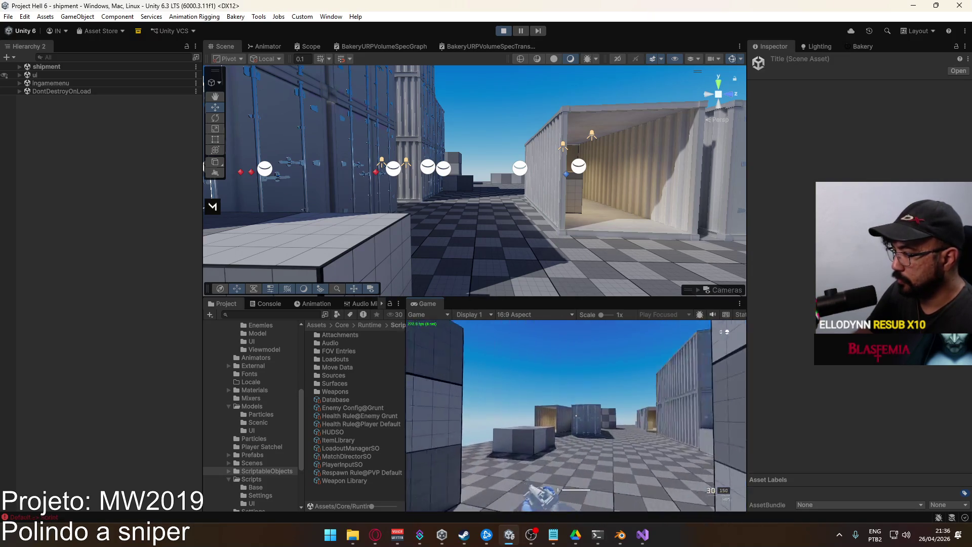
# Maximize the Game view to play-test the recoil noise.
pyautogui.press('super')
pyautogui.click(430, 304)
pyautogui.rightClick(425, 302)
pyautogui.click(456, 336)
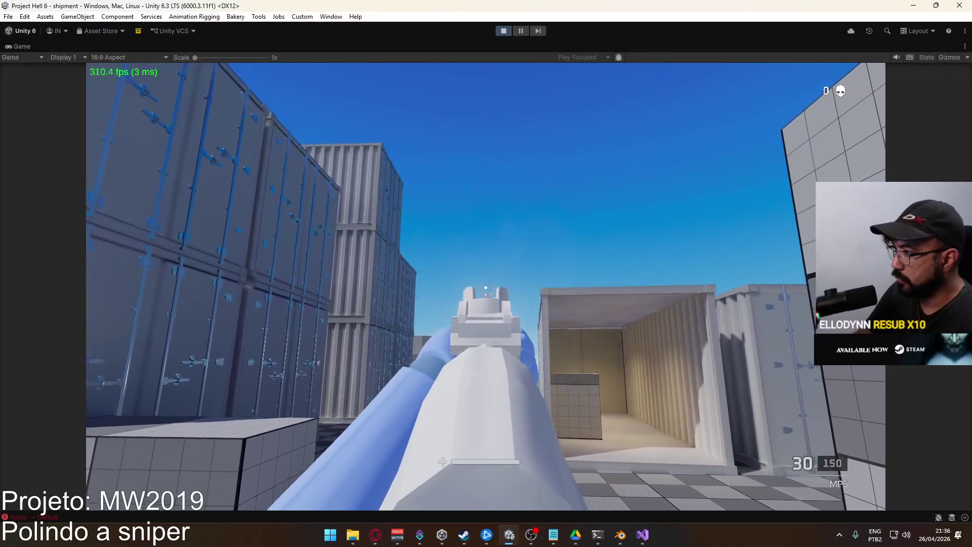
# Stop the game and return to Visual Studio and the to-do notes.
pyautogui.press('super')
pyautogui.click(503, 31)
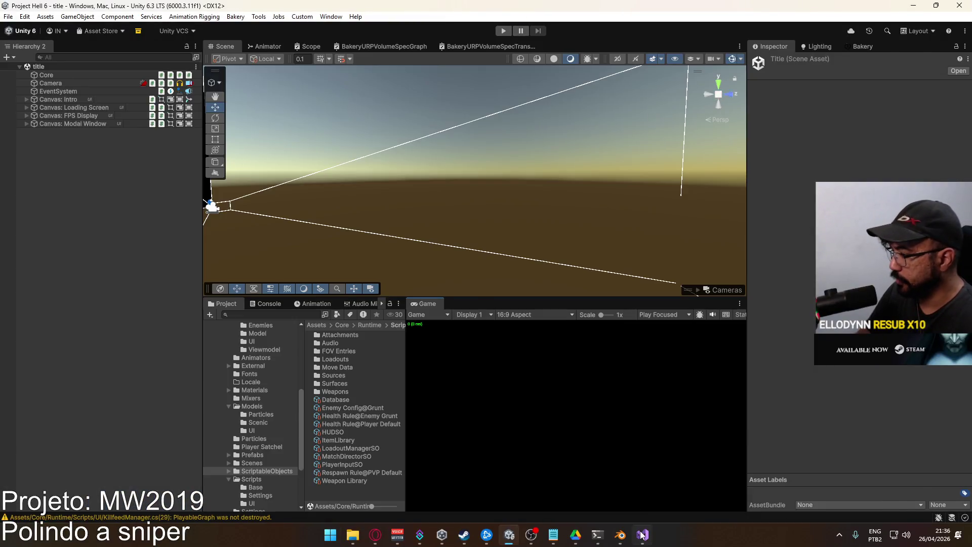
pyautogui.click(641, 534)
pyautogui.click(555, 535)
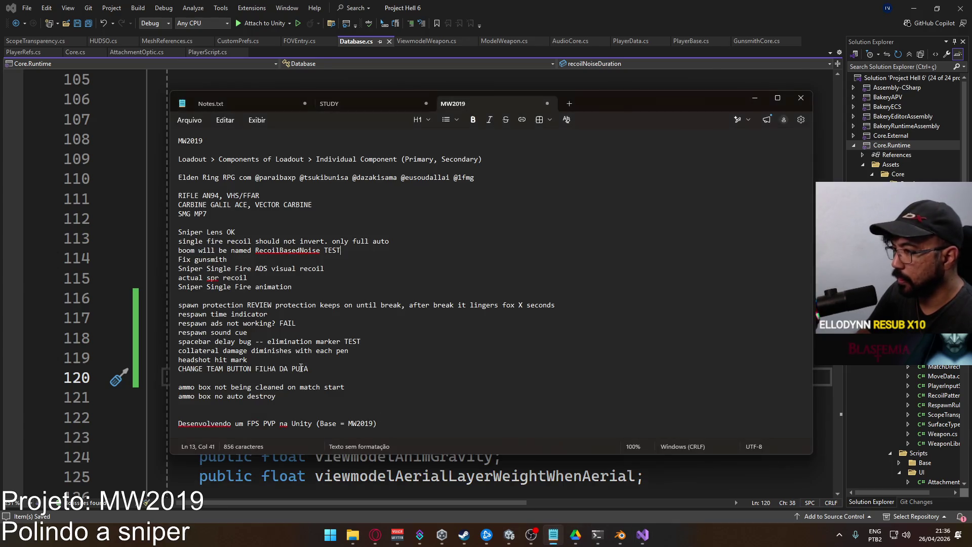
# Delete the finished RecoilBasedNoise and Sniper Lens OK lines from the notes.
pyautogui.moveTo(345, 250)
pyautogui.mouseDown()
pyautogui.moveTo(233, 259)
pyautogui.moveTo(87, 252)
pyautogui.mouseUp()
pyautogui.press('Delete')
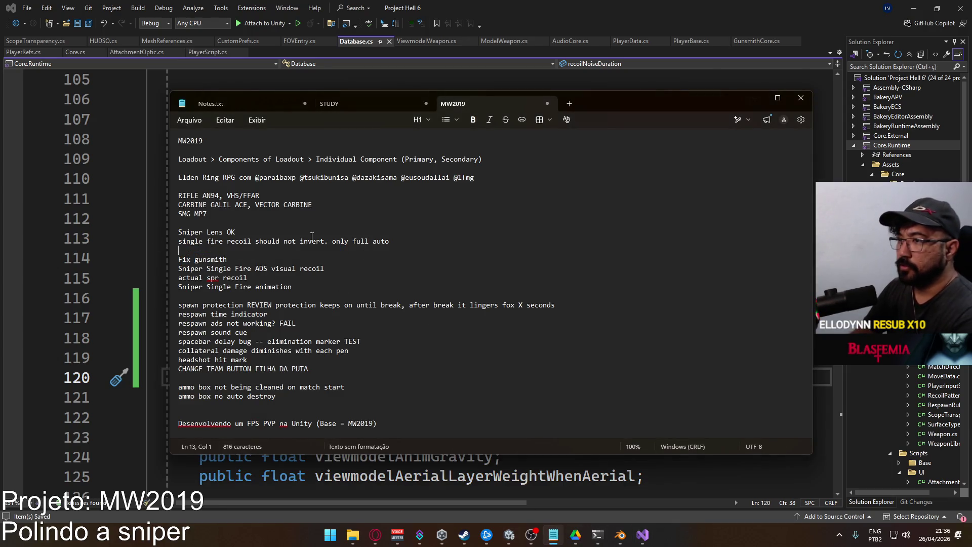
pyautogui.press('Delete')
pyautogui.click(237, 232)
pyautogui.hotkey('shift', 'Home')
pyautogui.press('Delete')
pyautogui.press('Delete')
pyautogui.click(223, 237)
pyautogui.moveTo(388, 232); pyautogui.dragTo(175, 232)
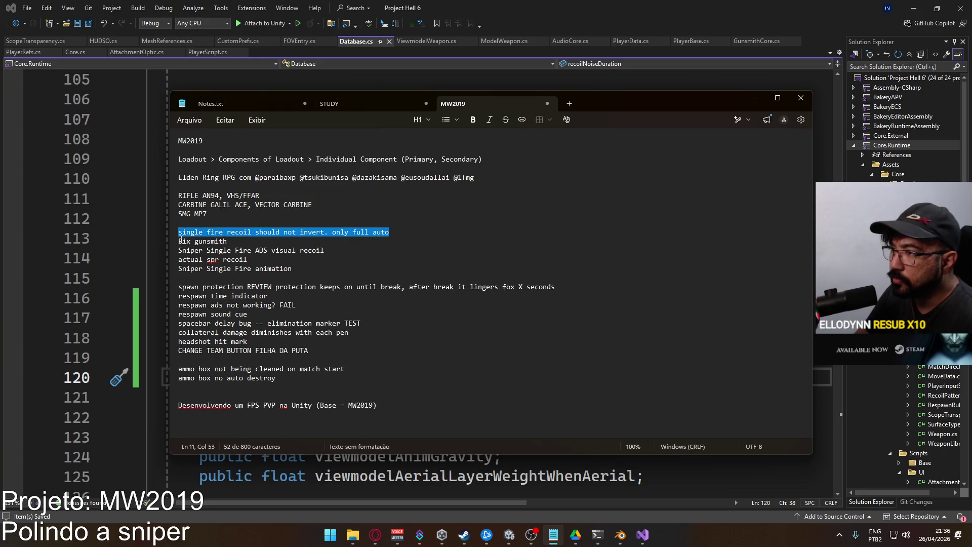
pyautogui.moveTo(405, 230); pyautogui.dragTo(168, 227)
# Open PlayerScript.cs and collapse its code to the outline.
pyautogui.click(643, 534)
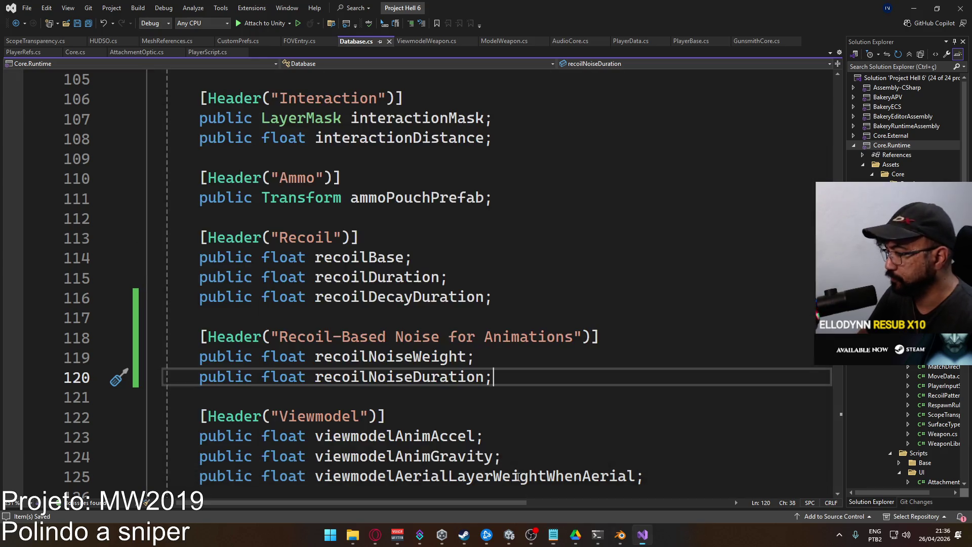
pyautogui.click(208, 53)
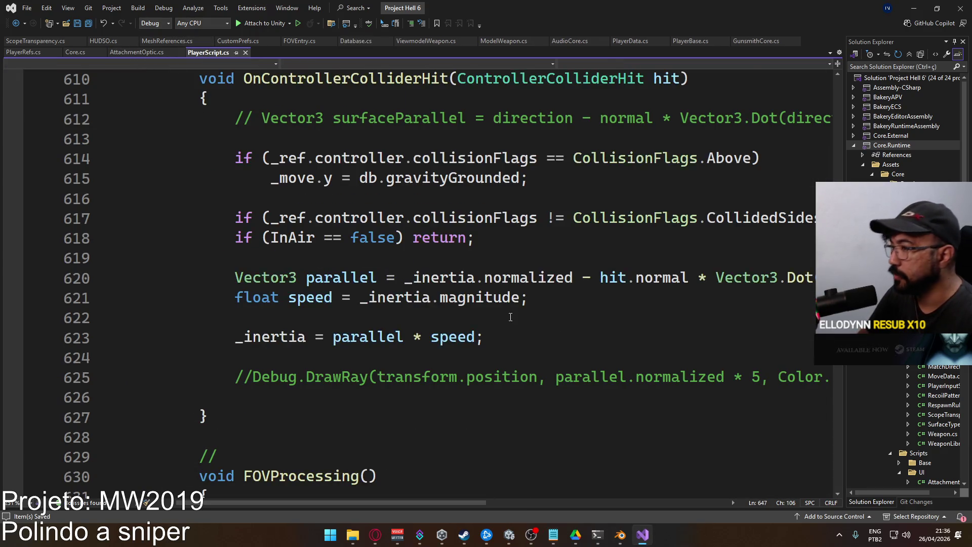
pyautogui.scroll(5, 473, 321)
pyautogui.scroll(10, 472, 321)
pyautogui.click(439, 299)
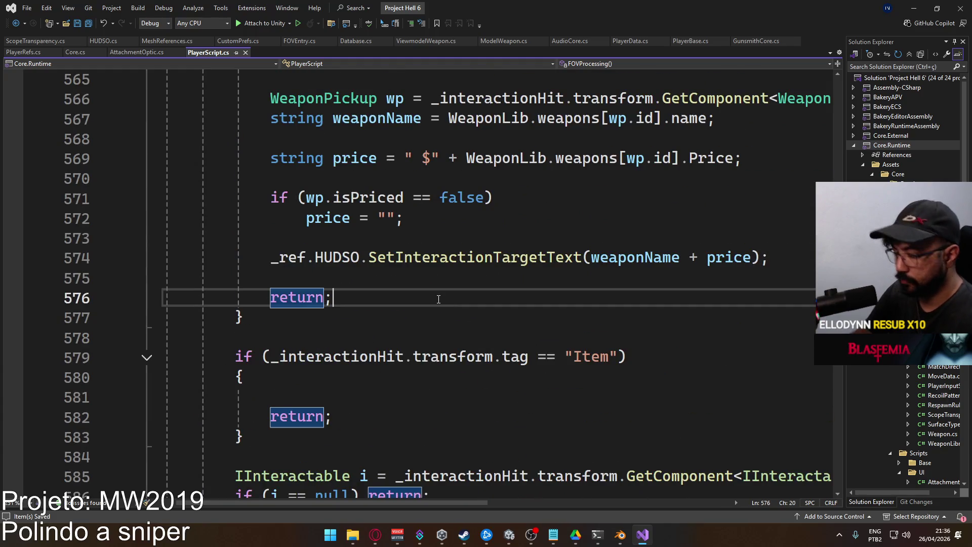
pyautogui.hotkey('ctrl', 'a')
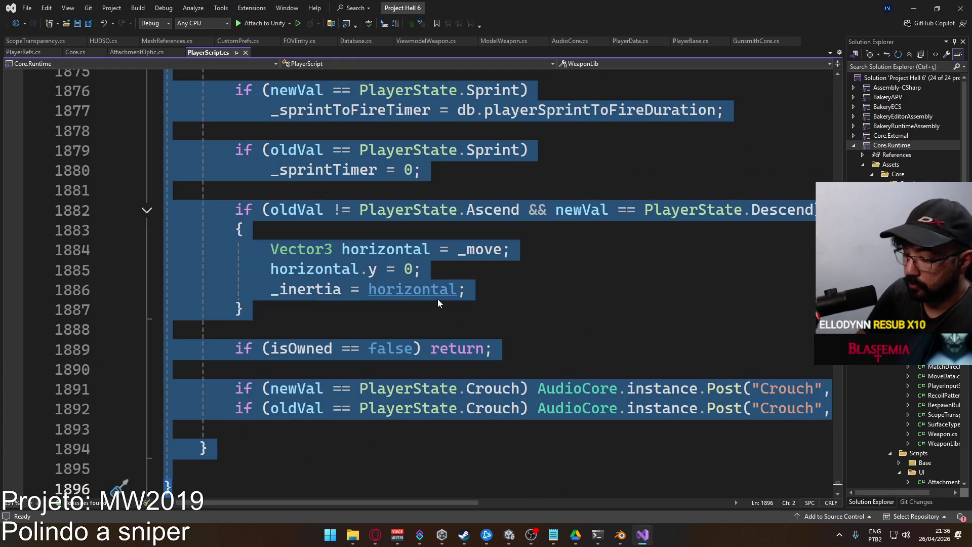
pyautogui.hotkey('ctrl', 'm')
pyautogui.hotkey('ctrl', 'l')
# Expand RecoilProcessing and its _recoilTimer block, then go to boomTimer's declaration.
pyautogui.click(147, 79)
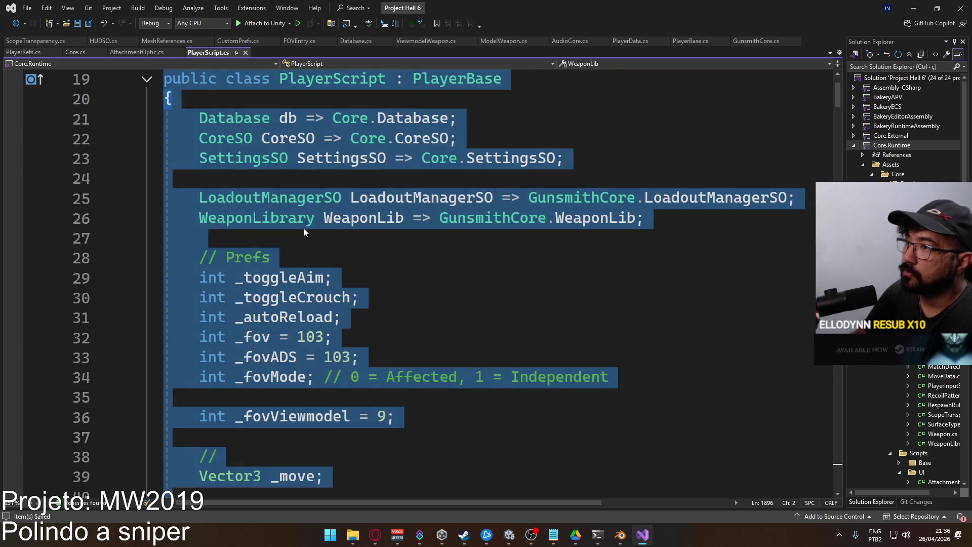
pyautogui.scroll(-20, 385, 269)
pyautogui.click(417, 298)
pyautogui.scroll(-12, 338, 201)
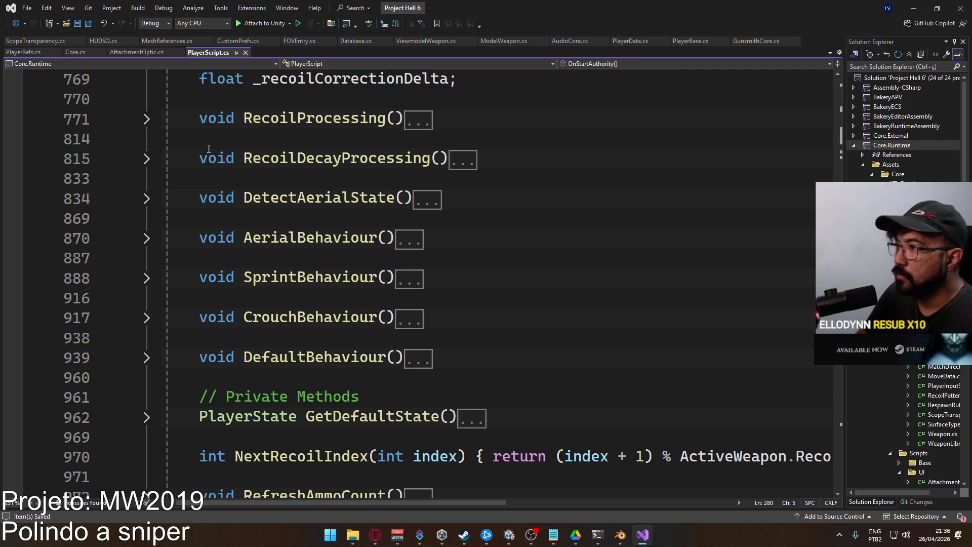
pyautogui.click(146, 119)
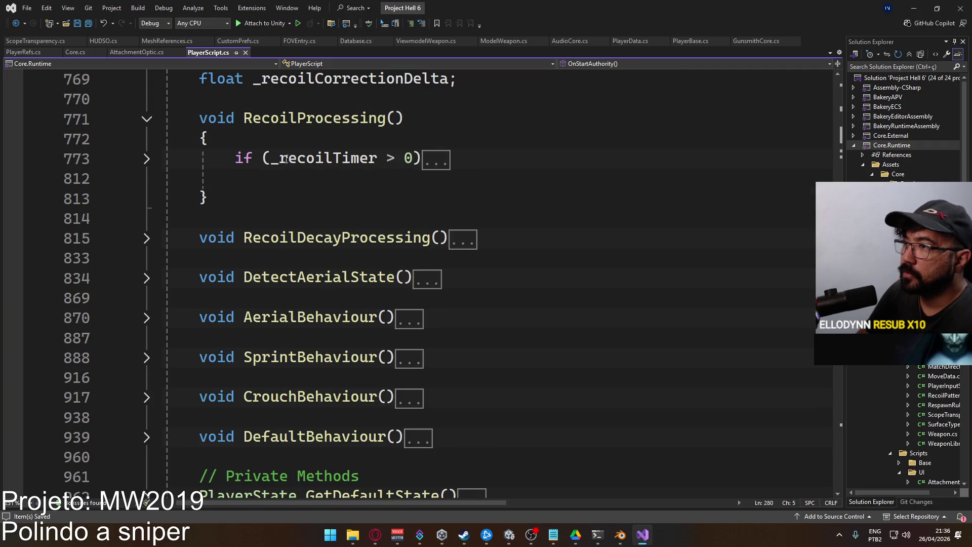
pyautogui.click(146, 159)
pyautogui.scroll(-2, 372, 253)
pyautogui.scroll(2, 373, 253)
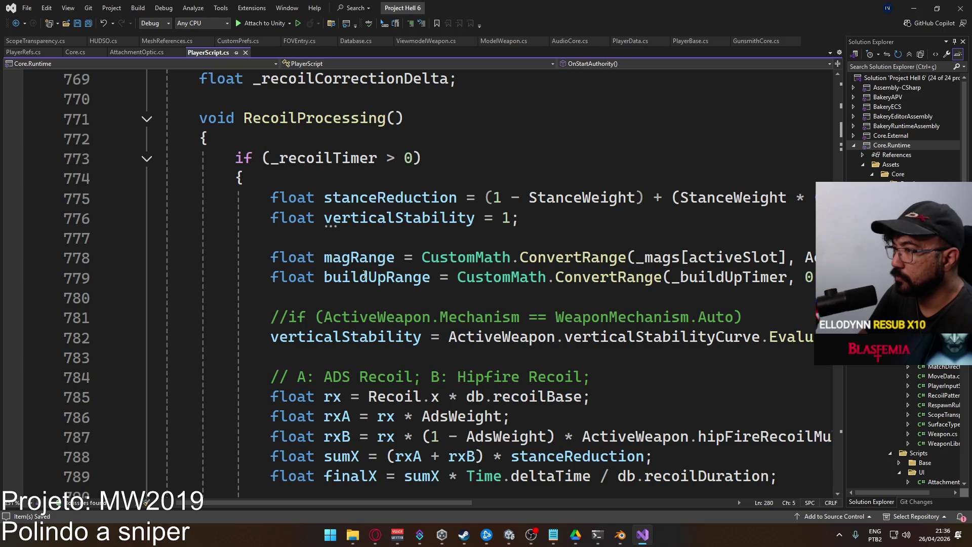
pyautogui.scroll(-7, 446, 244)
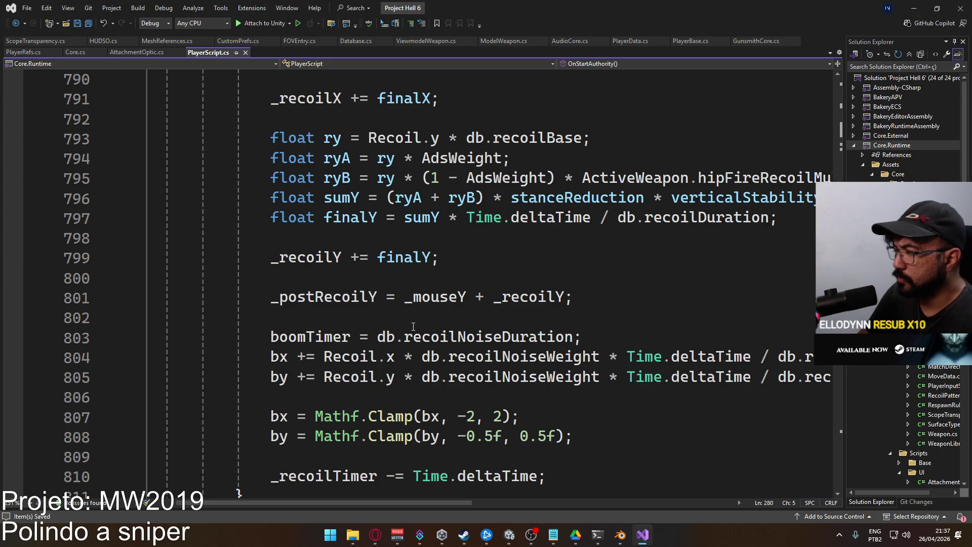
pyautogui.click(293, 337)
pyautogui.press('F12')
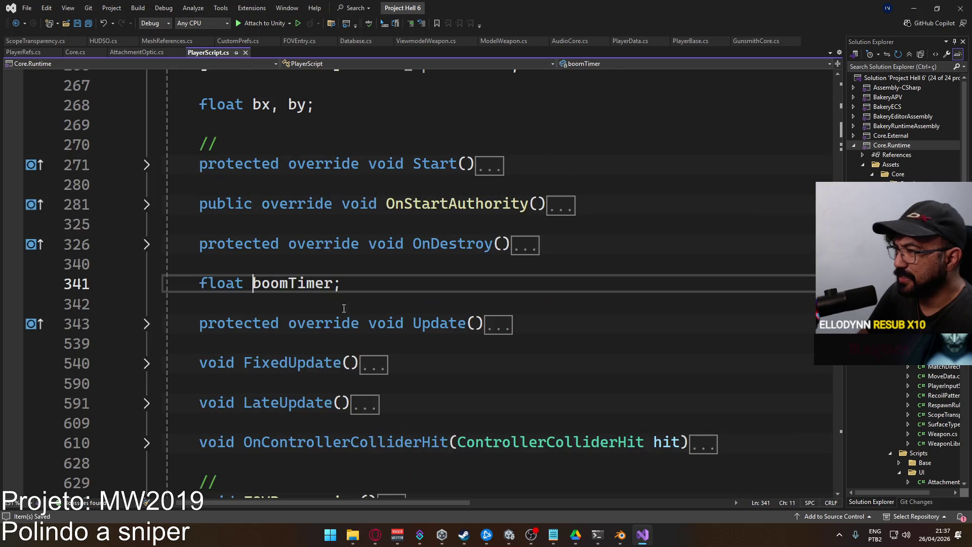
# Move the 'float boomTimer;' declaration to sit above 'float bx, by;'.
pyautogui.doubleClick(278, 288)
pyautogui.moveTo(387, 285); pyautogui.dragTo(211, 285)
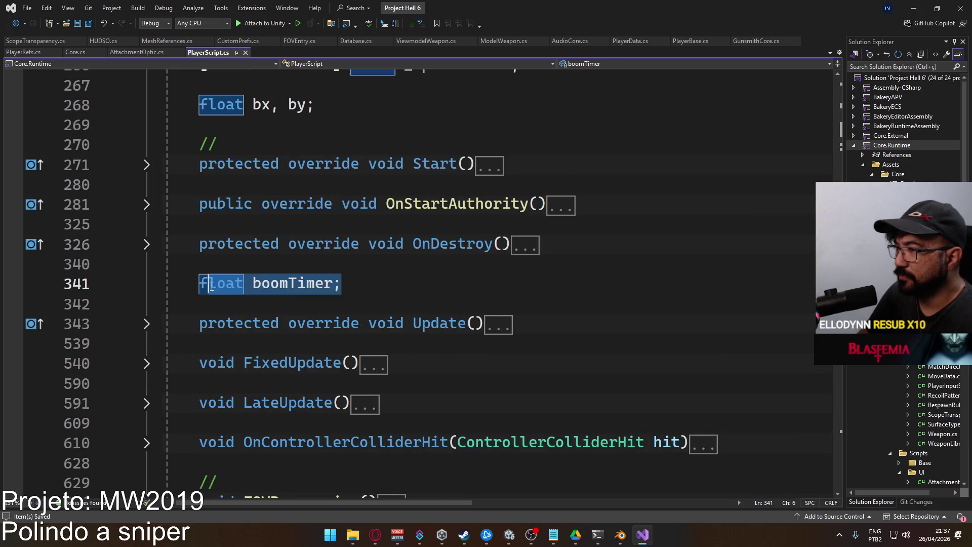
pyautogui.hotkey('ctrl', 'x')
pyautogui.scroll(3, 347, 264)
pyautogui.click(361, 264)
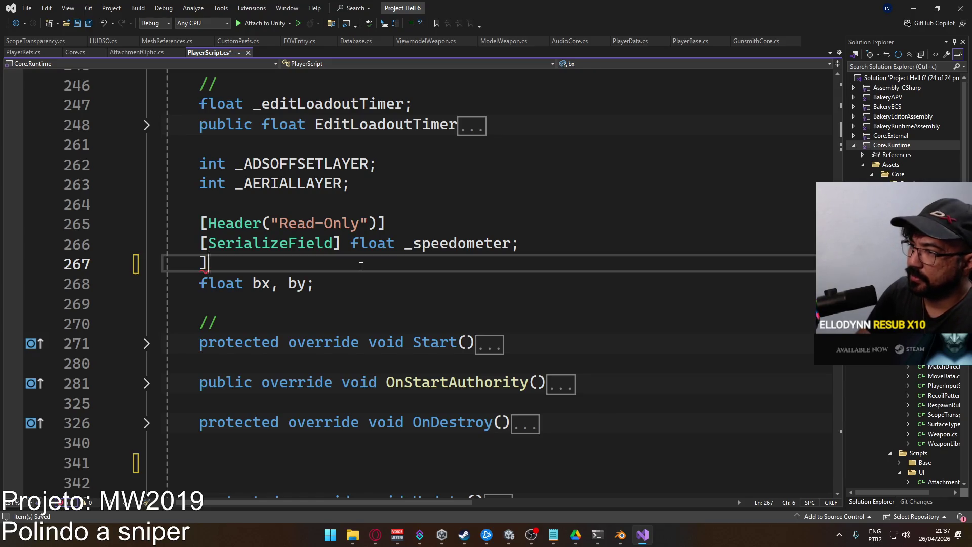
pyautogui.press('Return')
pyautogui.hotkey('ctrl', 'v')
pyautogui.press('Left')
# Rename boomTimer to recoilNoiseTimer throughout PlayerScript.cs.
pyautogui.hotkey('ctrl', 'r')
pyautogui.hotkey('ctrl', 'r')
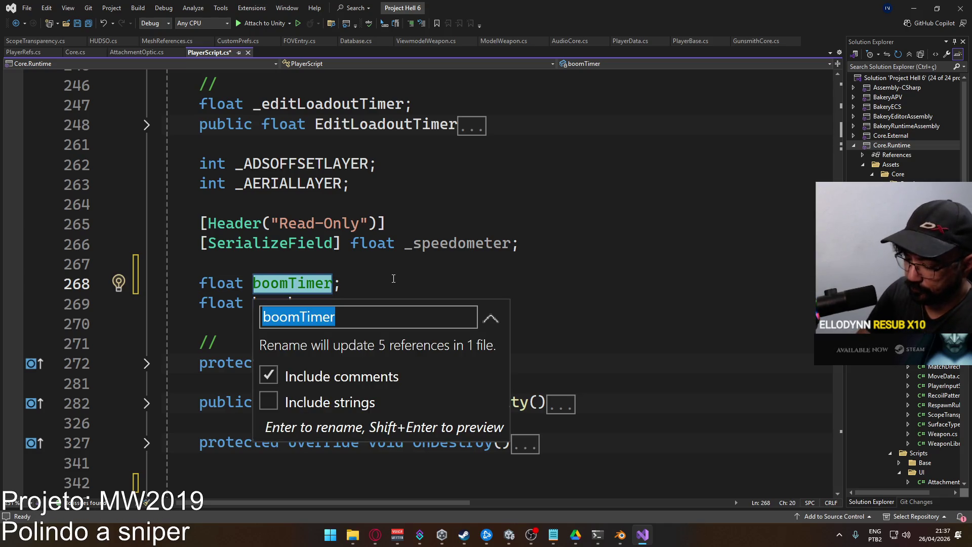
pyautogui.write('recoilNoise')
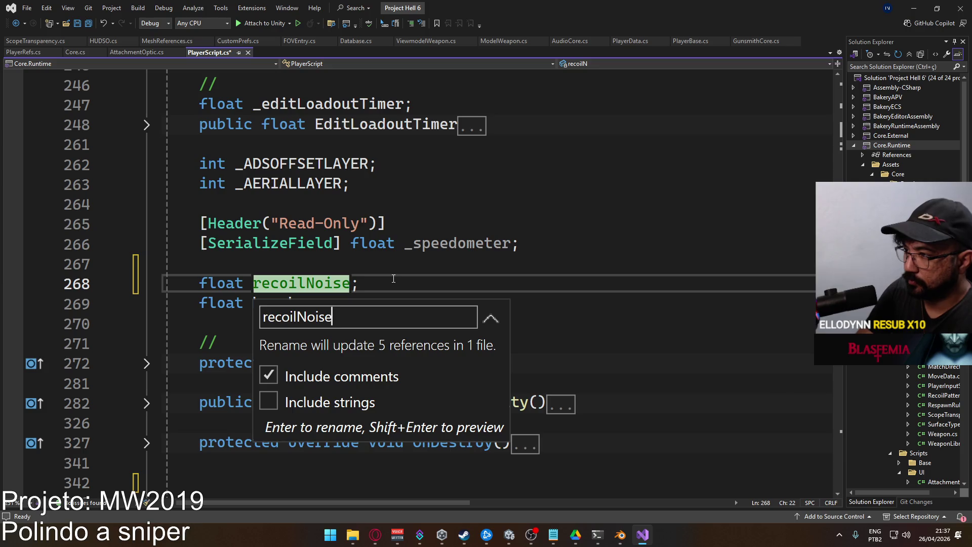
pyautogui.write('Timer;')
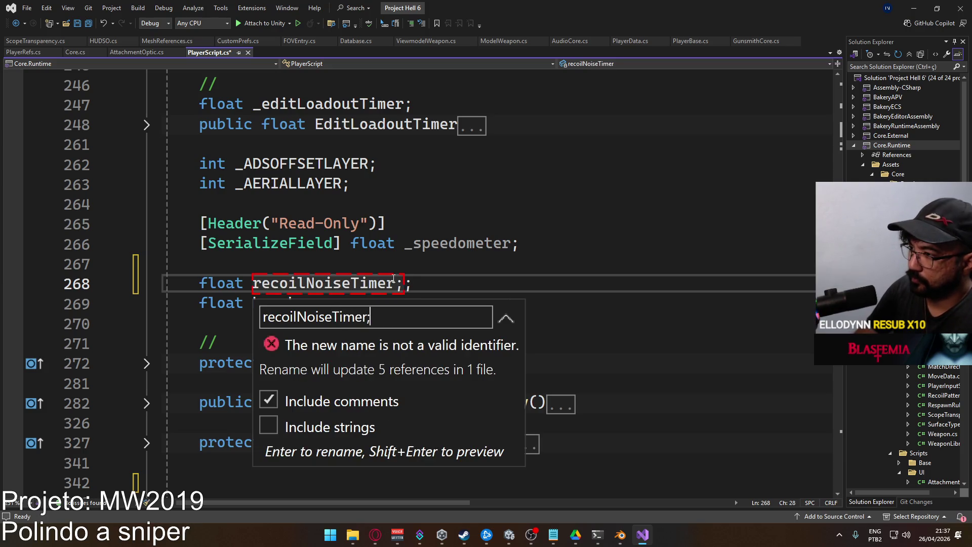
pyautogui.press('BackSpace')
pyautogui.press('Return')
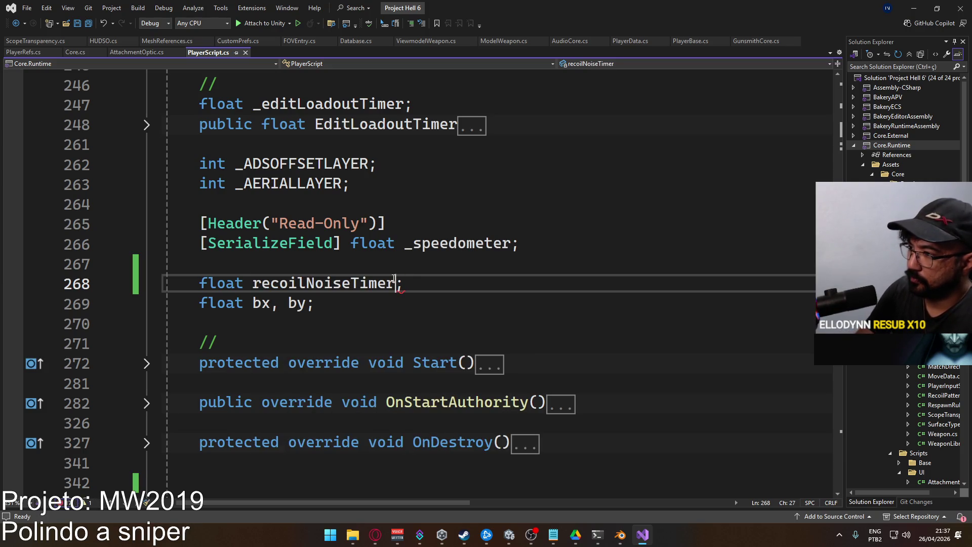
# Rename bx to rNoiseX and by to rNoiseY, then save PlayerScript.cs.
pyautogui.doubleClick(261, 303)
pyautogui.hotkey('ctrl', 'r')
pyautogui.hotkey('ctrl', 'r')
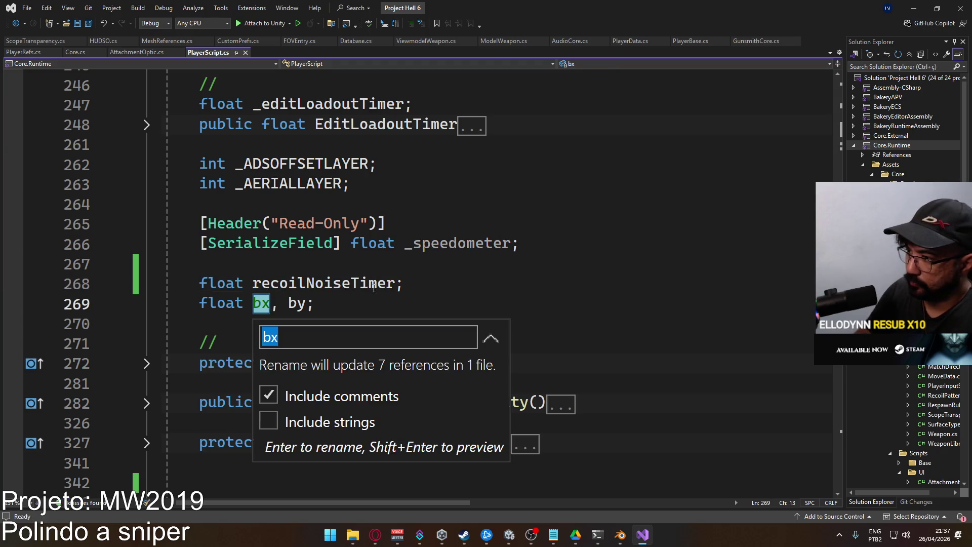
pyautogui.write('r')
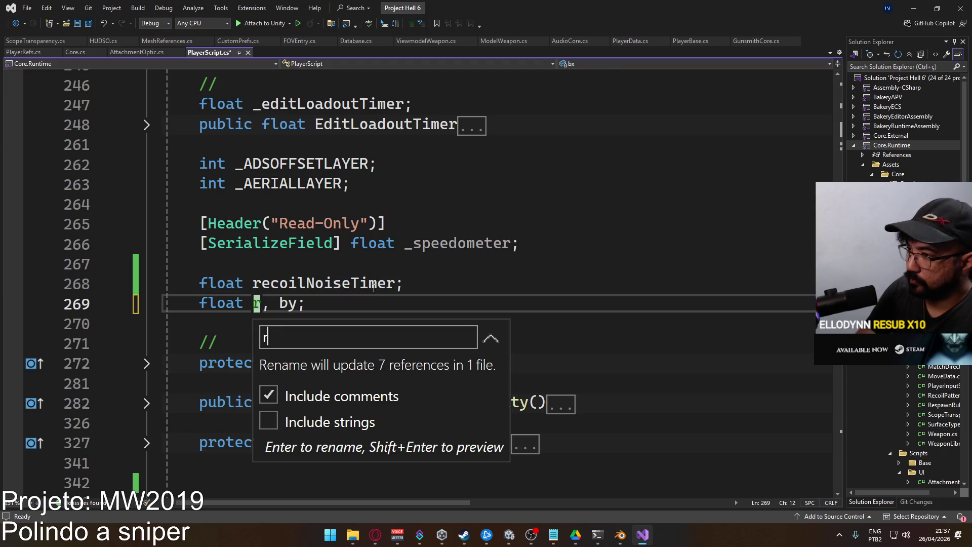
pyautogui.write('N')
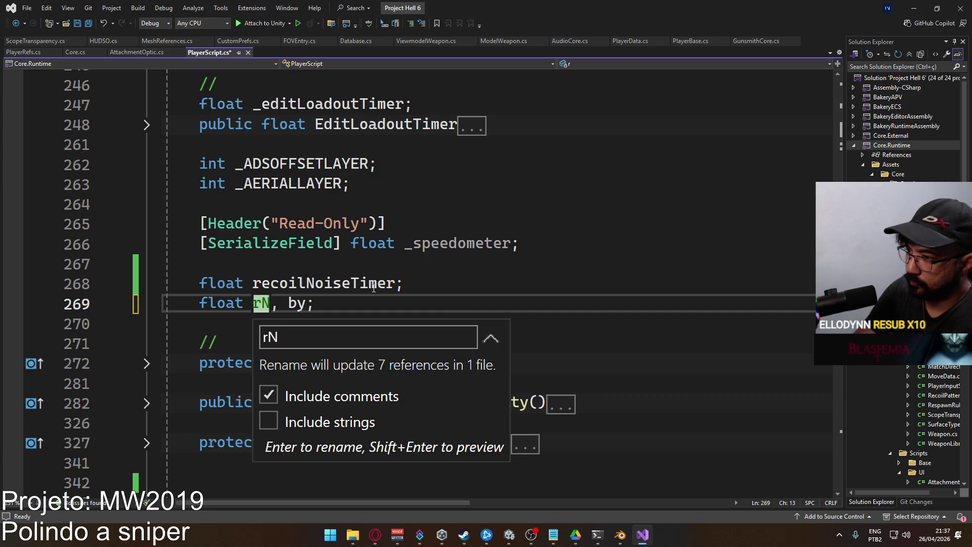
pyautogui.write('oiseX')
pyautogui.press('Return')
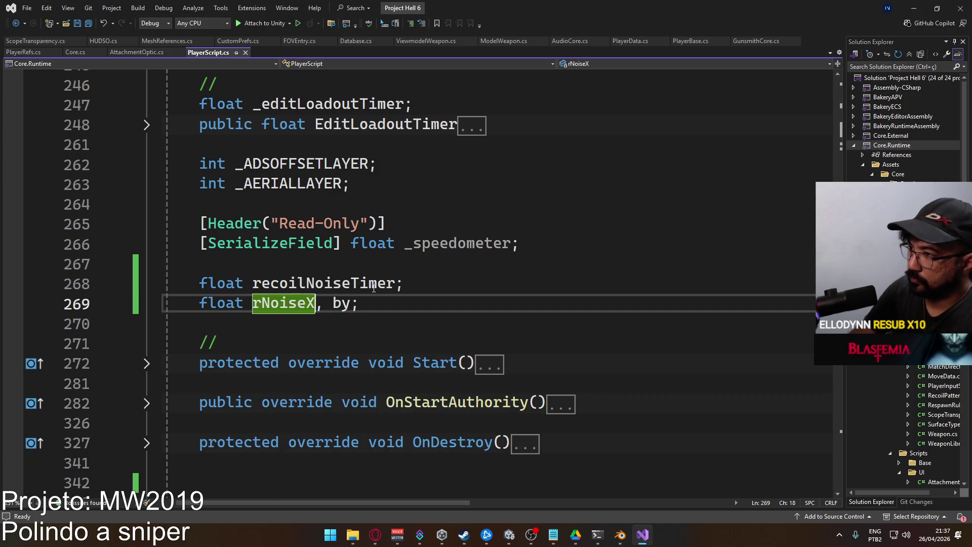
pyautogui.click(351, 303)
pyautogui.hotkey('ctrl', 'r')
pyautogui.hotkey('ctrl', 'r')
pyautogui.write('rNoiseY')
pyautogui.press('Return')
pyautogui.hotkey('ctrl', 's')
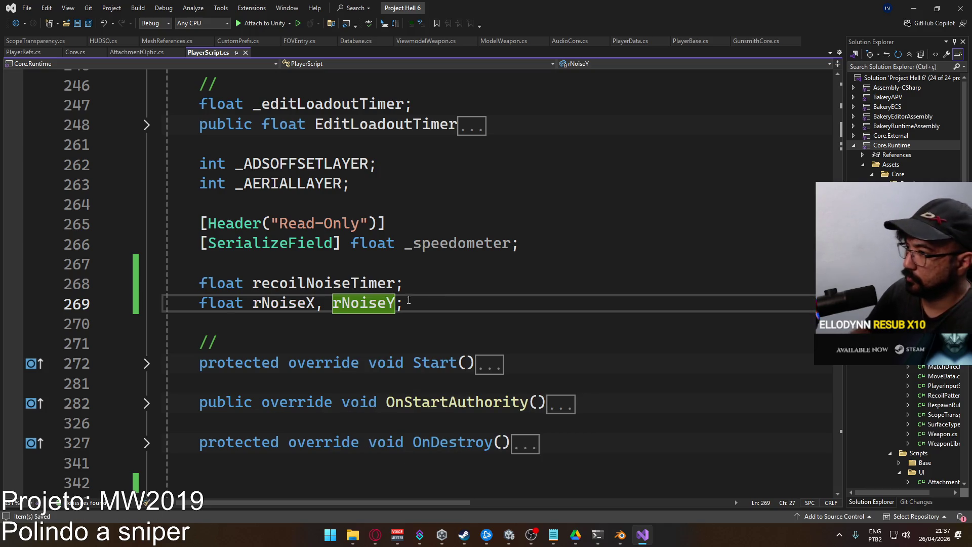
# Scroll to the recoil noise lines in RecoilProcessing.
pyautogui.scroll(-1, 385, 301)
pyautogui.moveTo(838, 179)
pyautogui.mouseDown()
pyautogui.moveTo(838, 425)
pyautogui.moveTo(838, 188)
pyautogui.moveTo(837, 308)
pyautogui.mouseUp()
pyautogui.click(527, 278)
pyautogui.scroll(-1, 476, 338)
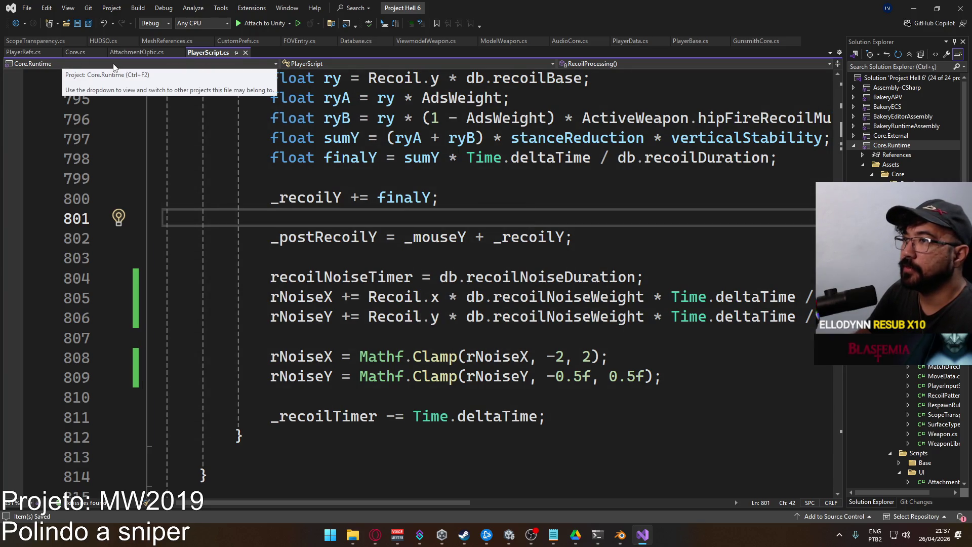
# In Database.cs, add 'public float recoilNoiseClampY;' below recoilNoiseDuration.
pyautogui.click(356, 41)
pyautogui.press('Return')
pyautogui.write('pub')
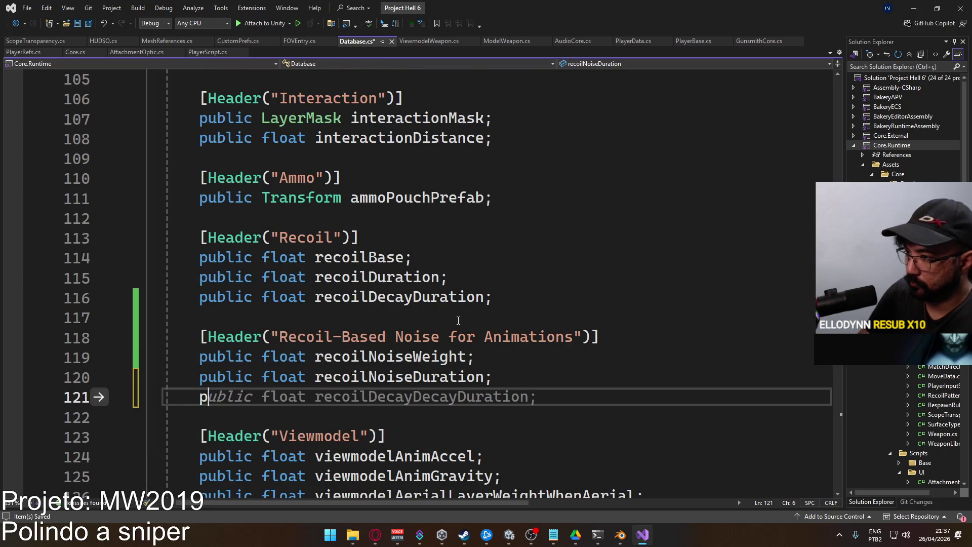
pyautogui.write('lic float re')
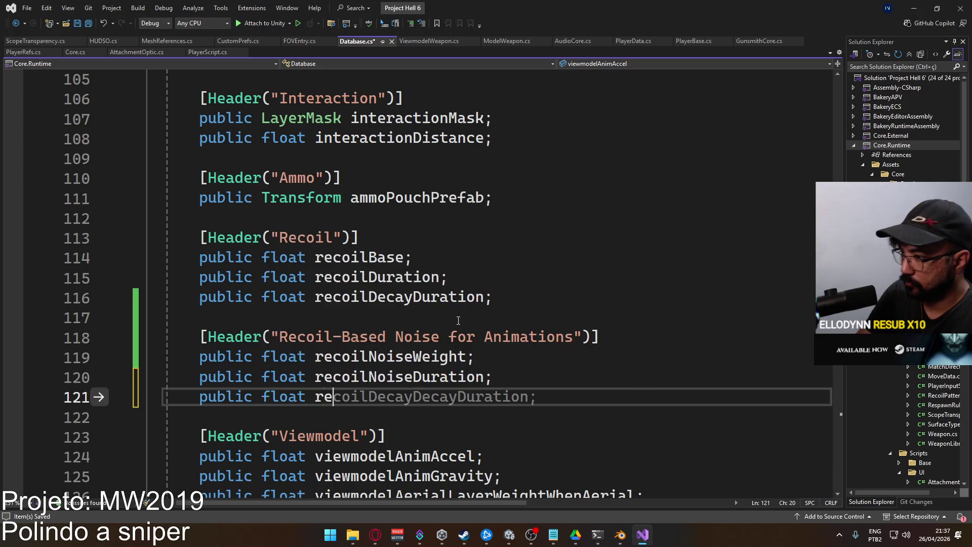
pyautogui.write('coilNoise')
pyautogui.hotkey('ctrl', 'w')
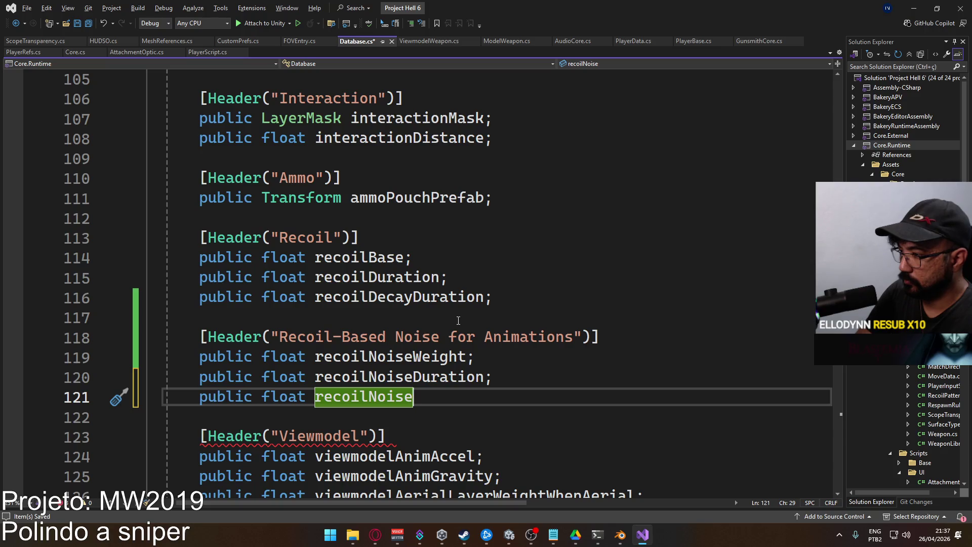
pyautogui.write('c')
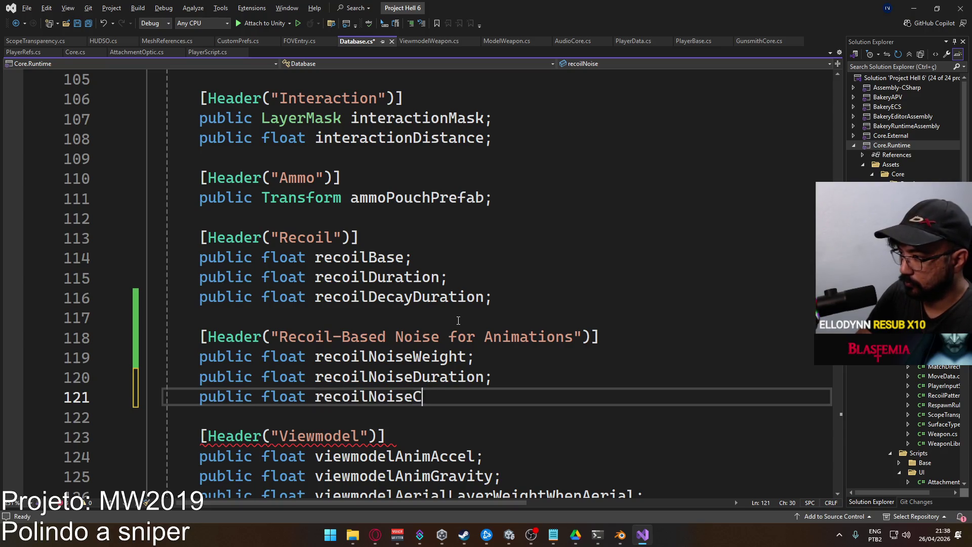
pyautogui.write('lampY')
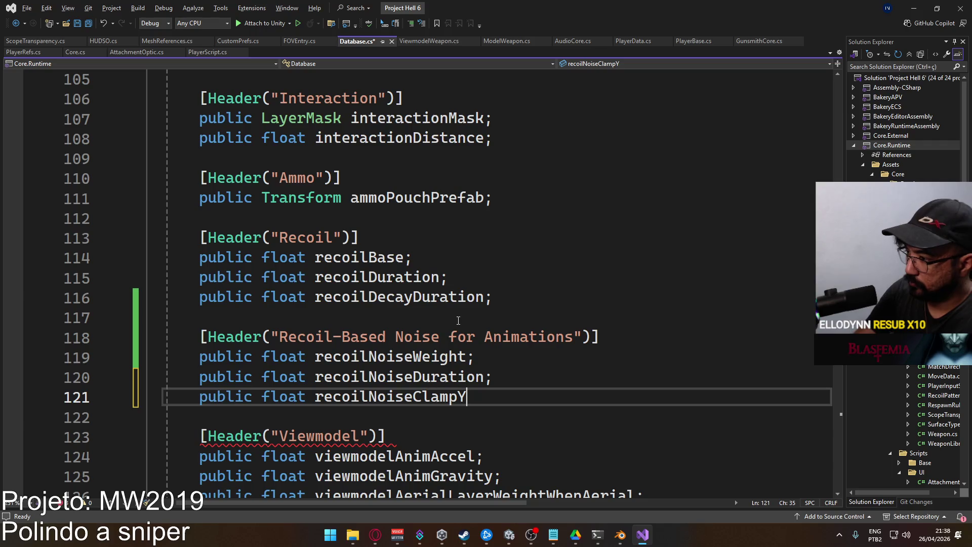
pyautogui.hotkey('ctrl', 'w')
pyautogui.write(';')
pyautogui.press('Return')
# Add 'public float recoilNoiseClampX;' above recoilNoiseClampY and save Database.cs.
pyautogui.write('pu')
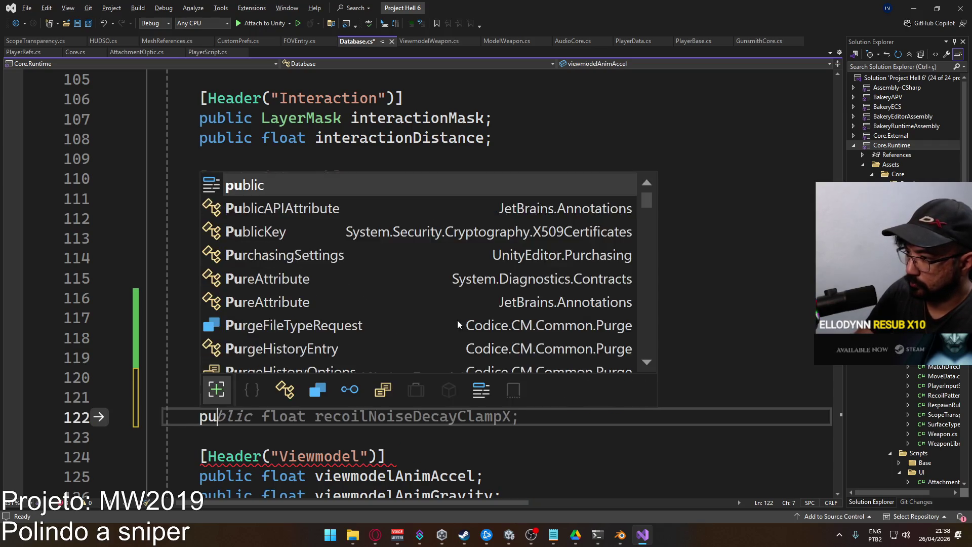
pyautogui.write('blic float recoil')
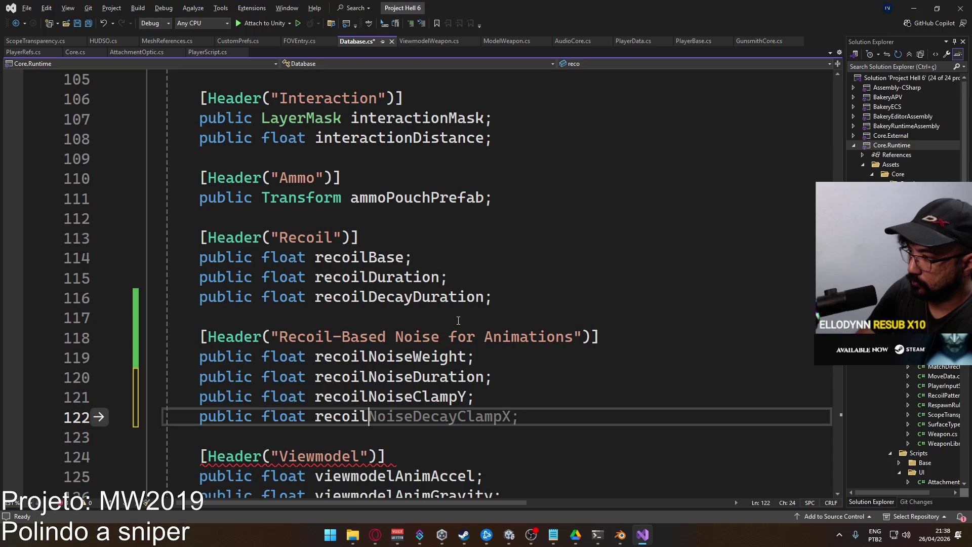
pyautogui.write('NoiseClampX')
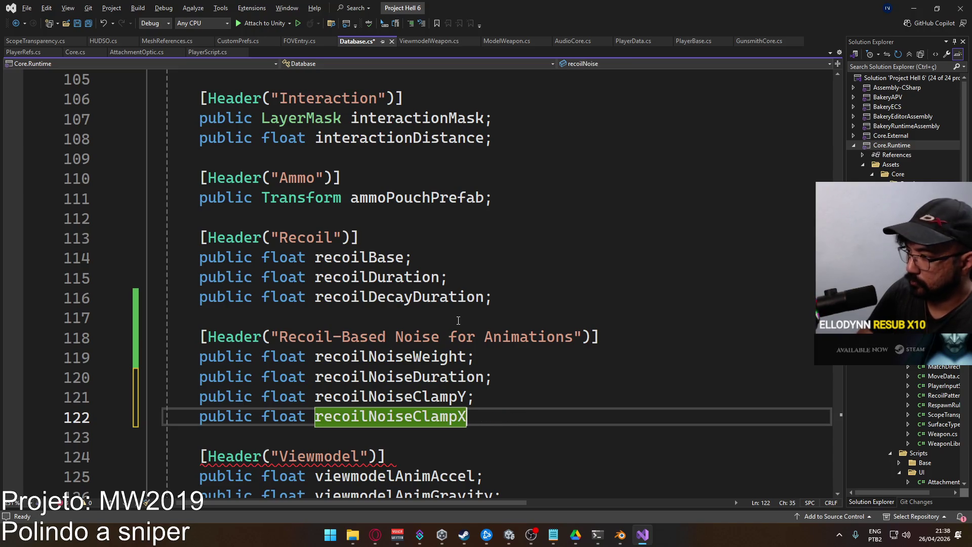
pyautogui.write(';')
pyautogui.hotkey('shift', 'Home')
pyautogui.hotkey('ctrl', 'x')
pyautogui.press('Up')
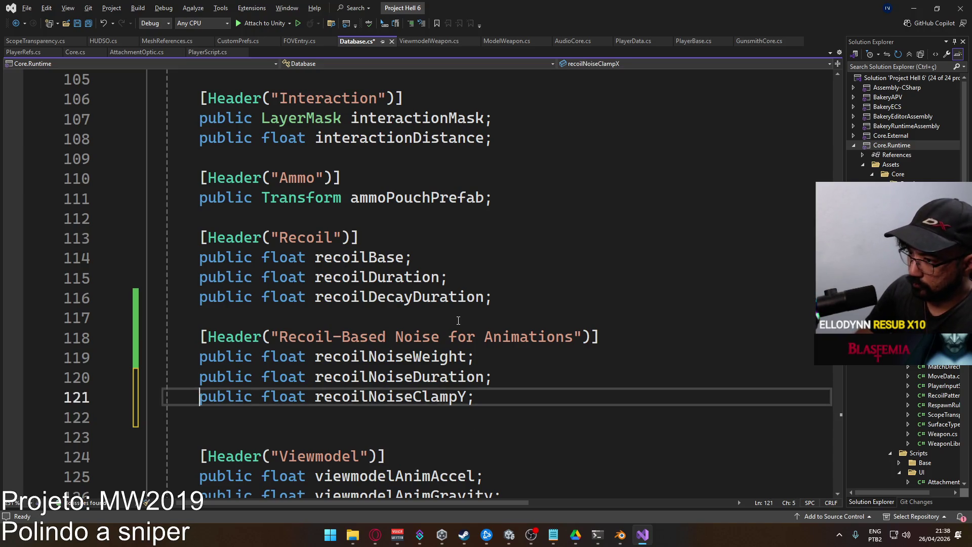
pyautogui.press('Return')
pyautogui.press('Up')
pyautogui.hotkey('ctrl', 'v')
pyautogui.press('Down')
pyautogui.press('Delete')
pyautogui.hotkey('ctrl', 's')
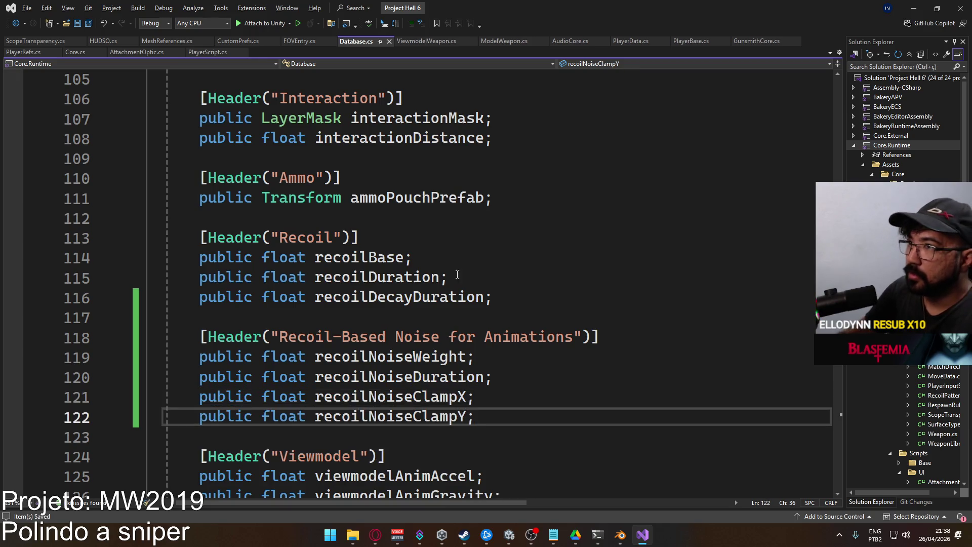
pyautogui.click(208, 52)
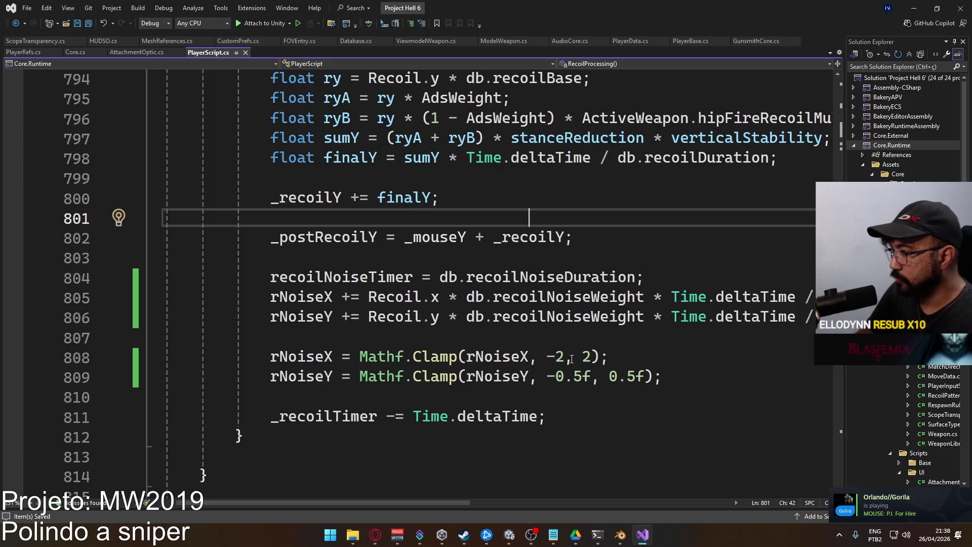
# Replace rNoiseX's fixed -2/2 clamp limits with -db.recoilNoiseClampX and db.recoilNoiseClampX.
pyautogui.doubleClick(561, 357)
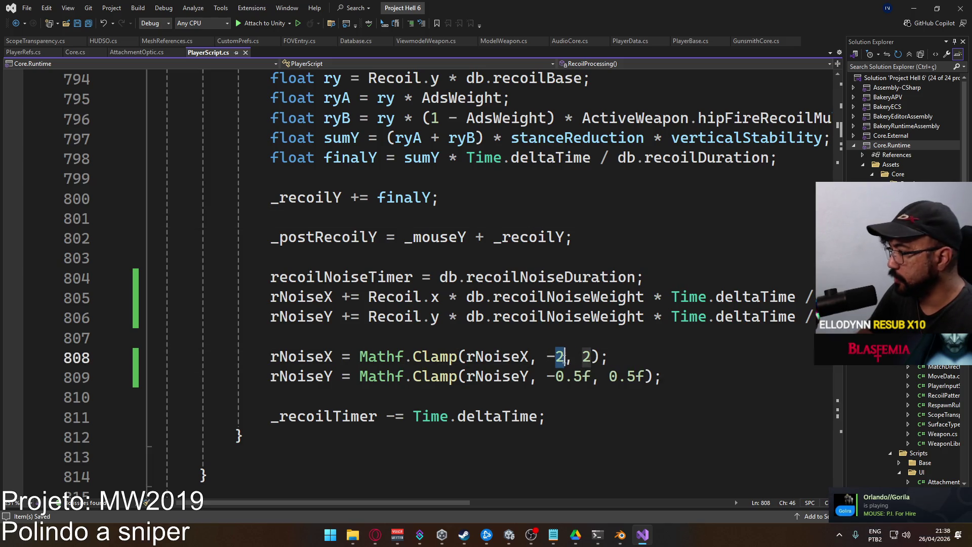
pyautogui.write('db.re')
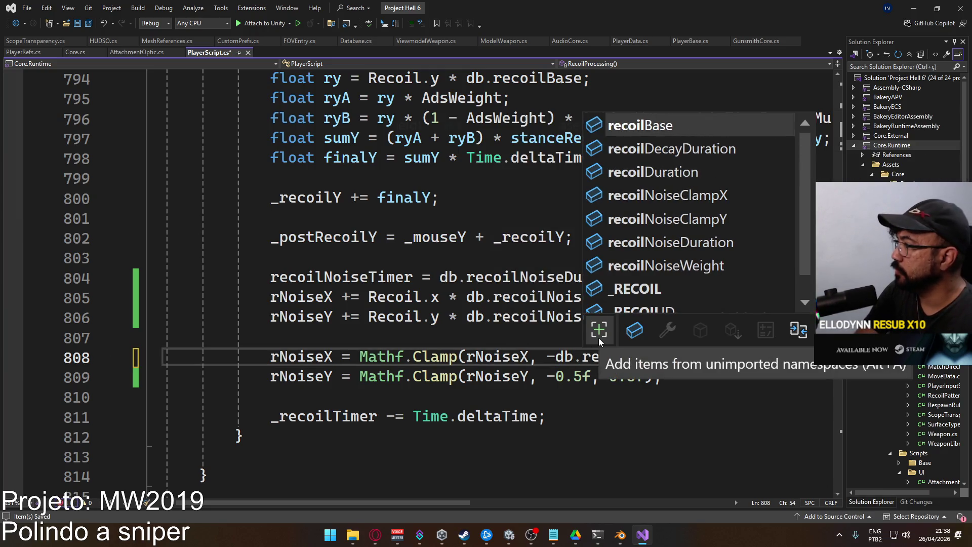
pyautogui.write('coil')
pyautogui.press('Down')
pyautogui.press('Down')
pyautogui.press('Down')
pyautogui.press('Up')
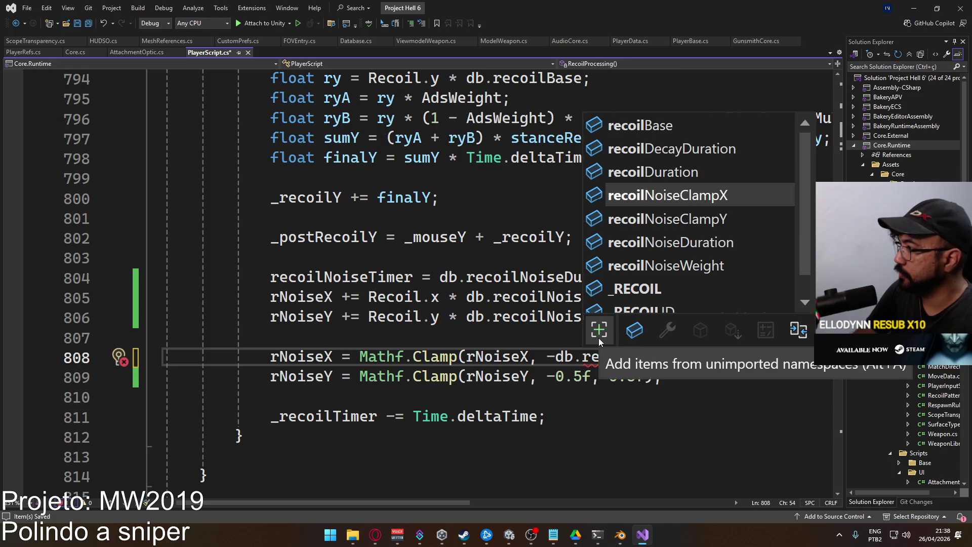
pyautogui.press('Tab')
pyautogui.doubleClick(642, 356)
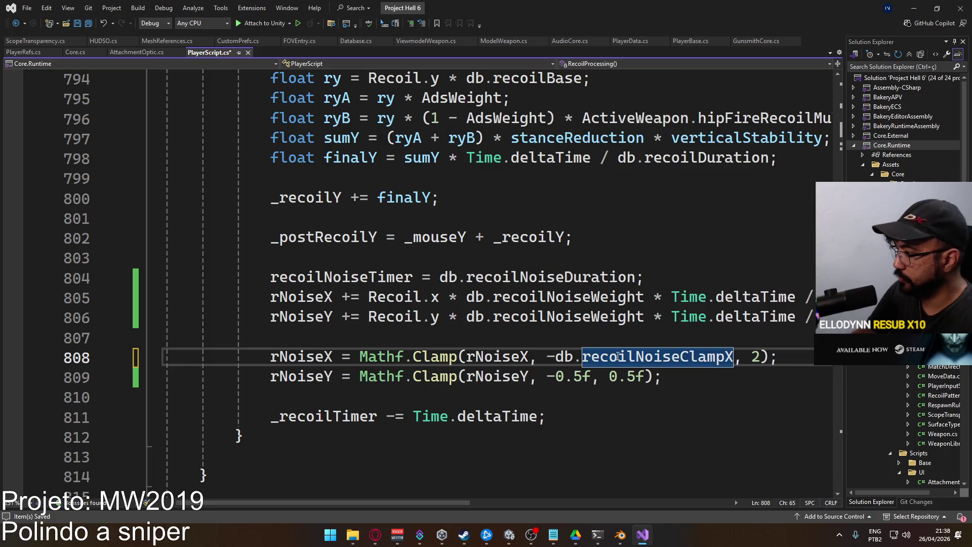
pyautogui.doubleClick(575, 357)
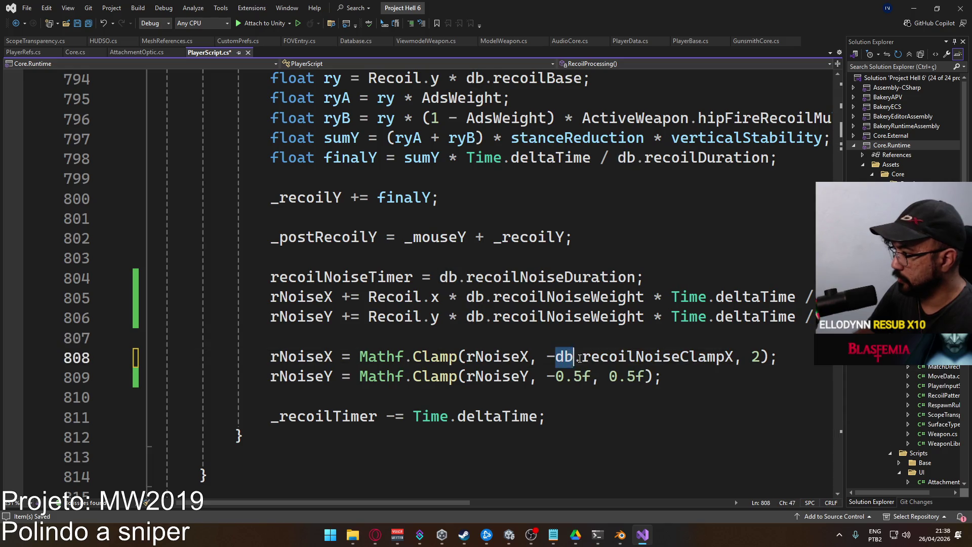
pyautogui.moveTo(579, 358); pyautogui.dragTo(733, 357)
pyautogui.hotkey('ctrl', 'c')
pyautogui.doubleClick(755, 357)
pyautogui.hotkey('ctrl', 'v')
pyautogui.click(725, 433)
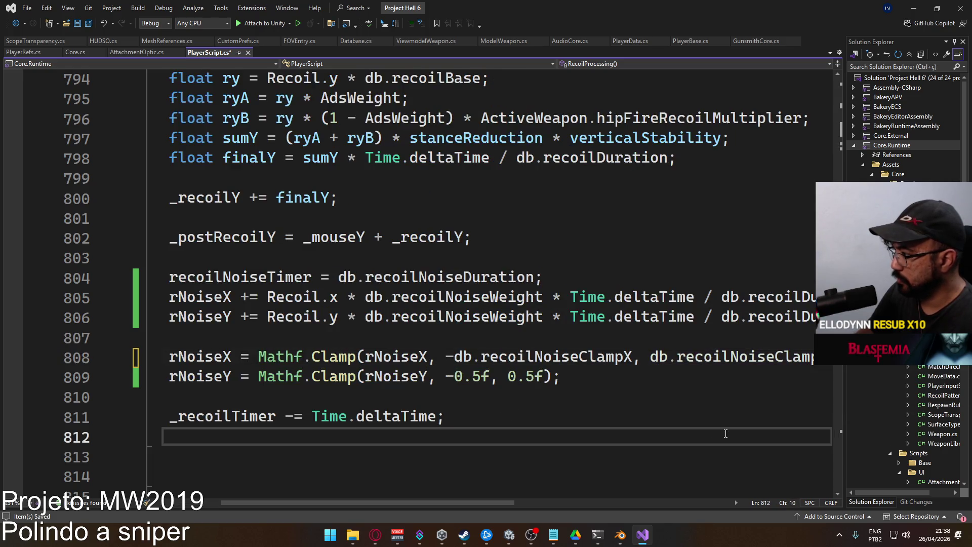
# Replace rNoiseY's fixed 0.5f limits with db.recoilNoiseClampY and save PlayerScript.cs.
pyautogui.doubleClick(471, 377)
pyautogui.write('db.')
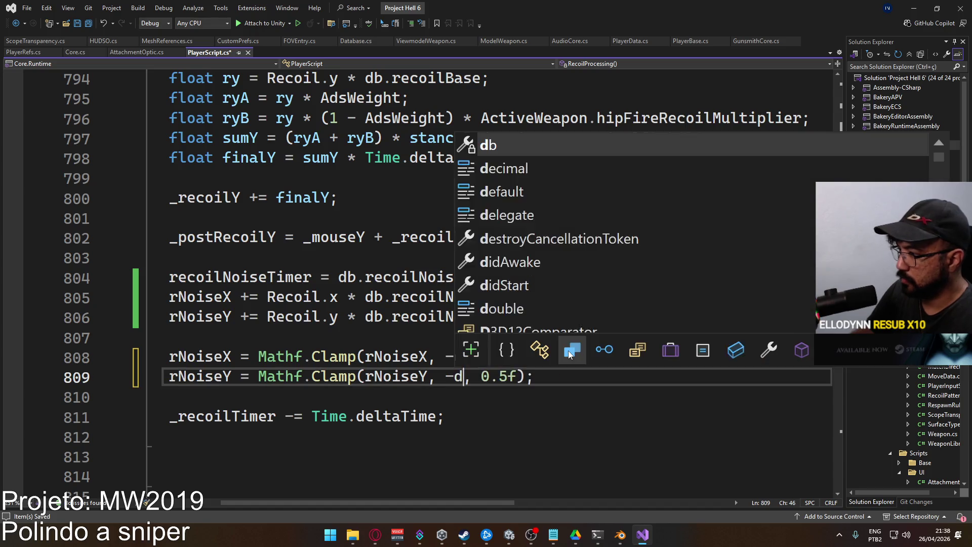
pyautogui.write('recoil')
pyautogui.press('Down')
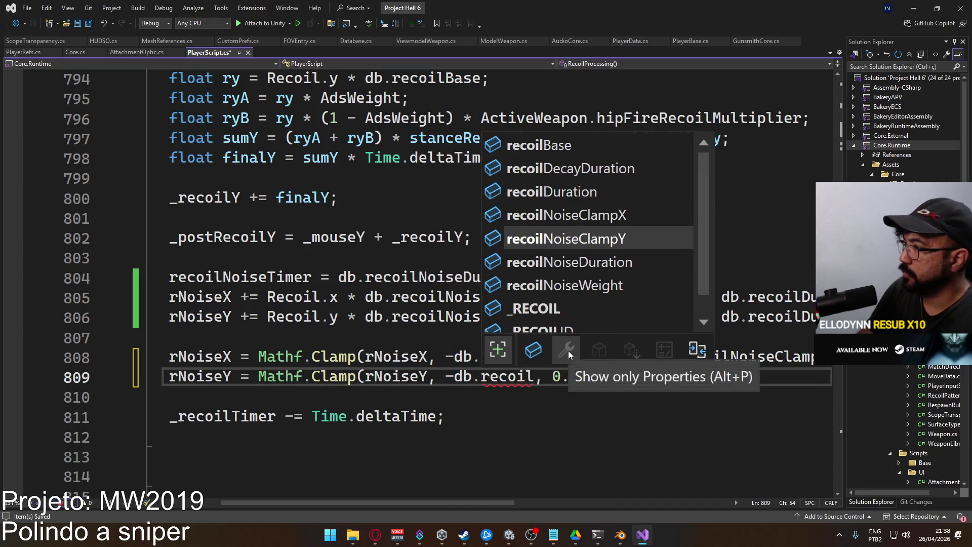
pyautogui.press('Tab')
pyautogui.moveTo(453, 377); pyautogui.dragTo(633, 377)
pyautogui.hotkey('ctrl', 'c')
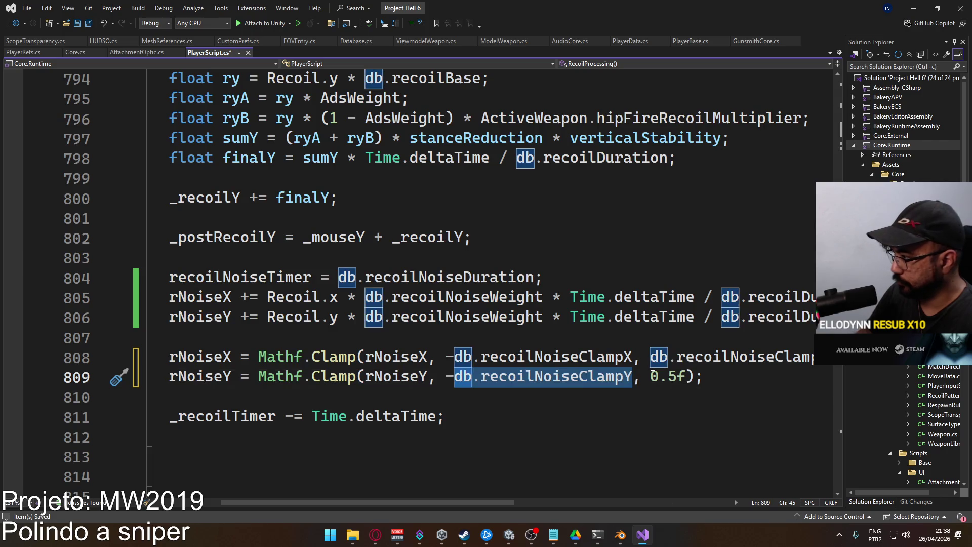
pyautogui.doubleClick(668, 377)
pyautogui.hotkey('ctrl', 'v')
pyautogui.click(614, 298)
pyautogui.hotkey('ctrl', 's')
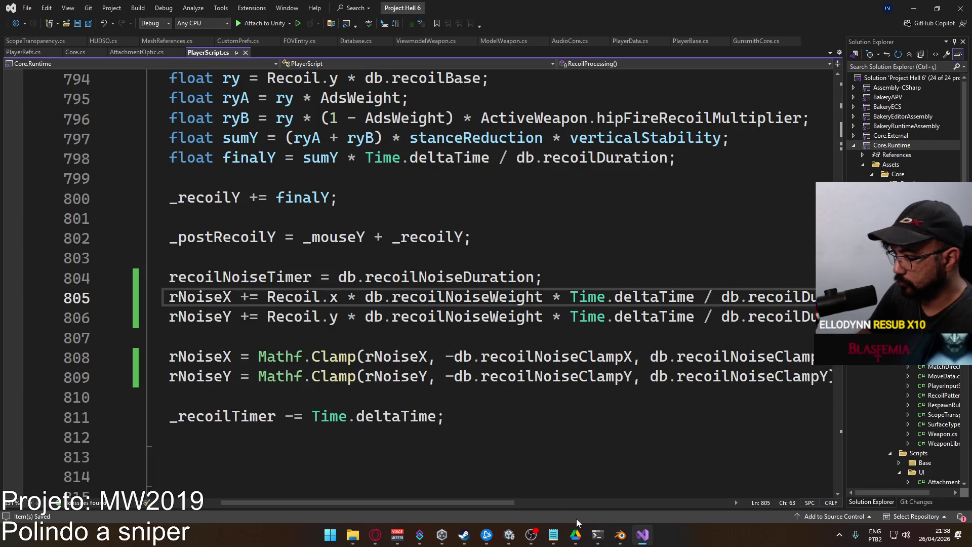
pyautogui.moveTo(510, 536)
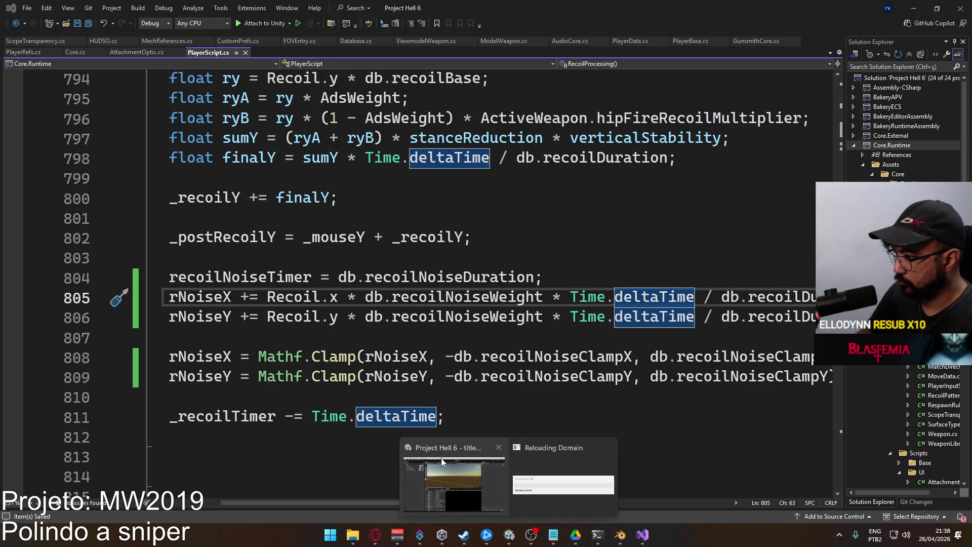
pyautogui.click(441, 458)
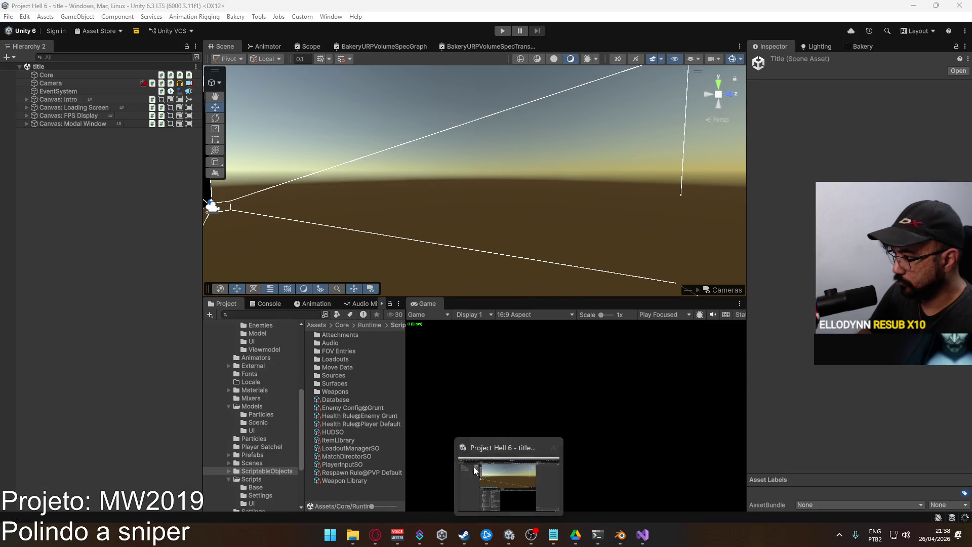
# In ScriptableObjects, give the Database asset Recoil Noise Clamp X 2 and Clamp Y 0.5.
pyautogui.doubleClick(336, 393)
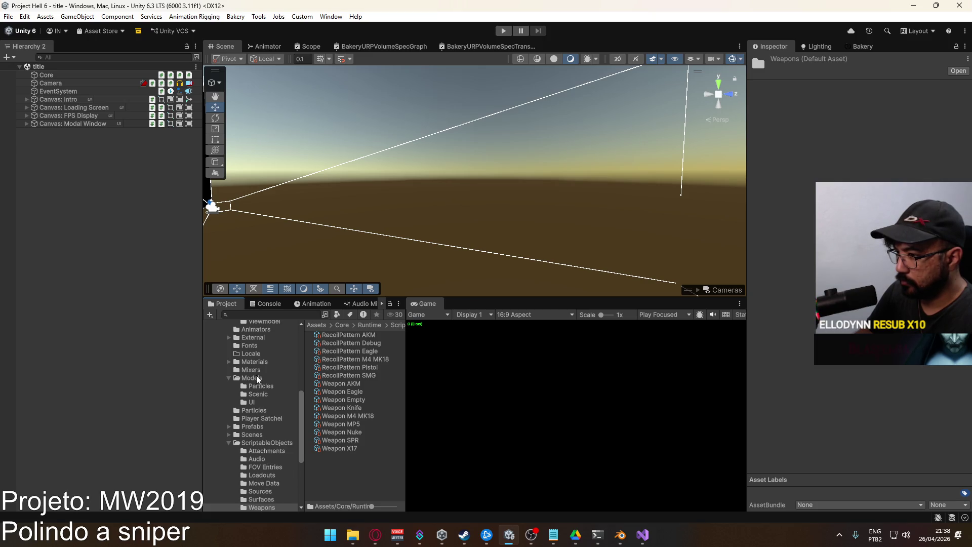
pyautogui.scroll(-3, 257, 379)
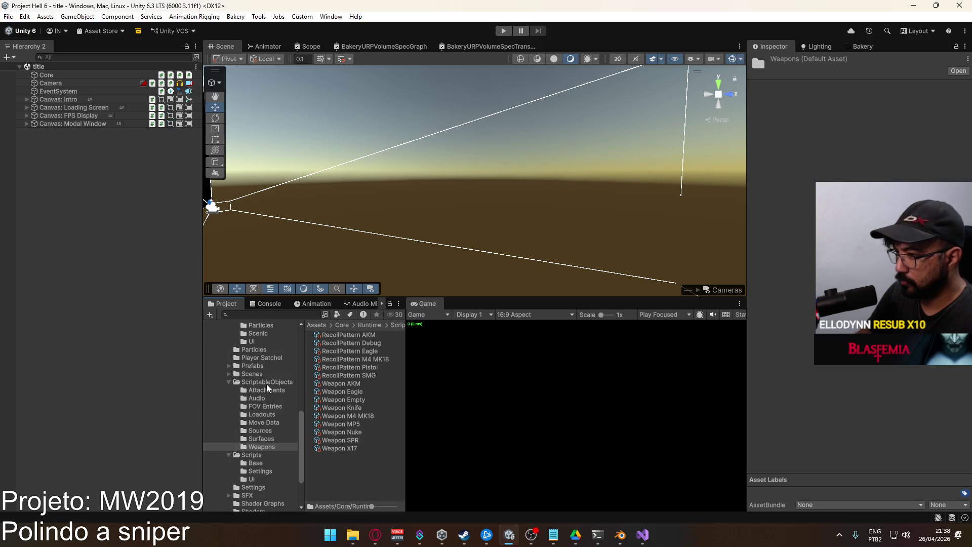
pyautogui.click(266, 382)
pyautogui.click(339, 400)
pyautogui.scroll(-2, 851, 375)
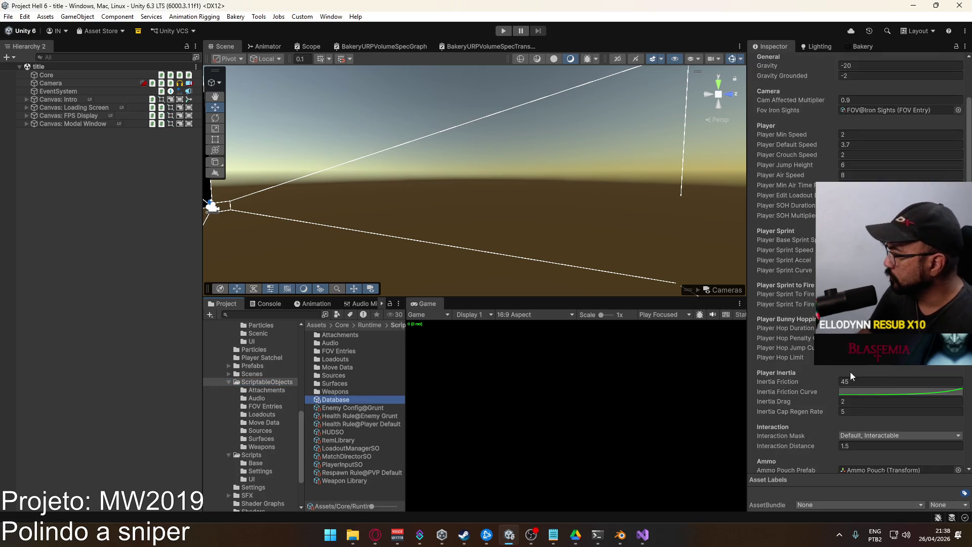
pyautogui.scroll(-6, 850, 371)
pyautogui.click(877, 395)
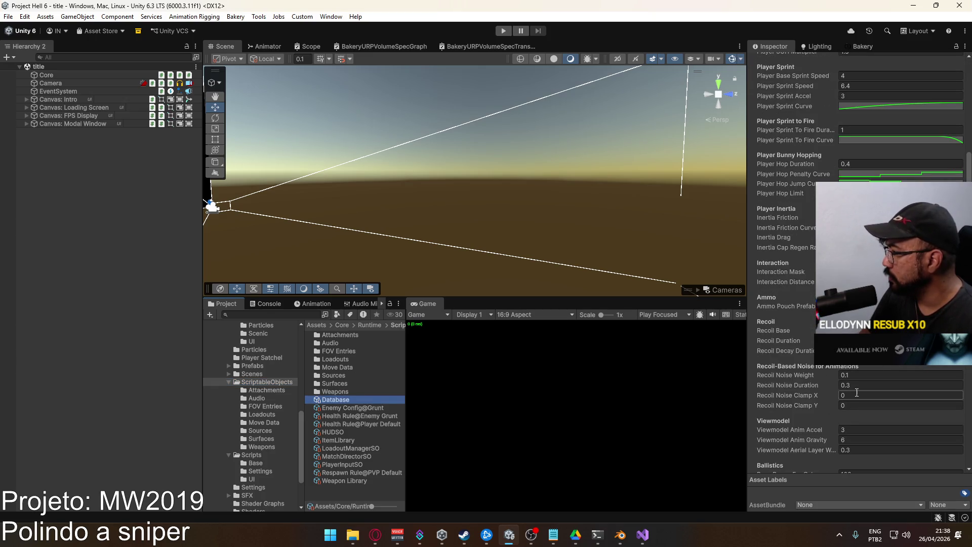
pyautogui.write('2')
pyautogui.press('Tab')
pyautogui.write('.5')
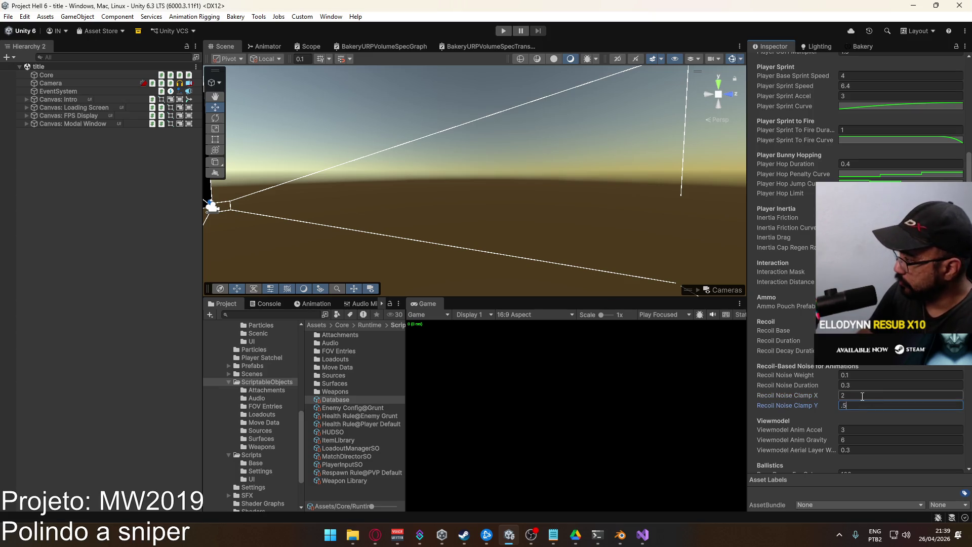
pyautogui.click(643, 534)
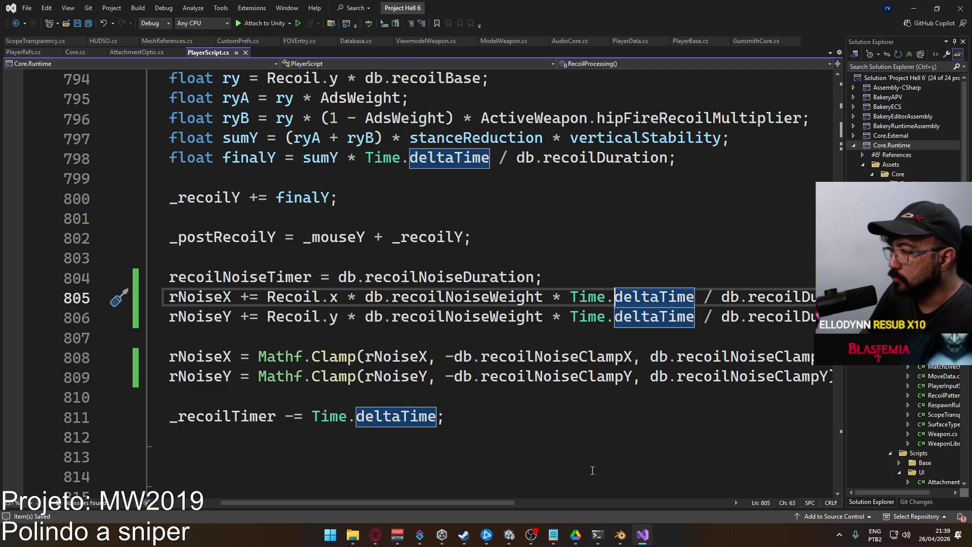
# Search PlayerScript for rNoiseY, from its declaration to the Update code lerping it toward zero.
pyautogui.click(396, 218)
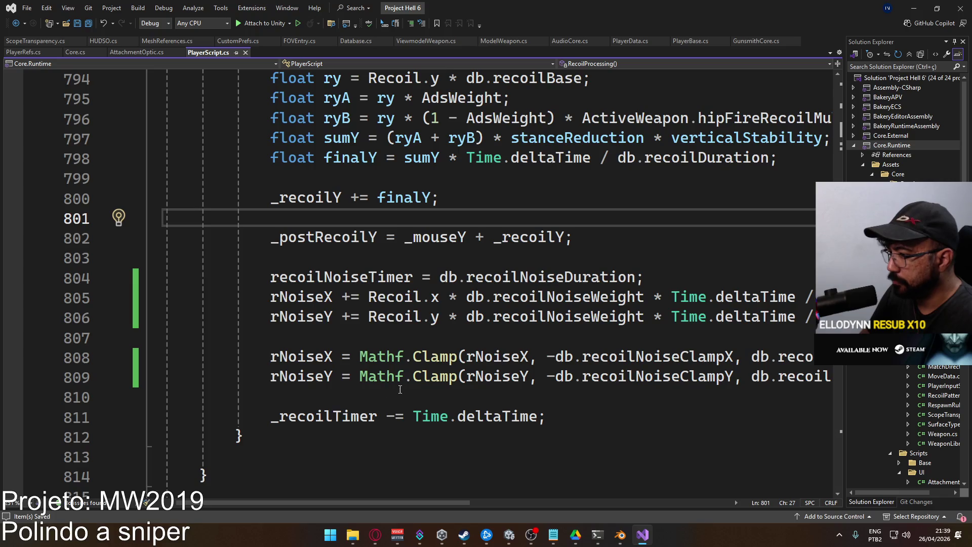
pyautogui.moveTo(433, 500)
pyautogui.mouseDown()
pyautogui.moveTo(468, 501)
pyautogui.moveTo(405, 498)
pyautogui.moveTo(539, 496)
pyautogui.moveTo(458, 493)
pyautogui.moveTo(516, 482)
pyautogui.moveTo(438, 479)
pyautogui.mouseUp()
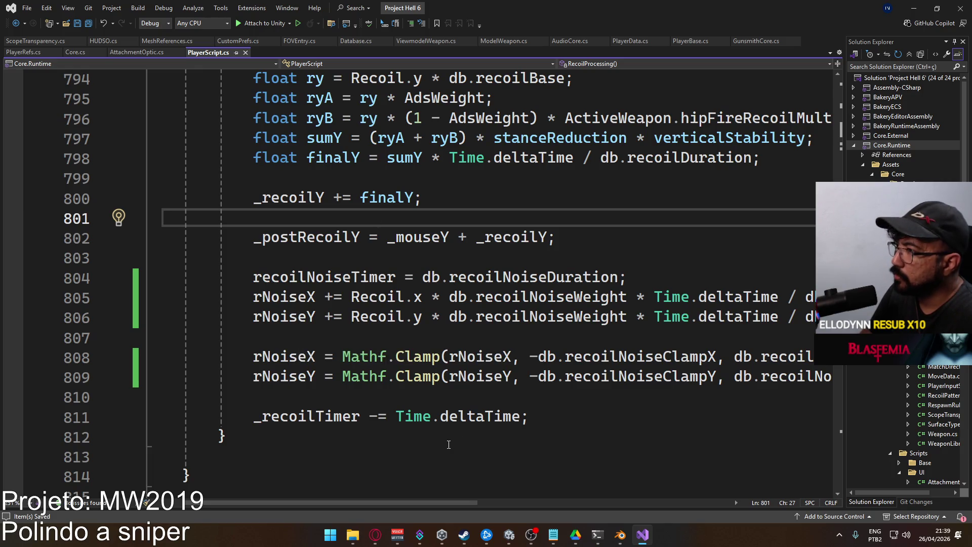
pyautogui.doubleClick(281, 317)
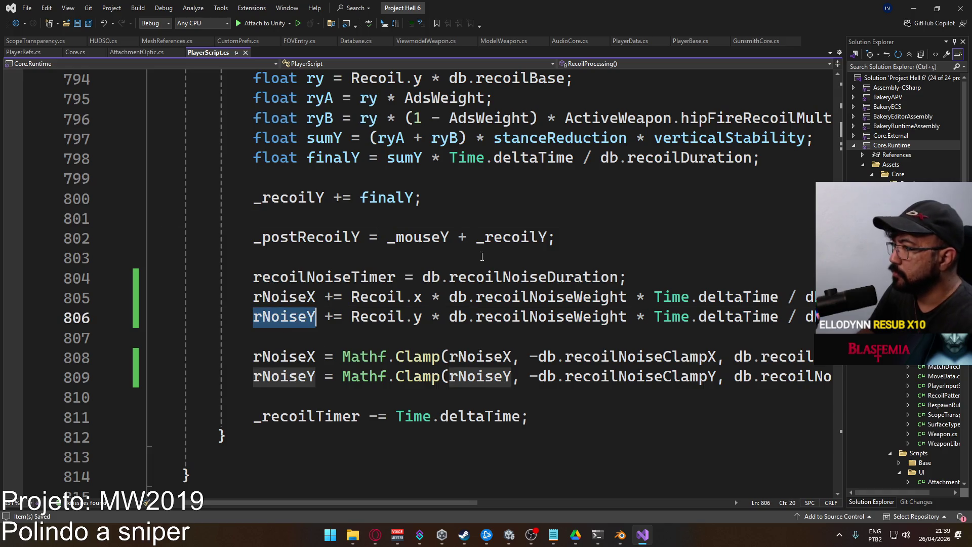
pyautogui.hotkey('ctrl', 'f')
pyautogui.click(775, 88)
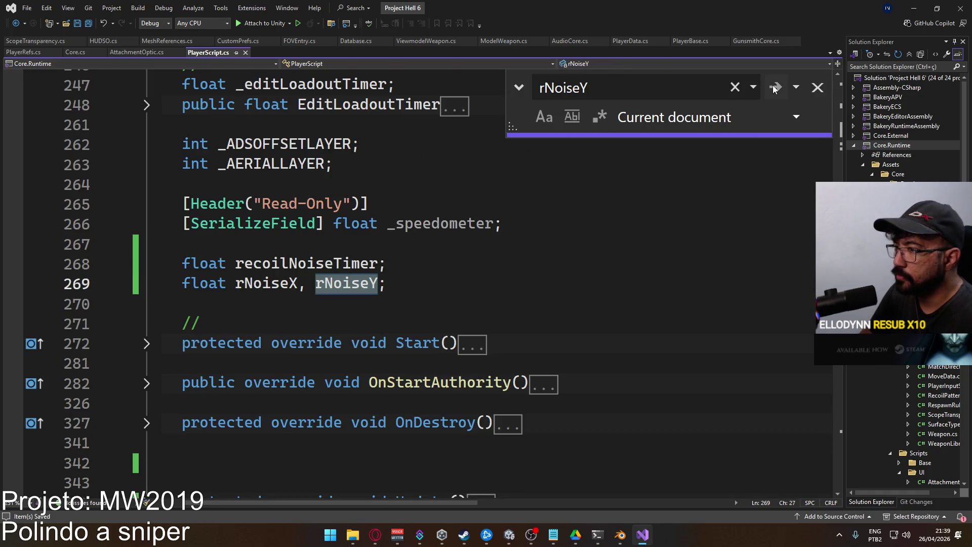
pyautogui.click(775, 88)
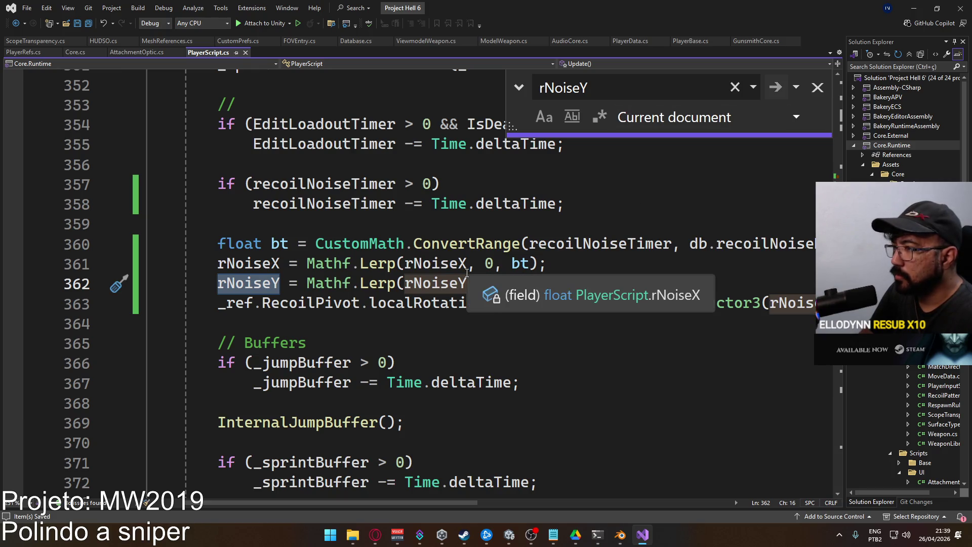
pyautogui.moveTo(392, 505)
pyautogui.mouseDown()
pyautogui.moveTo(482, 491)
pyautogui.moveTo(410, 489)
pyautogui.mouseUp()
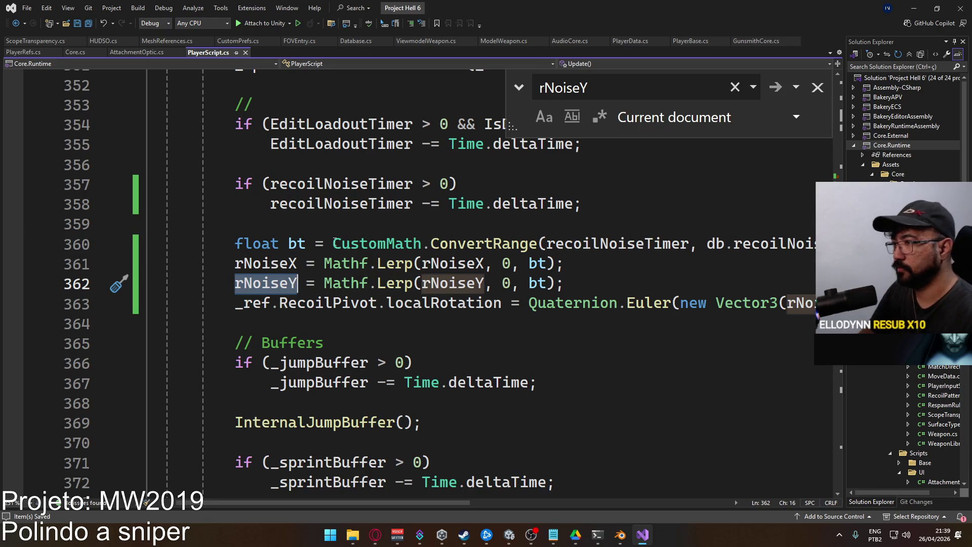
pyautogui.click(303, 243)
# Rename the bt variable in Update to recoilNoiseLerp and save the script.
pyautogui.hotkey('ctrl', 'r')
pyautogui.hotkey('ctrl', 'r')
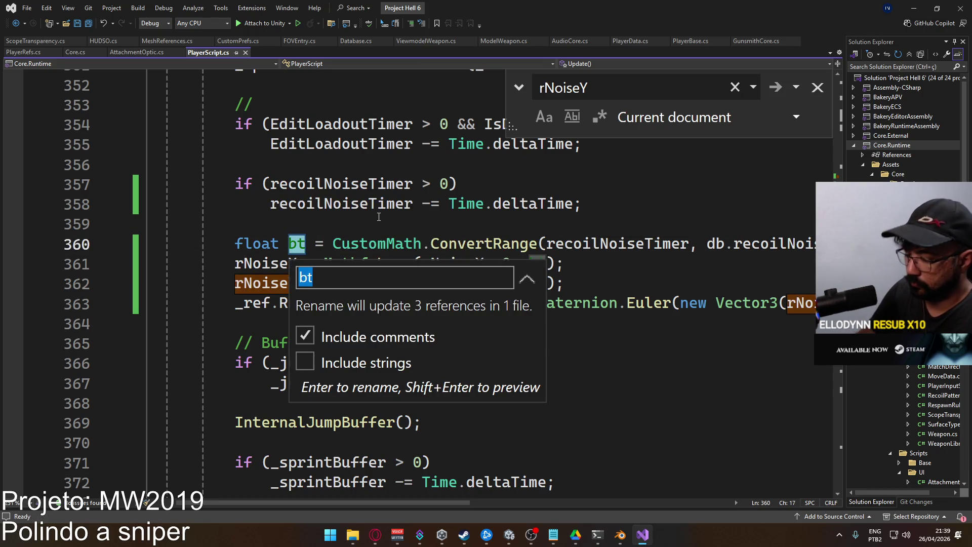
pyautogui.write('recoil')
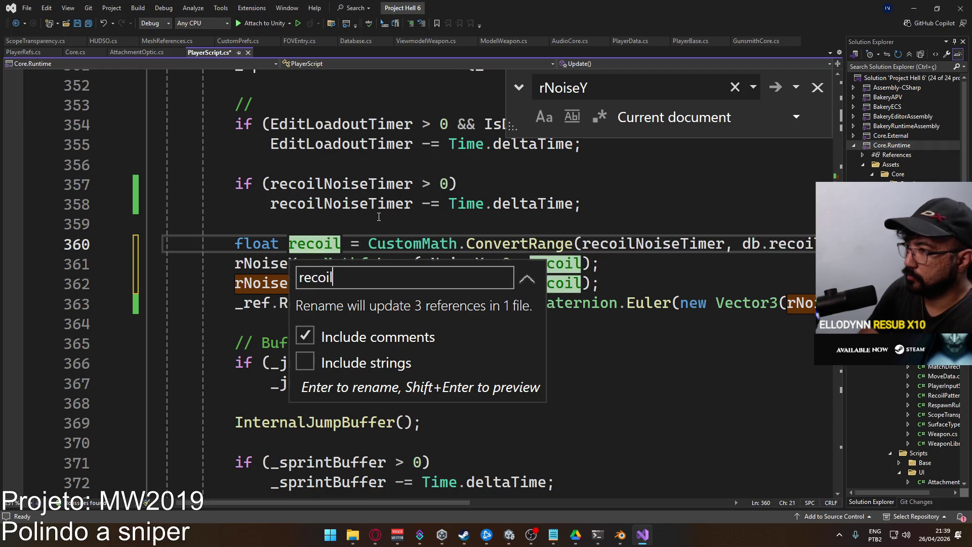
pyautogui.write('Noise')
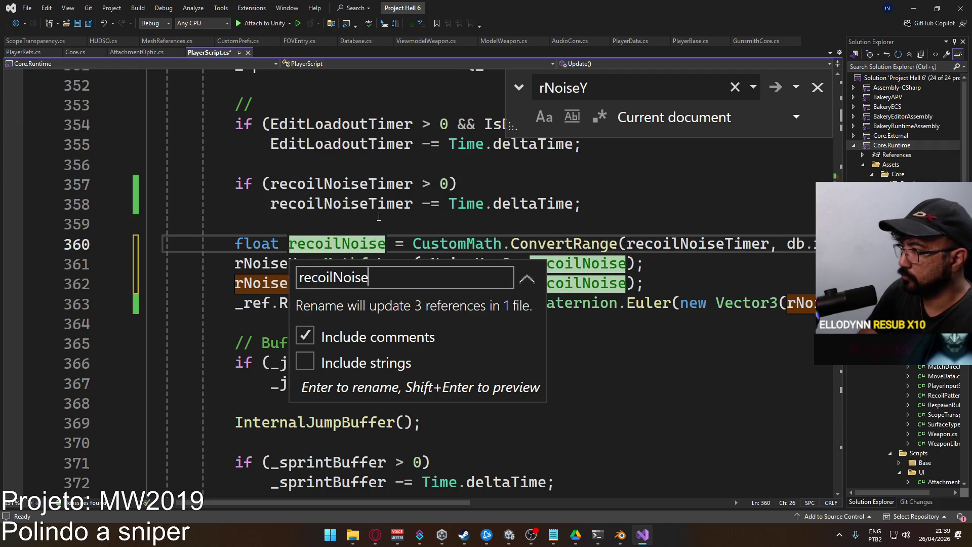
pyautogui.write('Lerp')
pyautogui.press('Return')
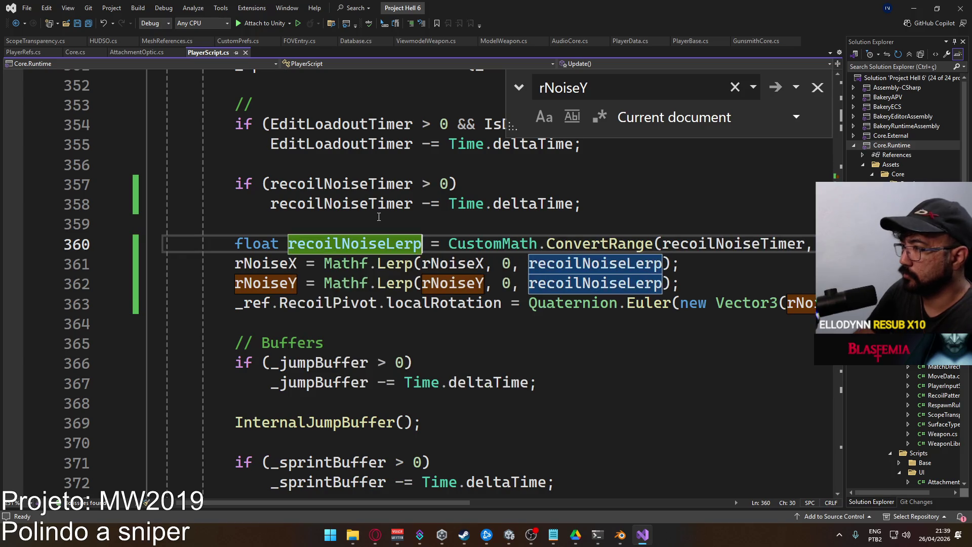
pyautogui.hotkey('ctrl', 's')
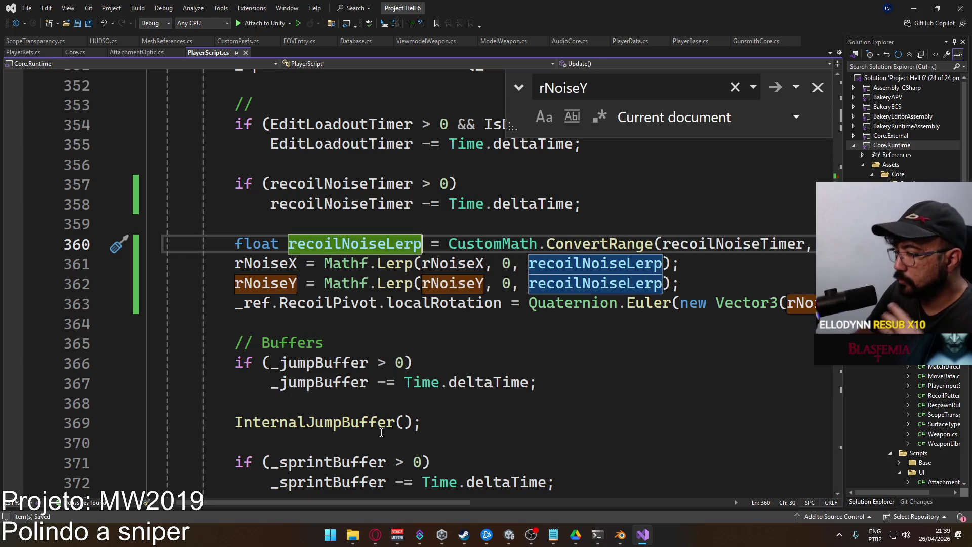
pyautogui.moveTo(372, 500)
pyautogui.mouseDown()
pyautogui.moveTo(497, 489)
pyautogui.moveTo(375, 495)
pyautogui.moveTo(488, 493)
pyautogui.moveTo(392, 490)
pyautogui.mouseUp()
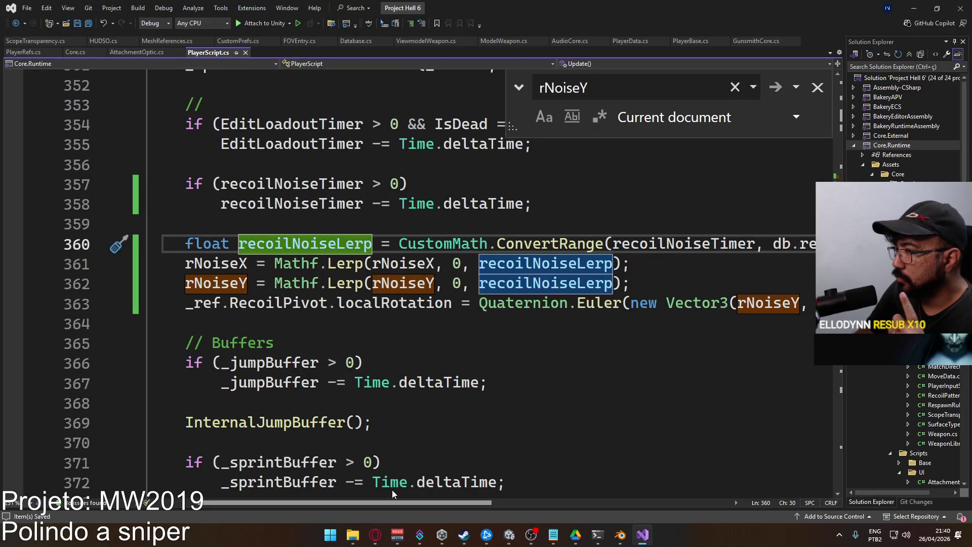
pyautogui.moveTo(392, 490)
pyautogui.mouseDown()
pyautogui.moveTo(486, 489)
pyautogui.moveTo(384, 493)
pyautogui.moveTo(539, 489)
pyautogui.moveTo(387, 482)
pyautogui.mouseUp()
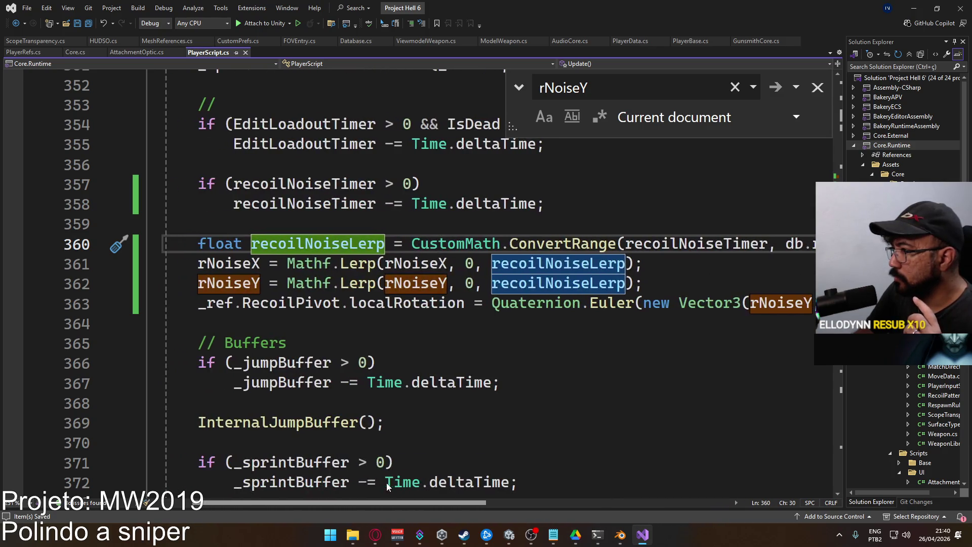
# Rename recoilNoiseLerp to recoilNoiseWeight across all its references.
pyautogui.doubleClick(361, 244)
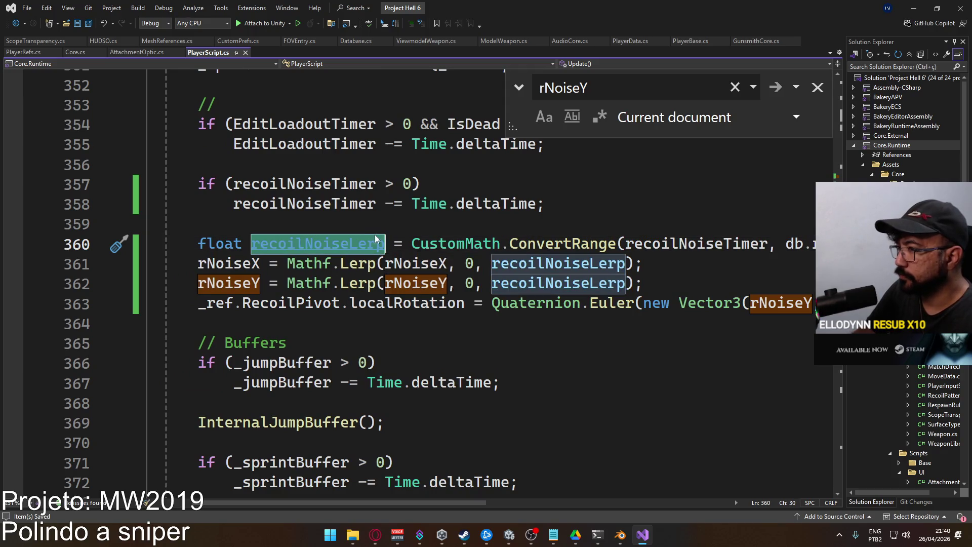
pyautogui.hotkey('ctrl', 'r')
pyautogui.hotkey('ctrl', 'r')
pyautogui.moveTo(375, 281); pyautogui.dragTo(331, 278)
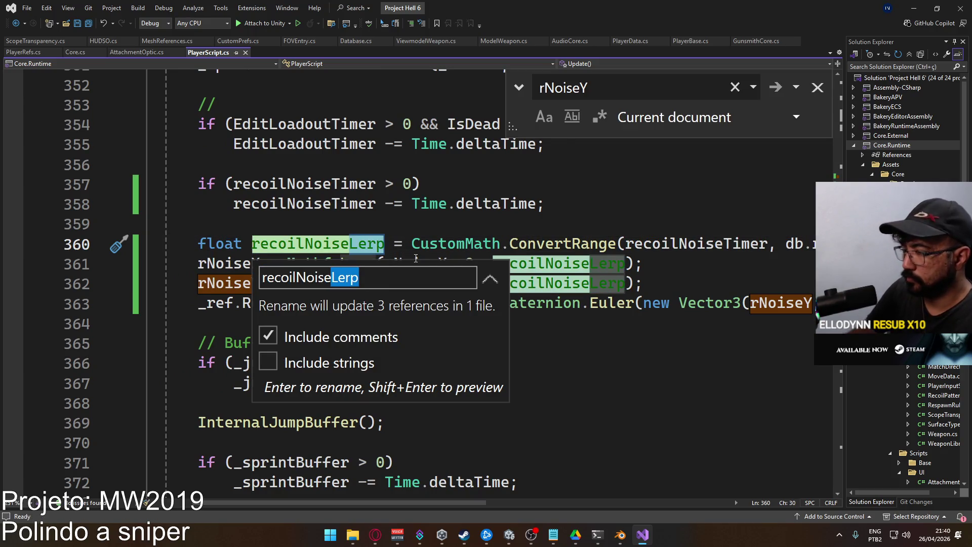
pyautogui.write('Weight')
pyautogui.press('Return')
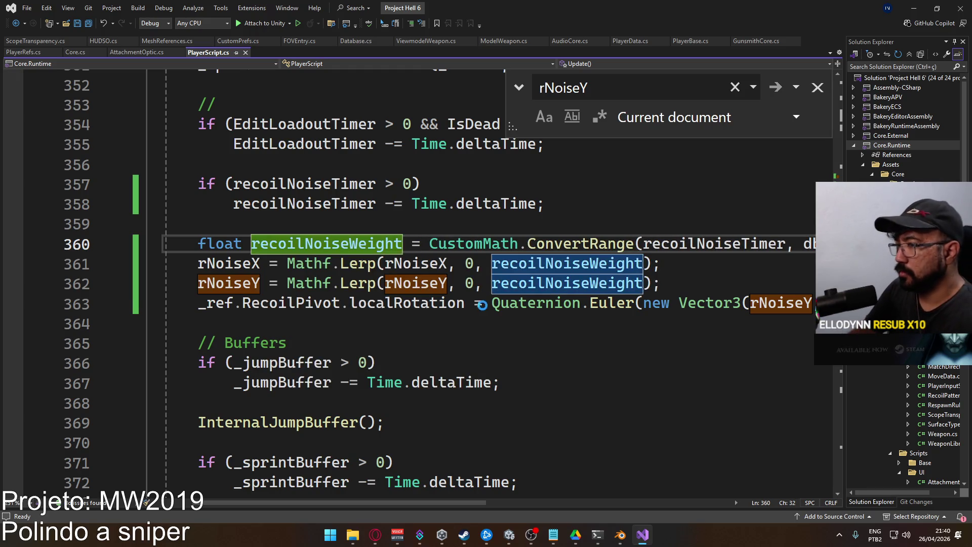
pyautogui.moveTo(434, 501)
pyautogui.mouseDown()
pyautogui.moveTo(566, 503)
pyautogui.moveTo(409, 501)
pyautogui.moveTo(491, 487)
pyautogui.moveTo(404, 496)
pyautogui.moveTo(509, 493)
pyautogui.moveTo(417, 489)
pyautogui.moveTo(459, 482)
pyautogui.moveTo(430, 487)
pyautogui.mouseUp()
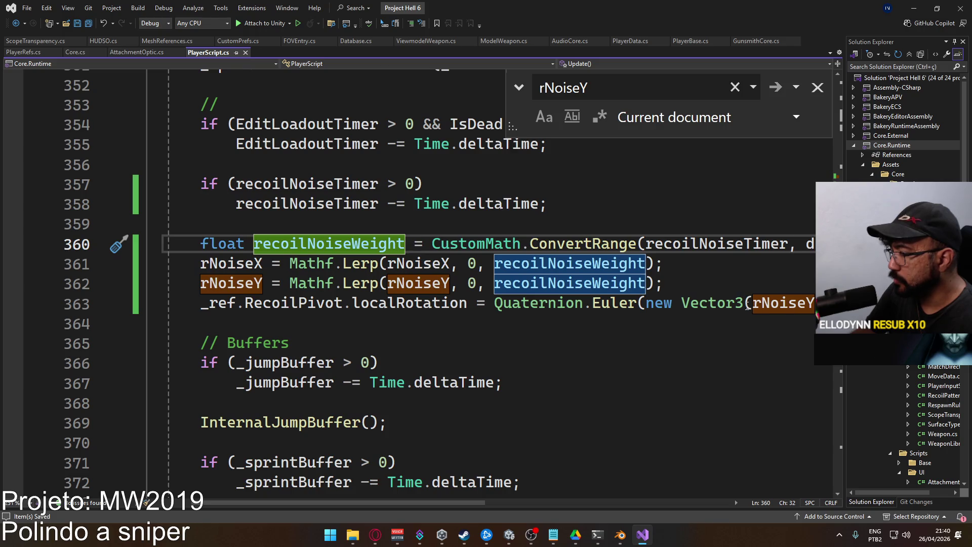
# Step through rNoiseY matches with Find Next to reach the recoil line 806.
pyautogui.moveTo(442, 309)
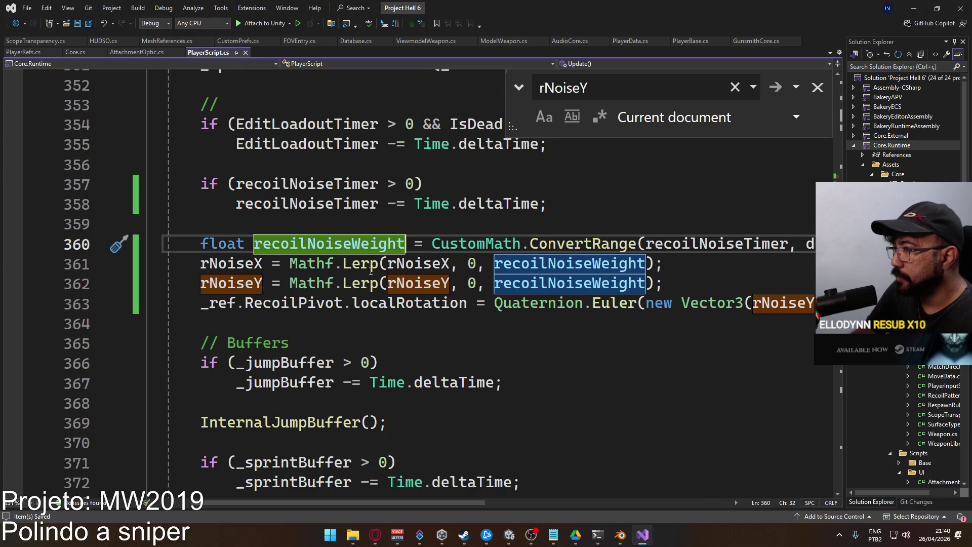
pyautogui.click(777, 87)
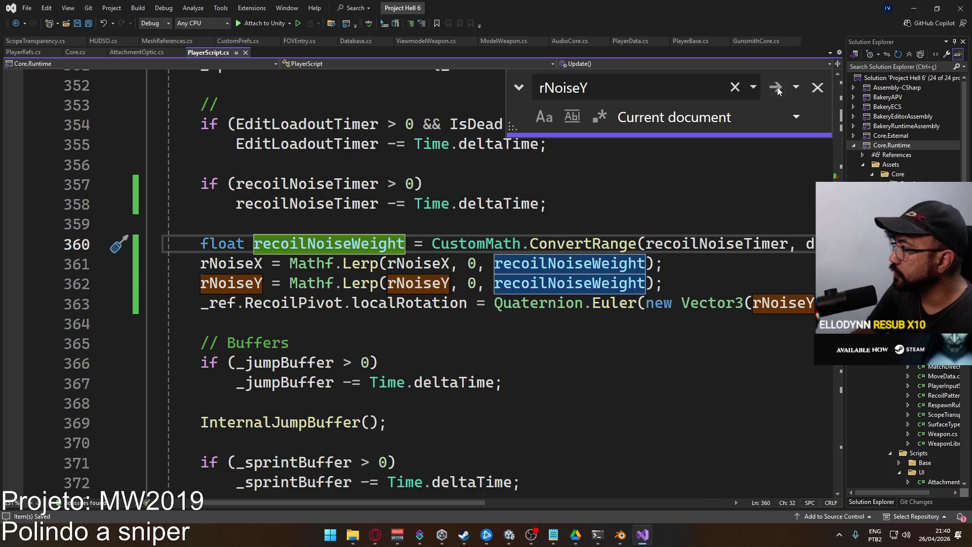
pyautogui.click(776, 87)
pyautogui.click(776, 87)
pyautogui.click(776, 87)
pyautogui.click(776, 87)
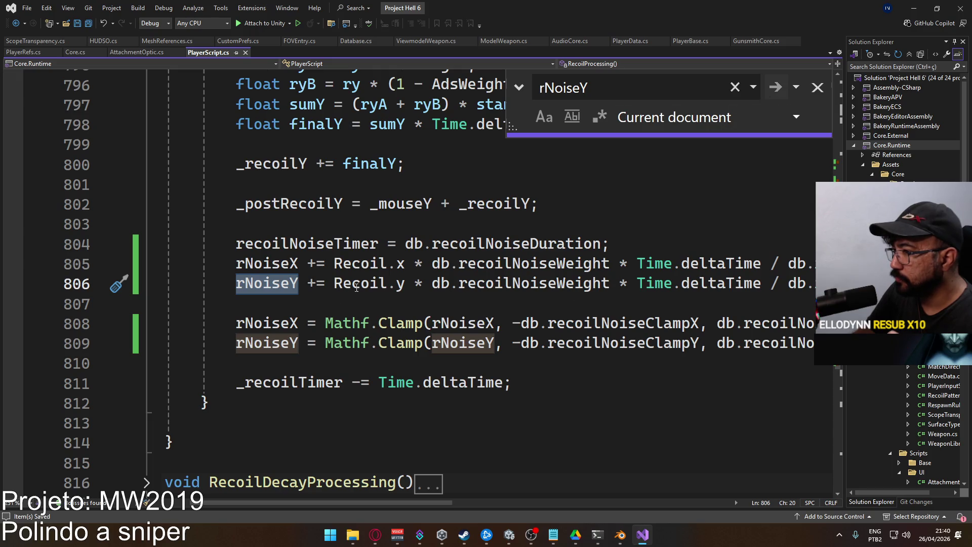
# Wrap the rNoiseY recoil line on line 806 in an if (IsFullAuto) condition.
pyautogui.moveTo(334, 283); pyautogui.dragTo(405, 283)
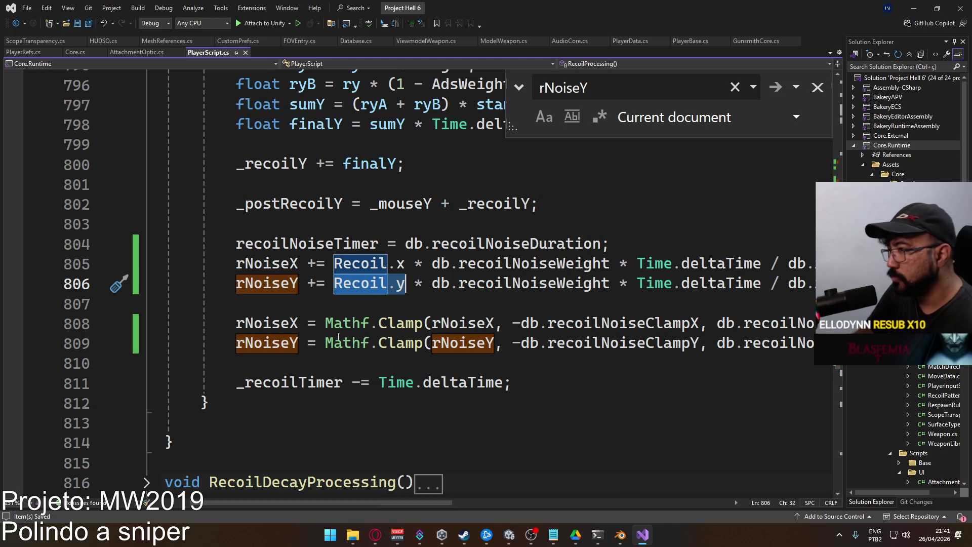
pyautogui.click(233, 284)
pyautogui.press('Return')
pyautogui.press('Return')
pyautogui.press('Up')
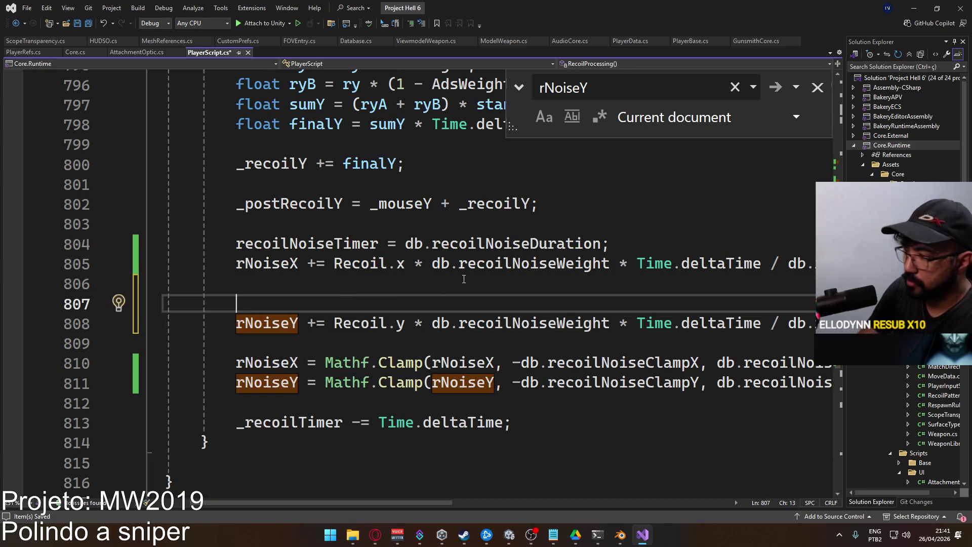
pyautogui.write('if (IsFullAuto)')
pyautogui.press('Down')
pyautogui.press('Home')
pyautogui.press('Tab')
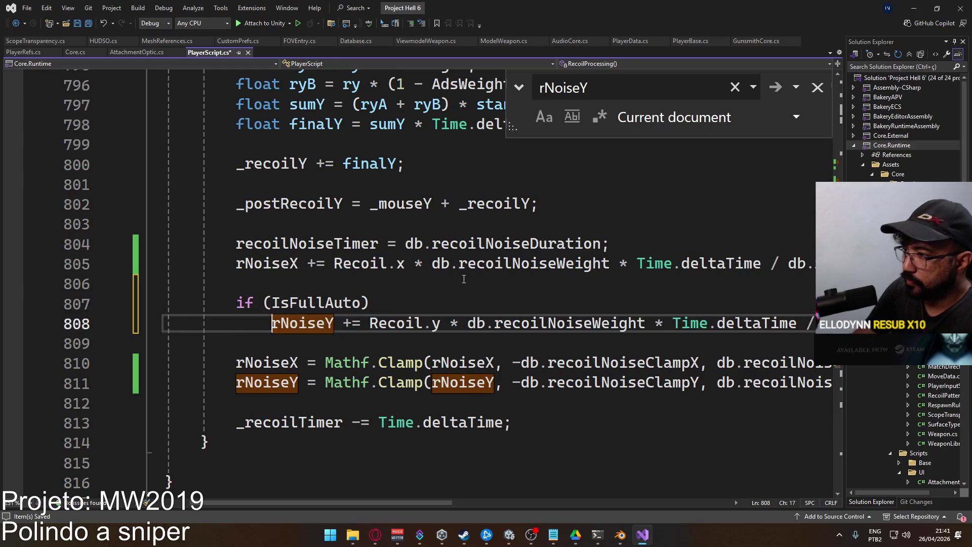
# Add an else branch holding a copy of the rNoiseY recoil line, fixing rNoiseX indentation.
pyautogui.press('End')
pyautogui.press('Delete')
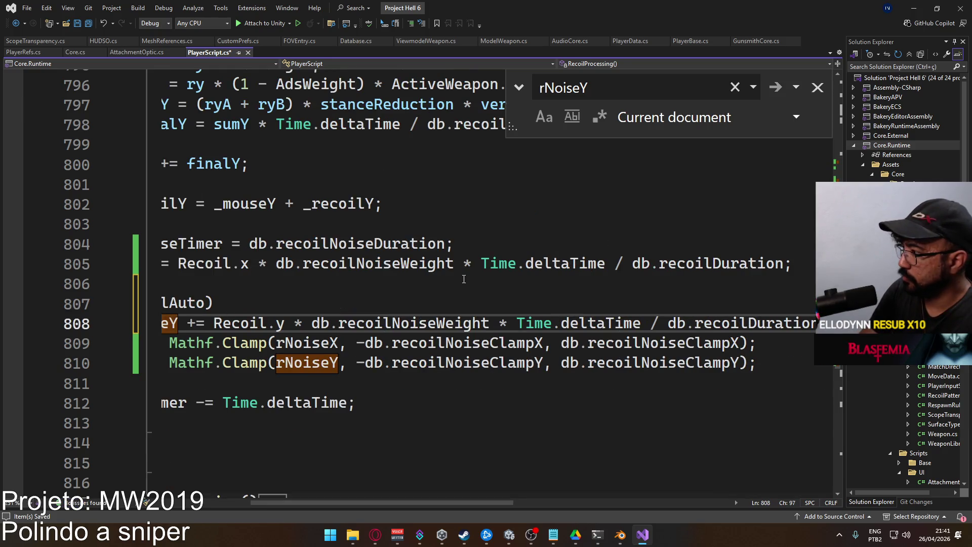
pyautogui.press('Return')
pyautogui.press('Return')
pyautogui.press('Up')
pyautogui.write('else')
pyautogui.press('Return')
pyautogui.press('Down')
pyautogui.press('Down')
pyautogui.hotkey('shift', 'Tab')
pyautogui.press('Up')
pyautogui.press('Up')
pyautogui.press('Up')
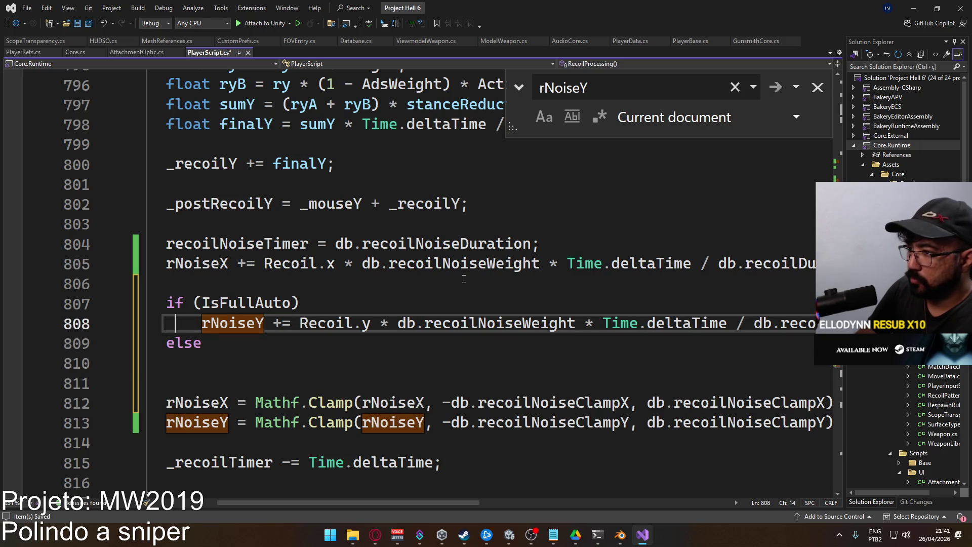
pyautogui.hotkey('shift', 'End')
pyautogui.press('Down')
pyautogui.press('Down')
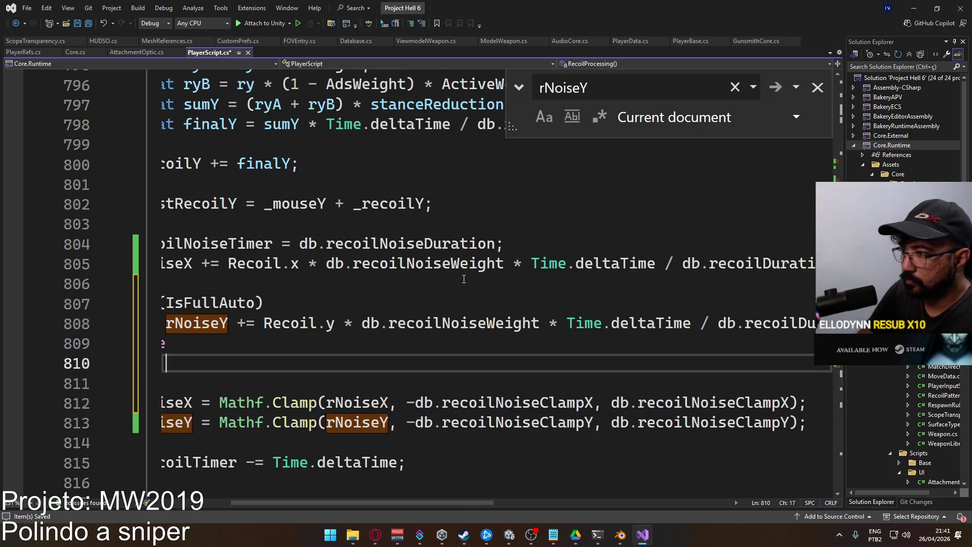
pyautogui.write('rNoiseY += Recoil.y * db.recoilNoiseWeight * Time.deltaTime / db.recoilDuration;')
# Change the else copy's += to -= so rNoiseY falls, and save.
pyautogui.hscroll(-5, 369, 497)
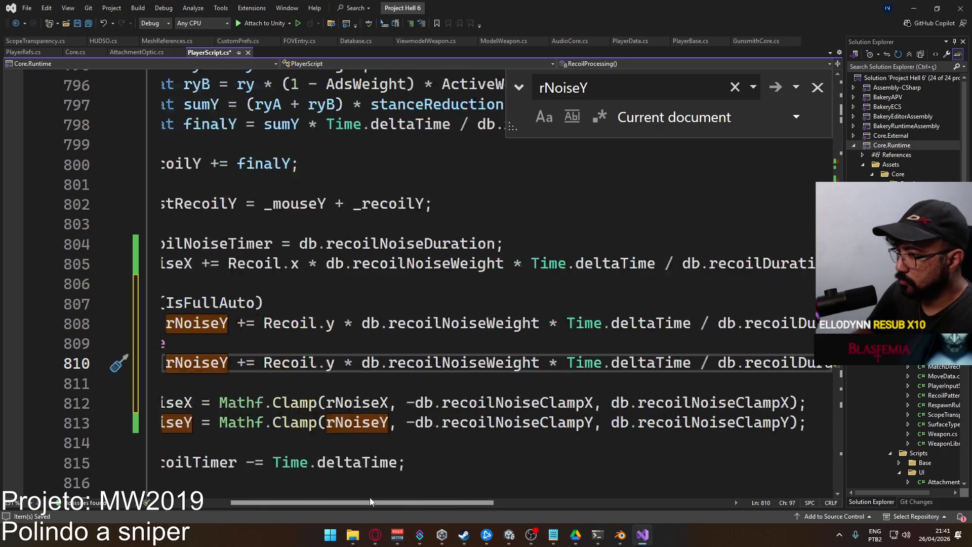
pyautogui.click(383, 363)
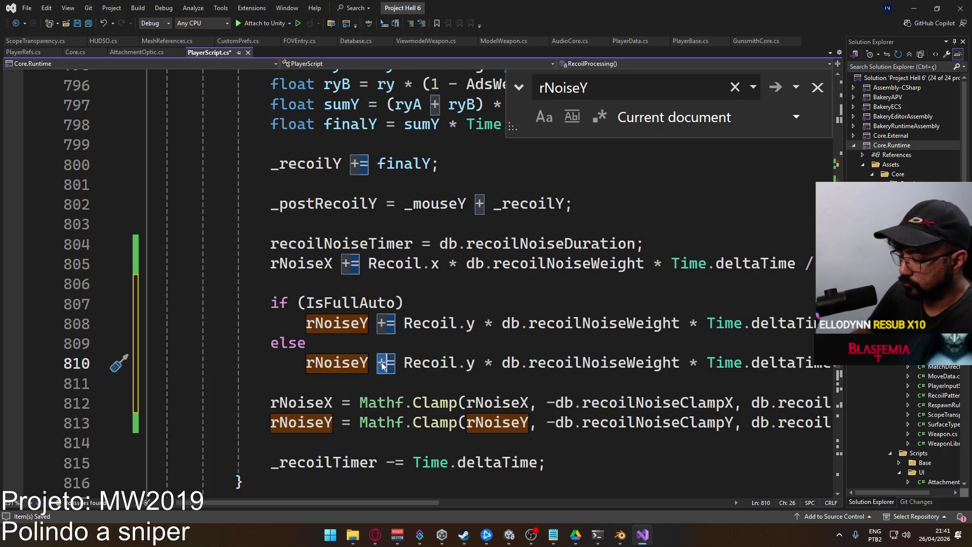
pyautogui.click(384, 364)
pyautogui.write('-')
pyautogui.click(445, 323)
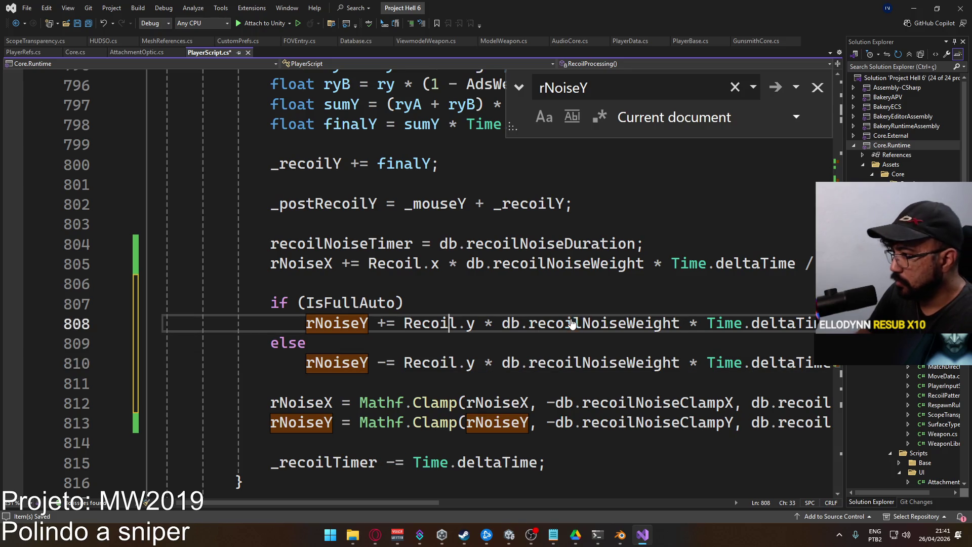
pyautogui.hotkey('ctrl', 's')
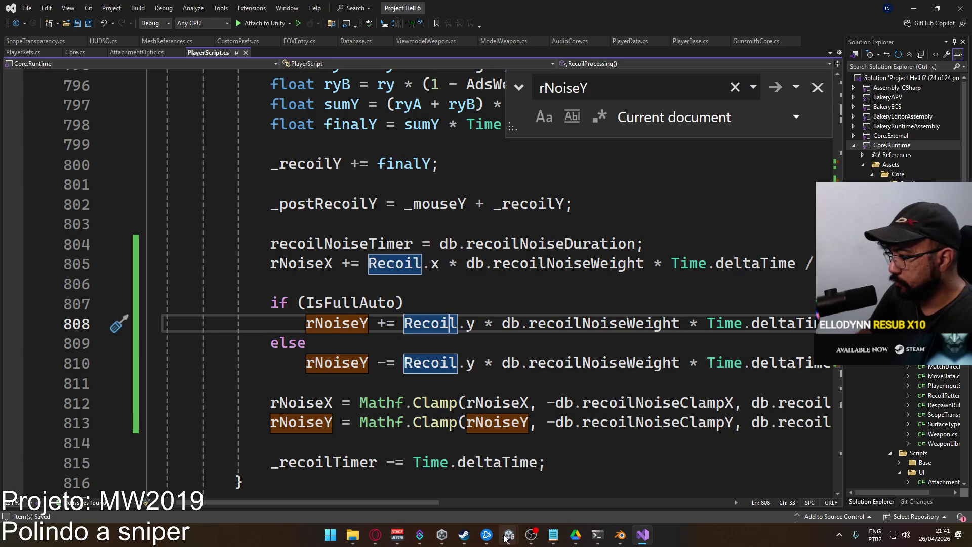
# Check what IsFullAuto refers to, then switch over to Blender.
pyautogui.moveTo(505, 538)
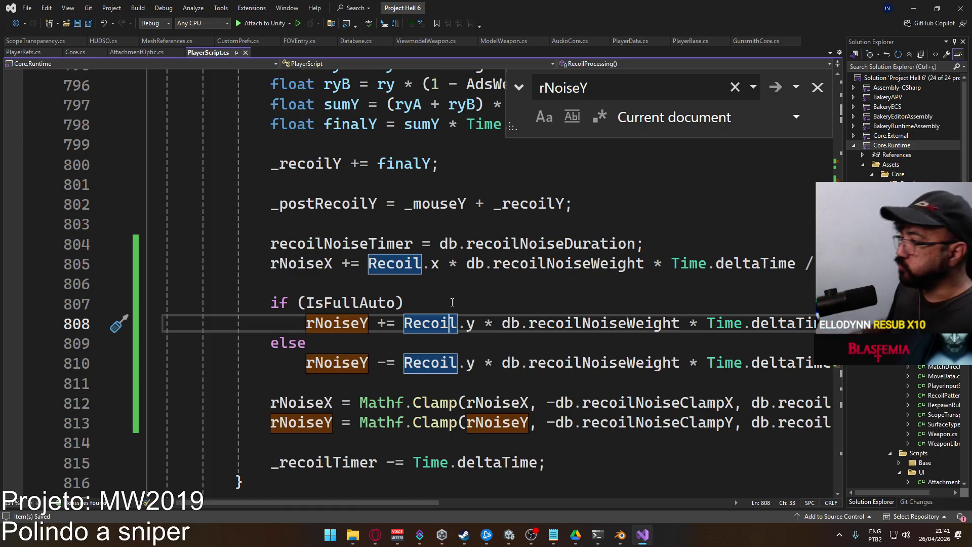
pyautogui.click(342, 302)
pyautogui.click(570, 383)
pyautogui.scroll(-2, 570, 354)
pyautogui.click(570, 331)
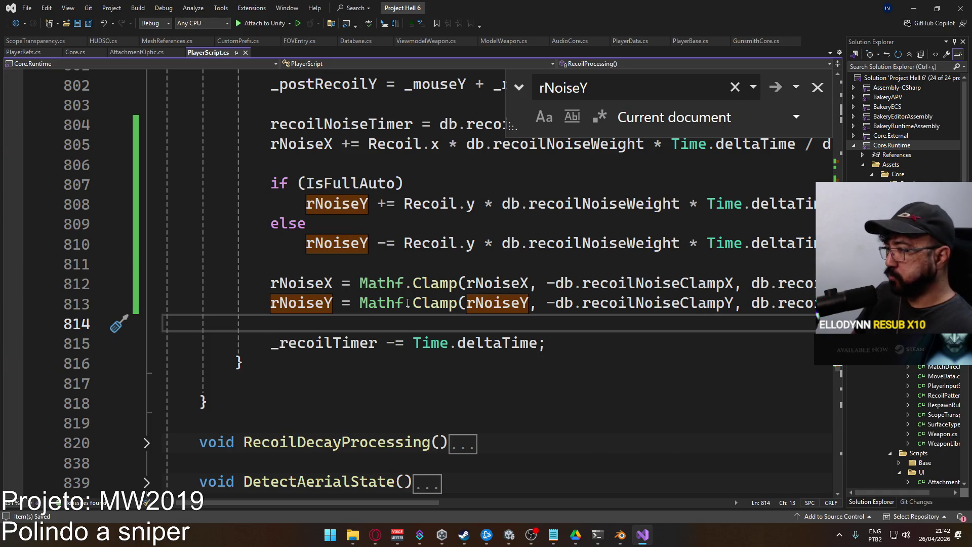
pyautogui.hotkey('alt', 'Tab')
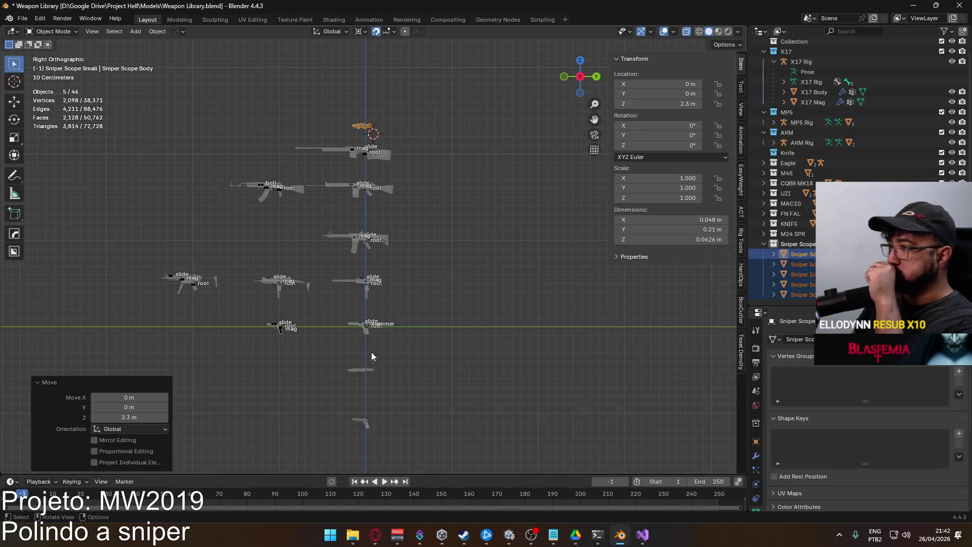
# Save the weapon library and open Player Viewmodel Generic.blend from recent files.
pyautogui.hotkey('ctrl', 's')
pyautogui.click(25, 18)
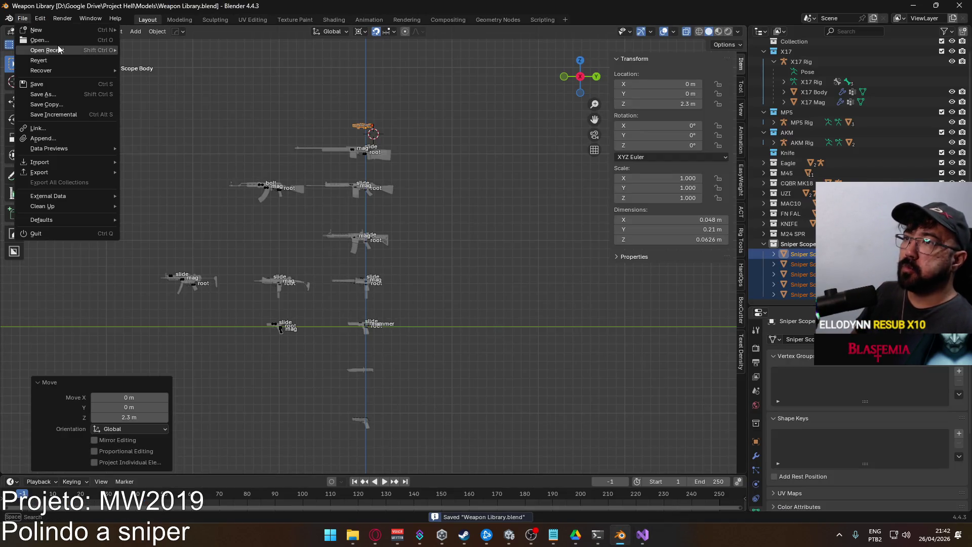
pyautogui.moveTo(58, 49)
pyautogui.click(208, 62)
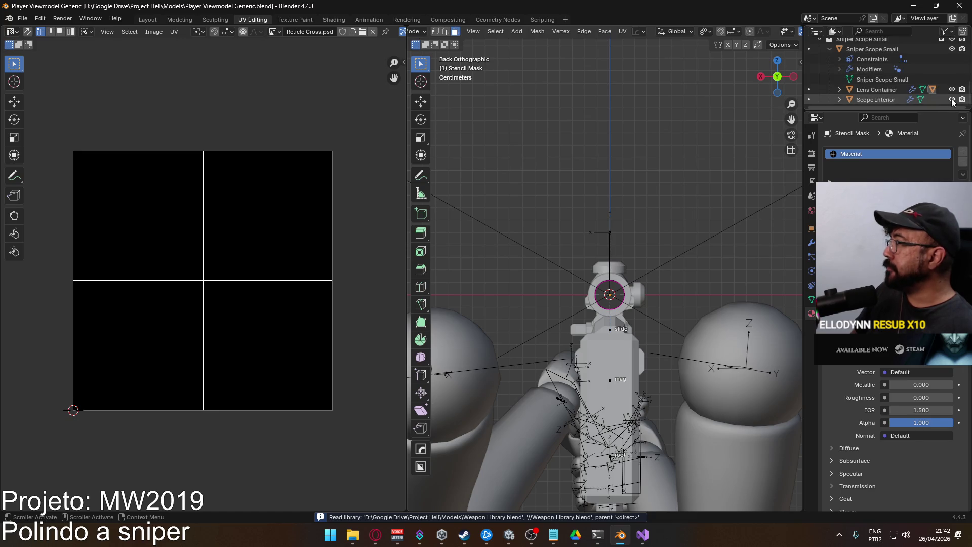
# Exclude the Sniper Scope Small collection and orbit out of the back orthographic view.
pyautogui.click(819, 40)
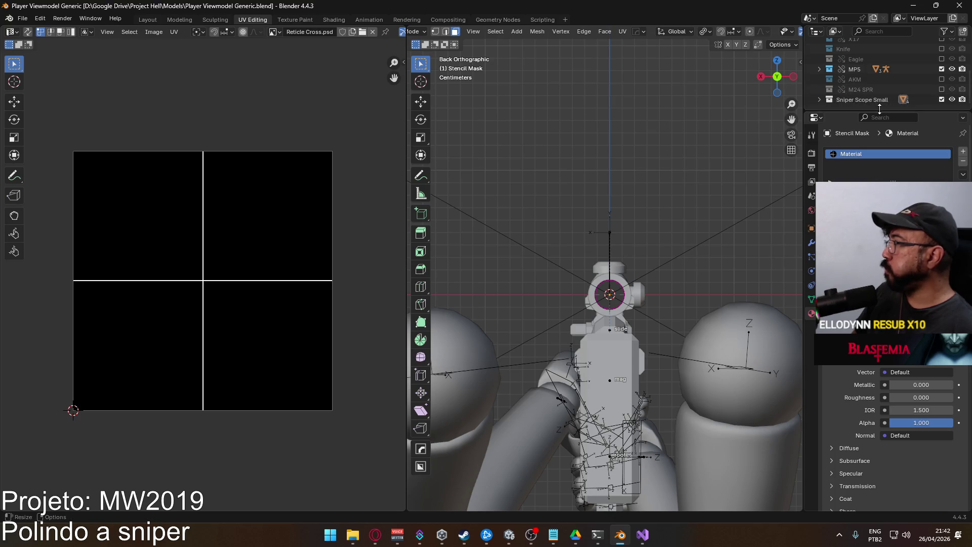
pyautogui.moveTo(880, 108); pyautogui.dragTo(879, 174)
pyautogui.click(941, 165)
pyautogui.moveTo(562, 262)
pyautogui.mouseDown()
pyautogui.moveTo(618, 268)
pyautogui.moveTo(529, 258)
pyautogui.mouseUp()
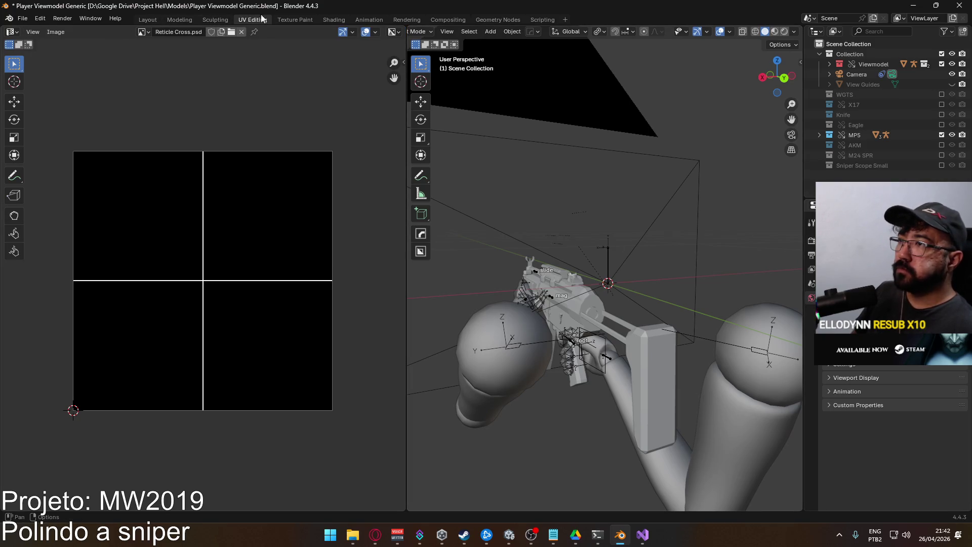
pyautogui.click(362, 20)
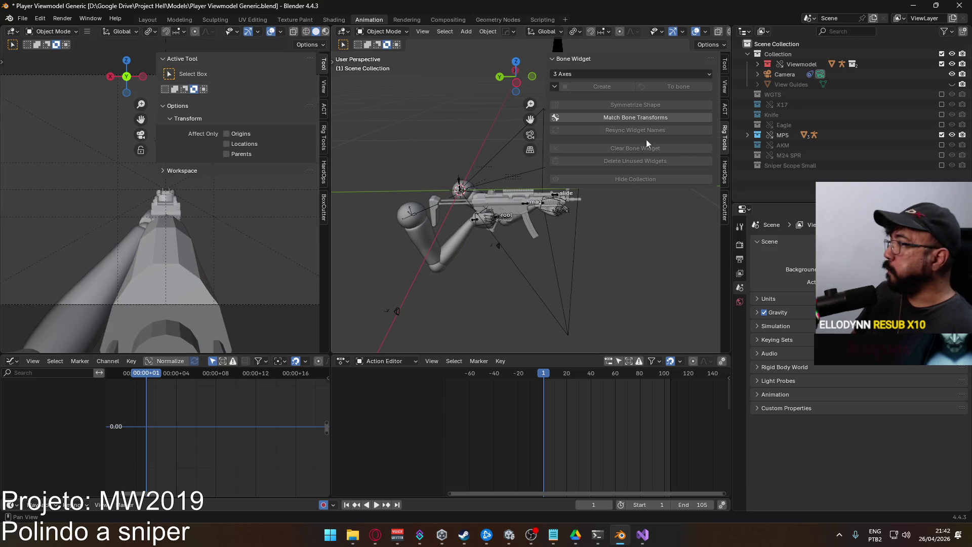
# Make the MP5 Rig active, turn on its POSE Hipfire layer, and exclude the MP5 collection.
pyautogui.click(486, 226)
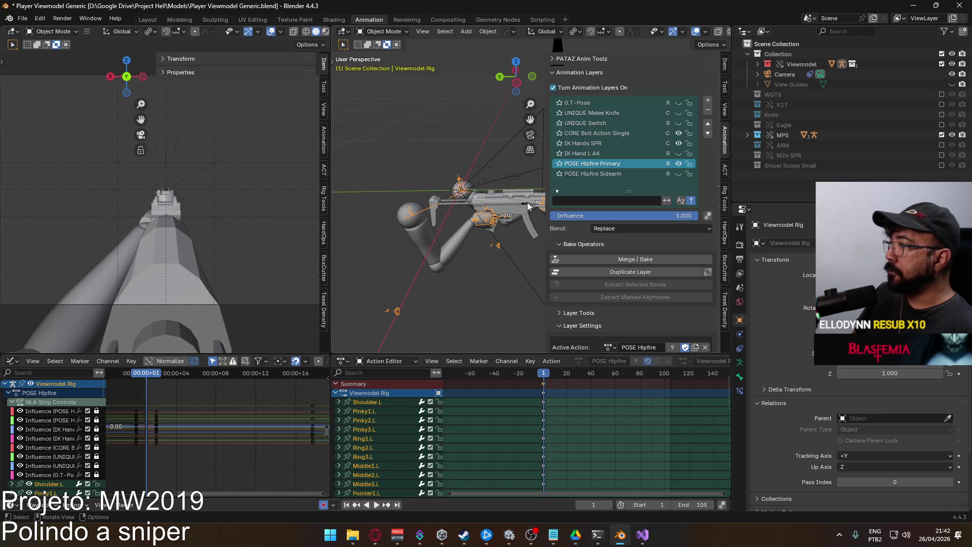
pyautogui.click(527, 204)
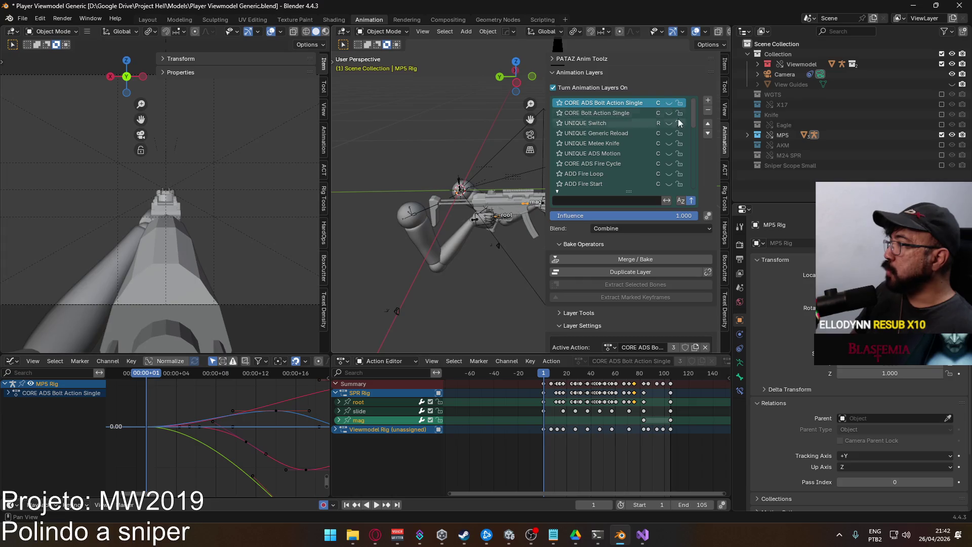
pyautogui.scroll(-10, 678, 119)
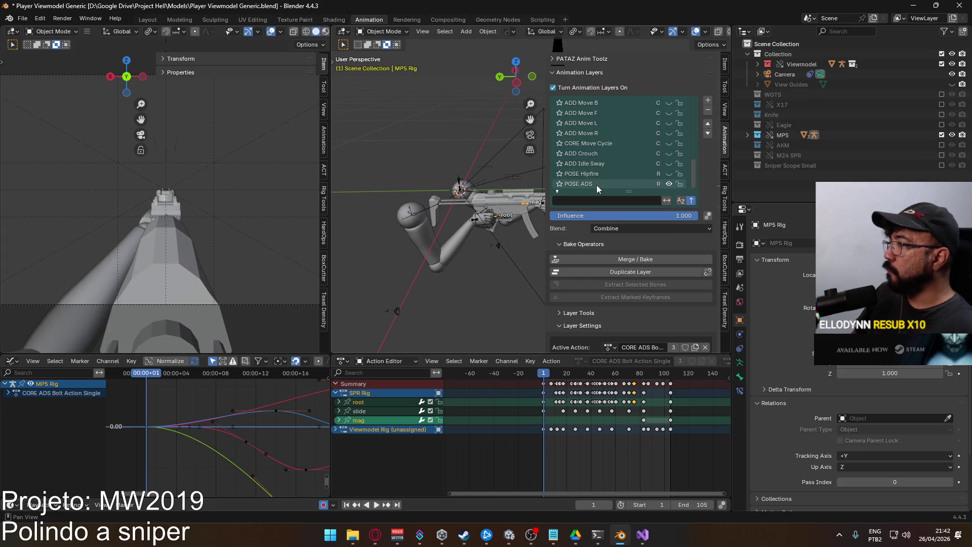
pyautogui.click(669, 173)
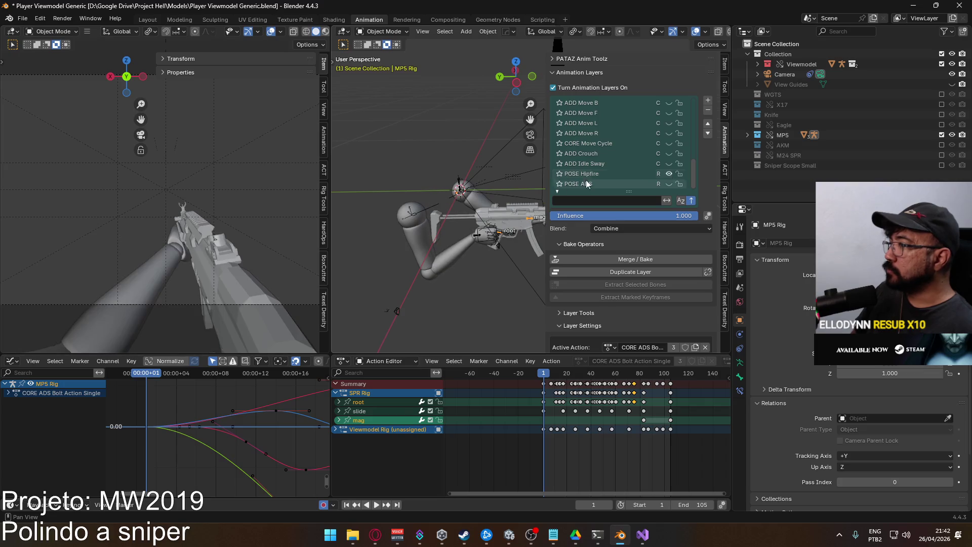
pyautogui.click(940, 135)
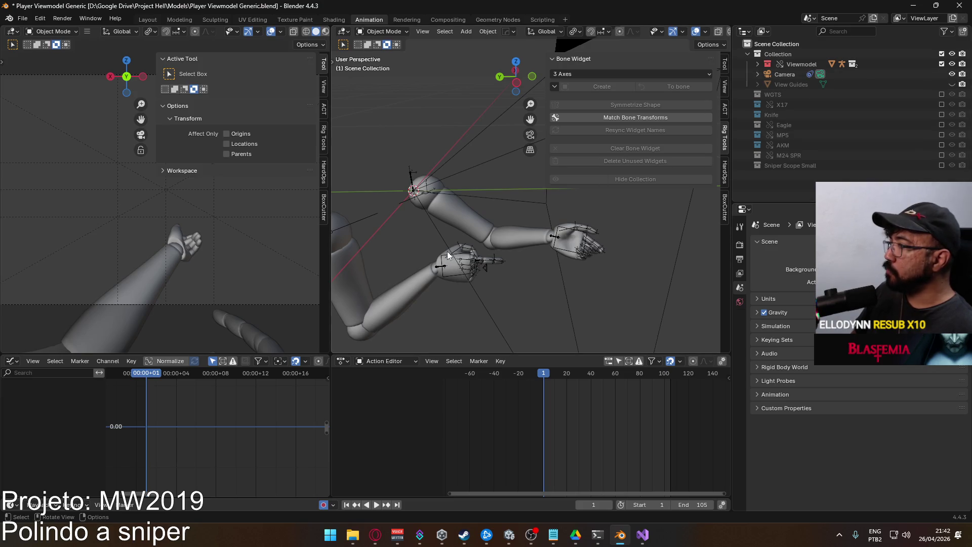
# Enable the Viewmodel Rig's IK Hands SPR and CORE Bolt Action Single layers, then include M24 SPR.
pyautogui.click(446, 259)
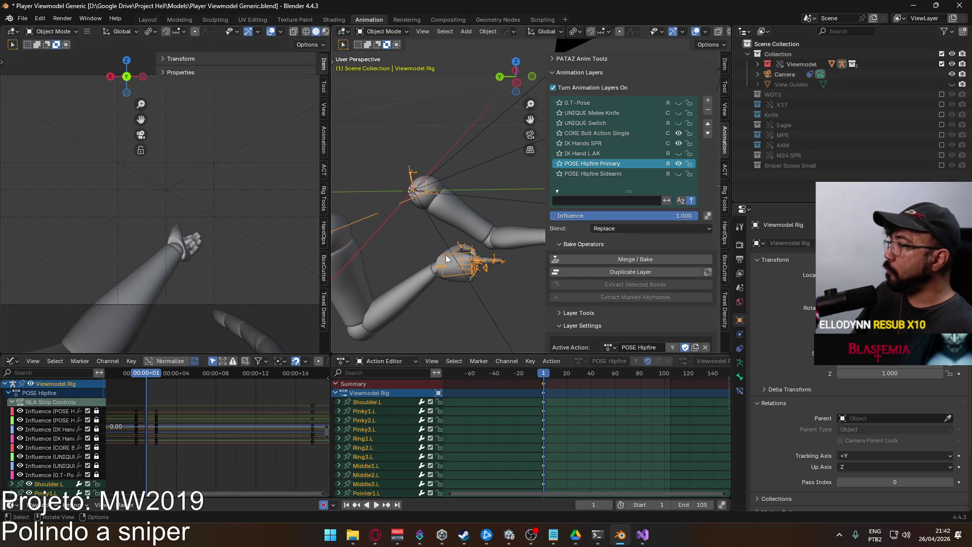
pyautogui.click(679, 143)
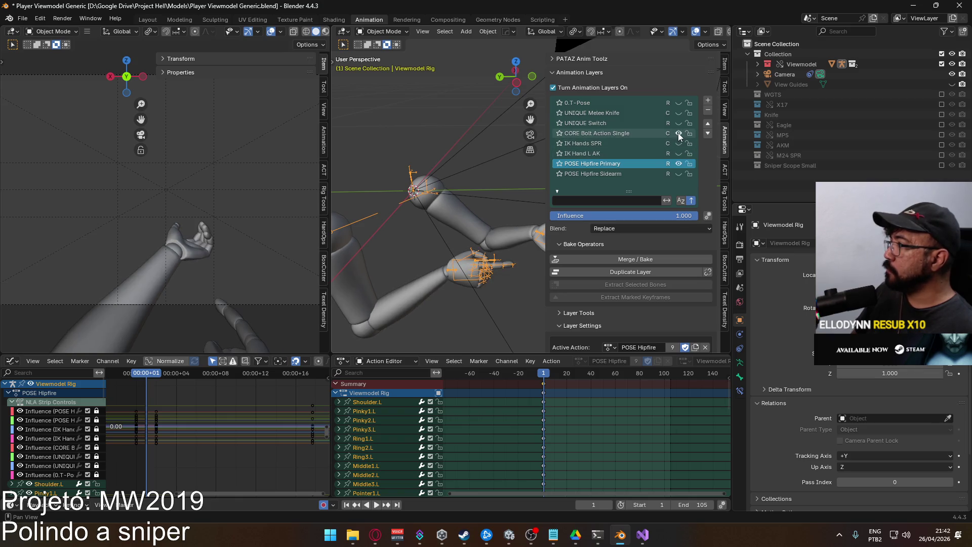
pyautogui.moveTo(678, 134); pyautogui.dragTo(678, 143)
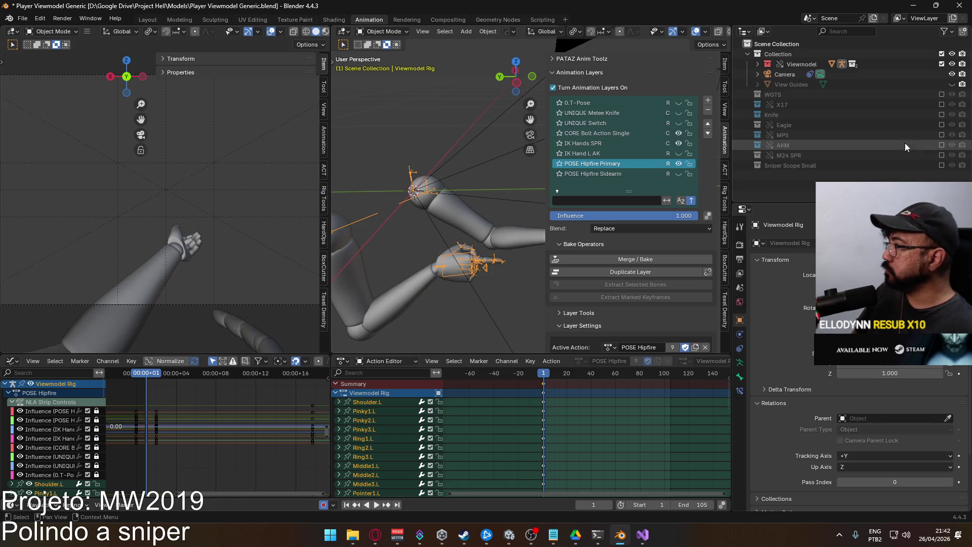
pyautogui.click(942, 154)
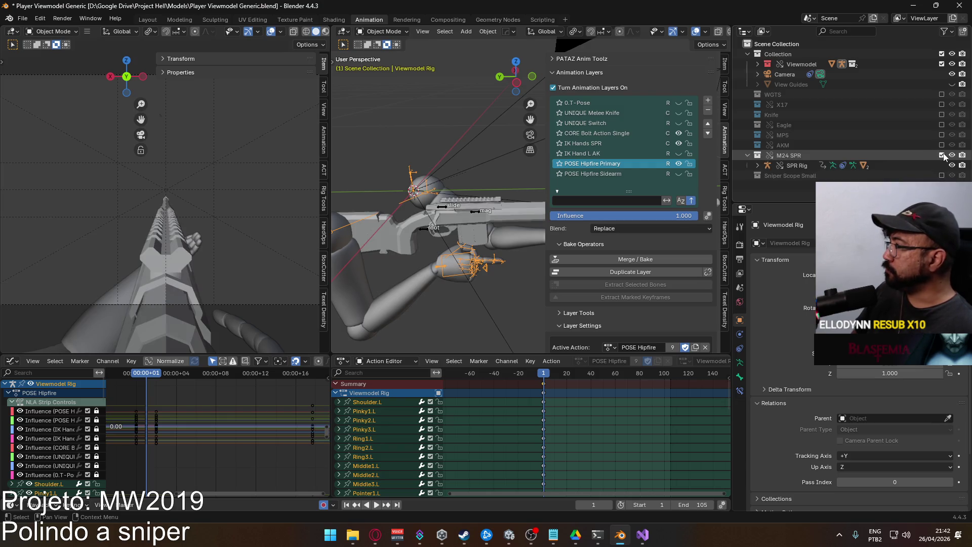
# Re-include Sniper Scope Small and select the SPR Rig to show its CORE ADS Fire Single layer.
pyautogui.click(941, 176)
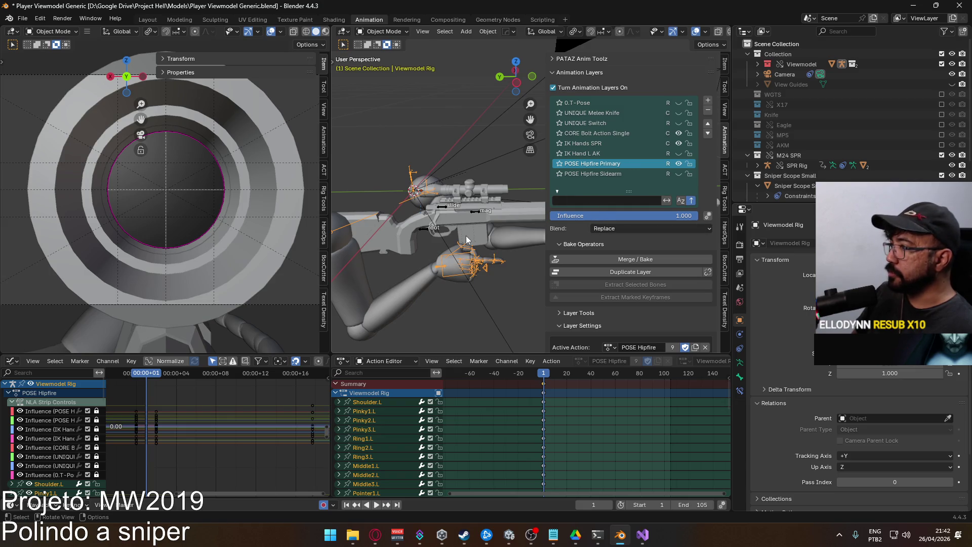
pyautogui.click(456, 212)
pyautogui.click(682, 125)
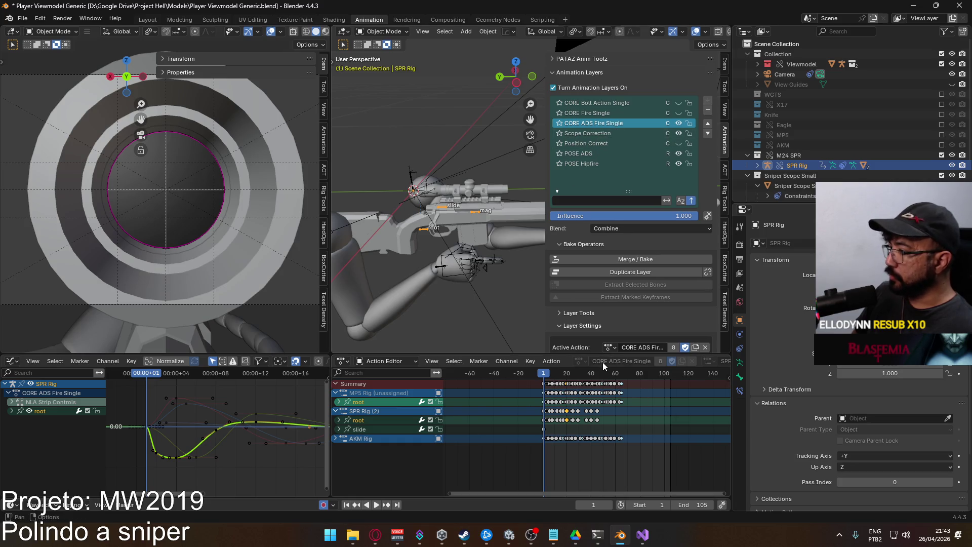
# Toggle Only Show Selected, put the SPR Rig in pose mode, and select its root bone channel.
pyautogui.scroll(2, 560, 437)
pyautogui.scroll(3, 561, 437)
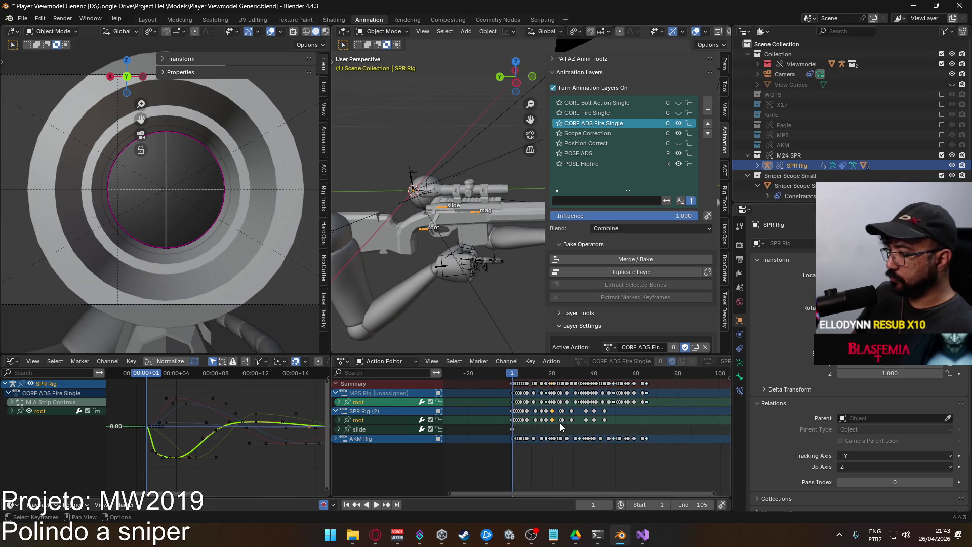
pyautogui.scroll(-3, 513, 355)
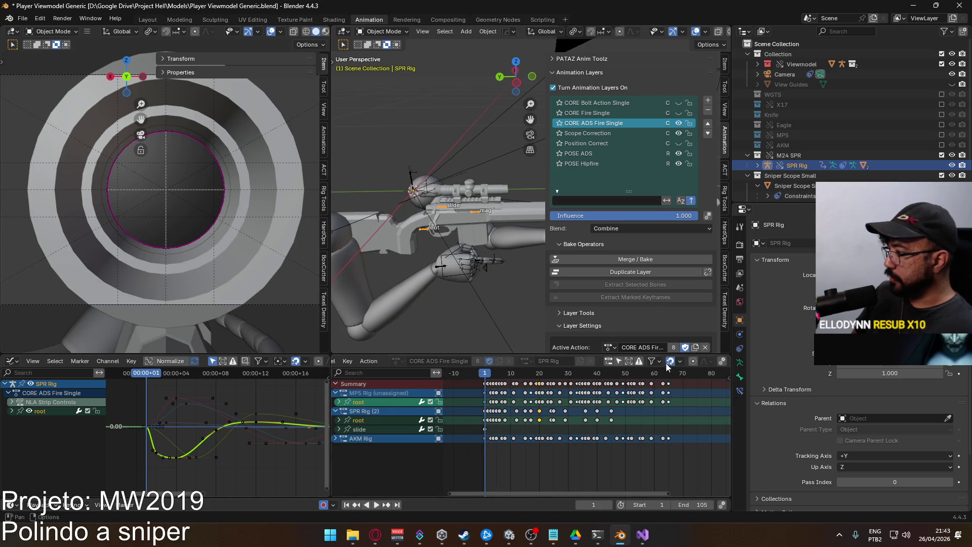
pyautogui.click(619, 360)
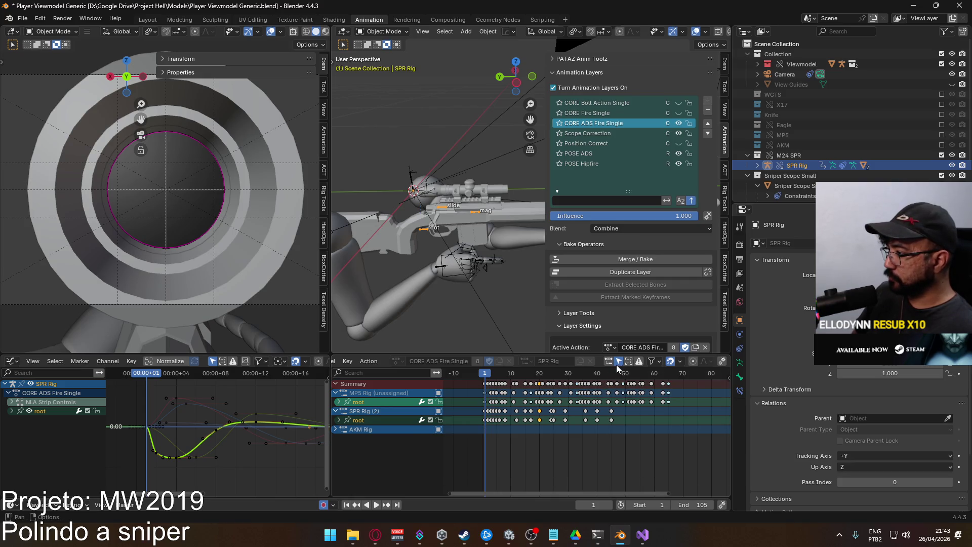
pyautogui.click(616, 364)
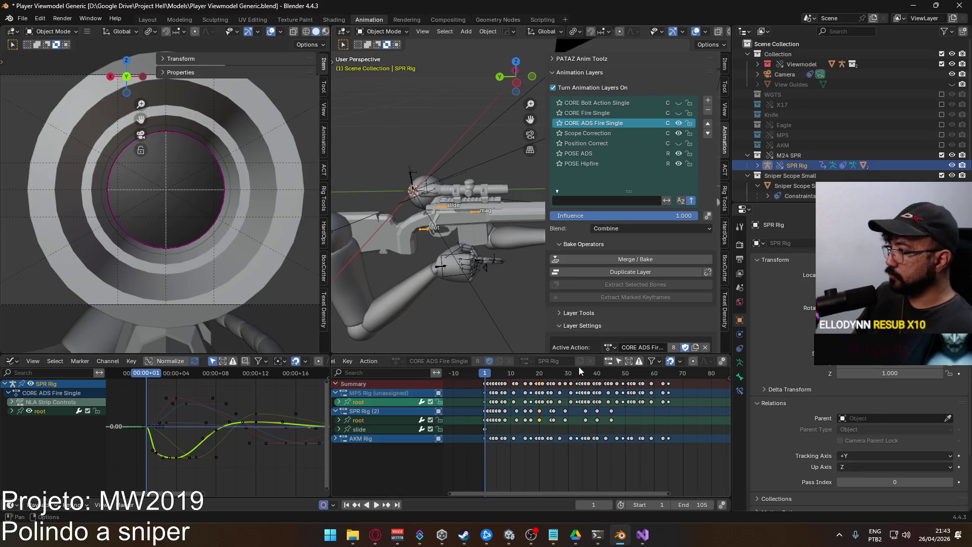
pyautogui.click(379, 31)
pyautogui.click(391, 66)
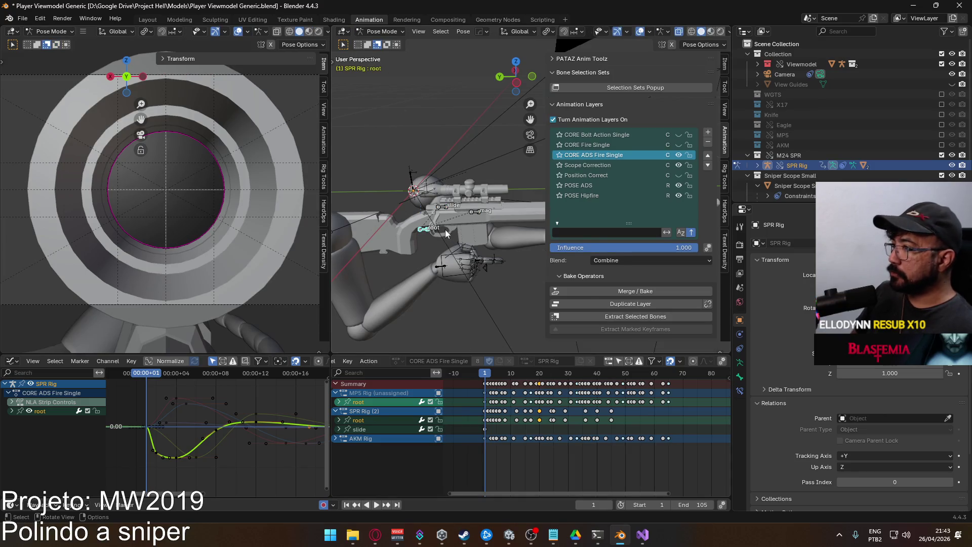
pyautogui.click(426, 229)
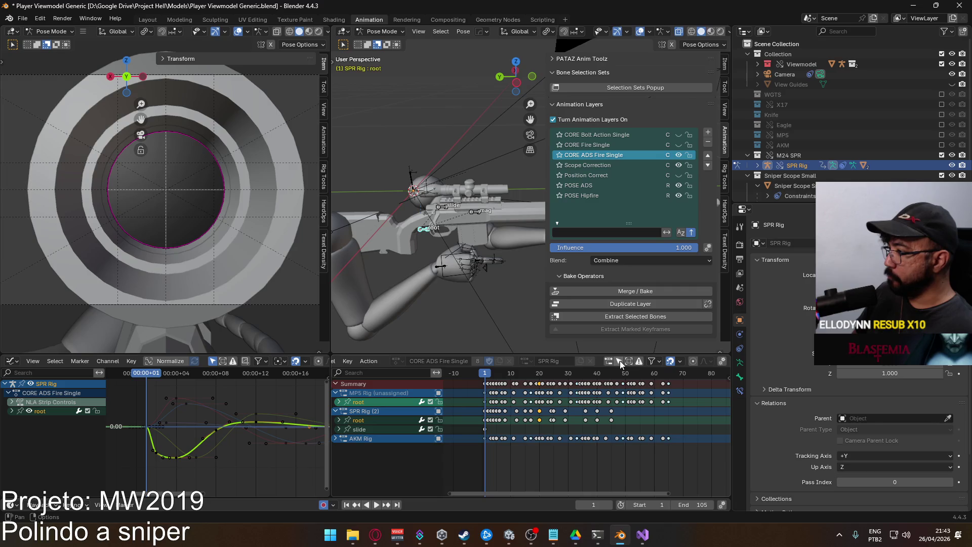
pyautogui.click(389, 425)
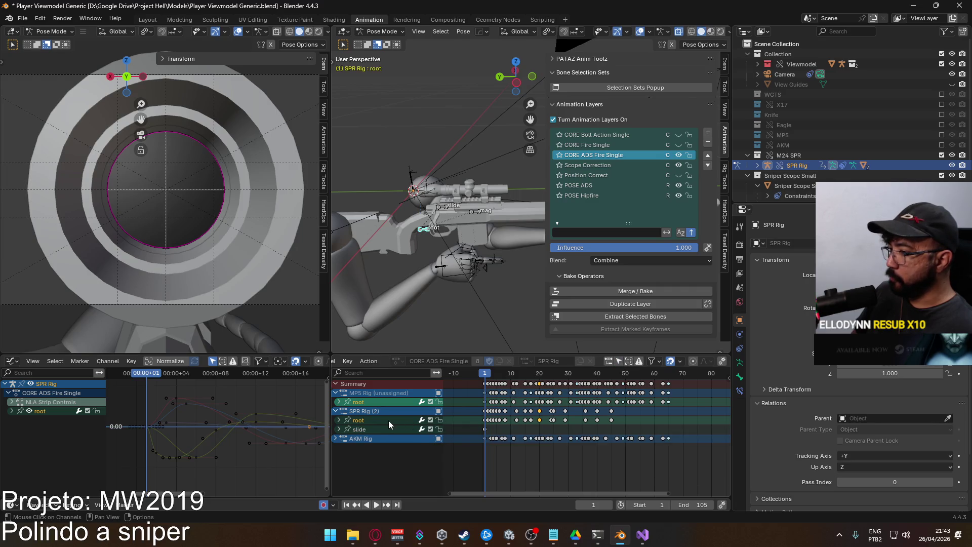
pyautogui.click(379, 455)
pyautogui.click(363, 420)
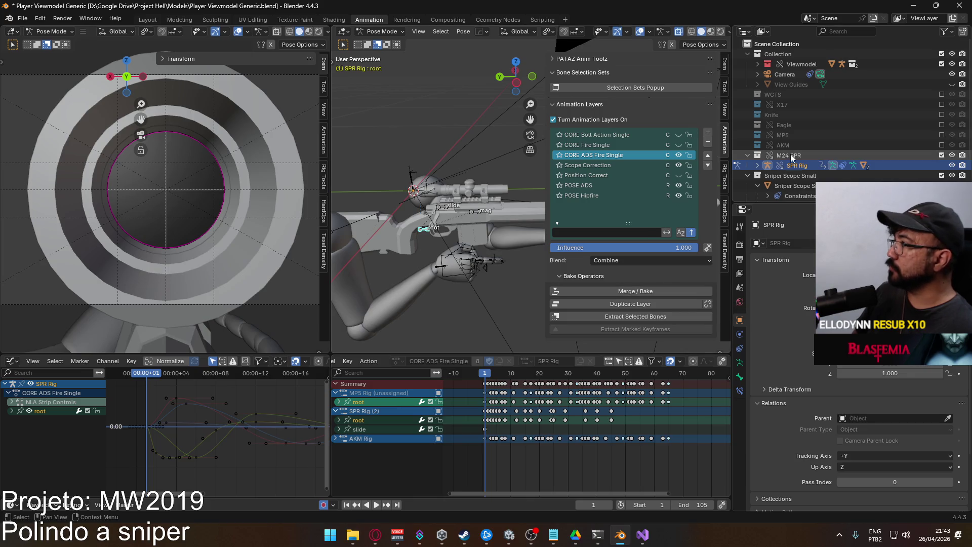
# Include the MP5 collection again, return to object mode, and make the MP5 Rig active.
pyautogui.click(941, 134)
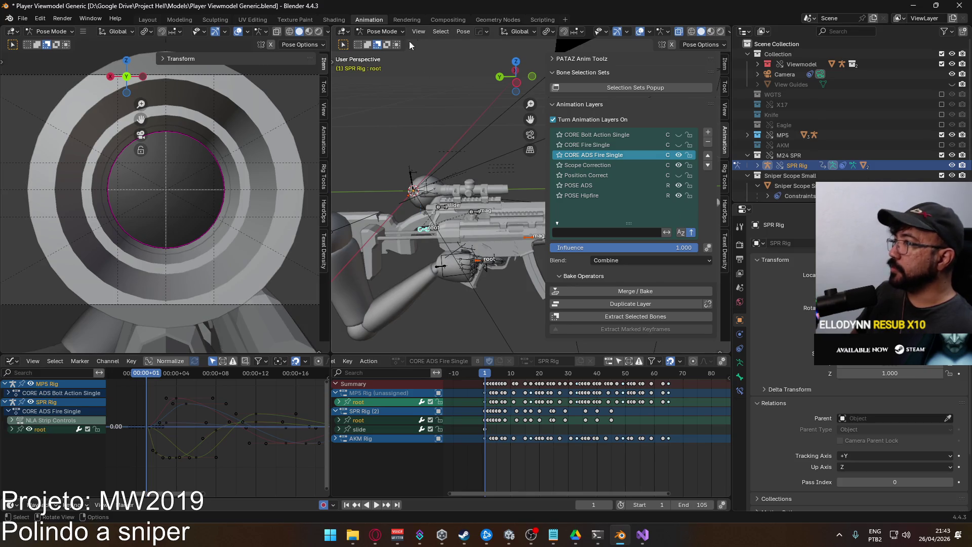
pyautogui.click(382, 31)
pyautogui.click(387, 42)
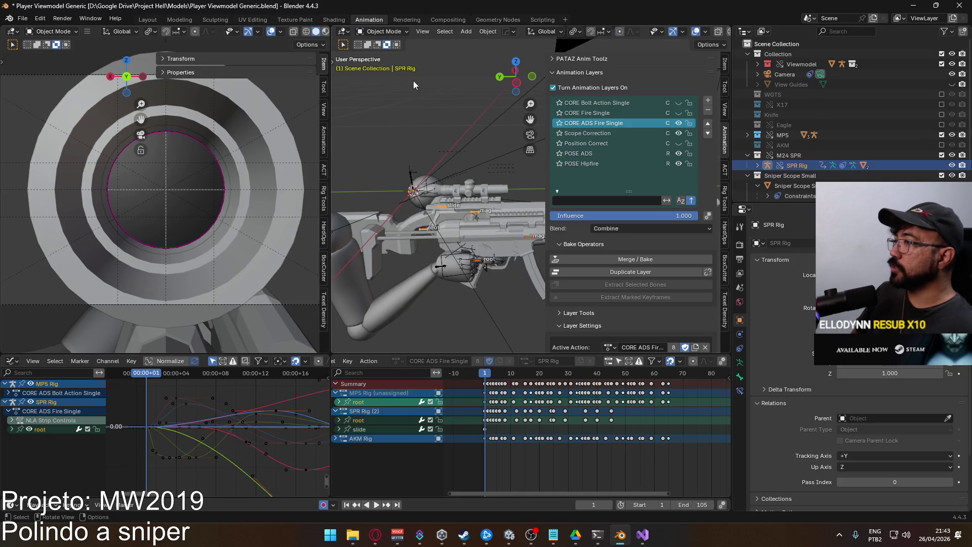
pyautogui.click(446, 206)
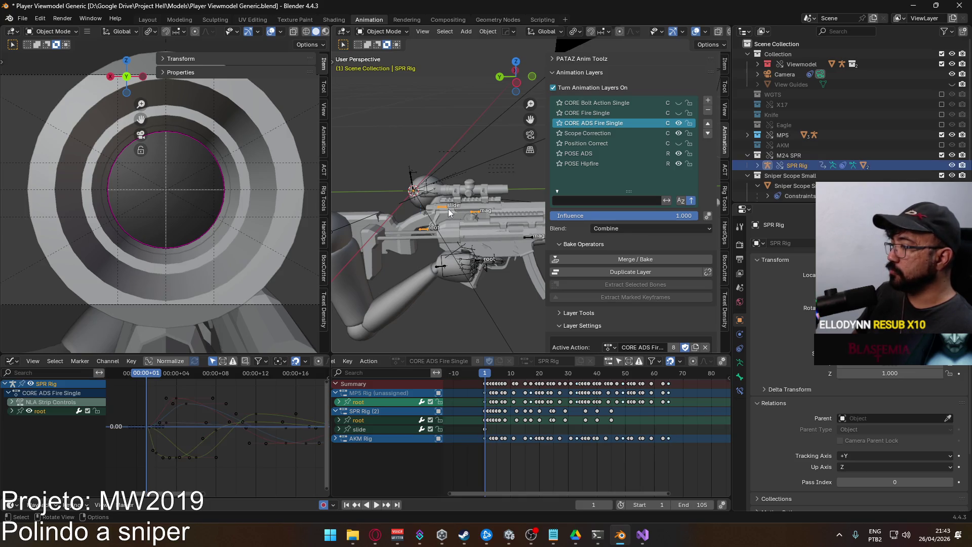
pyautogui.click(536, 342)
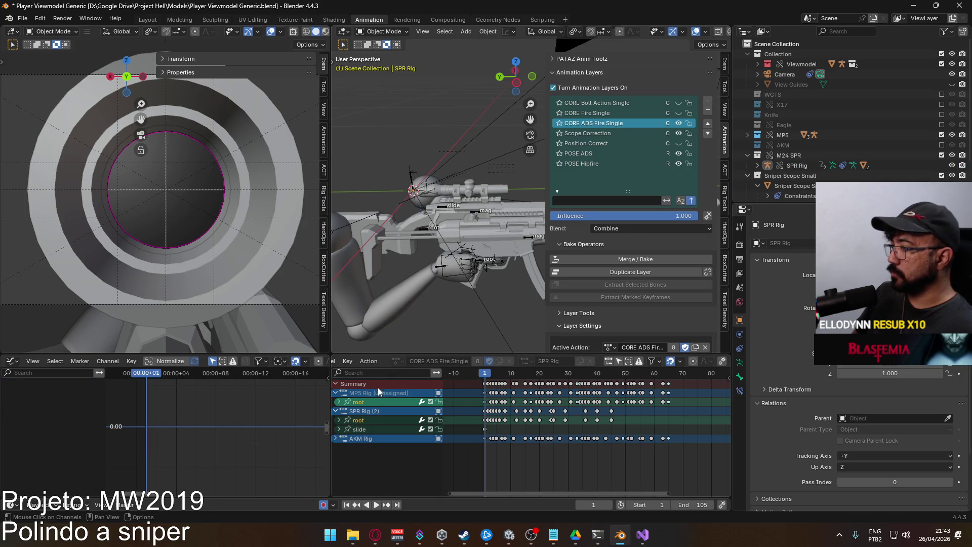
pyautogui.click(361, 433)
pyautogui.click(365, 421)
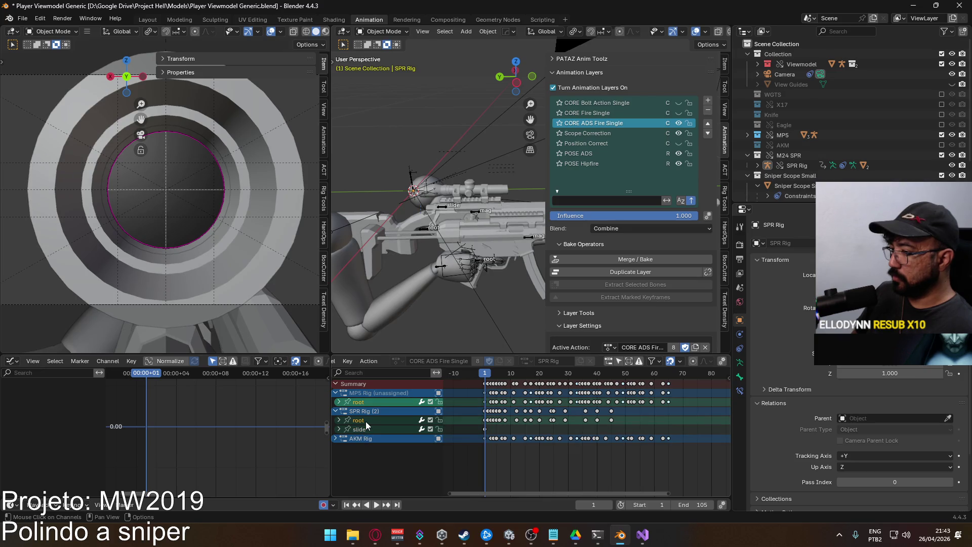
pyautogui.click(527, 237)
pyautogui.scroll(-5, 674, 223)
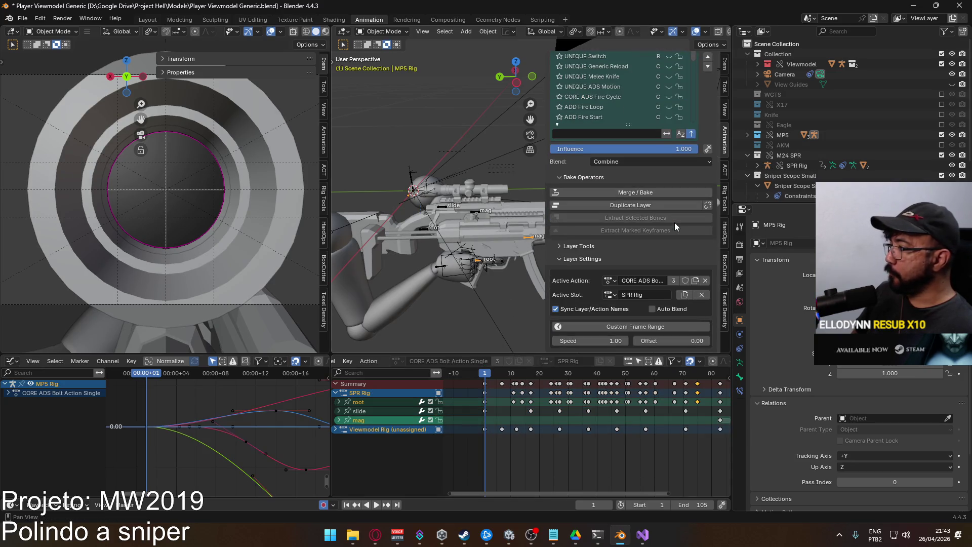
# Add a new MP5 Rig slot to CORE ADS Bolt Action Single and make it active.
pyautogui.click(610, 294)
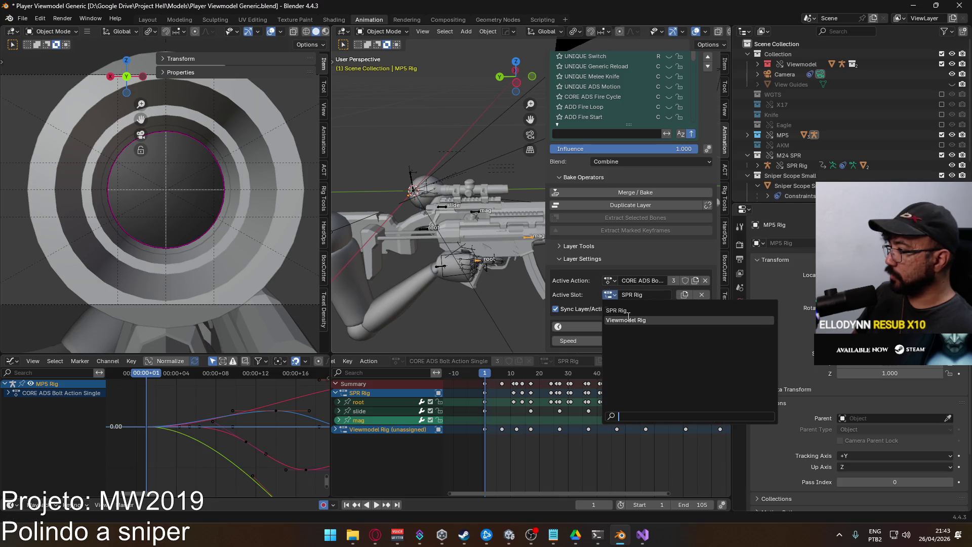
pyautogui.click(591, 293)
pyautogui.scroll(-10, 622, 90)
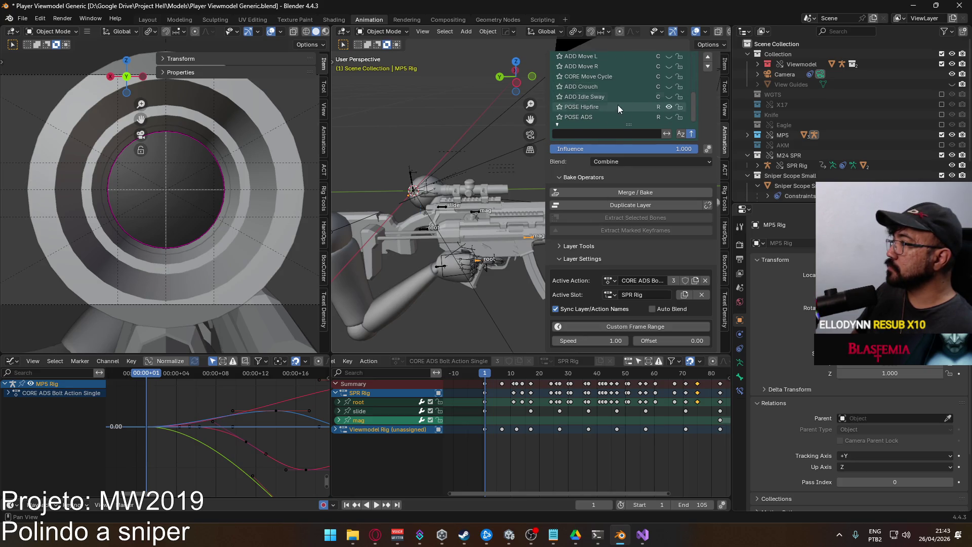
pyautogui.click(685, 295)
pyautogui.click(610, 294)
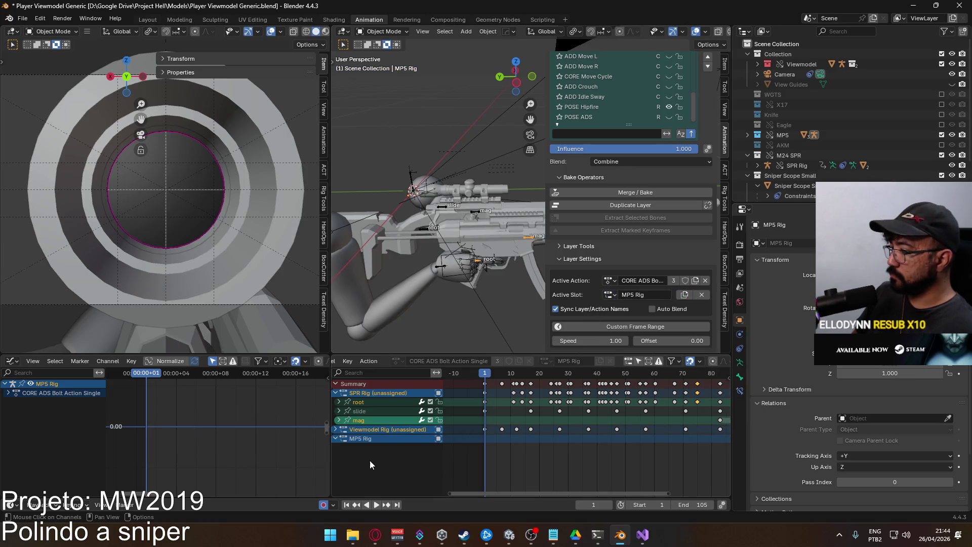
# Select the MP5 Rig and mag channels, then scroll the Animation Layers sidebar back up.
pyautogui.click(375, 439)
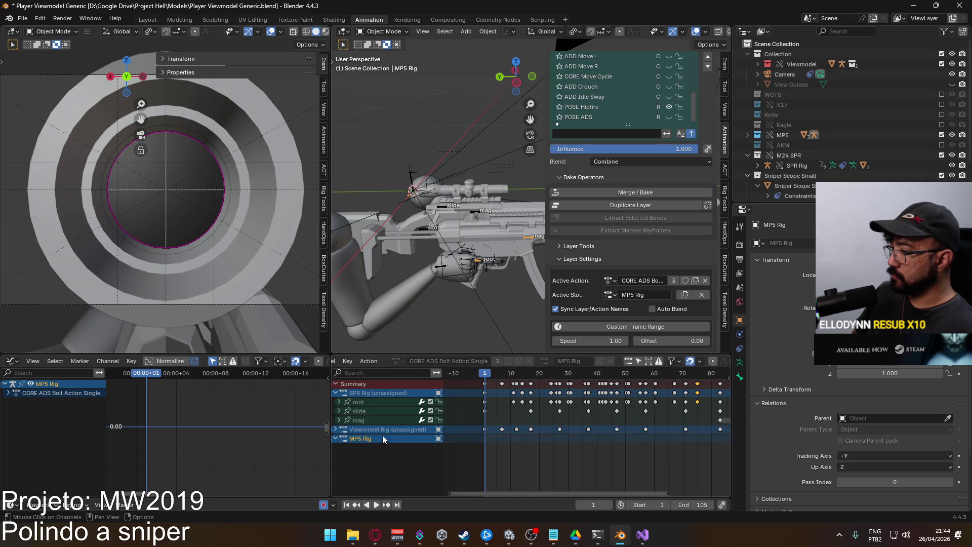
pyautogui.scroll(5, 658, 99)
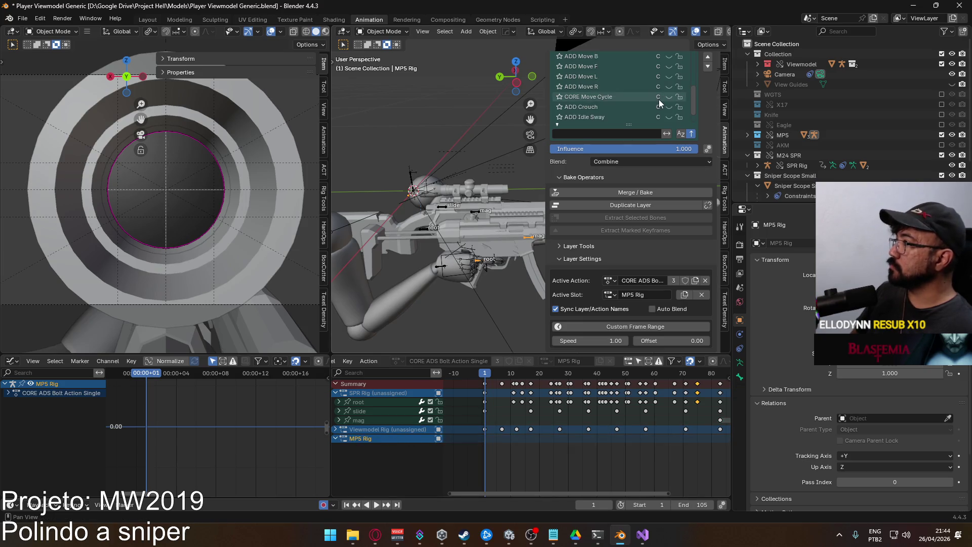
pyautogui.scroll(-6, 658, 96)
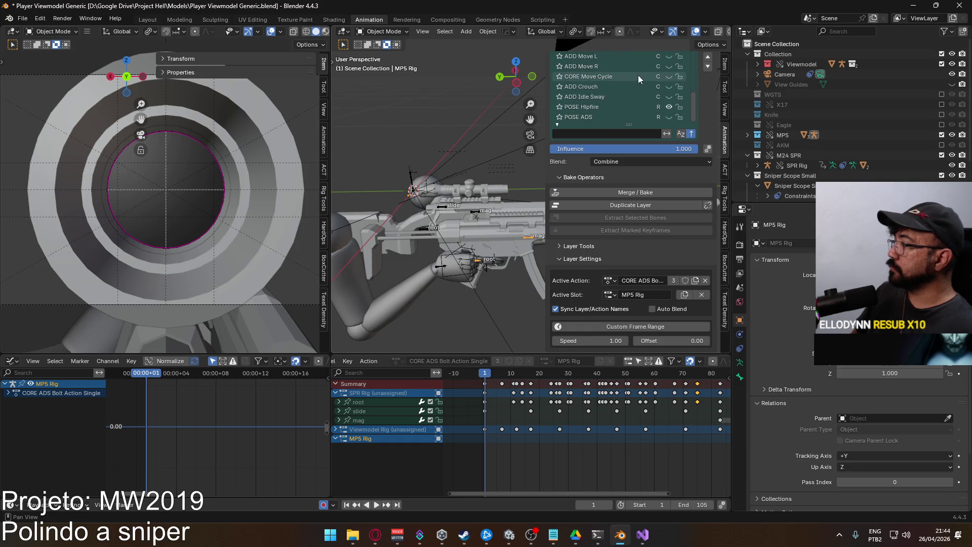
pyautogui.click(385, 420)
pyautogui.scroll(2, 652, 101)
pyautogui.scroll(6, 661, 92)
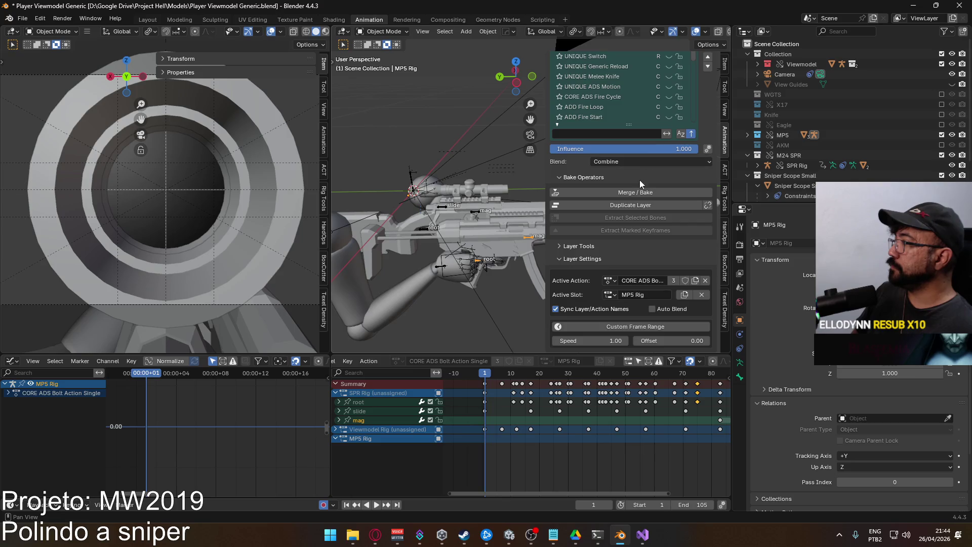
pyautogui.scroll(-4, 662, 113)
pyautogui.scroll(-5, 663, 112)
pyautogui.scroll(9, 667, 110)
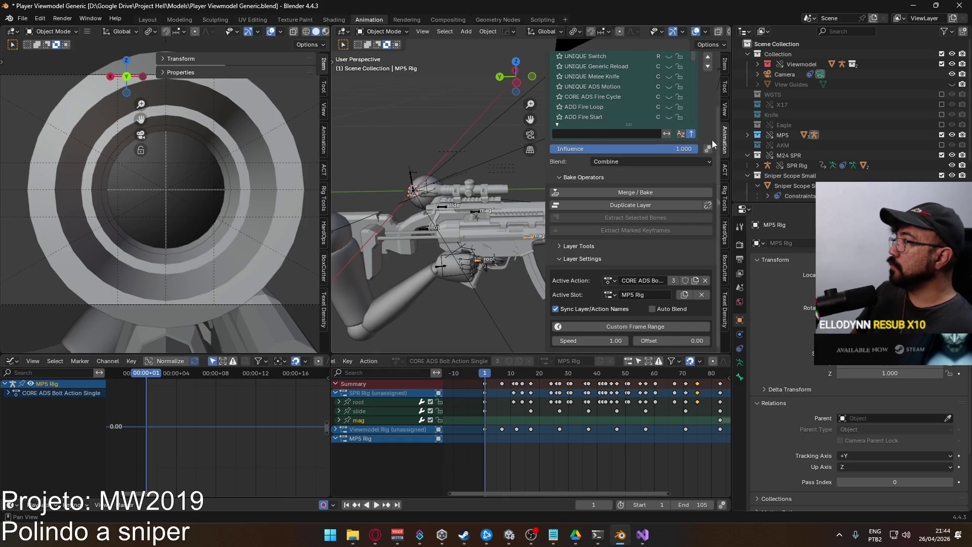
pyautogui.scroll(4, 711, 140)
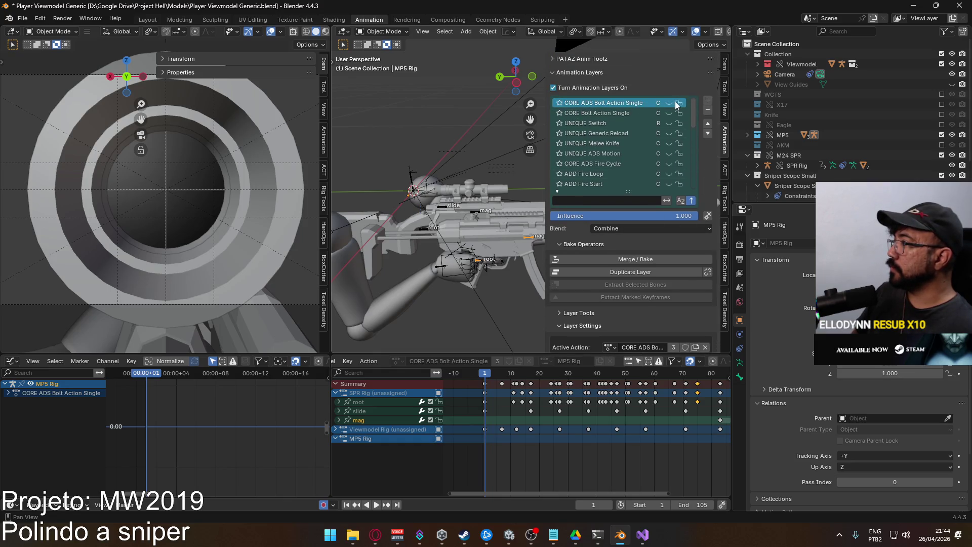
# Load CORE ADS Fire Single on the MP5 Rig slot and hide the MP5 collection.
pyautogui.scroll(-2, 692, 314)
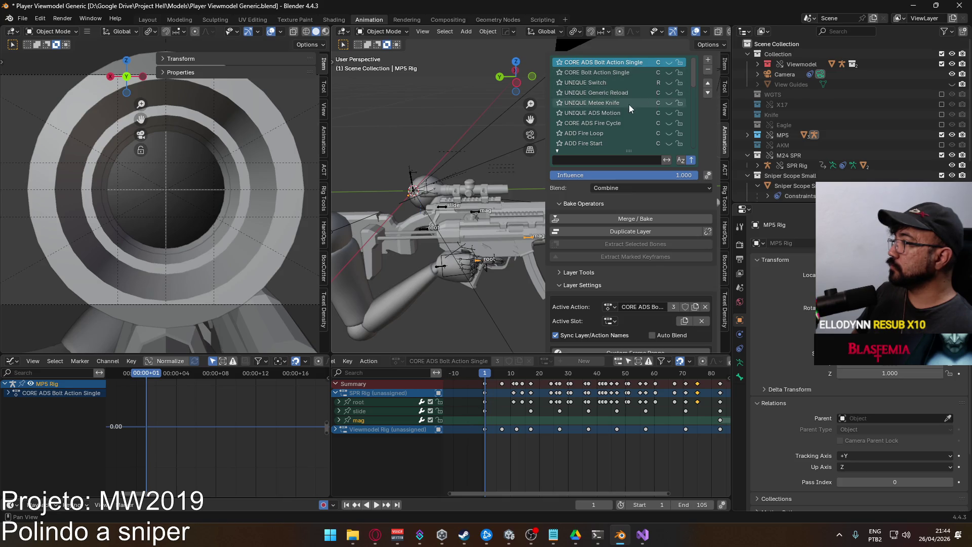
pyautogui.scroll(-3, 651, 109)
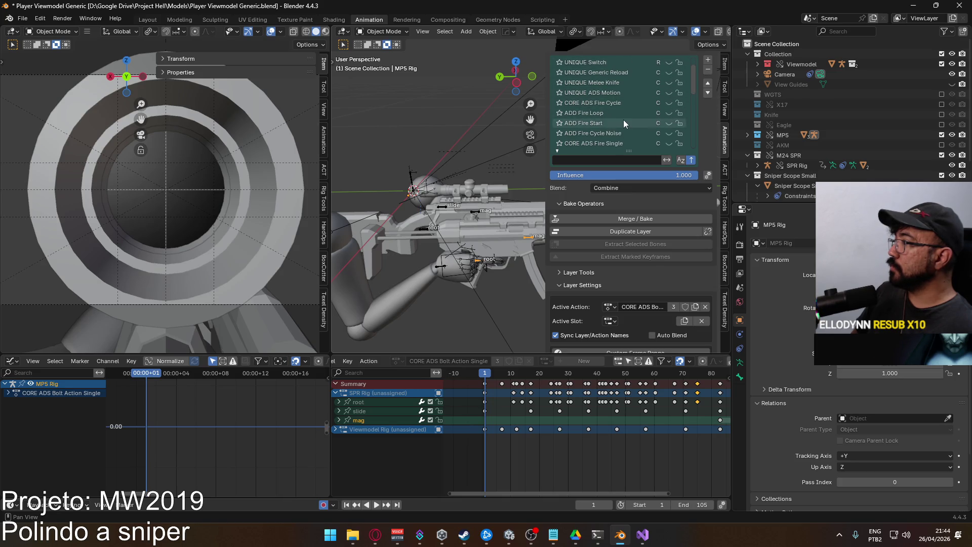
pyautogui.click(619, 132)
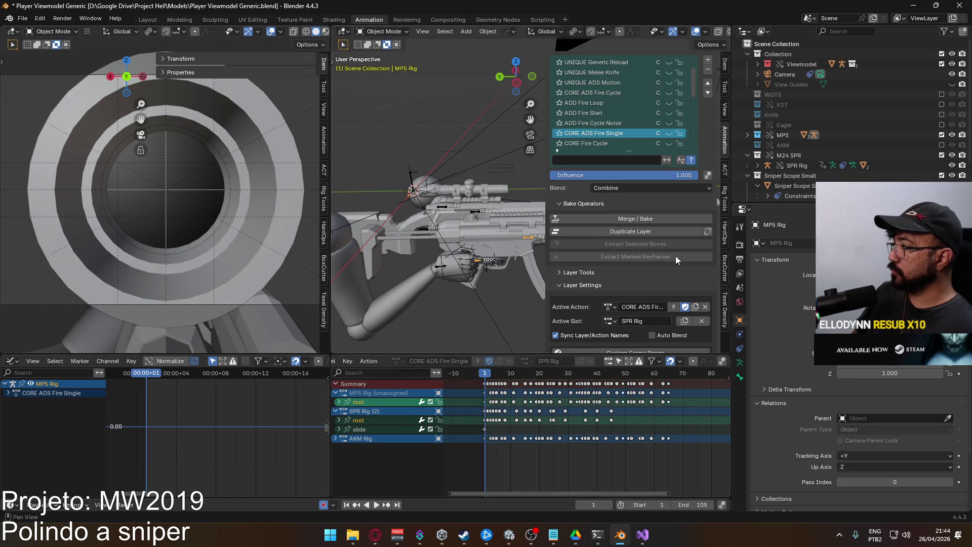
pyautogui.click(612, 323)
pyautogui.click(624, 336)
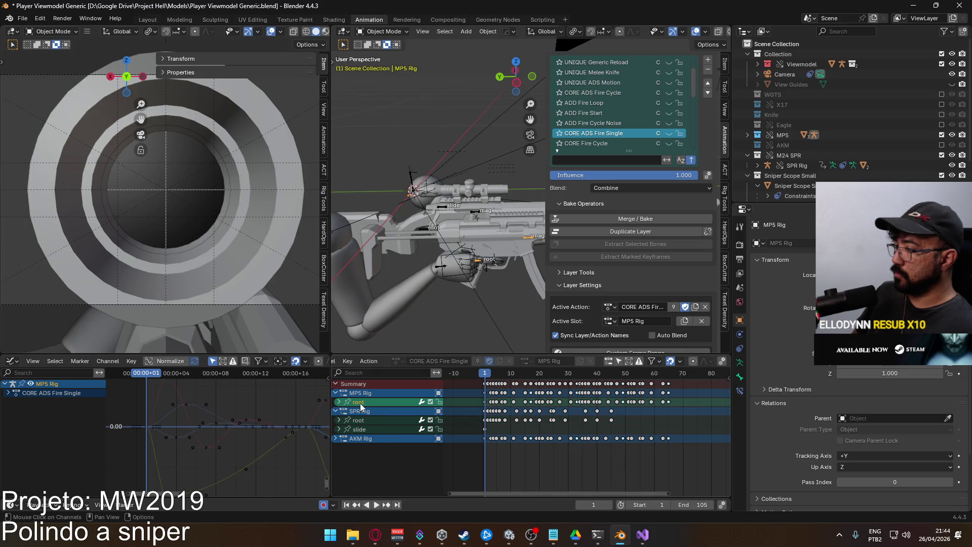
pyautogui.click(941, 134)
# Preview the fire animation on the SPR Rig, switch it to pose mode, and return to frame one.
pyautogui.click(442, 209)
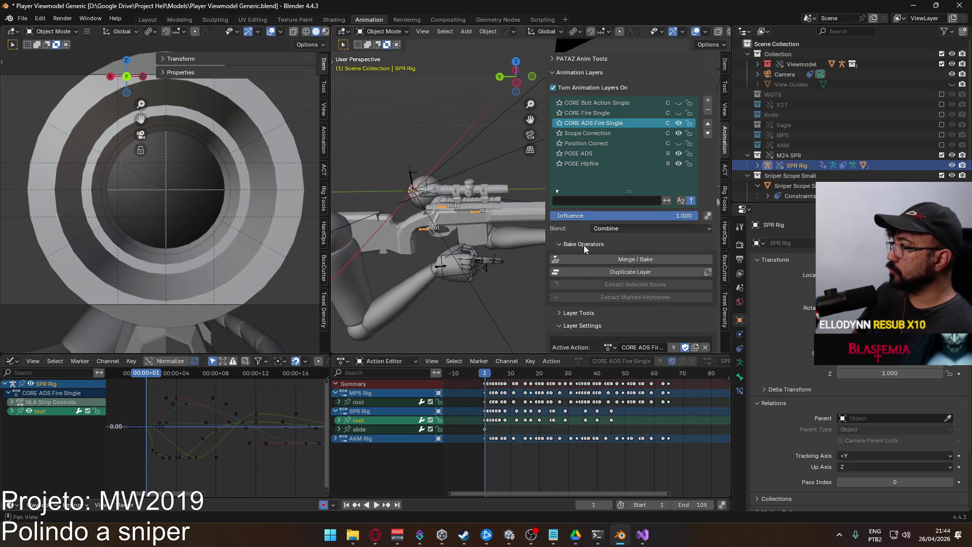
pyautogui.press('space')
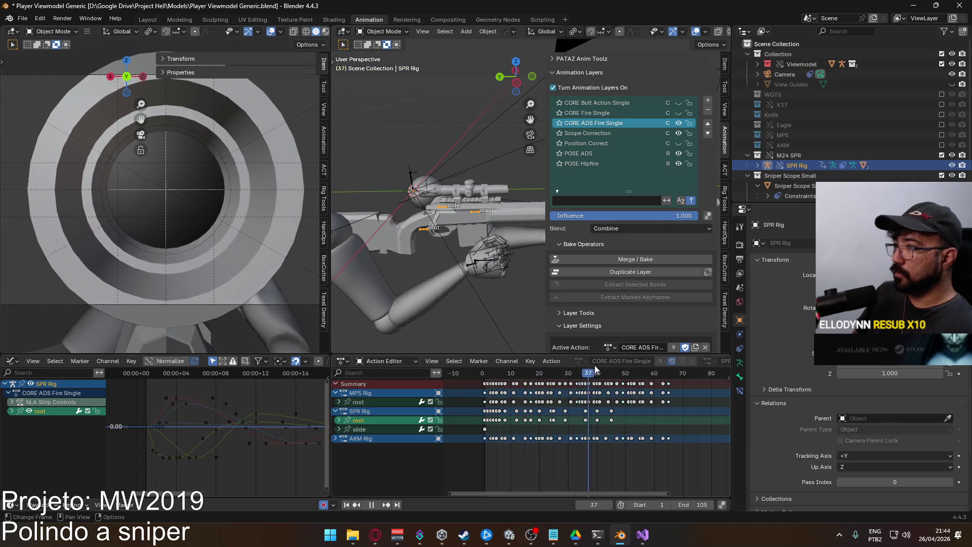
pyautogui.press('Escape')
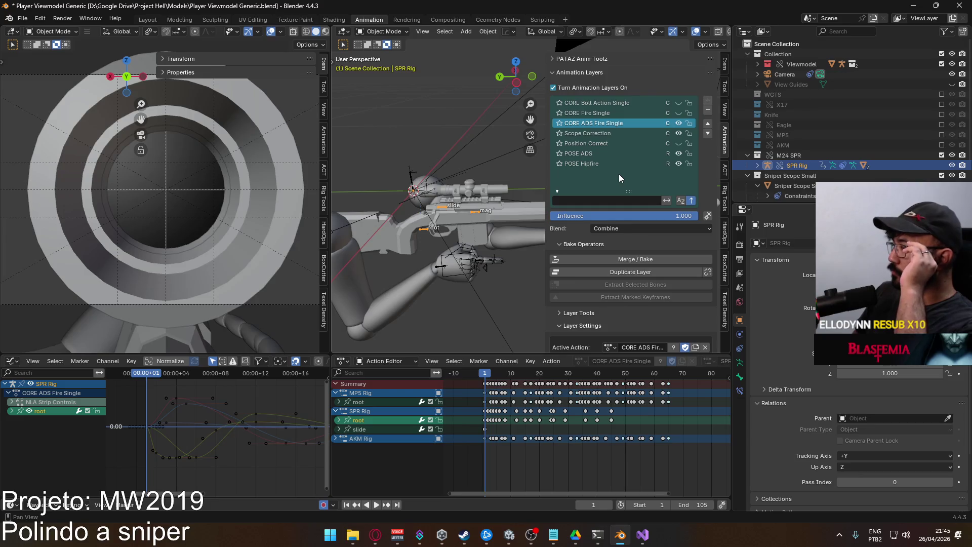
pyautogui.hotkey('ctrl', 'Tab')
pyautogui.press('space')
pyautogui.moveTo(516, 372)
pyautogui.mouseDown()
pyautogui.moveTo(476, 369)
pyautogui.moveTo(505, 360)
pyautogui.moveTo(484, 376)
pyautogui.mouseUp()
pyautogui.click(484, 372)
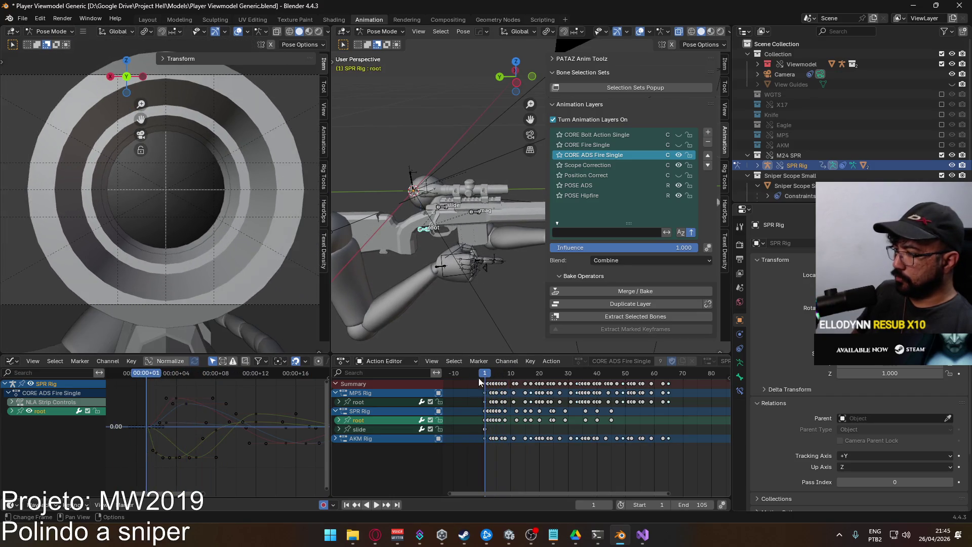
# Expand the SPR Rig root curves and try moving the Y Quaternion Rotation key to frame 4.
pyautogui.click(338, 421)
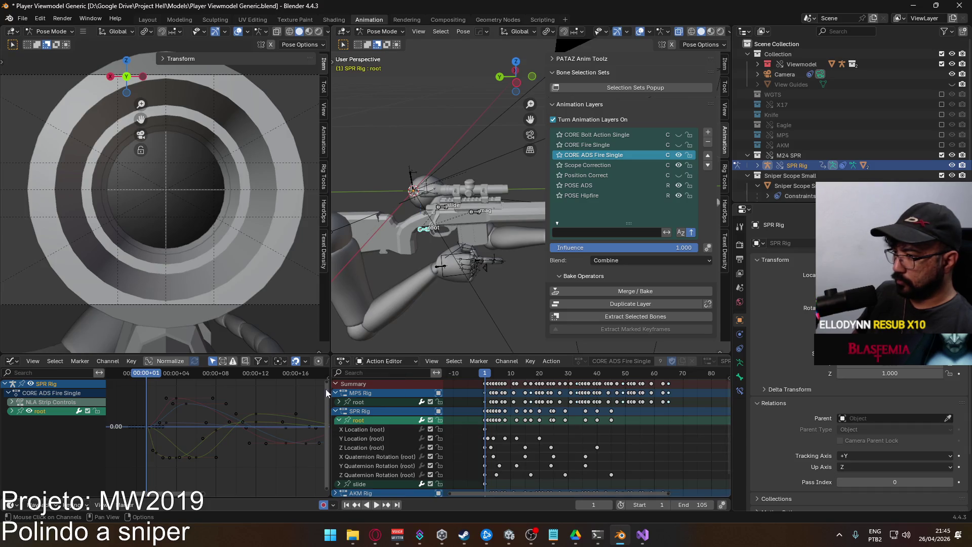
pyautogui.click(199, 459)
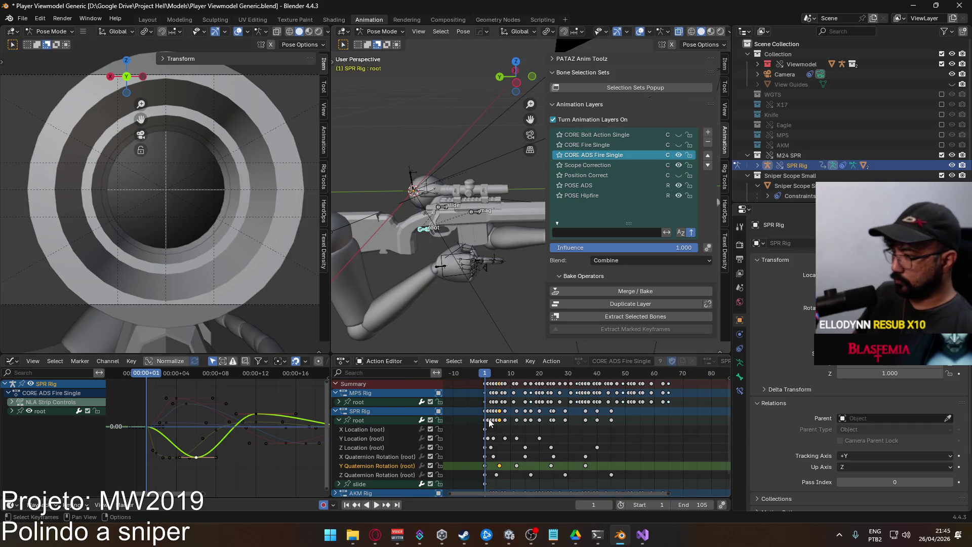
pyautogui.press('space')
pyautogui.press('space')
pyautogui.moveTo(500, 465); pyautogui.dragTo(493, 465)
pyautogui.moveTo(503, 374); pyautogui.dragTo(493, 375)
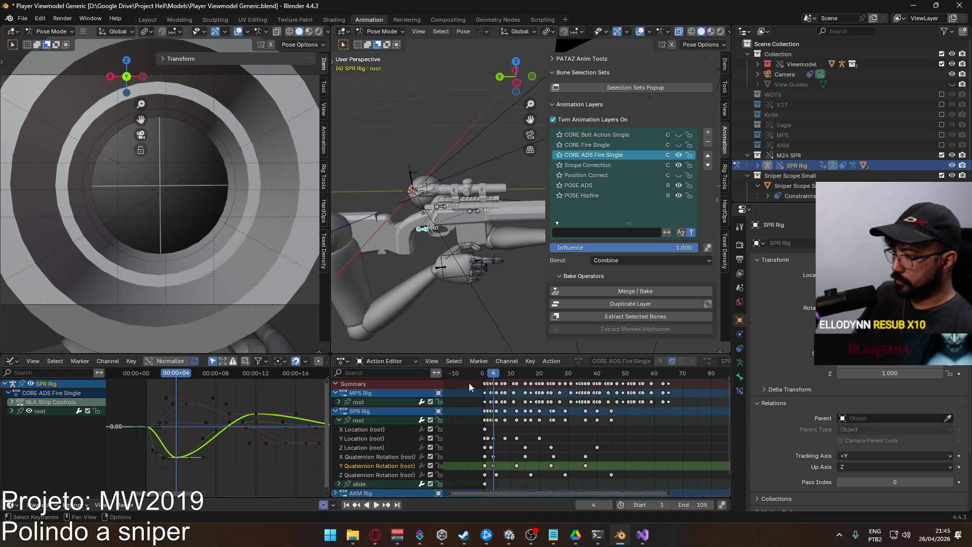
# Revert the key move, leave the rotation key at frame 6, and select the Y Location keys.
pyautogui.press('g')
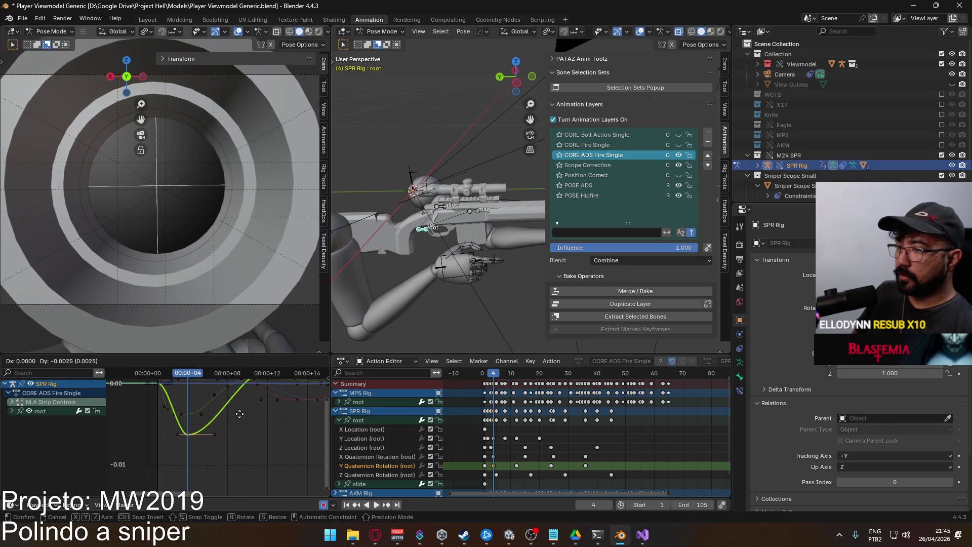
pyautogui.click(238, 395)
pyautogui.press('g')
pyautogui.click(538, 450)
pyautogui.press('Right')
pyautogui.press('Right')
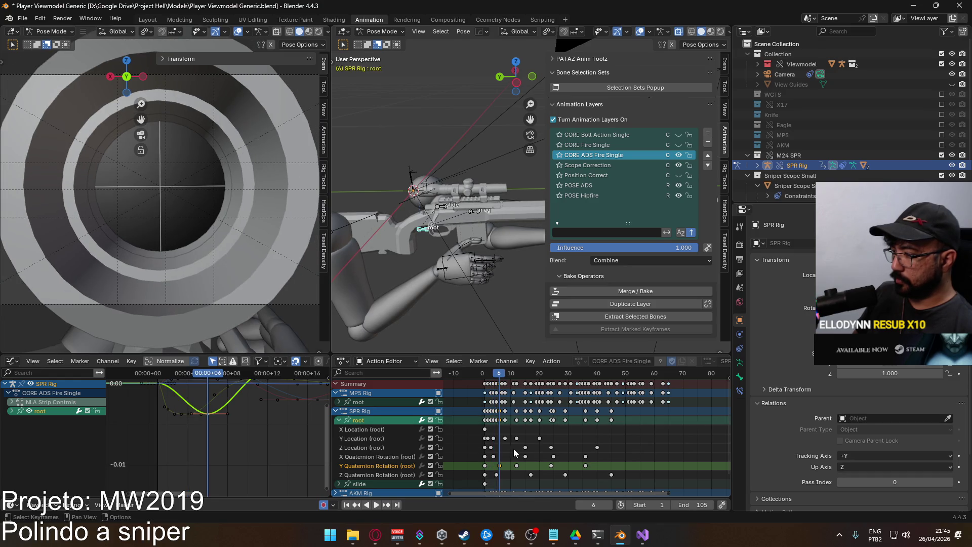
pyautogui.hotkey('shift', 'Left')
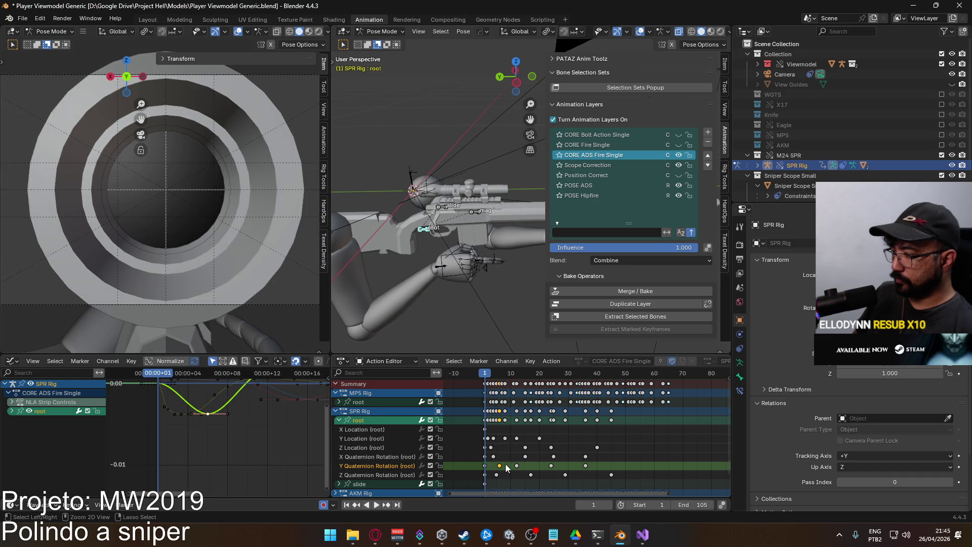
pyautogui.click(506, 467)
pyautogui.doubleClick(370, 438)
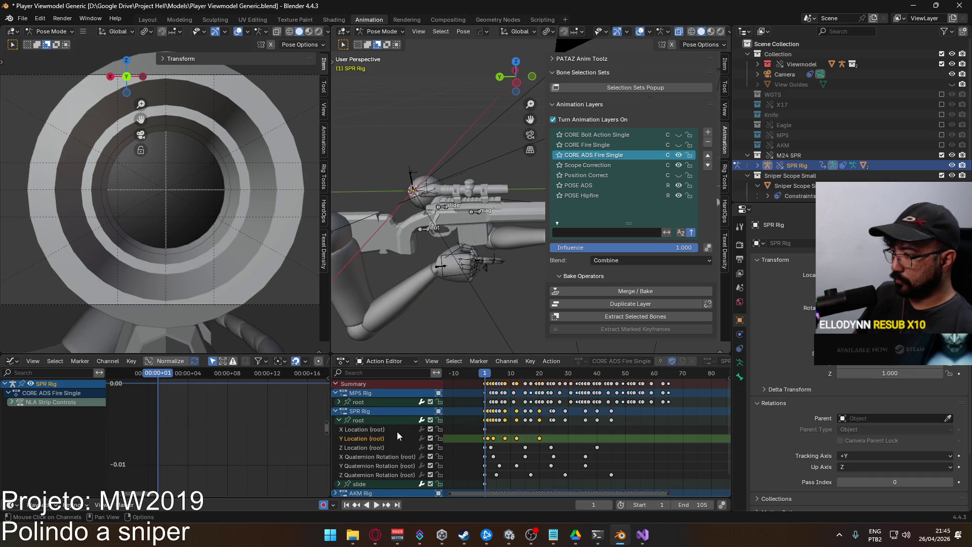
# Lower the SPR Rig root's frame-4 Y Location key in the fire action.
pyautogui.click(362, 421)
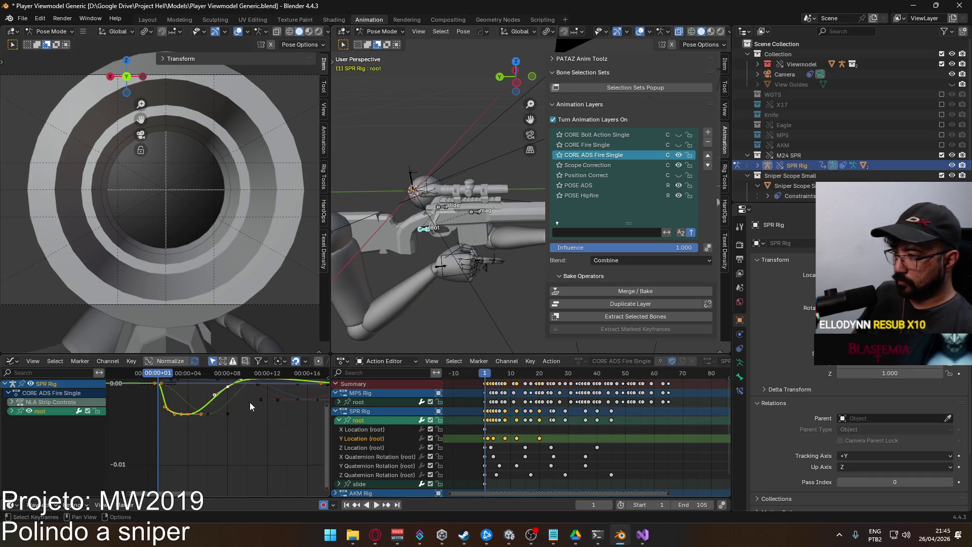
pyautogui.click(187, 414)
pyautogui.press('g')
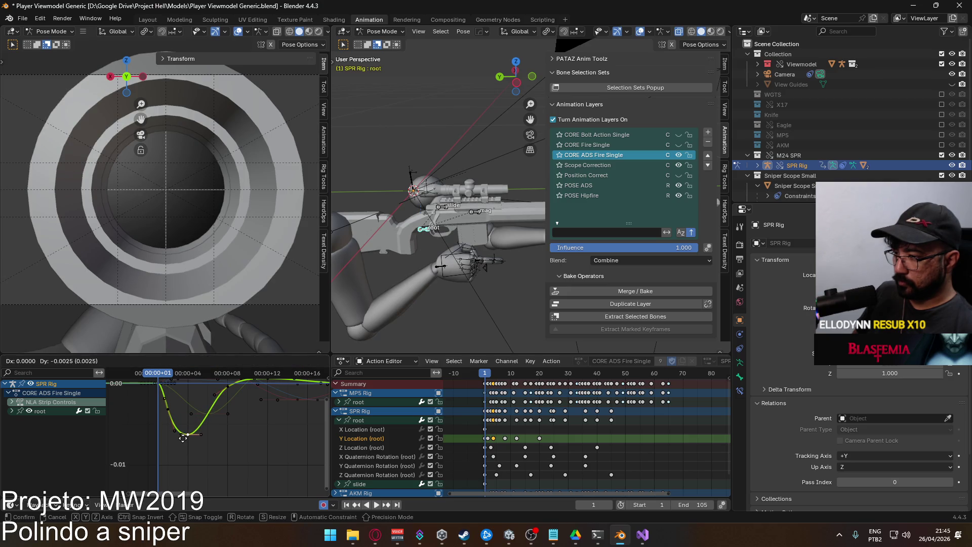
pyautogui.click(183, 440)
# Preview the recoil, then lower the Y Location key near frame 8 vertically.
pyautogui.press('space')
pyautogui.moveTo(159, 378); pyautogui.dragTo(219, 385)
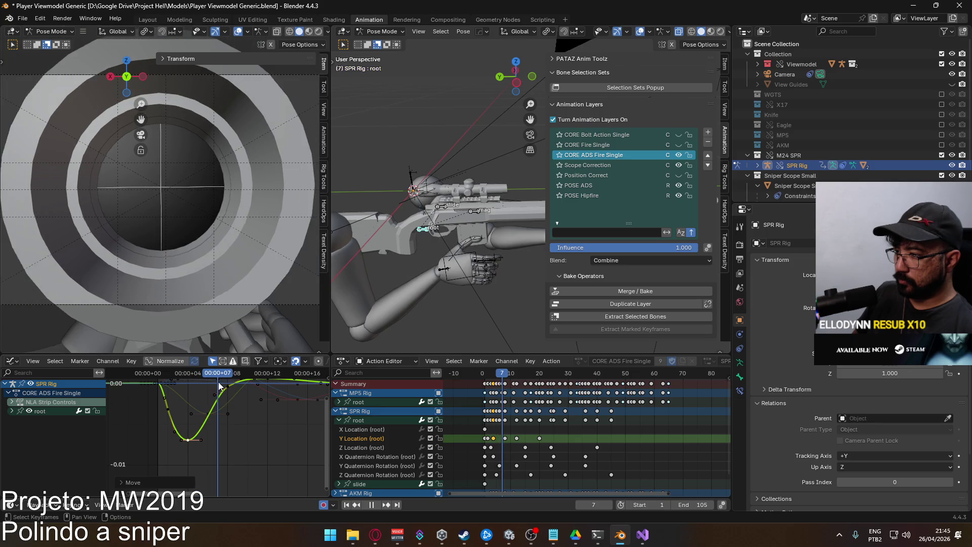
pyautogui.press('space')
pyautogui.click(227, 387)
pyautogui.press('g')
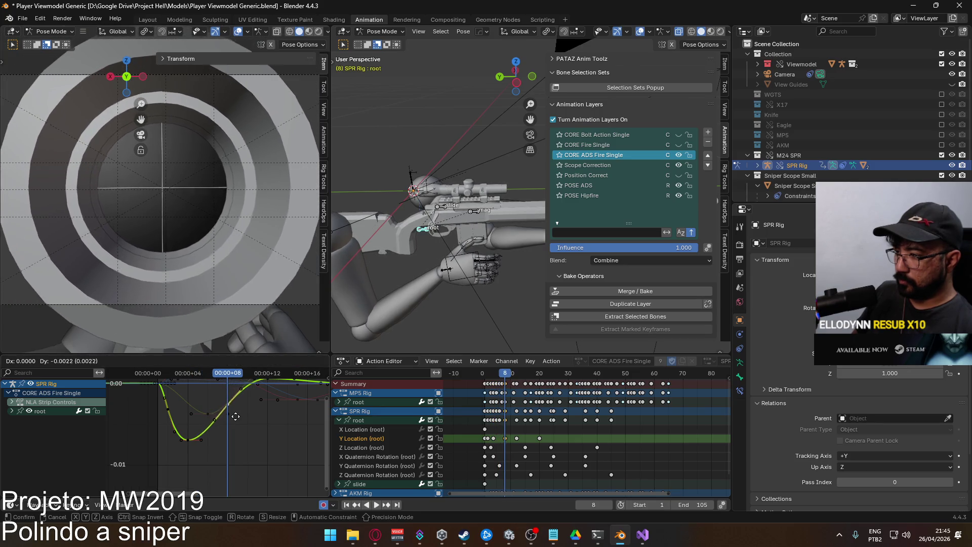
pyautogui.press('y')
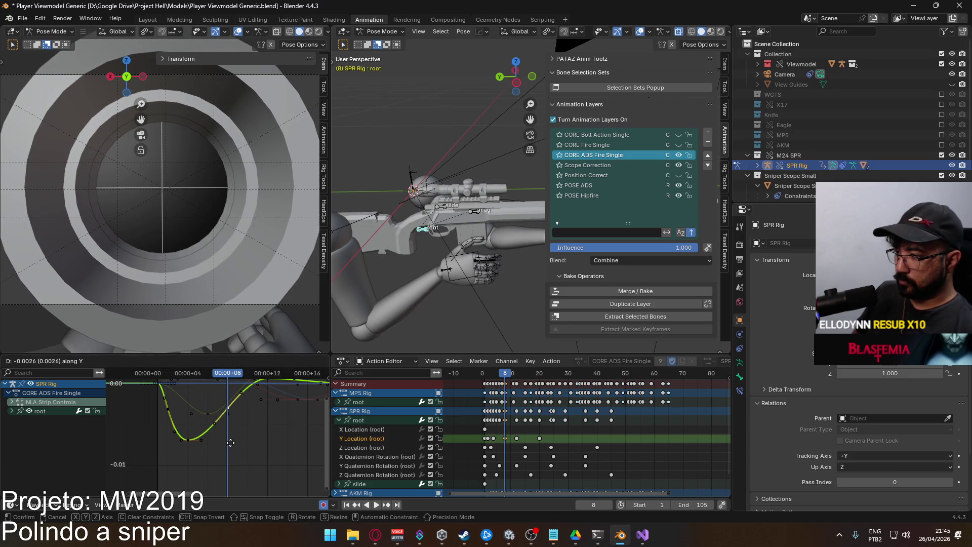
pyautogui.click(235, 433)
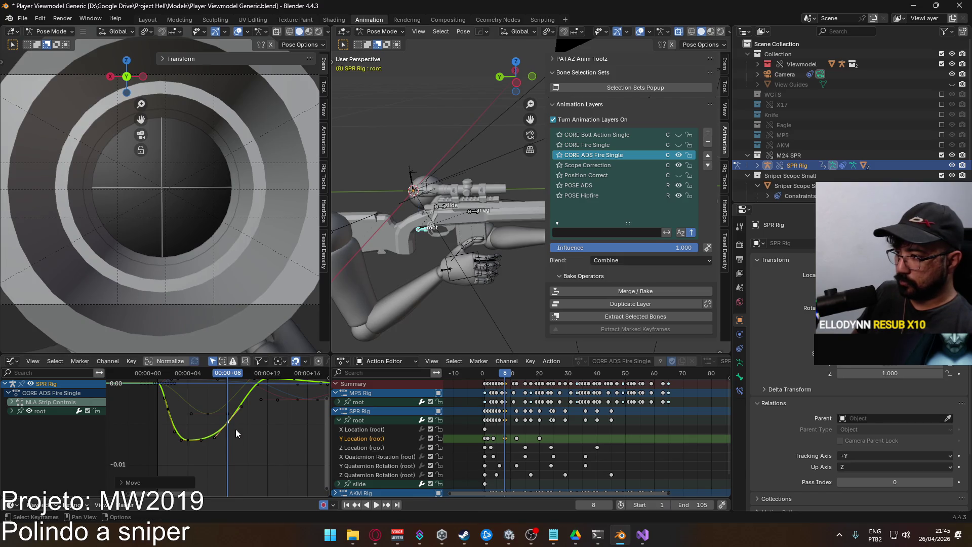
# Raise the Y Location key slightly, by about 0.0013, and play back the recoil to review it.
pyautogui.moveTo(221, 375)
pyautogui.mouseDown()
pyautogui.moveTo(169, 382)
pyautogui.moveTo(278, 381)
pyautogui.moveTo(155, 393)
pyautogui.moveTo(281, 387)
pyautogui.moveTo(230, 394)
pyautogui.moveTo(243, 376)
pyautogui.moveTo(227, 385)
pyautogui.mouseUp()
pyautogui.press('g')
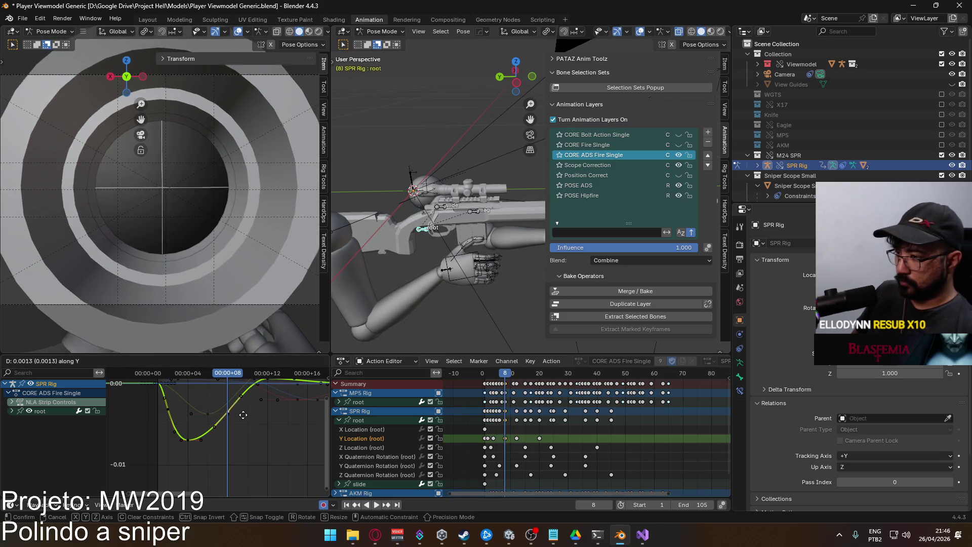
pyautogui.press('Return')
pyautogui.press('space')
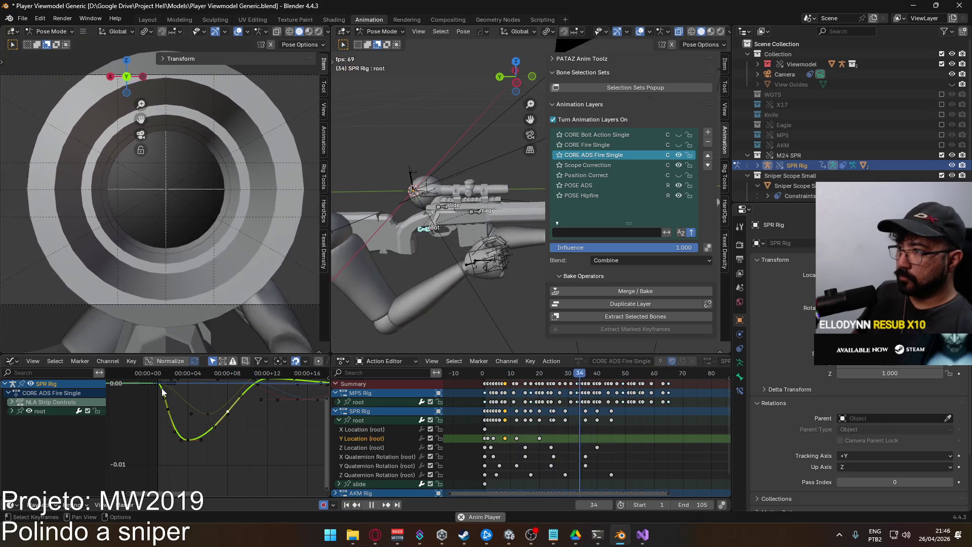
pyautogui.press('space')
# Park at frame 4 and bring up the root's X Quaternion Rotation curve in the Graph Editor.
pyautogui.press('space')
pyautogui.click(187, 376)
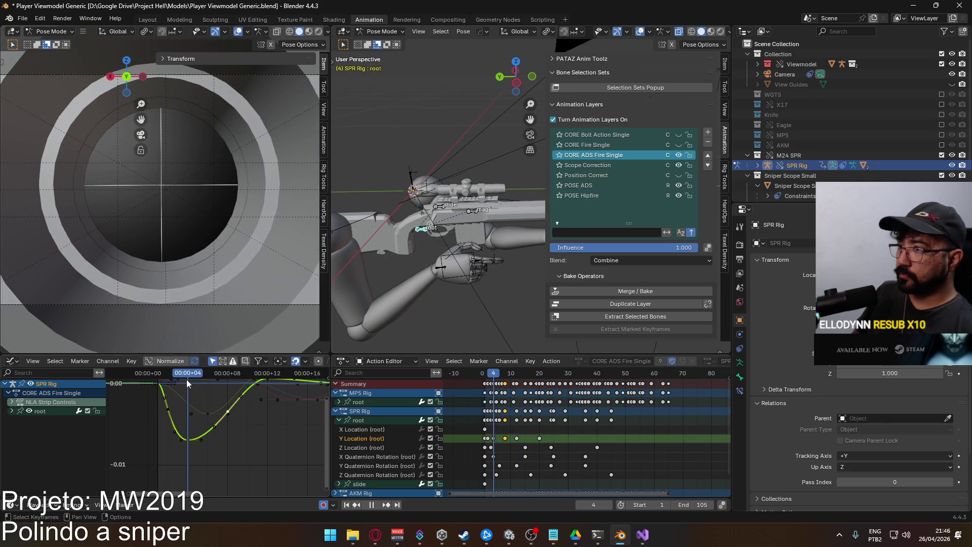
pyautogui.press('space')
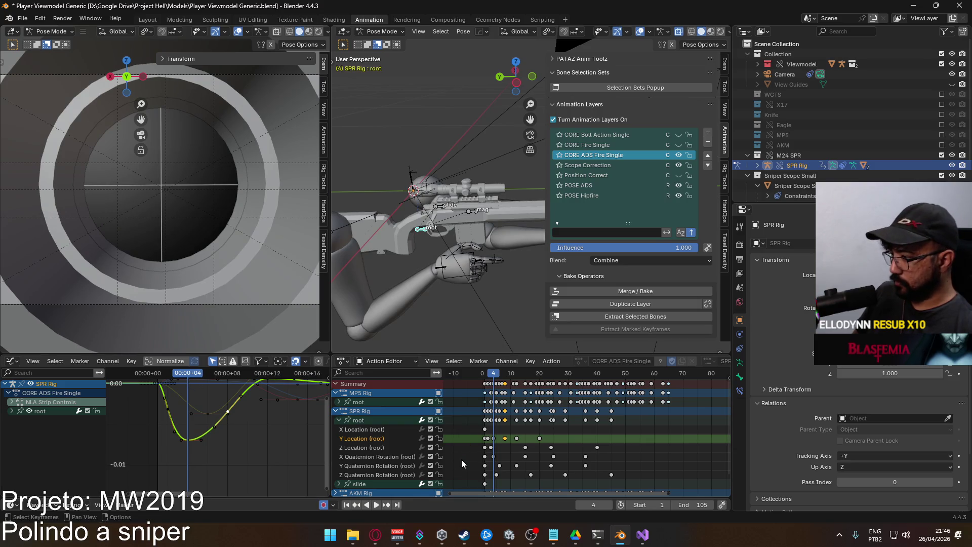
pyautogui.click(394, 457)
pyautogui.click(357, 420)
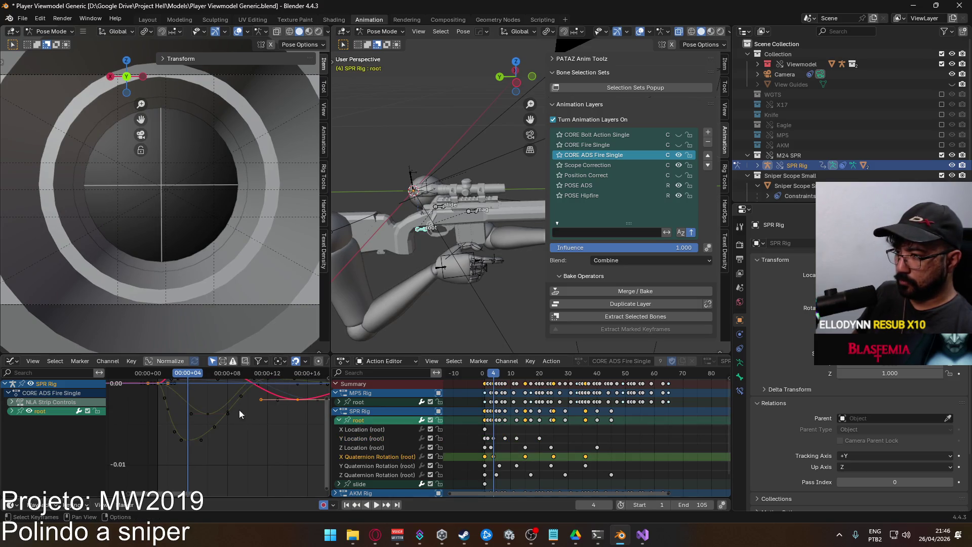
# Raise the X Quaternion Rotation key at frame 4 and fit the curve in view.
pyautogui.press('g')
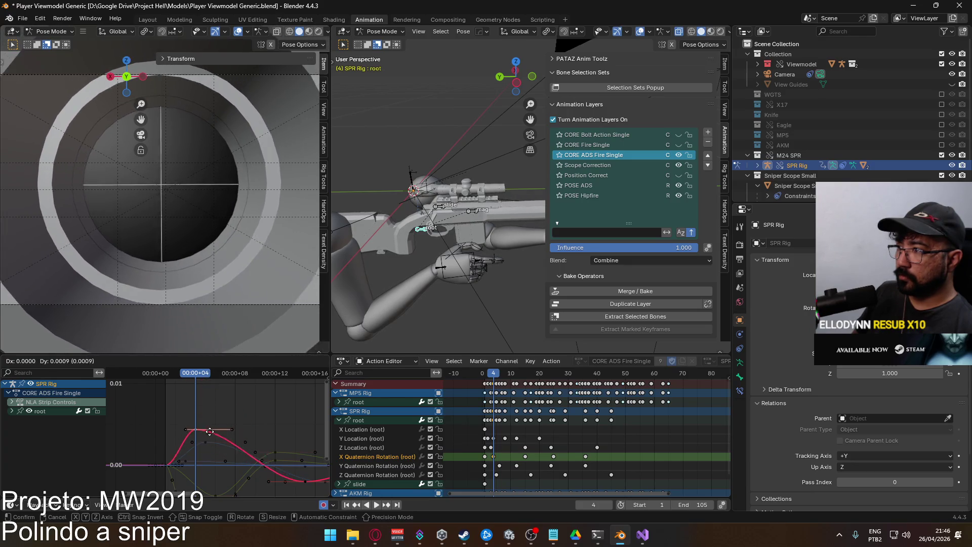
pyautogui.press('y')
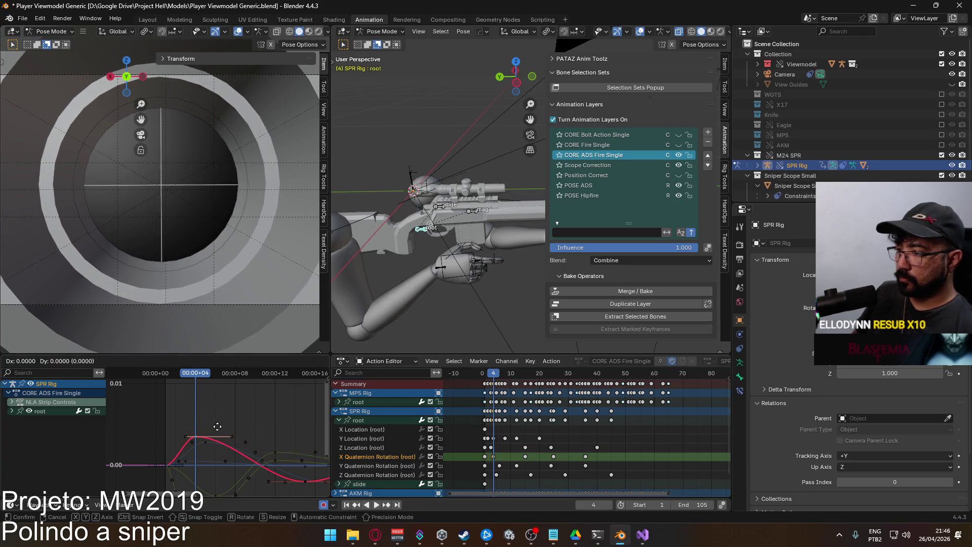
pyautogui.click(219, 395)
pyautogui.press('Home')
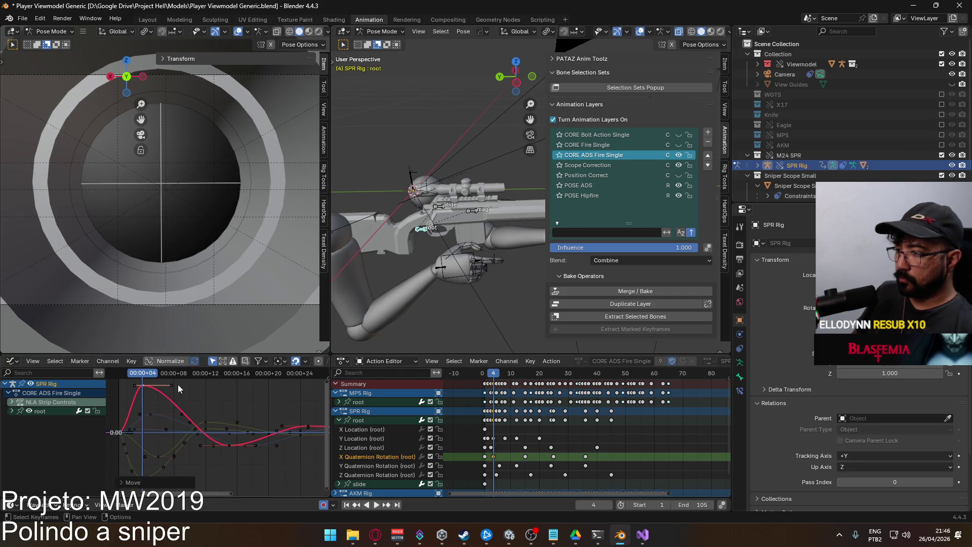
# Deepen the dip by lowering the key near frame 15, then adjust the frame-25 key.
pyautogui.moveTo(153, 377); pyautogui.dragTo(229, 380)
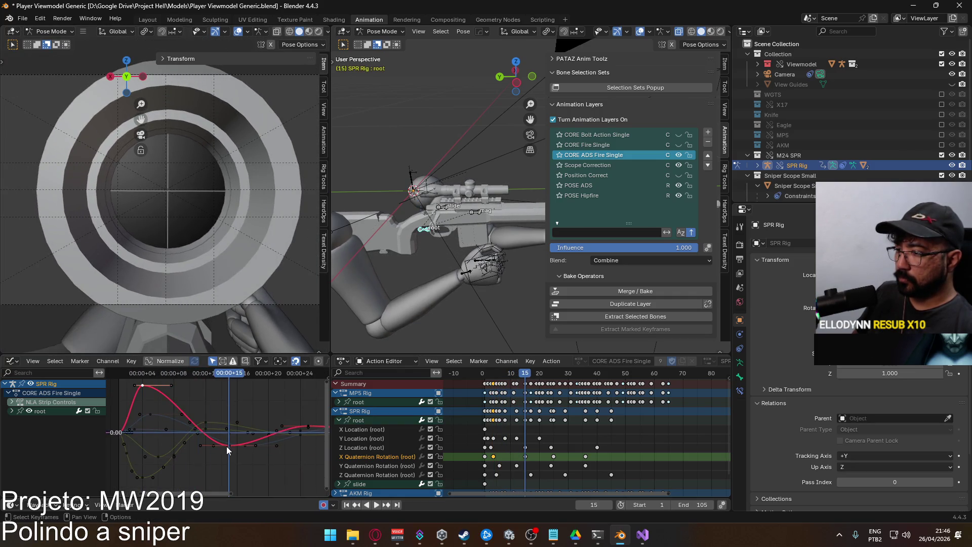
pyautogui.press('g')
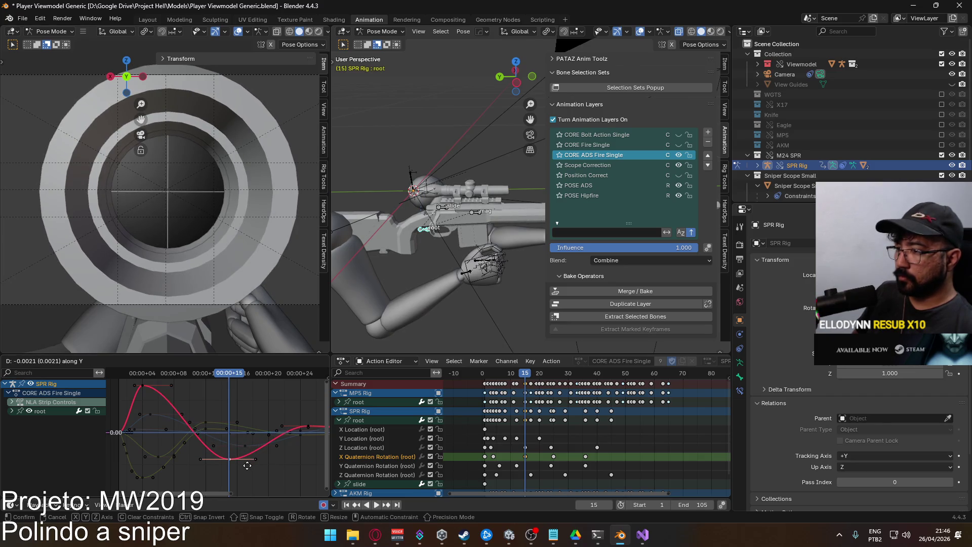
pyautogui.click(248, 468)
pyautogui.moveTo(229, 373); pyautogui.dragTo(308, 379)
pyautogui.click(306, 425)
pyautogui.press('g')
pyautogui.click(319, 420)
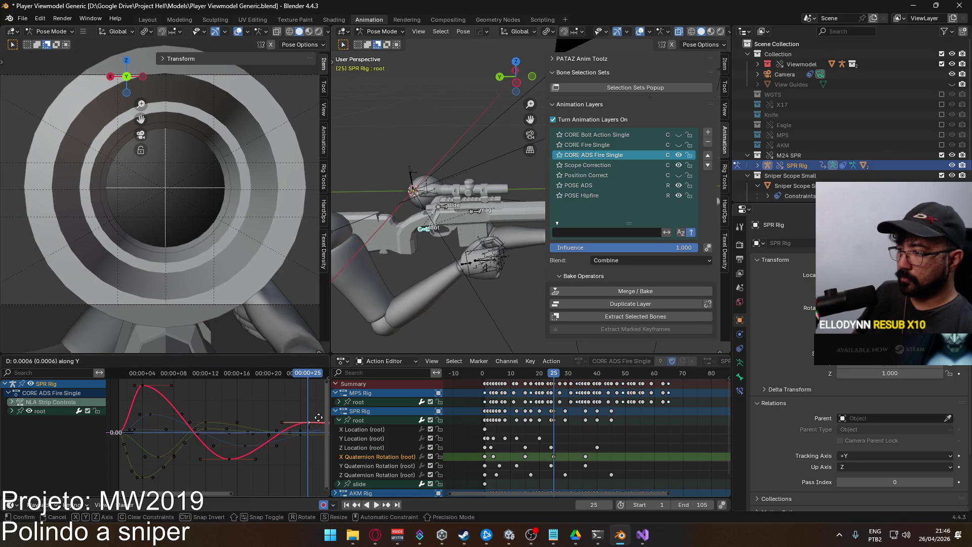
# Preview the recoil, then bring up the root's Z Quaternion Rotation curve.
pyautogui.press('space')
pyautogui.moveTo(256, 381)
pyautogui.mouseDown()
pyautogui.moveTo(157, 379)
pyautogui.moveTo(324, 381)
pyautogui.moveTo(120, 381)
pyautogui.moveTo(232, 383)
pyautogui.moveTo(124, 391)
pyautogui.mouseUp()
pyautogui.press('space')
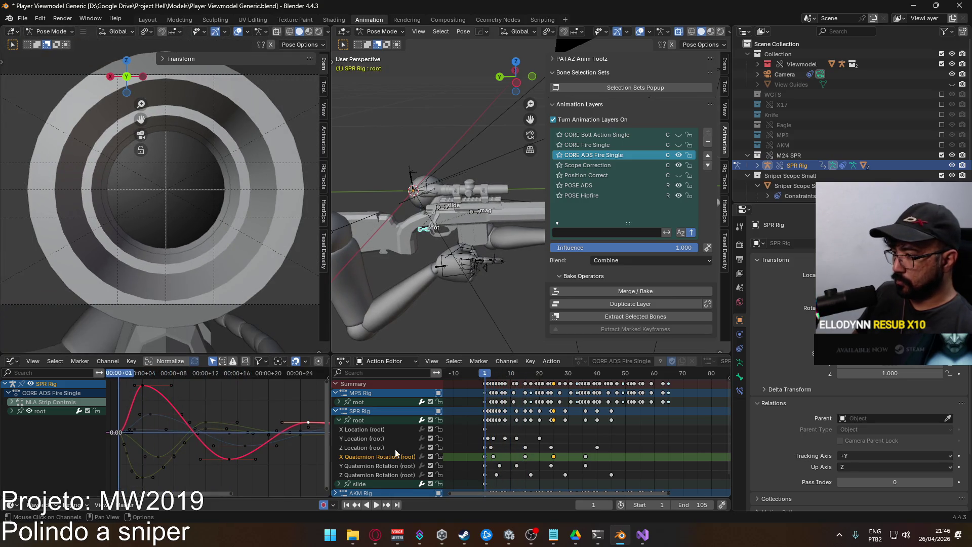
pyautogui.click(370, 473)
pyautogui.click(360, 420)
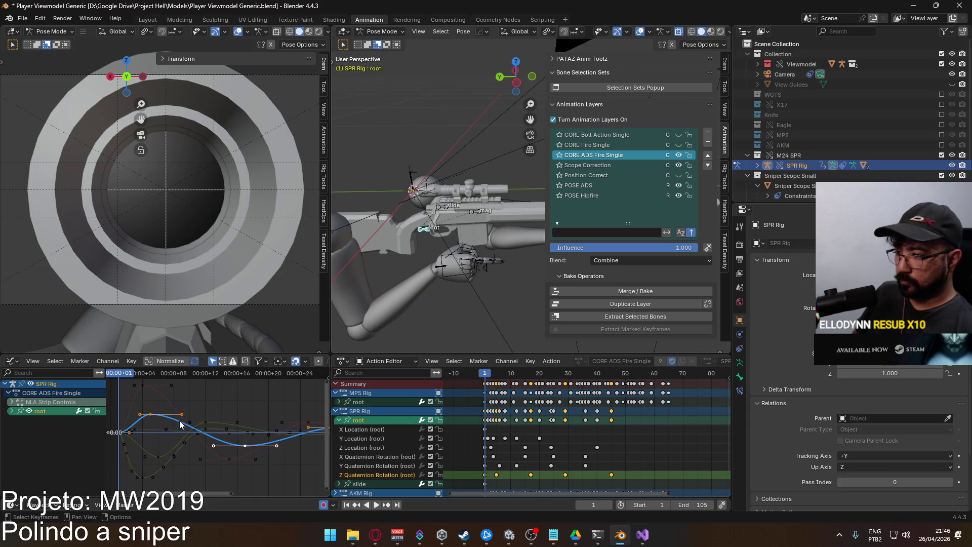
# Slide a Z Quaternion Rotation key earlier to frame 10 and preview the change.
pyautogui.press('space')
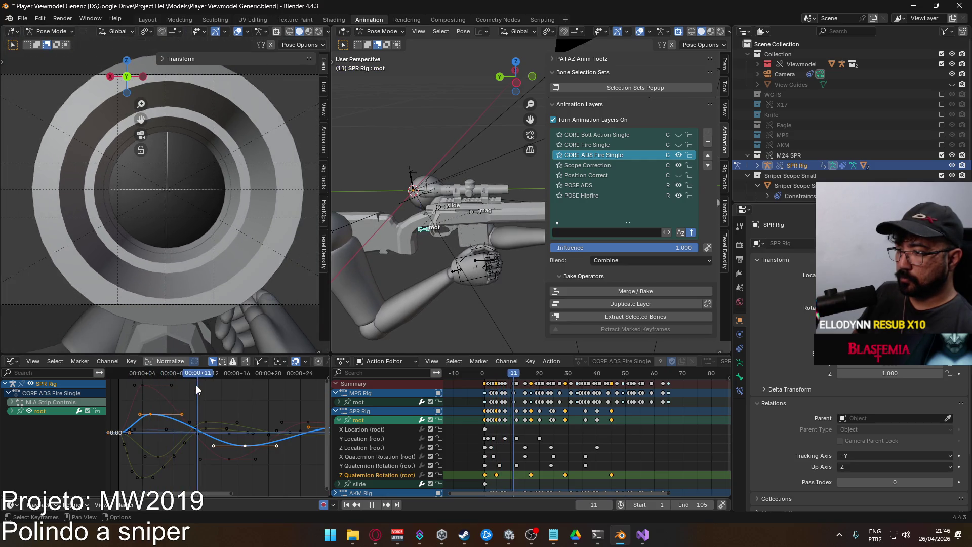
pyautogui.press('space')
pyautogui.click(245, 446)
pyautogui.press('g')
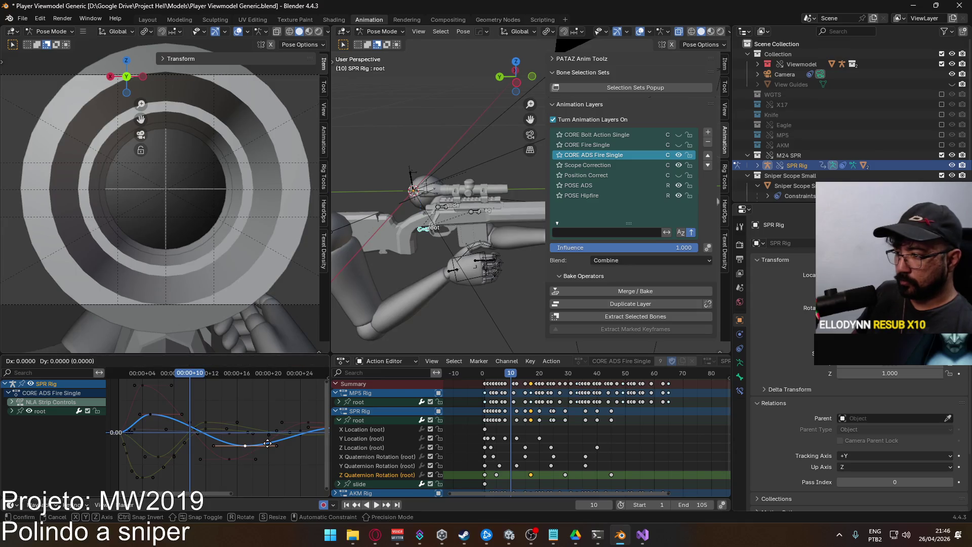
pyautogui.press('x')
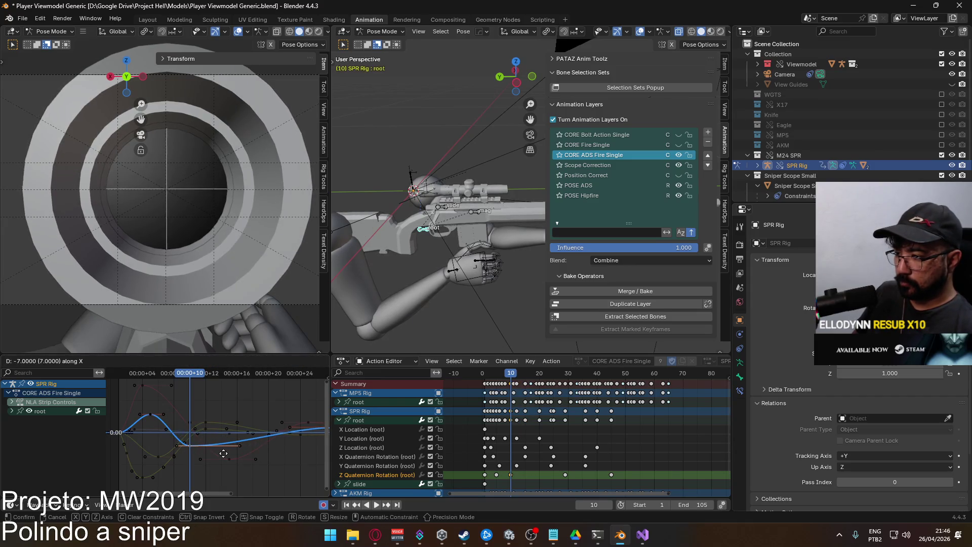
pyautogui.click(225, 452)
pyautogui.press('space')
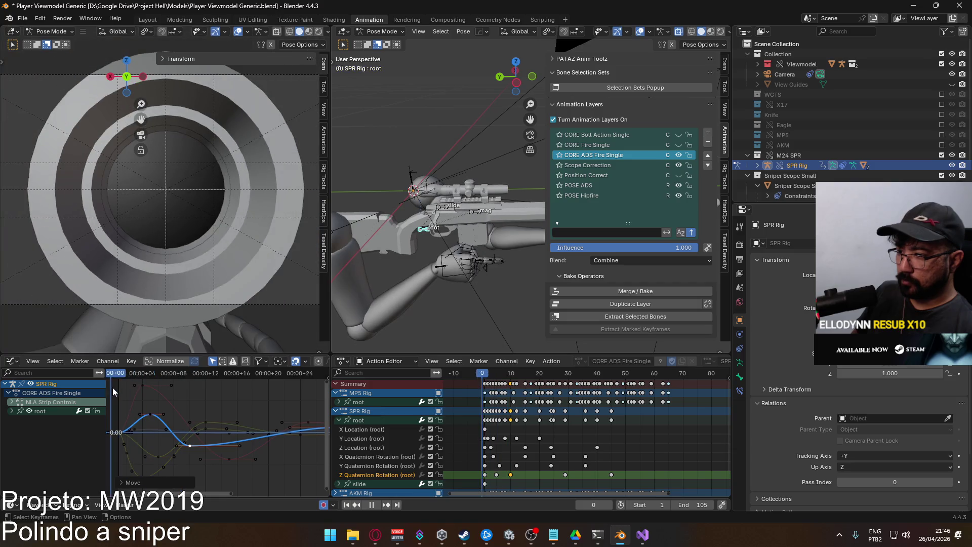
pyautogui.press('Escape')
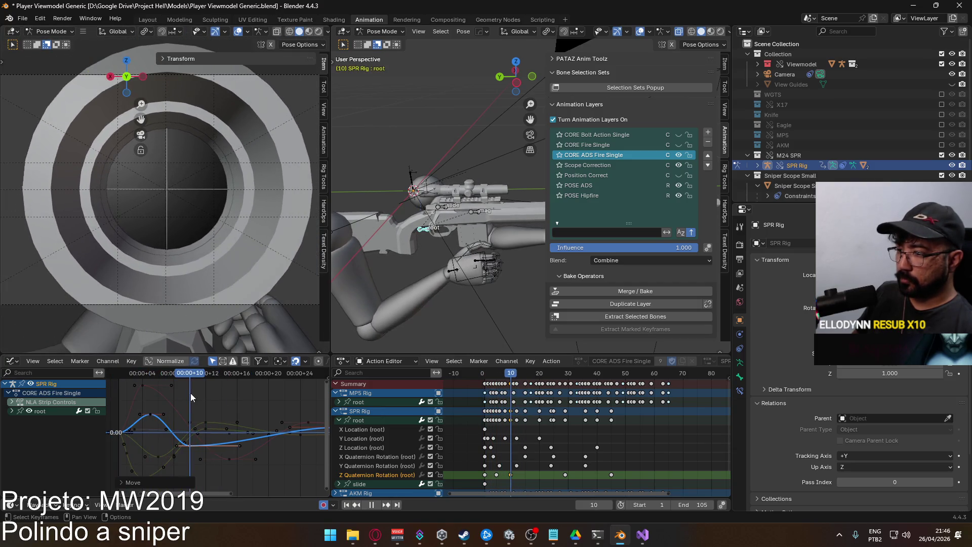
# Move the Z rotation key at frame 29 earlier to frame 19.
pyautogui.click(191, 393)
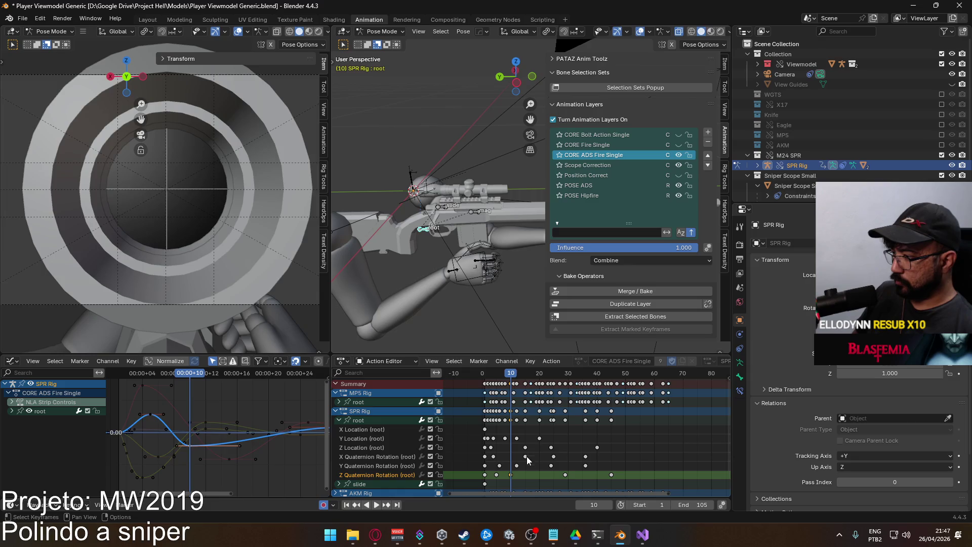
pyautogui.click(565, 475)
pyautogui.press('g')
pyautogui.click(556, 475)
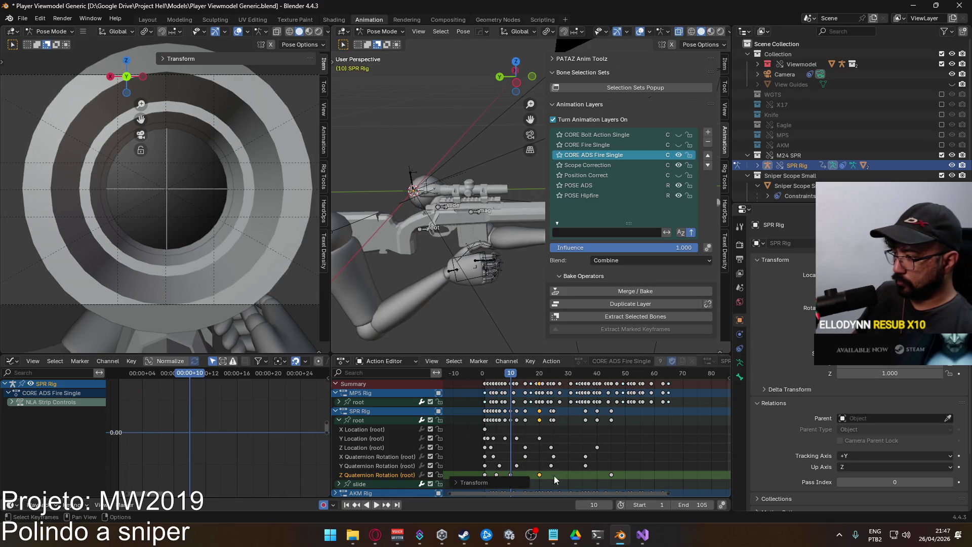
pyautogui.click(378, 422)
pyautogui.press('Home')
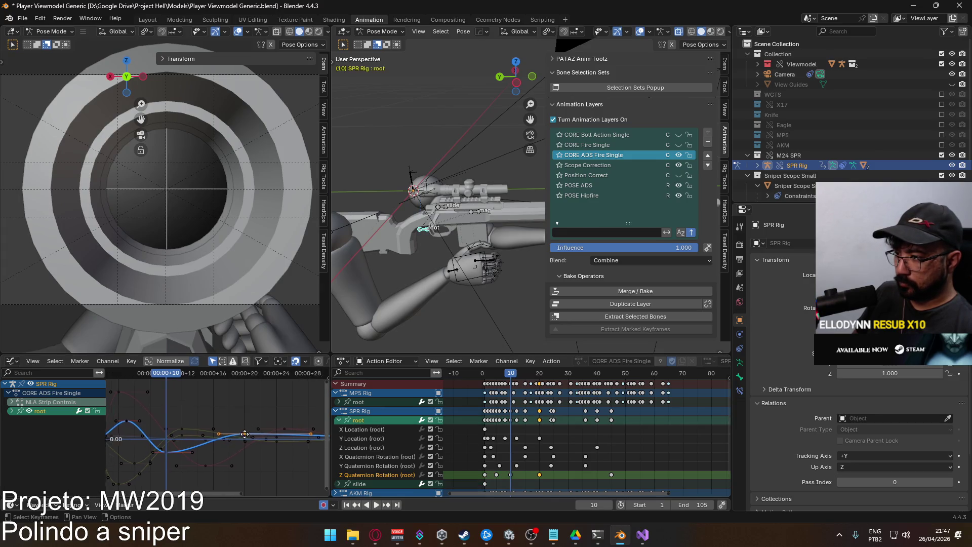
# Move the frame-45 Z rotation key to frame 36, shifting the keys earlier in time.
pyautogui.click(614, 476)
pyautogui.press('g')
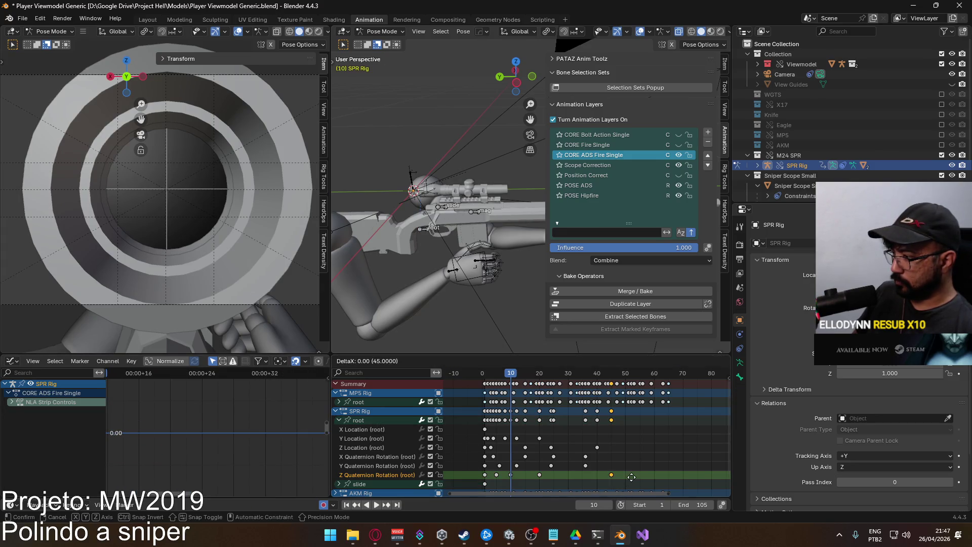
pyautogui.click(604, 478)
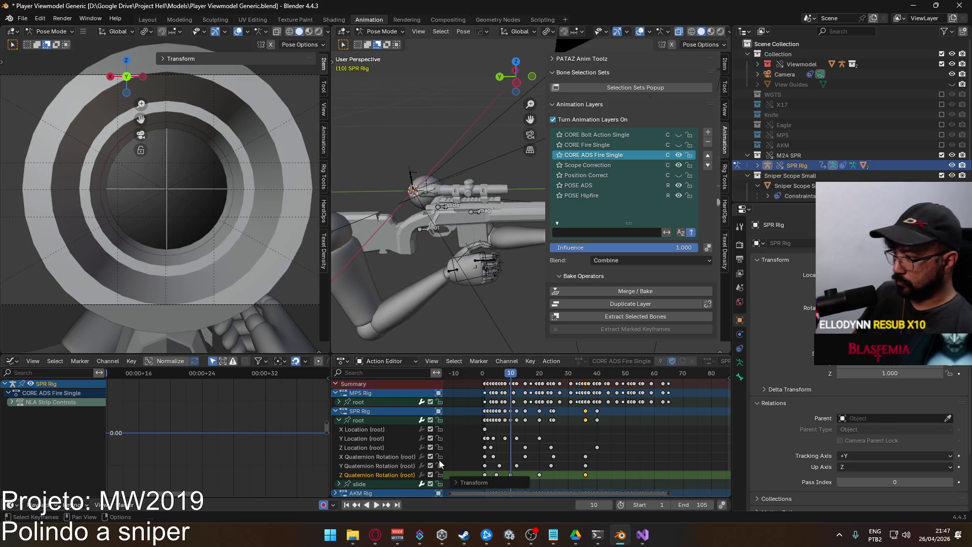
pyautogui.click(374, 423)
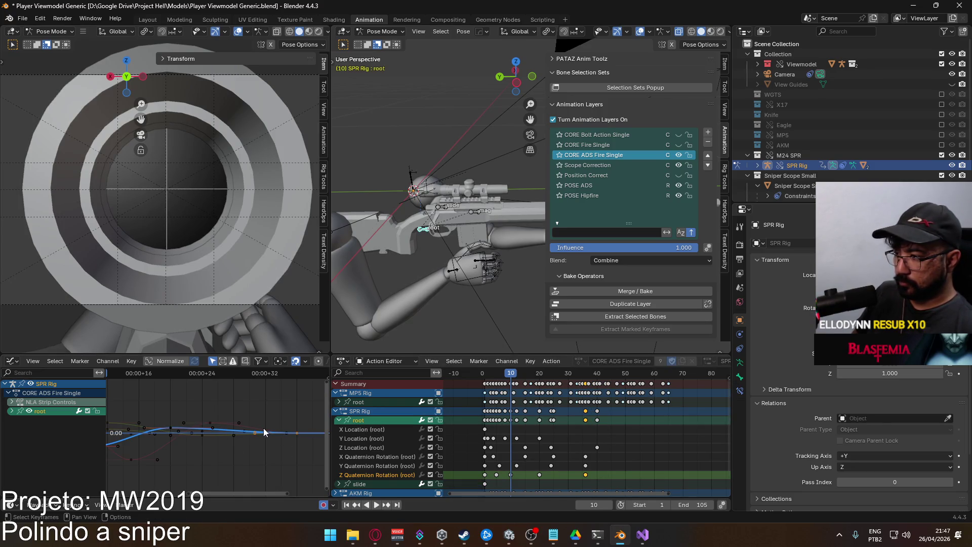
pyautogui.press('x')
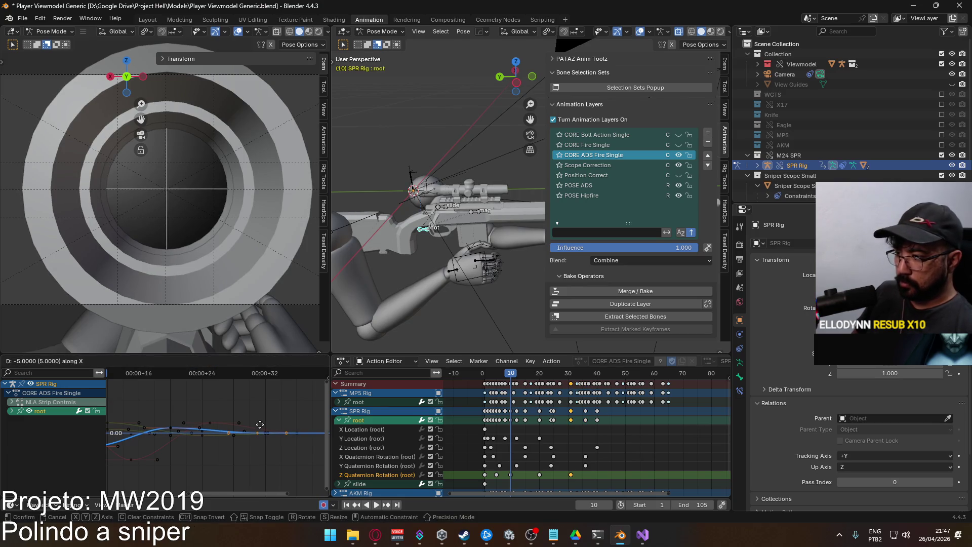
pyautogui.click(241, 425)
# Nudge the selected keys slightly upward and play the animation to preview the recoil.
pyautogui.press('Home')
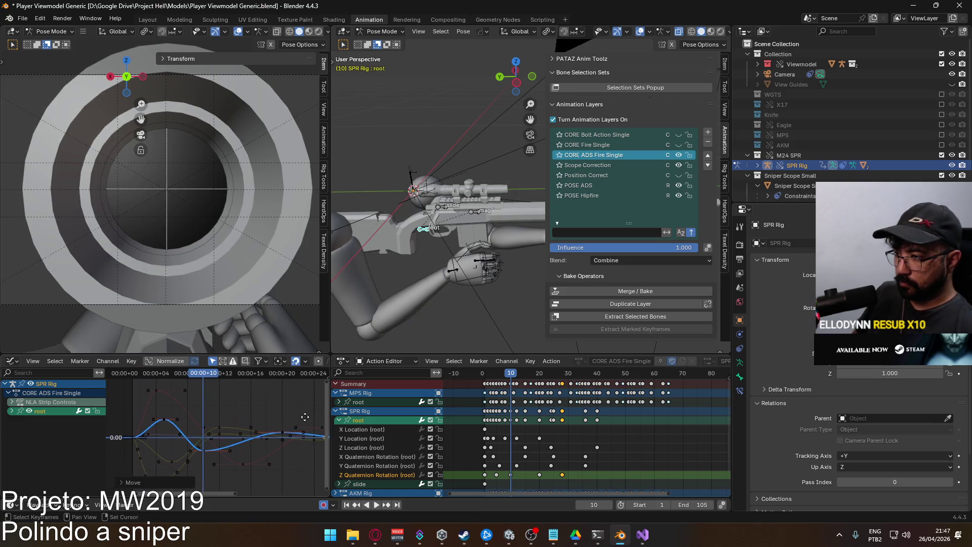
pyautogui.press('g')
pyautogui.click(312, 431)
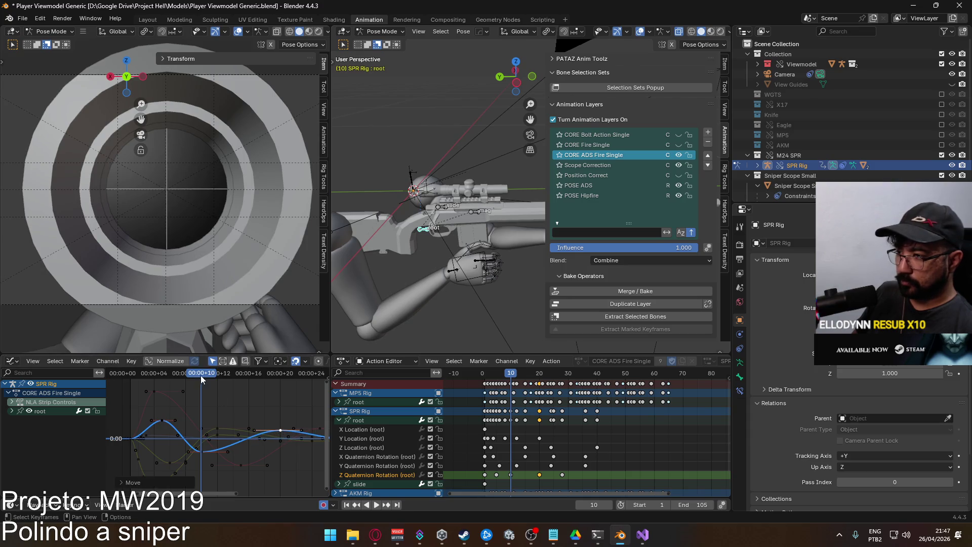
pyautogui.press('space')
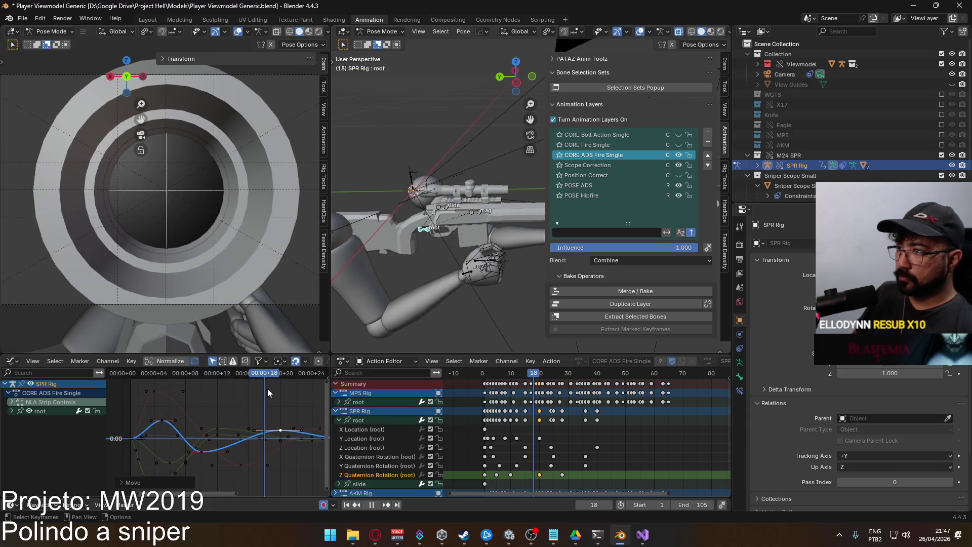
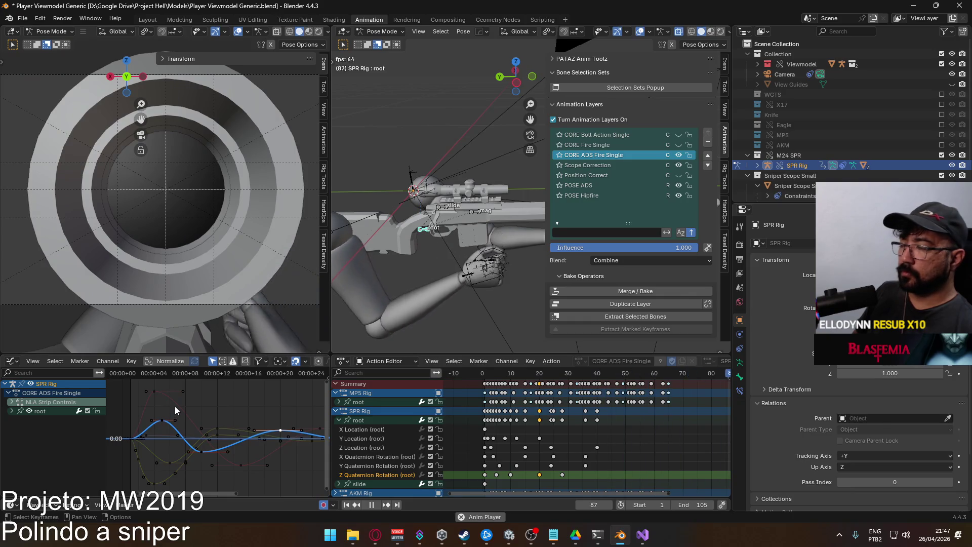
# Replay the recoil from the start frame to review the current motion.
pyautogui.scroll(-3, 175, 406)
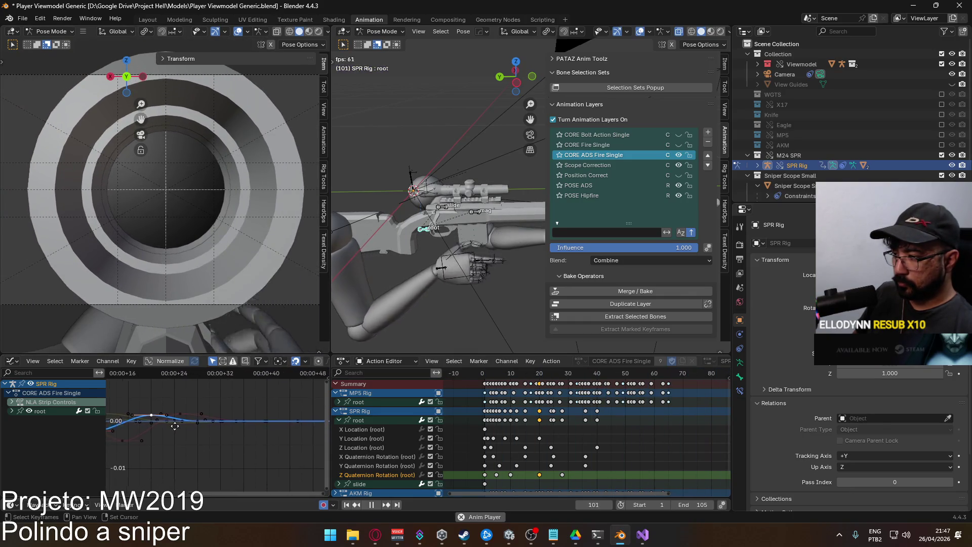
pyautogui.moveTo(175, 426); pyautogui.dragTo(201, 432)
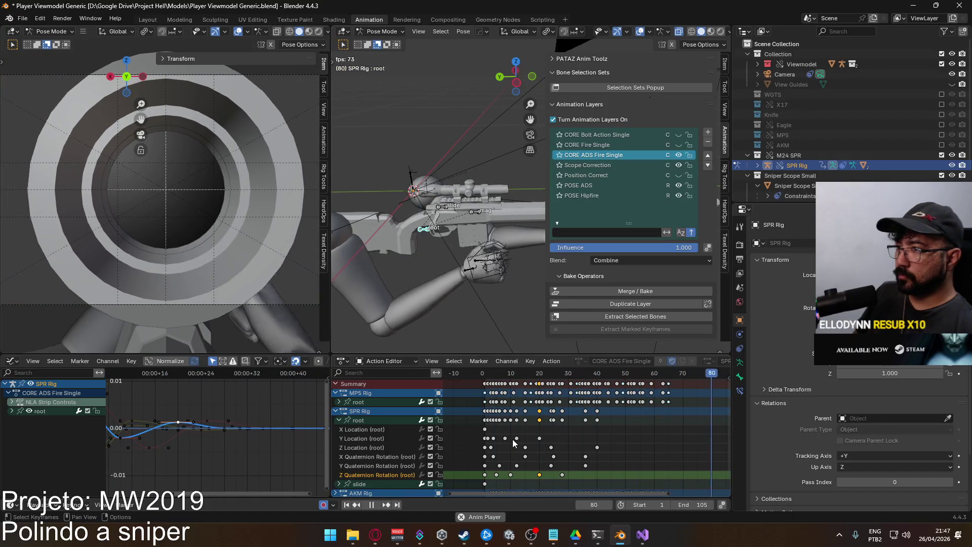
pyautogui.press('Escape')
pyautogui.click(485, 379)
pyautogui.press('space')
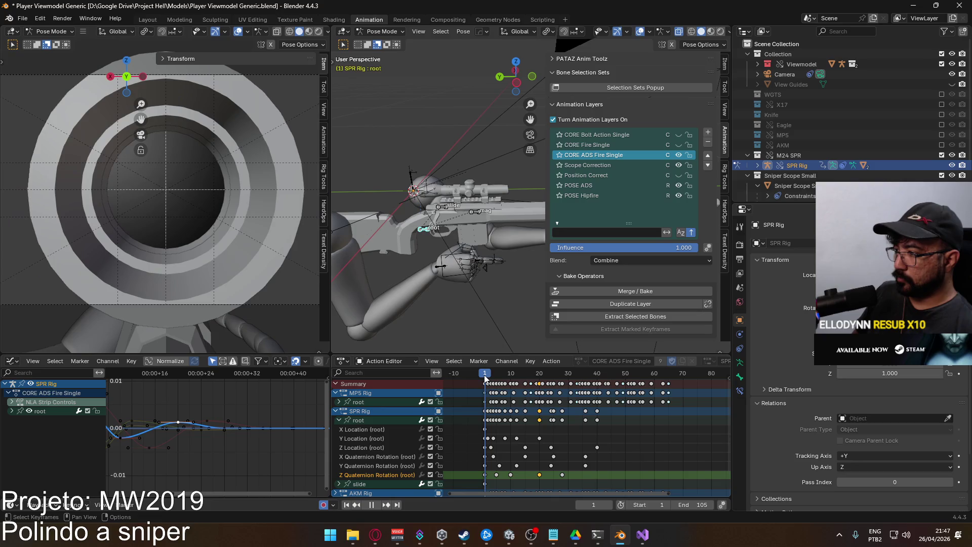
pyautogui.moveTo(480, 380); pyautogui.dragTo(490, 379)
pyautogui.press('Escape')
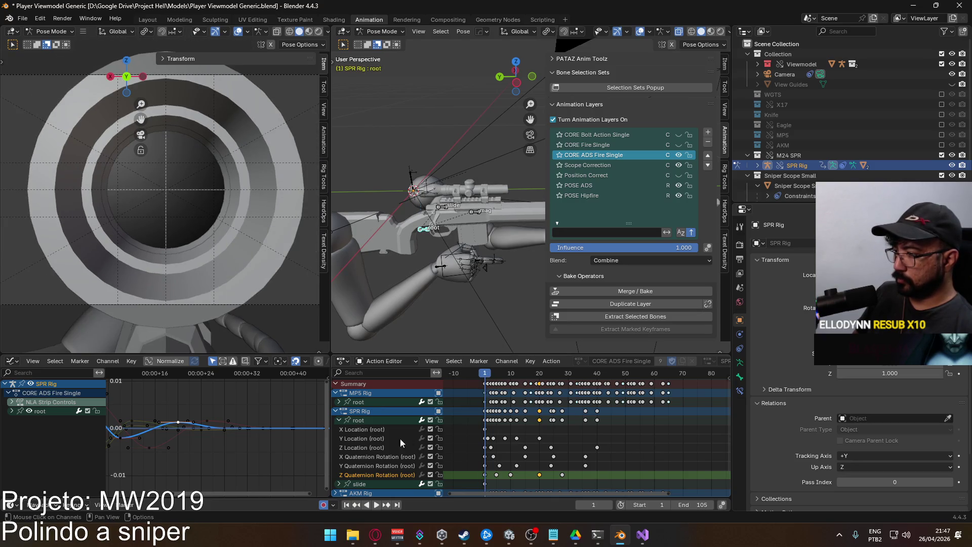
# Raise the root Z Location key near frame 13 slightly in the Graph Editor.
pyautogui.click(384, 448)
pyautogui.click(370, 419)
pyautogui.hscroll(-5, 183, 375)
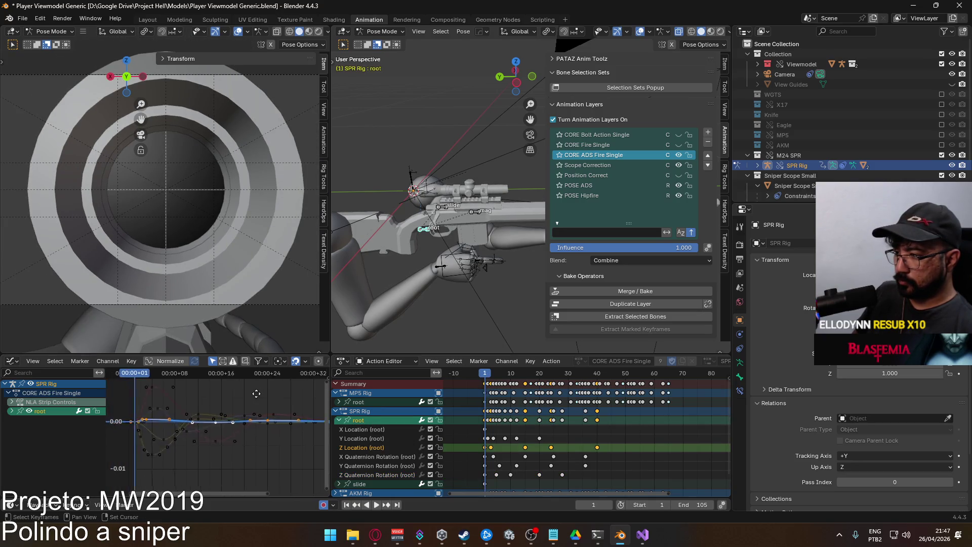
pyautogui.moveTo(183, 375)
pyautogui.mouseDown()
pyautogui.moveTo(166, 372)
pyautogui.moveTo(226, 373)
pyautogui.mouseUp()
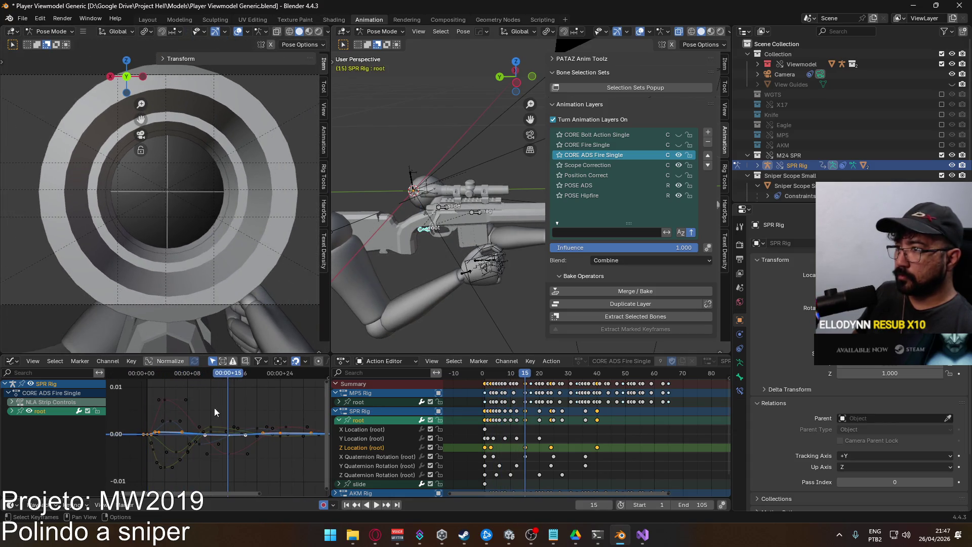
pyautogui.scroll(1, 214, 420)
pyautogui.click(232, 436)
pyautogui.click(231, 437)
pyautogui.press('g')
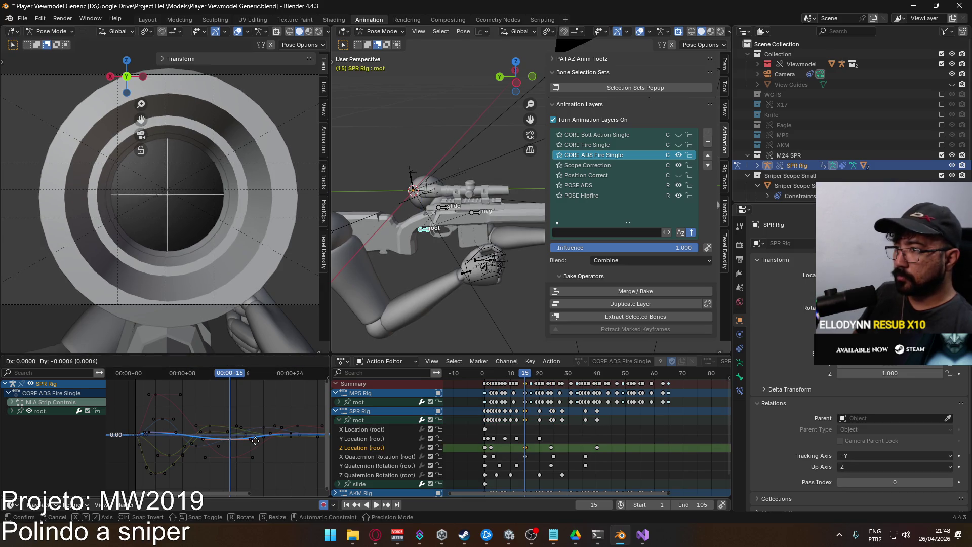
pyautogui.click(256, 441)
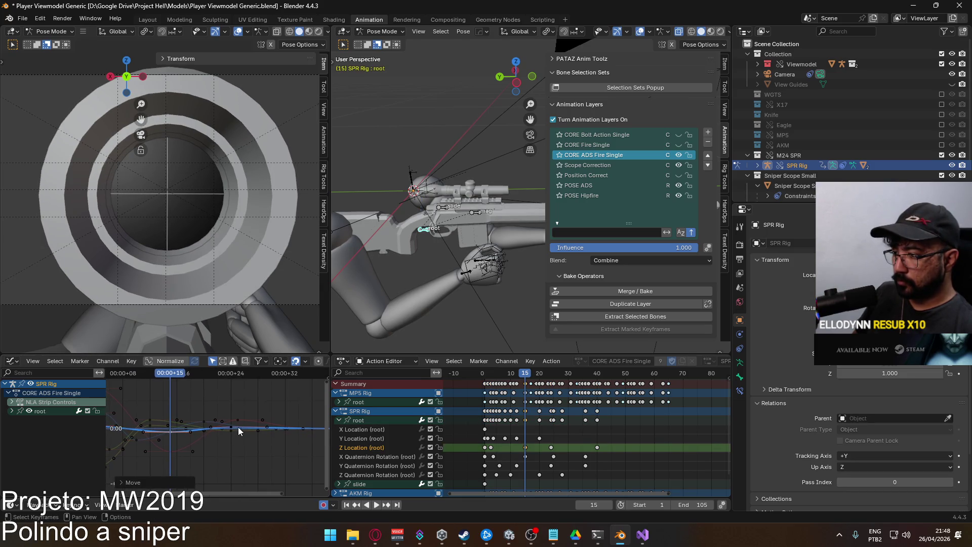
pyautogui.press('g')
pyautogui.click(247, 418)
# Move the root's frame-40 keys later to frame 50.
pyautogui.moveTo(178, 375)
pyautogui.mouseDown()
pyautogui.moveTo(318, 380)
pyautogui.moveTo(173, 387)
pyautogui.moveTo(280, 387)
pyautogui.moveTo(258, 387)
pyautogui.mouseUp()
pyautogui.hscroll(3, 545, 432)
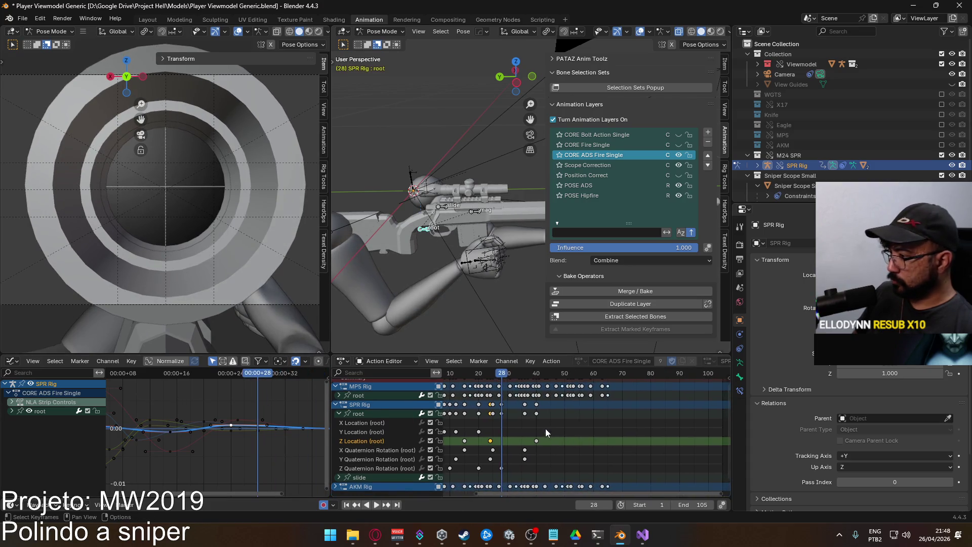
pyautogui.moveTo(504, 375); pyautogui.dragTo(537, 382)
pyautogui.moveTo(539, 443); pyautogui.dragTo(579, 444)
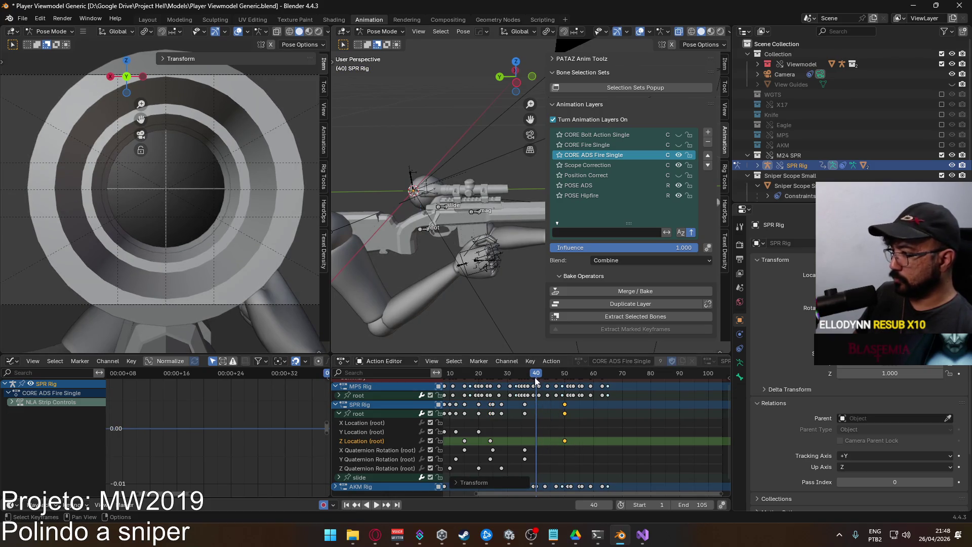
# Fit all keyframes in view and replay the recoil to review it.
pyautogui.hotkey('shift', 'Left')
pyautogui.press('space')
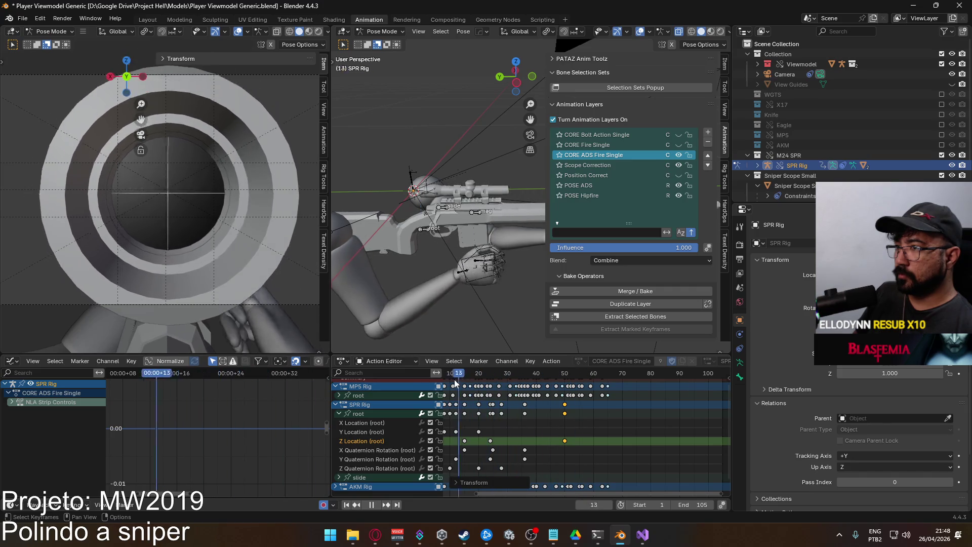
pyautogui.press('Home')
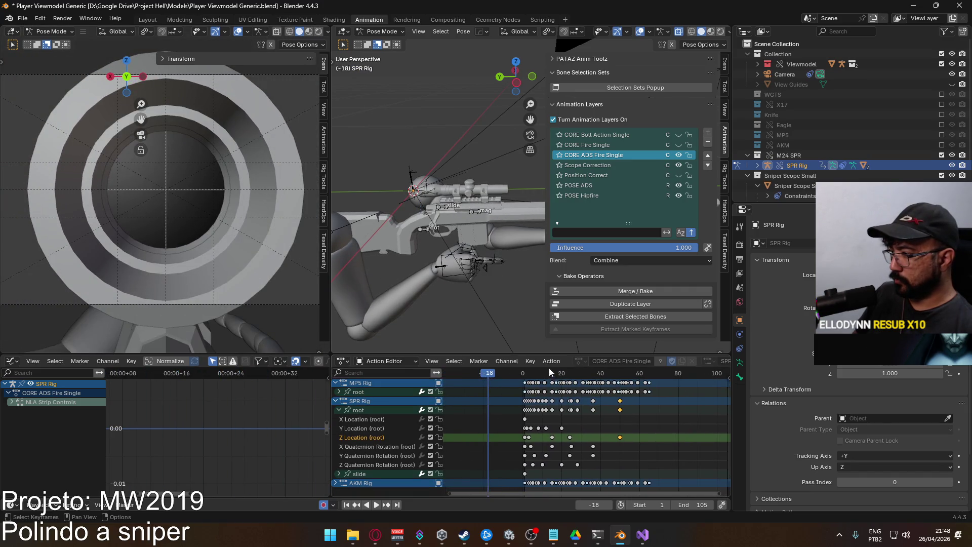
pyautogui.press('space')
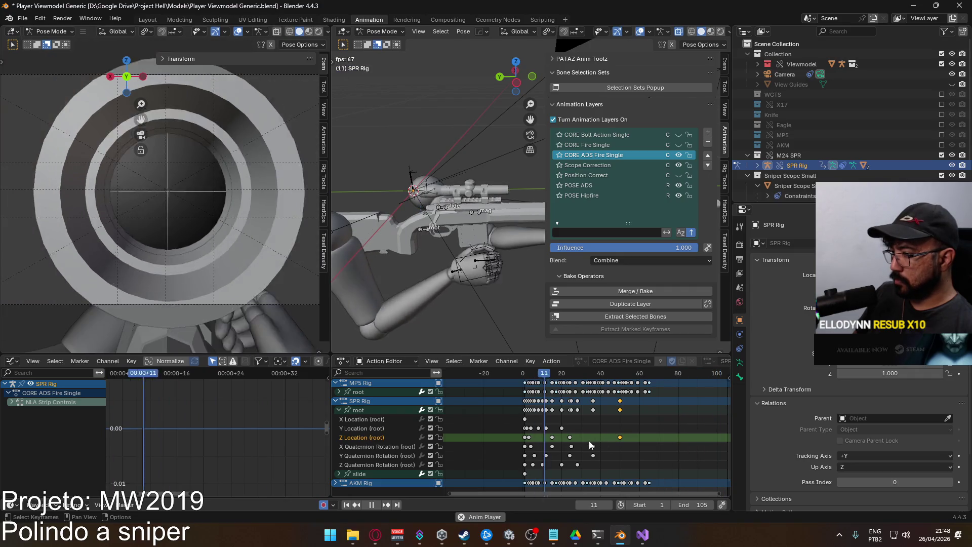
pyautogui.scroll(3, 585, 438)
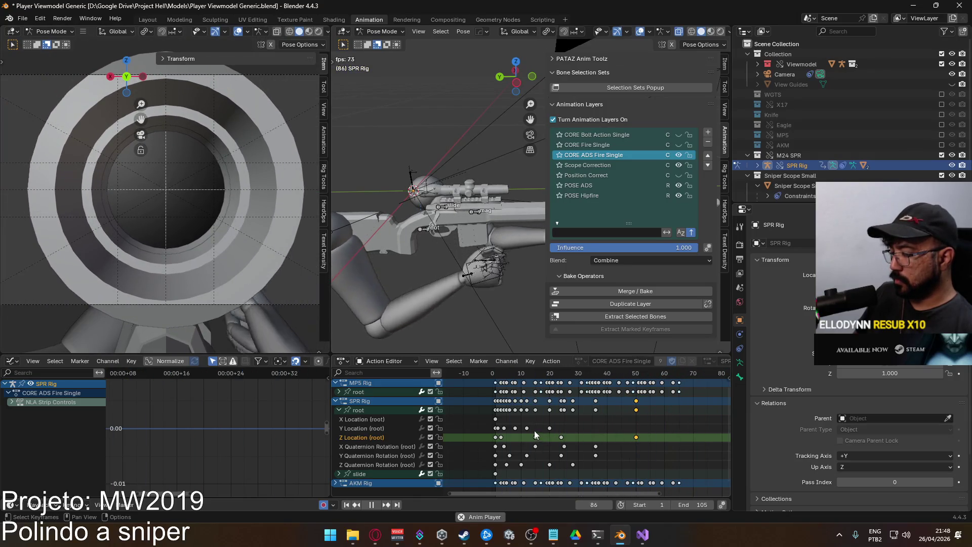
# Shift the root Y Quaternion Rotation key near frame 36 seven frames later.
pyautogui.click(549, 428)
pyautogui.press('g')
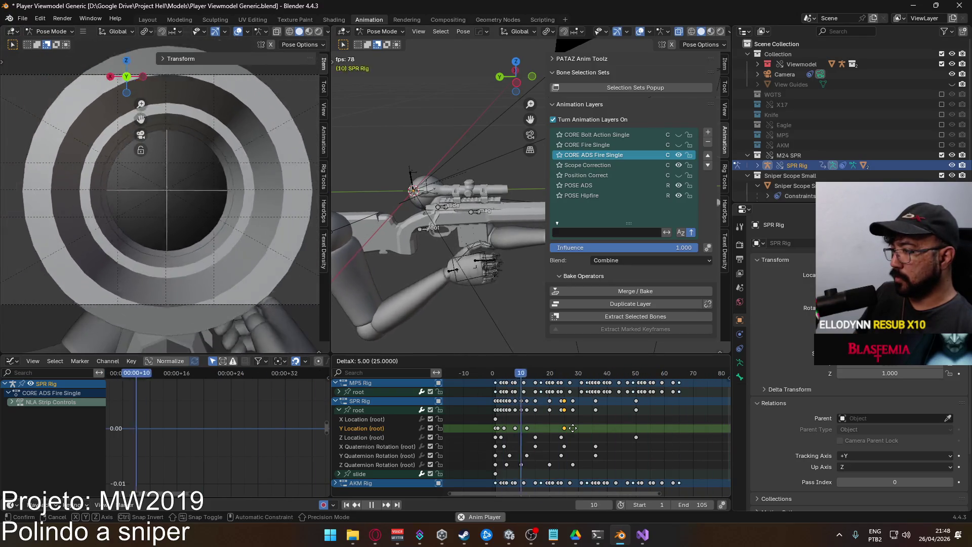
pyautogui.press('Escape')
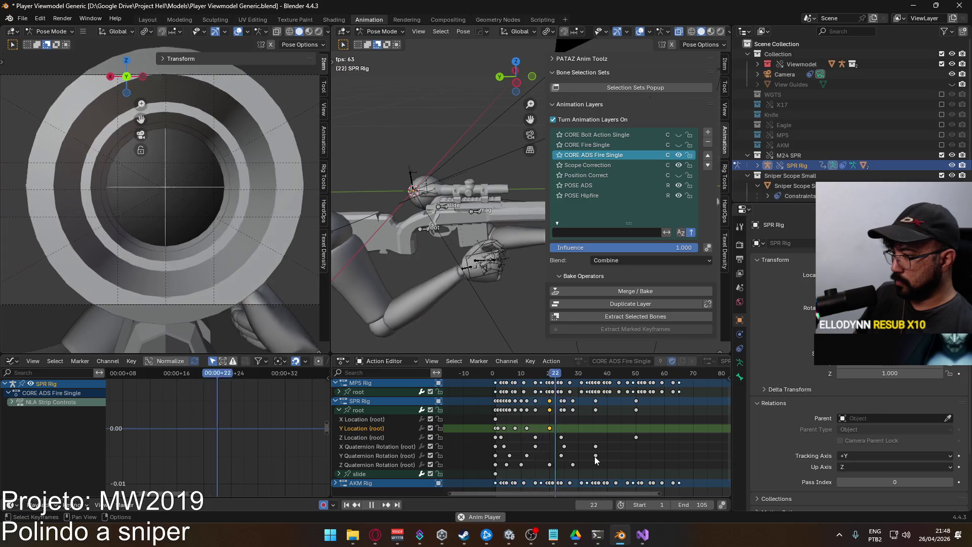
pyautogui.click(595, 455)
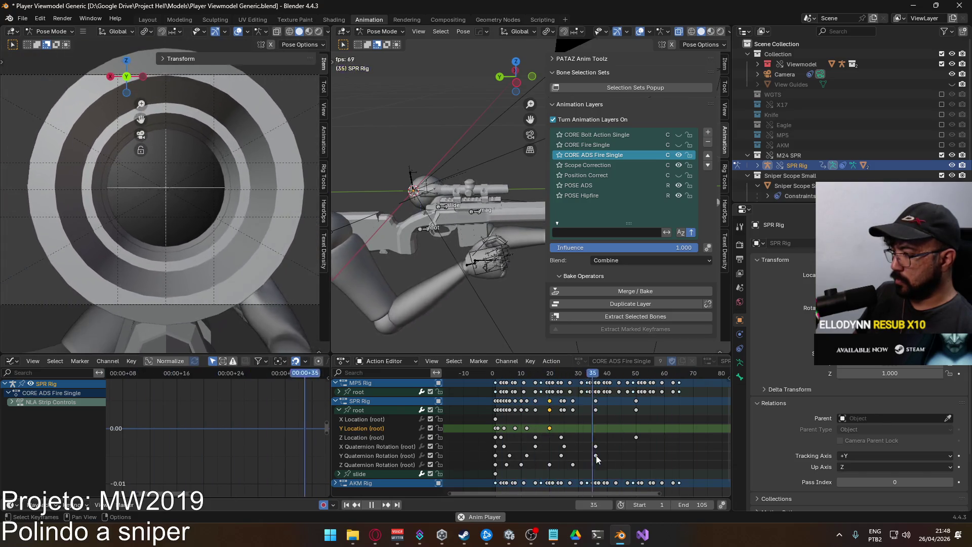
pyautogui.press('g')
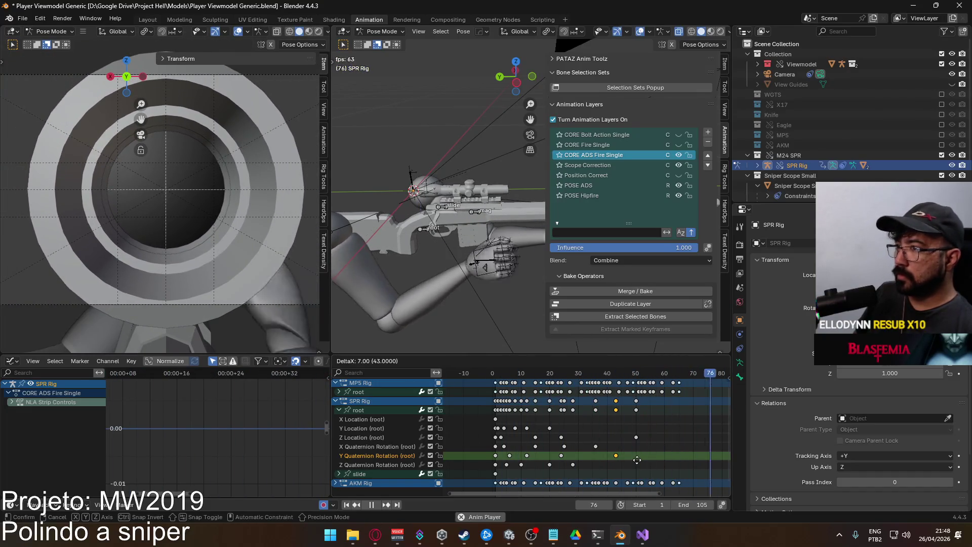
pyautogui.click(638, 460)
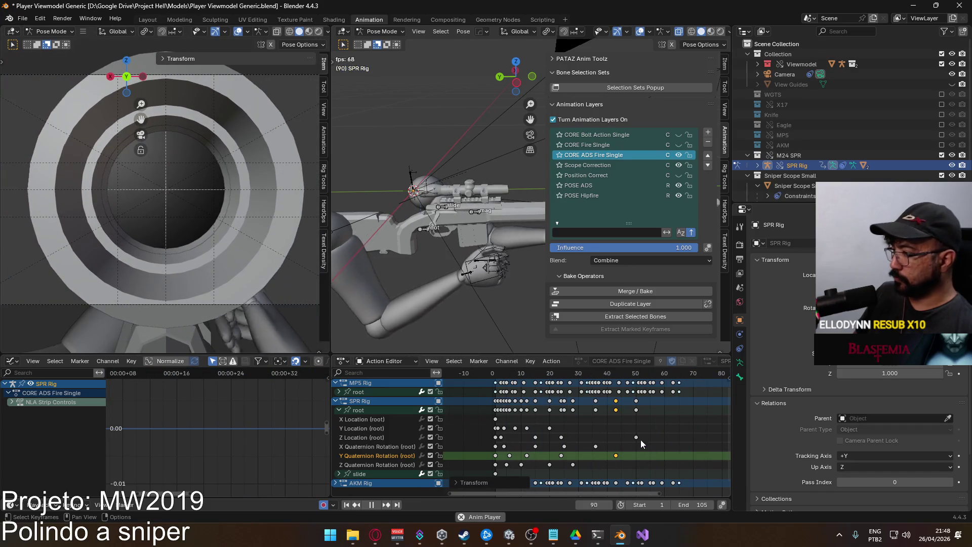
# Move the root Z Location and Z Quaternion Rotation keys to frame 43.
pyautogui.click(636, 438)
pyautogui.press('g')
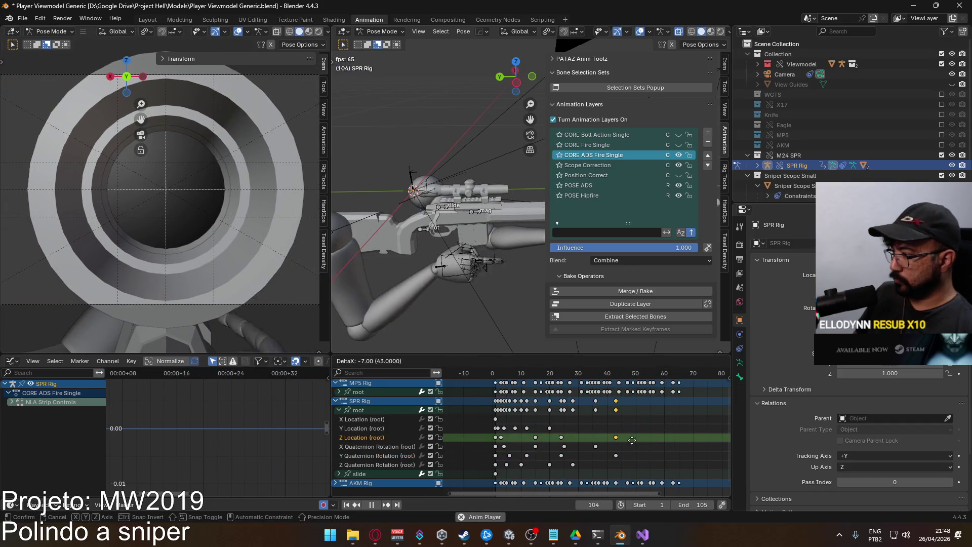
pyautogui.click(645, 442)
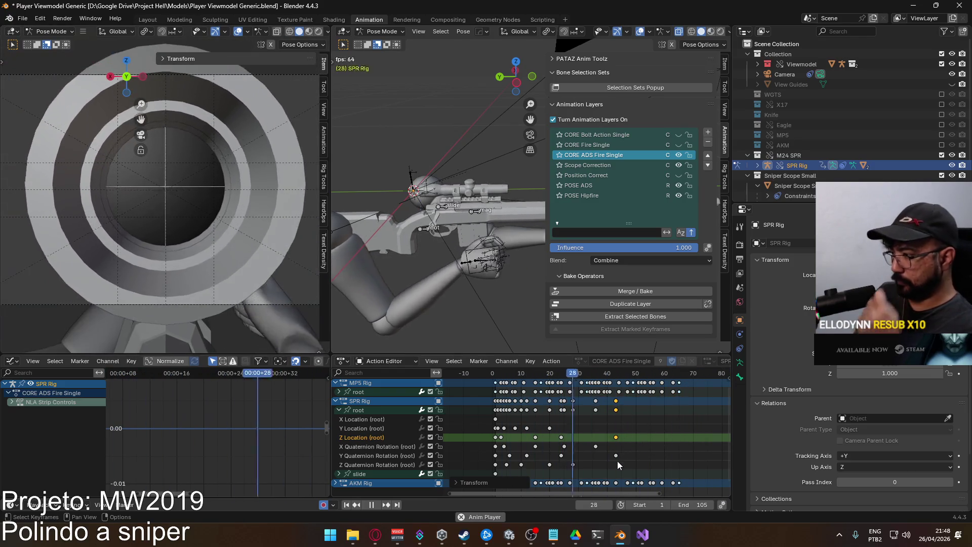
pyautogui.moveTo(575, 464); pyautogui.dragTo(624, 466)
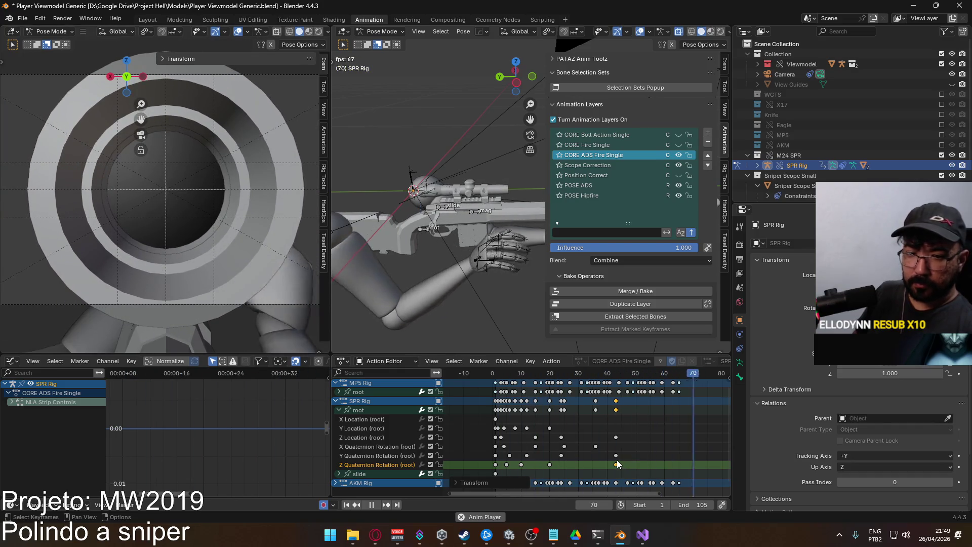
# Return to frame 1, hide the CORE ADS Fire Single layer, and activate CORE Fire Single.
pyautogui.scroll(-3, 584, 441)
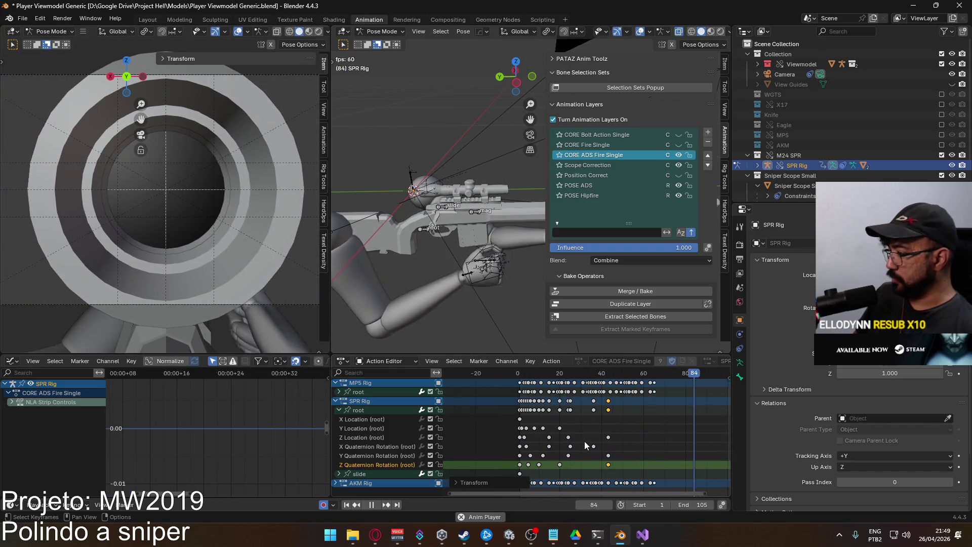
pyautogui.press('Escape')
pyautogui.moveTo(527, 375); pyautogui.dragTo(521, 377)
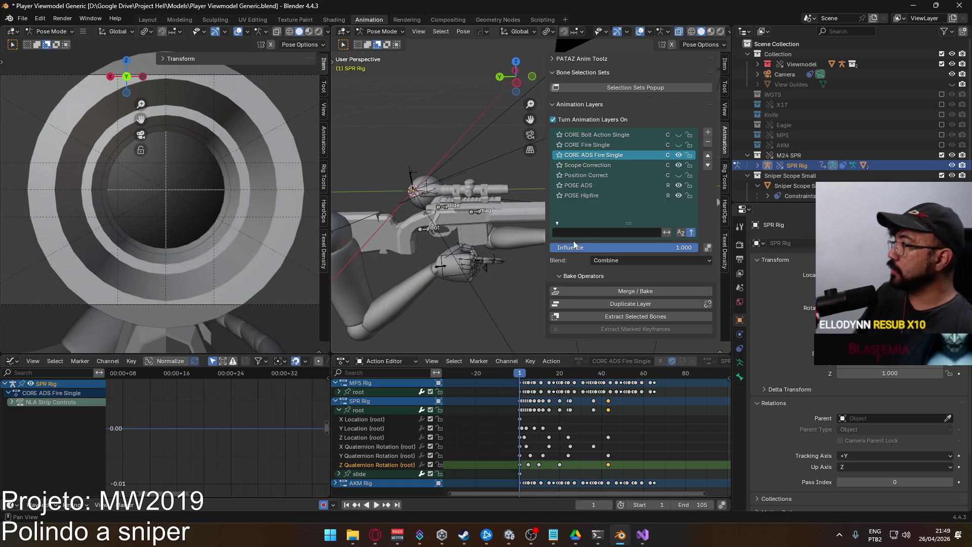
pyautogui.click(678, 153)
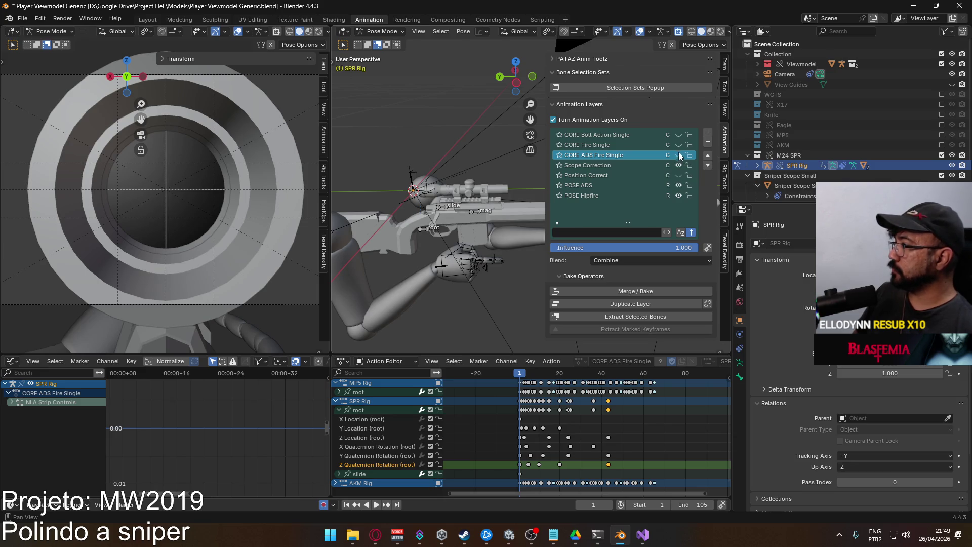
pyautogui.click(625, 146)
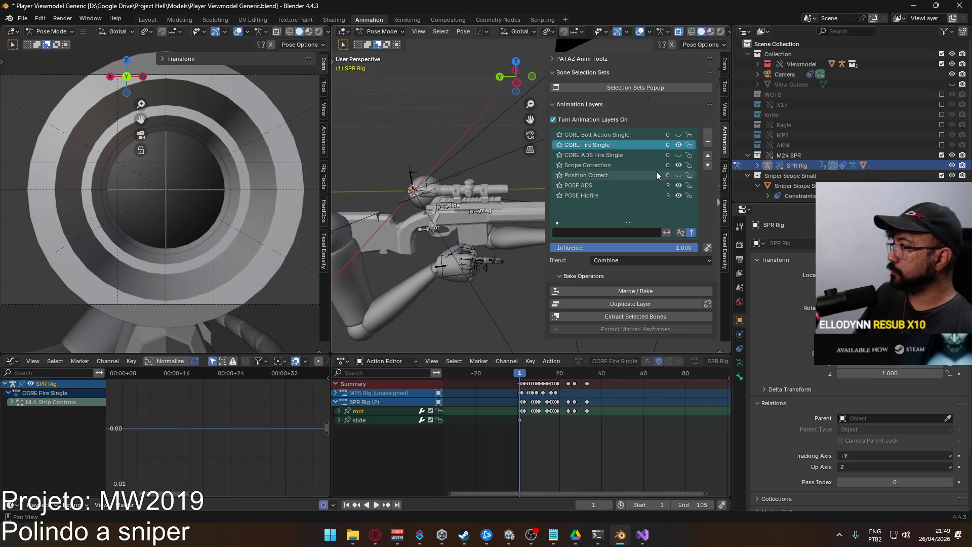
# Hide the POSE ADS layer and expand the root channel's individual curves.
pyautogui.click(679, 185)
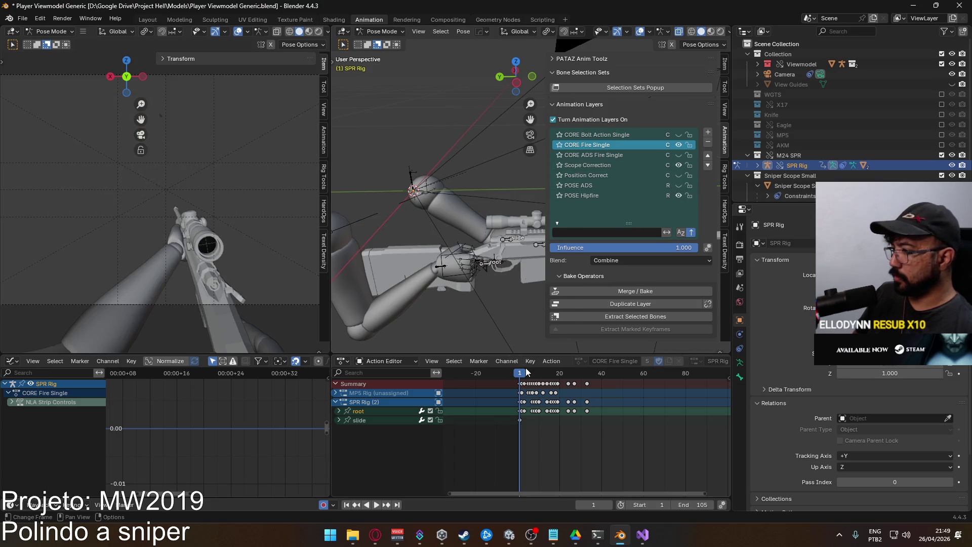
pyautogui.moveTo(522, 375)
pyautogui.mouseDown()
pyautogui.moveTo(567, 374)
pyautogui.moveTo(519, 370)
pyautogui.mouseUp()
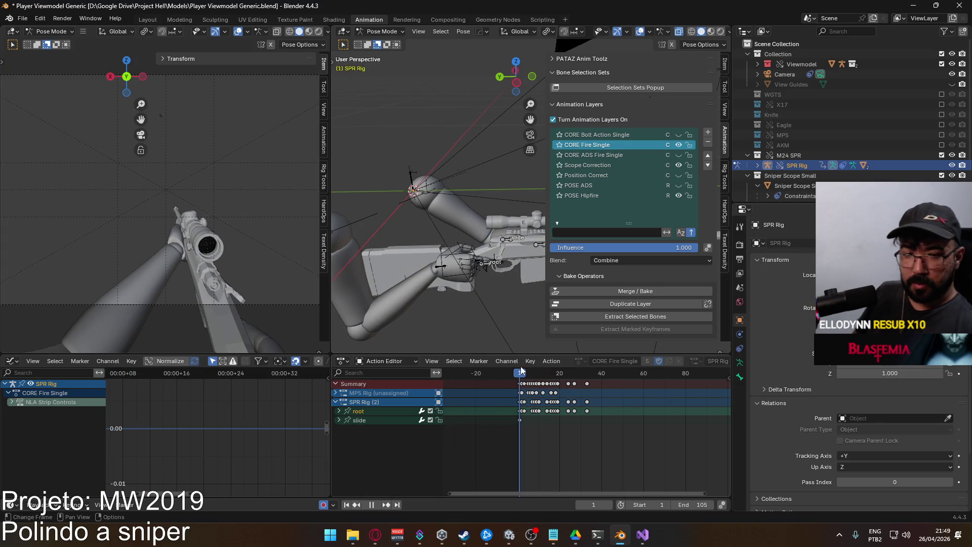
pyautogui.scroll(3, 538, 426)
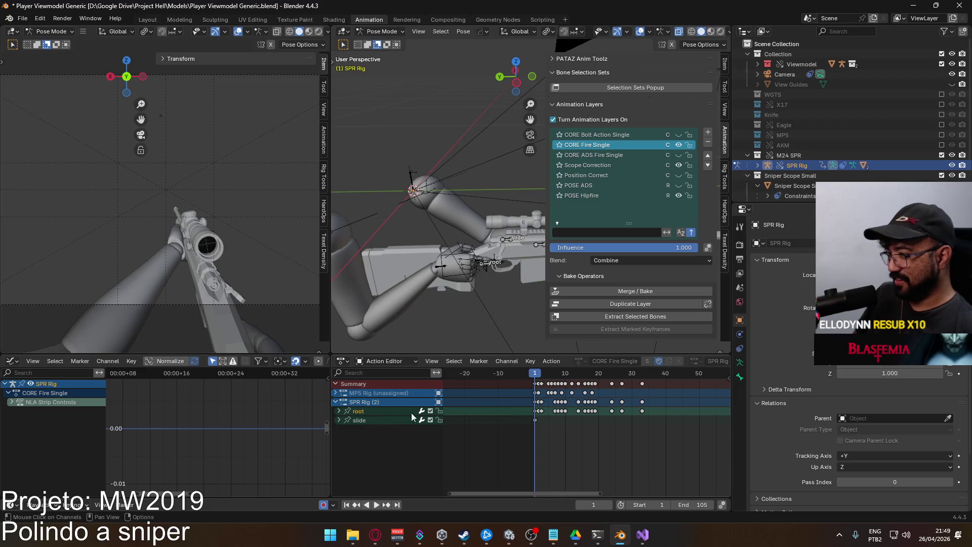
pyautogui.click(339, 412)
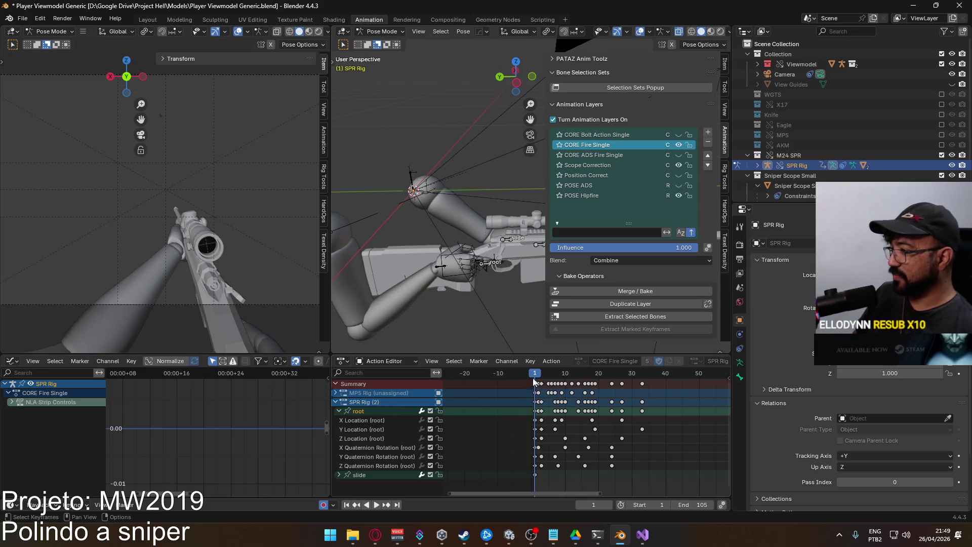
# Play the hipfire recoil from frame 1 and box-select a group of root keyframes.
pyautogui.moveTo(535, 376)
pyautogui.mouseDown()
pyautogui.moveTo(549, 380)
pyautogui.moveTo(534, 389)
pyautogui.mouseUp()
pyautogui.press('space')
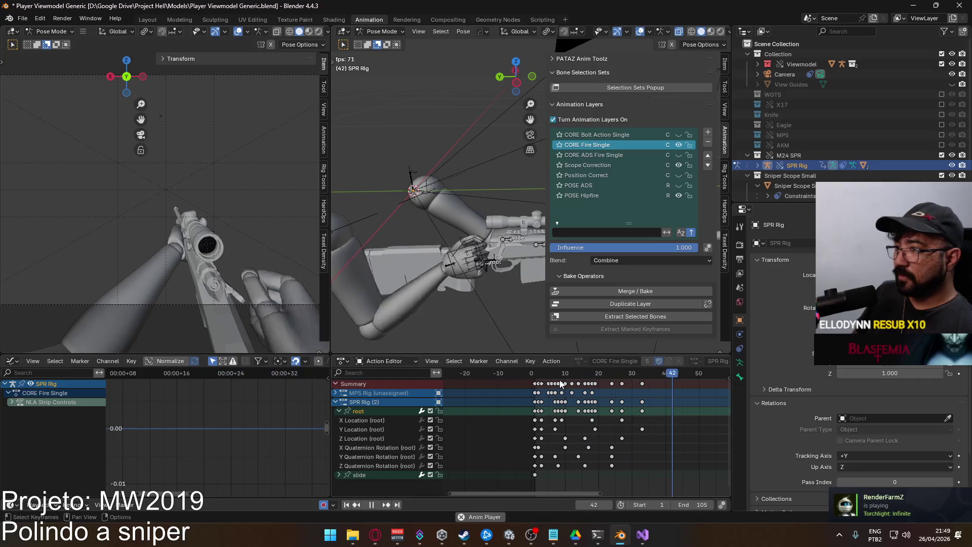
pyautogui.press('space')
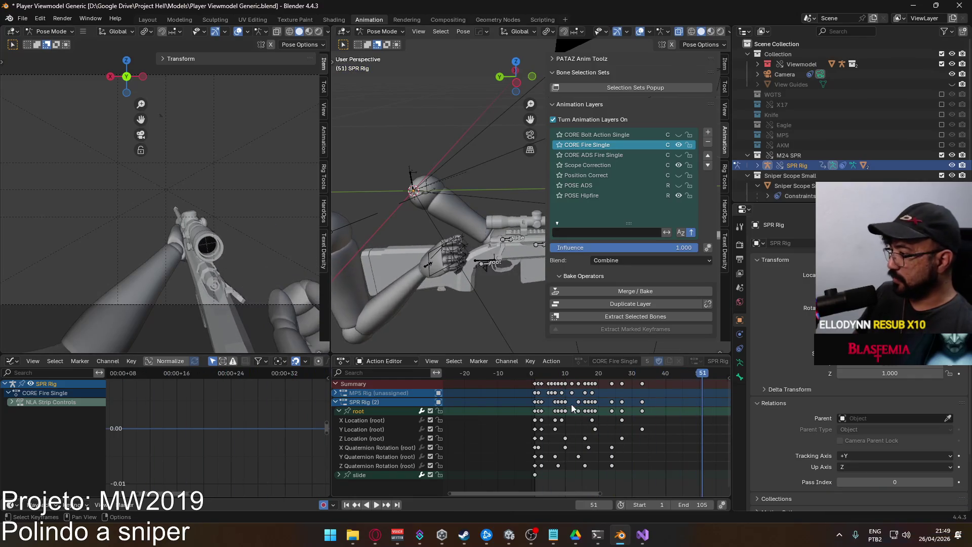
pyautogui.moveTo(545, 374); pyautogui.dragTo(537, 374)
pyautogui.press('space')
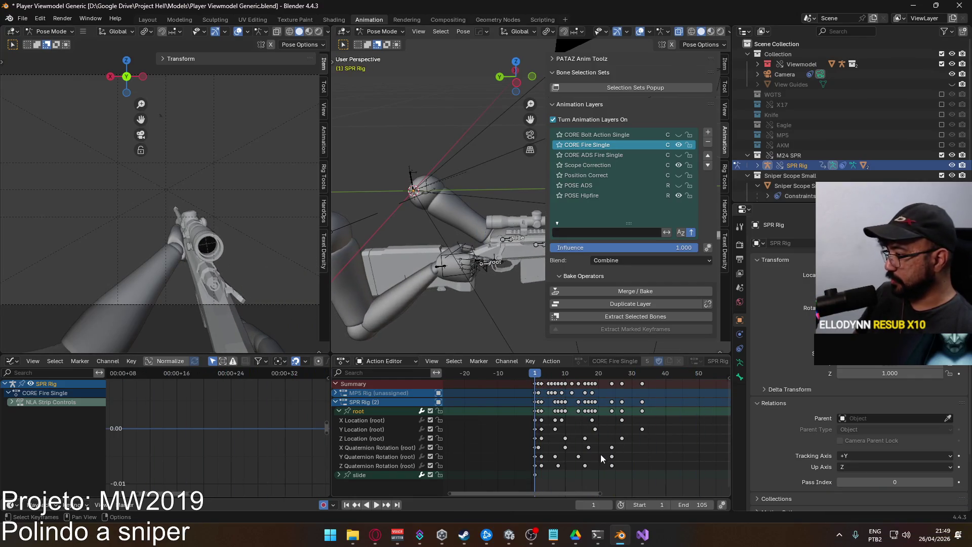
pyautogui.moveTo(634, 469); pyautogui.dragTo(526, 424)
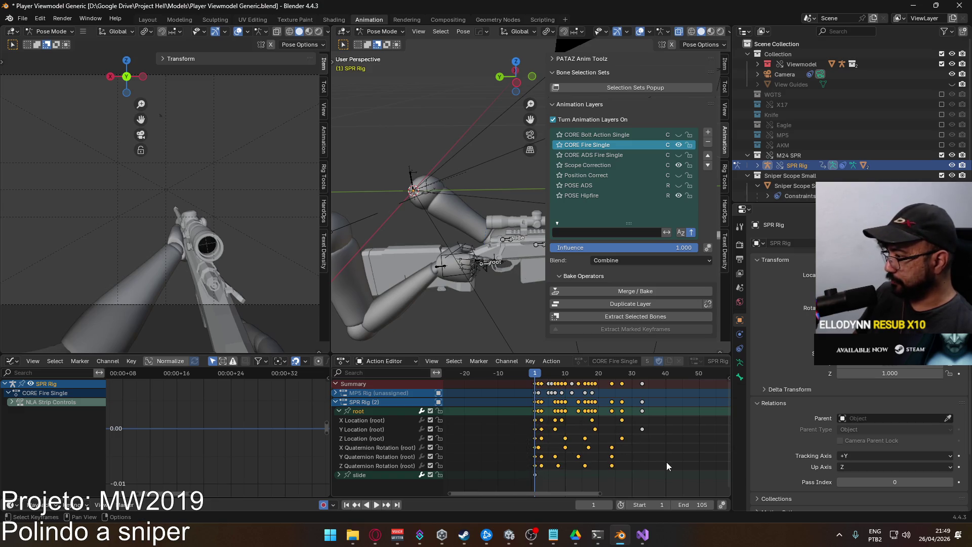
# Stretch the root's later keyframes by 1.3742 and shift the first X Quaternion Rotation key to frame 2.
pyautogui.click(667, 464)
pyautogui.moveTo(669, 466); pyautogui.dragTo(489, 420)
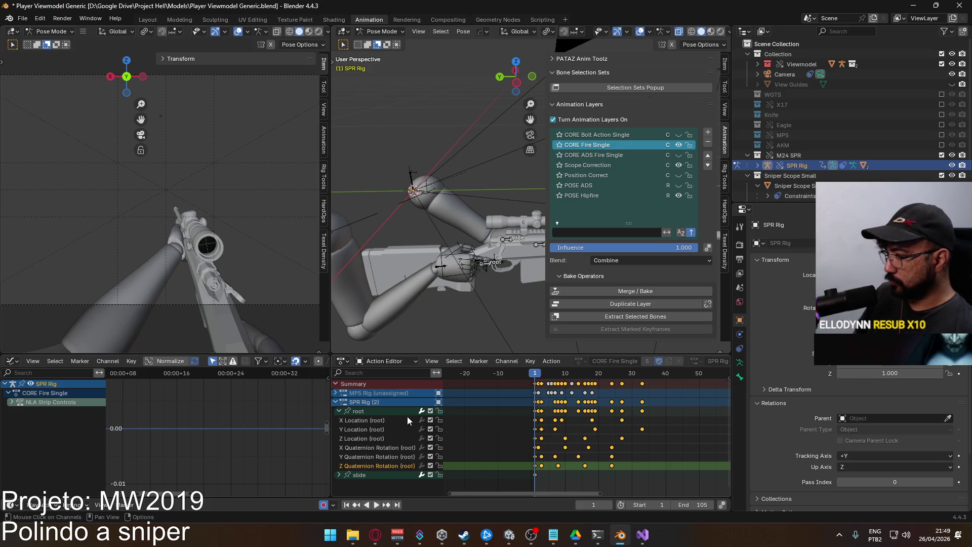
pyautogui.press('s')
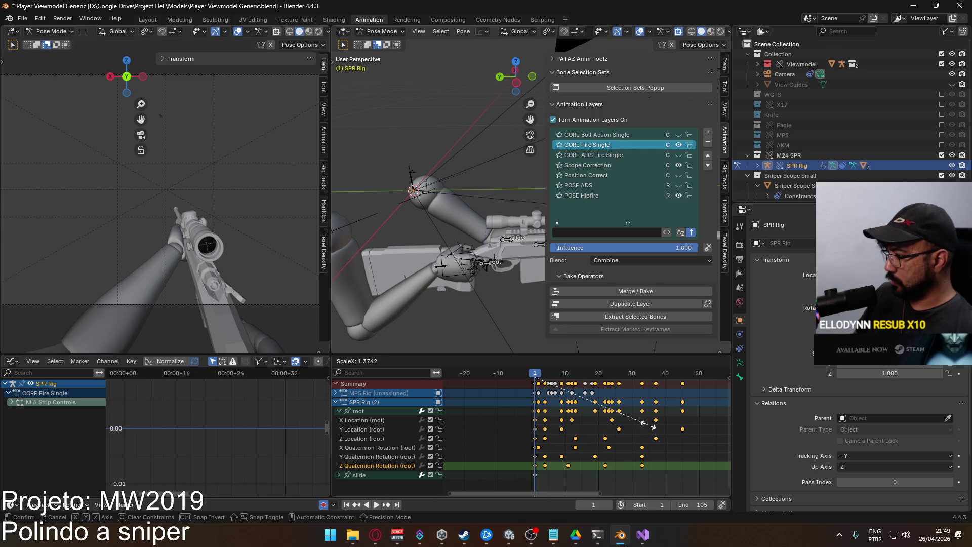
pyautogui.click(654, 427)
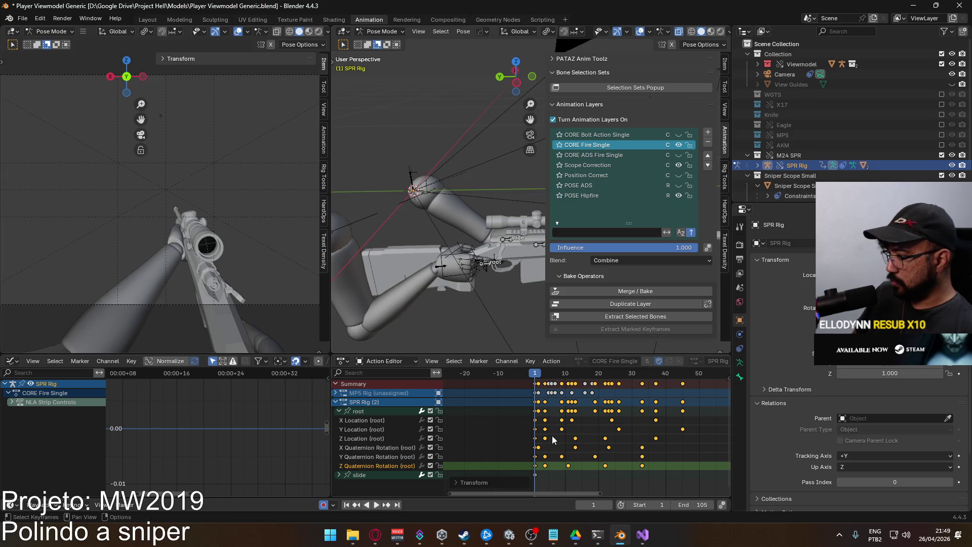
pyautogui.click(542, 450)
pyautogui.press('g')
pyautogui.click(553, 453)
# Replay the recoil from frame 1 to review the new timing.
pyautogui.press('space')
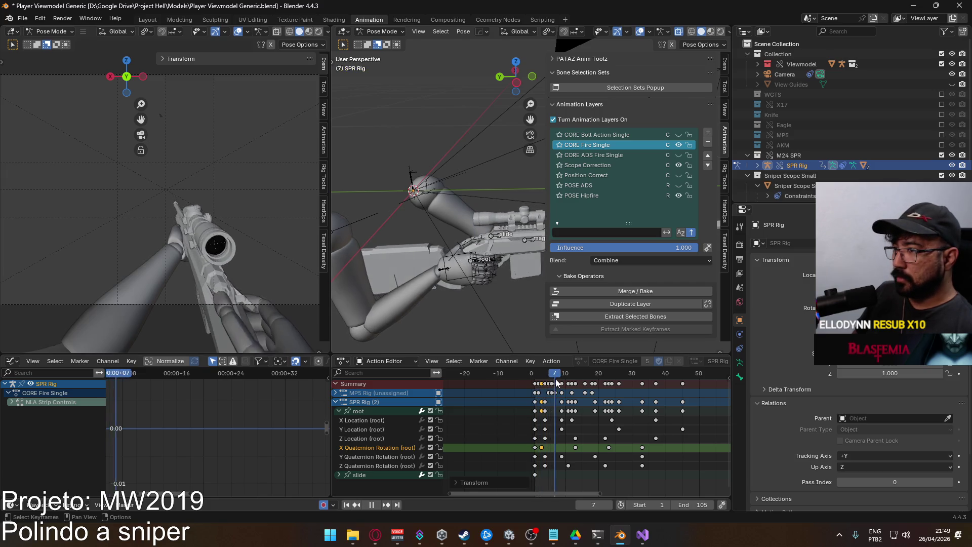
pyautogui.moveTo(609, 373); pyautogui.dragTo(537, 409)
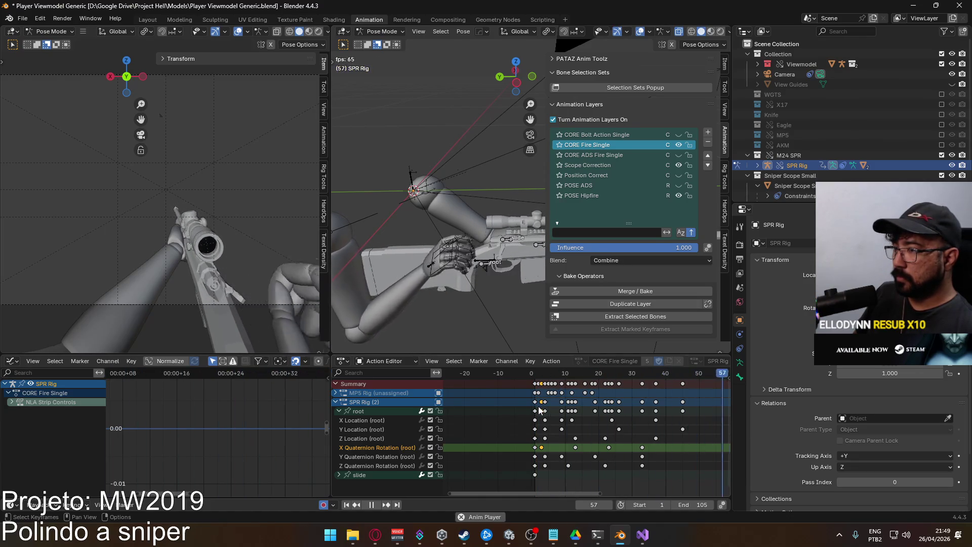
pyautogui.press('space')
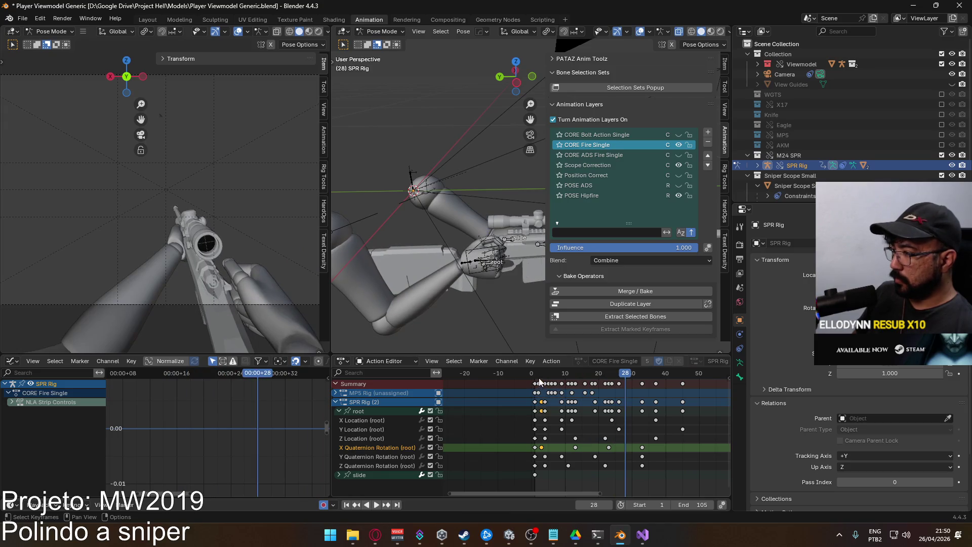
pyautogui.hotkey('shift', 'ctrl', 'space')
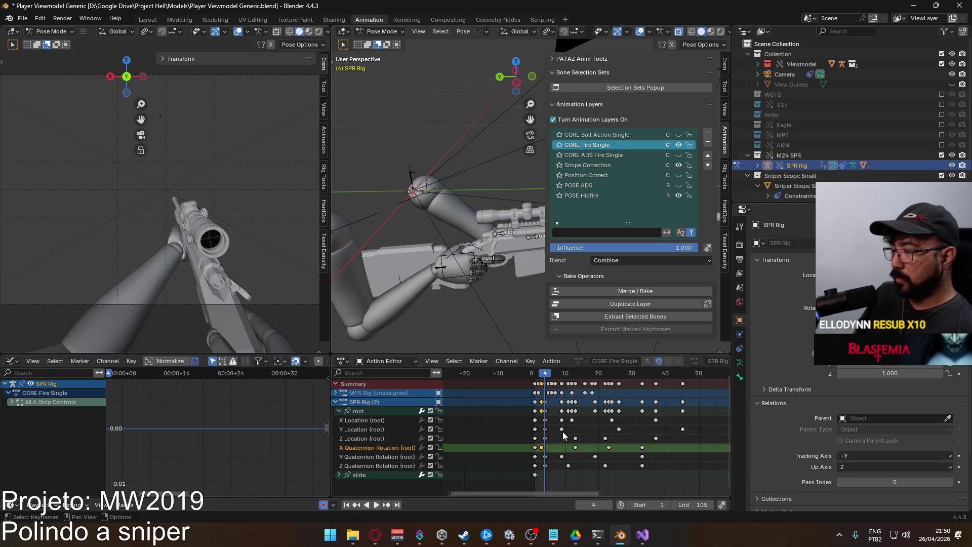
pyautogui.hscroll(3, 564, 436)
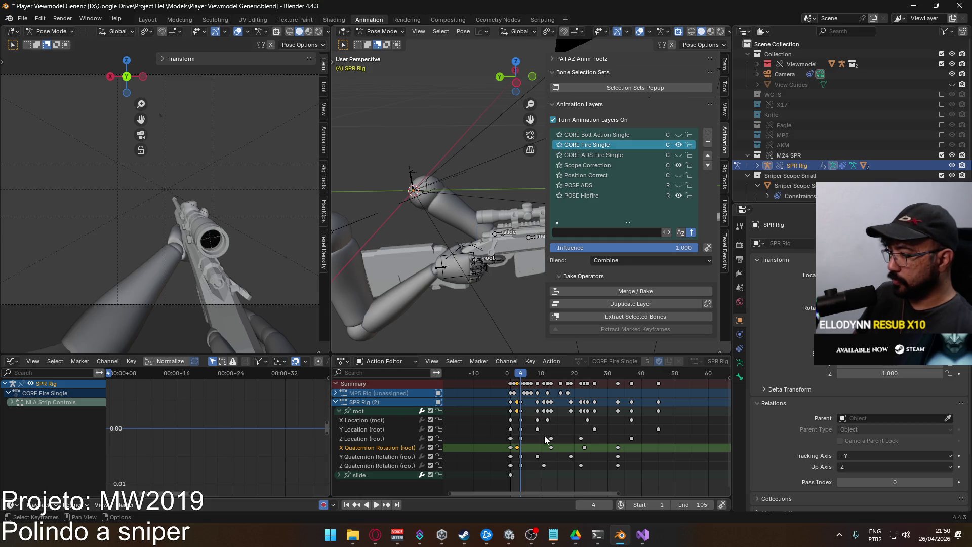
pyautogui.press('space')
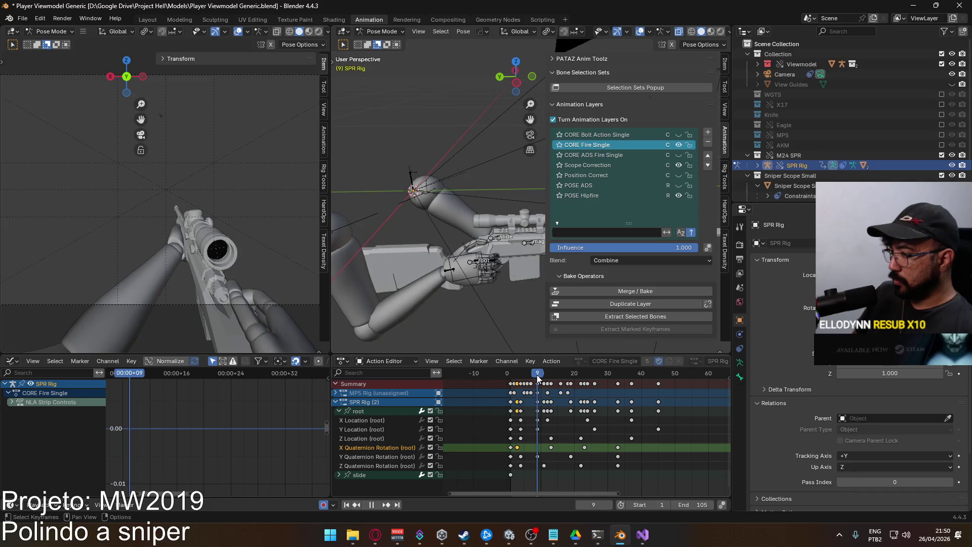
pyautogui.moveTo(520, 379)
pyautogui.mouseDown()
pyautogui.moveTo(539, 383)
pyautogui.moveTo(522, 385)
pyautogui.mouseUp()
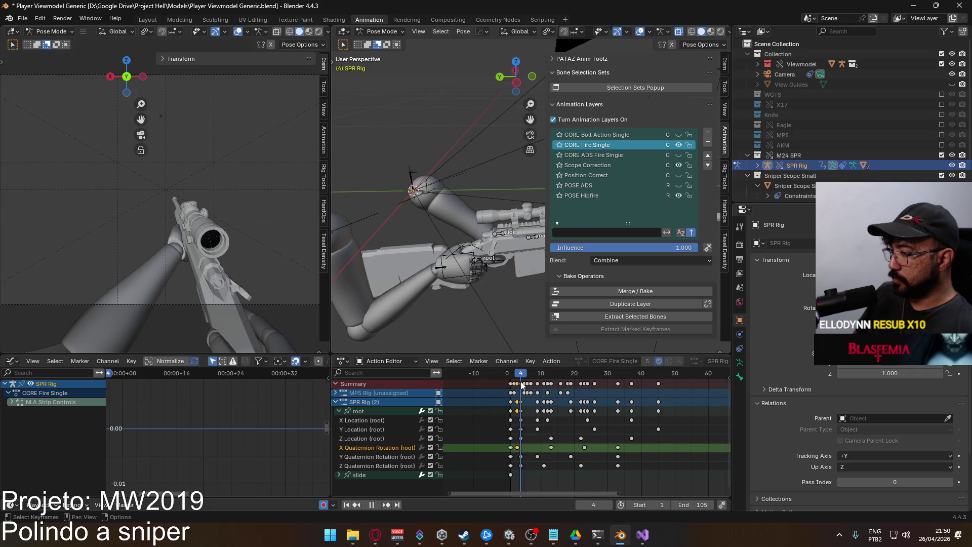
pyautogui.press('space')
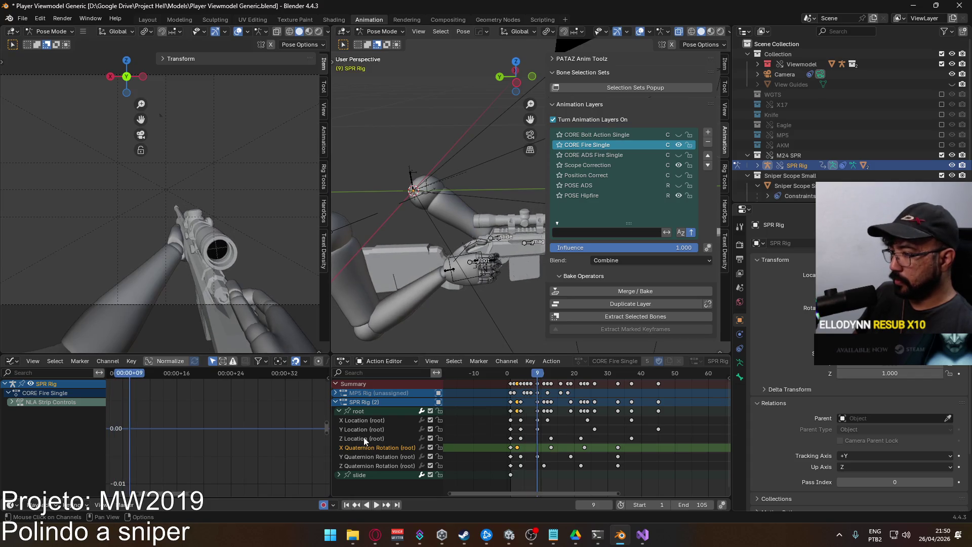
# Bring the root bone's curves into view in the graph.
pyautogui.click(373, 412)
pyautogui.scroll(-4, 222, 408)
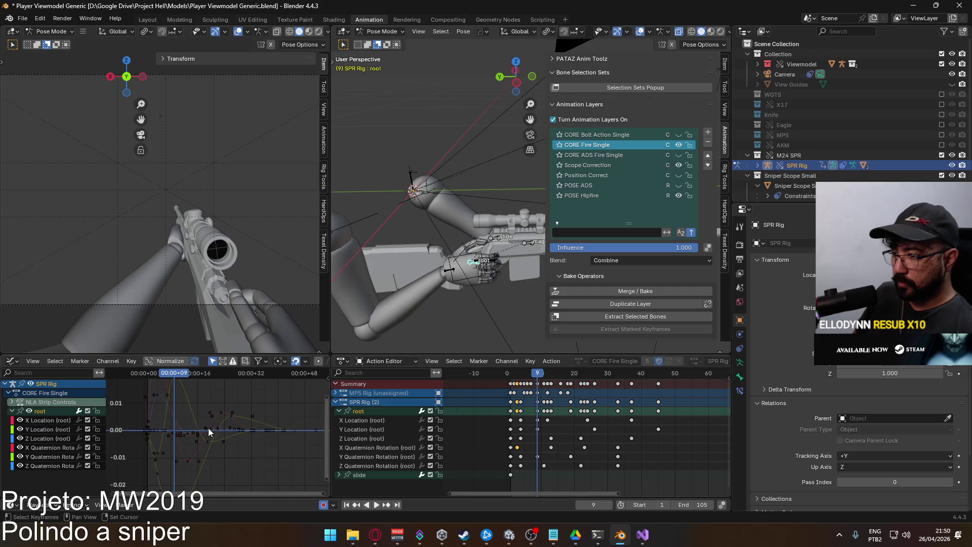
pyautogui.moveTo(245, 473)
pyautogui.mouseDown()
pyautogui.moveTo(235, 454)
pyautogui.moveTo(257, 481)
pyautogui.moveTo(222, 444)
pyautogui.mouseUp()
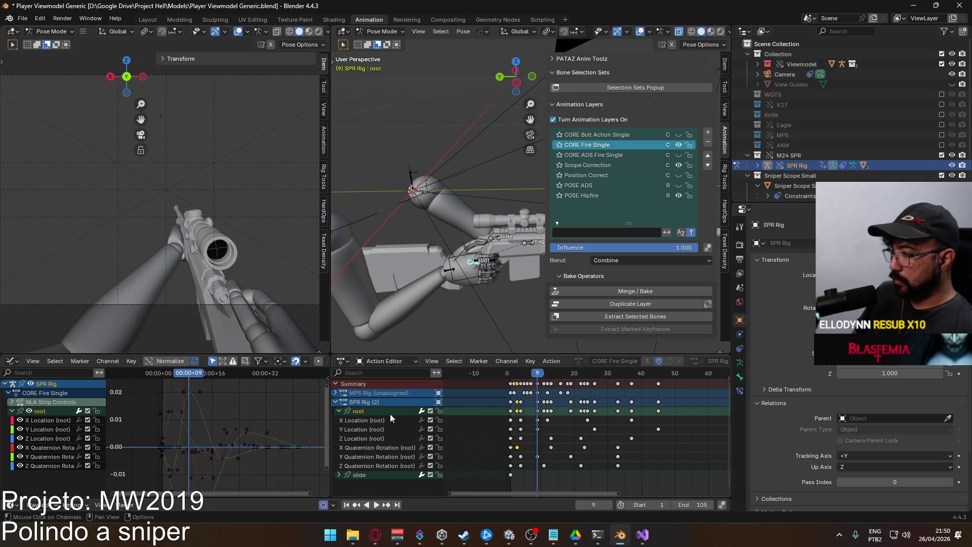
pyautogui.scroll(-2, 217, 417)
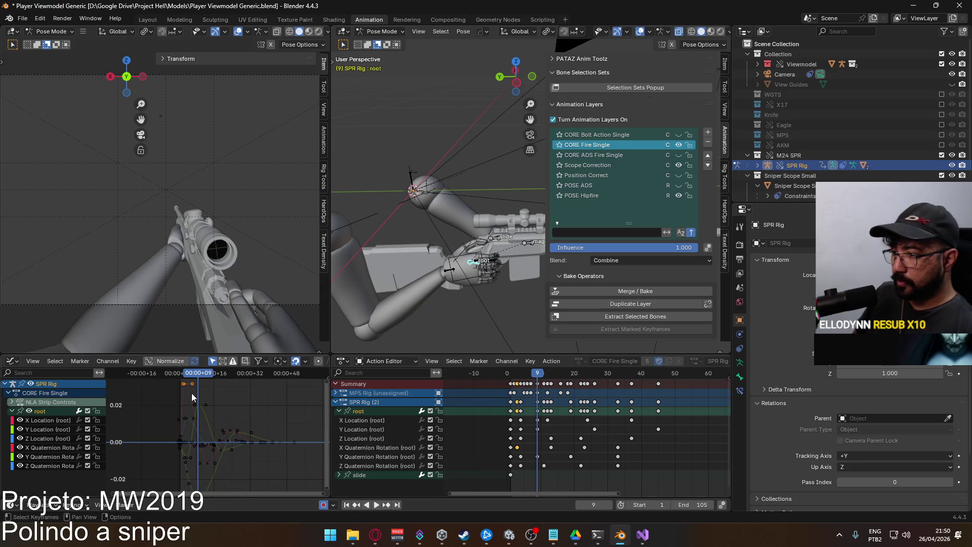
# Frame the root X Location curve and lower its frame-12 key slightly.
pyautogui.moveTo(195, 378)
pyautogui.mouseDown()
pyautogui.moveTo(229, 374)
pyautogui.moveTo(187, 378)
pyautogui.mouseUp()
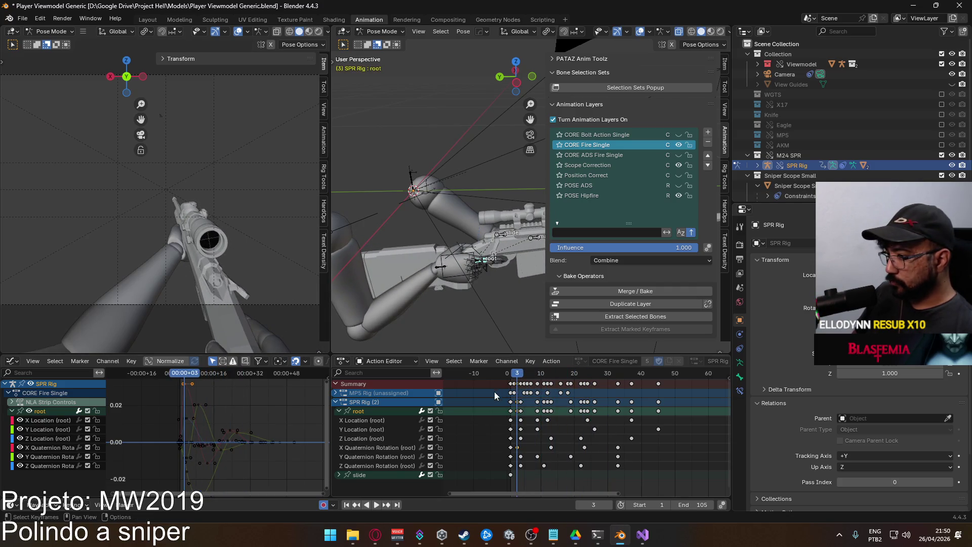
pyautogui.moveTo(518, 375); pyautogui.dragTo(548, 382)
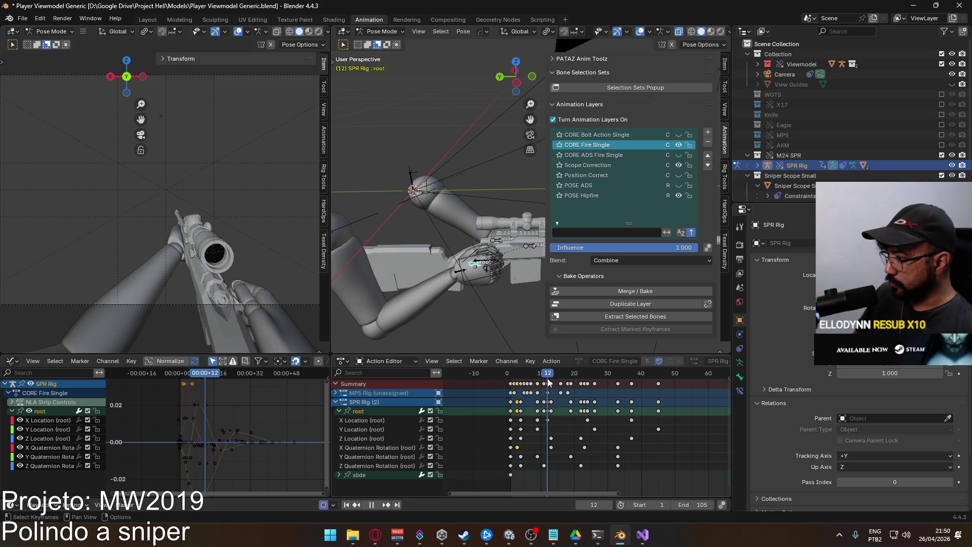
pyautogui.click(381, 424)
pyautogui.press('KP_Decimal')
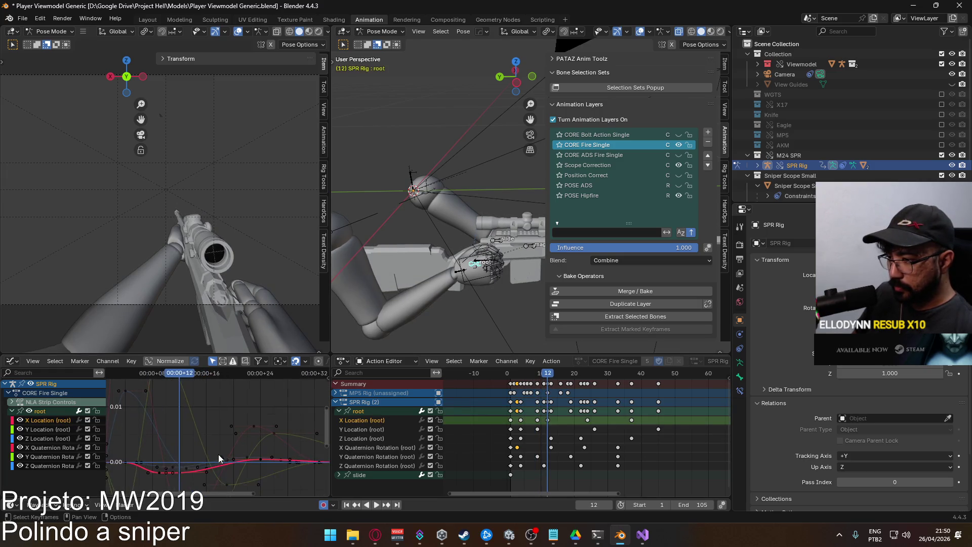
pyautogui.moveTo(219, 458); pyautogui.dragTo(240, 409)
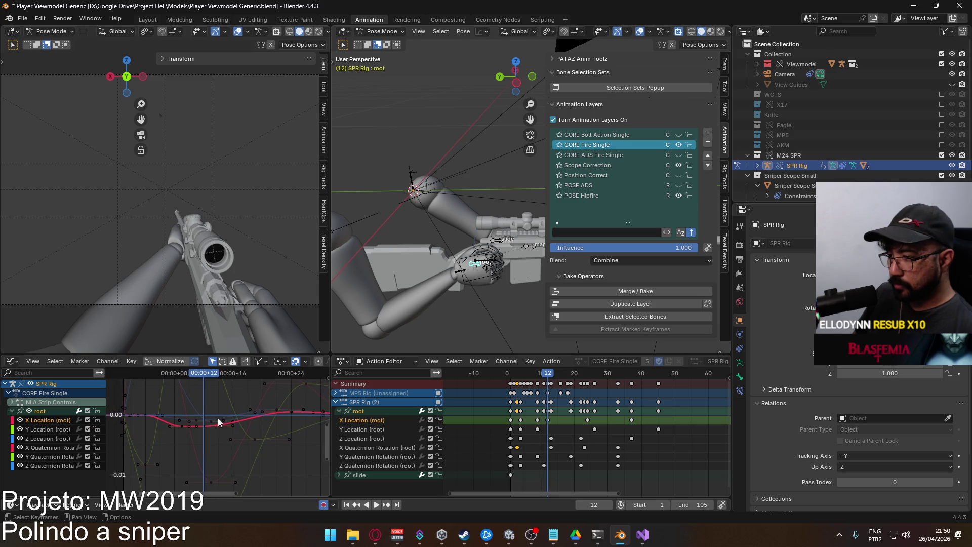
pyautogui.click(203, 426)
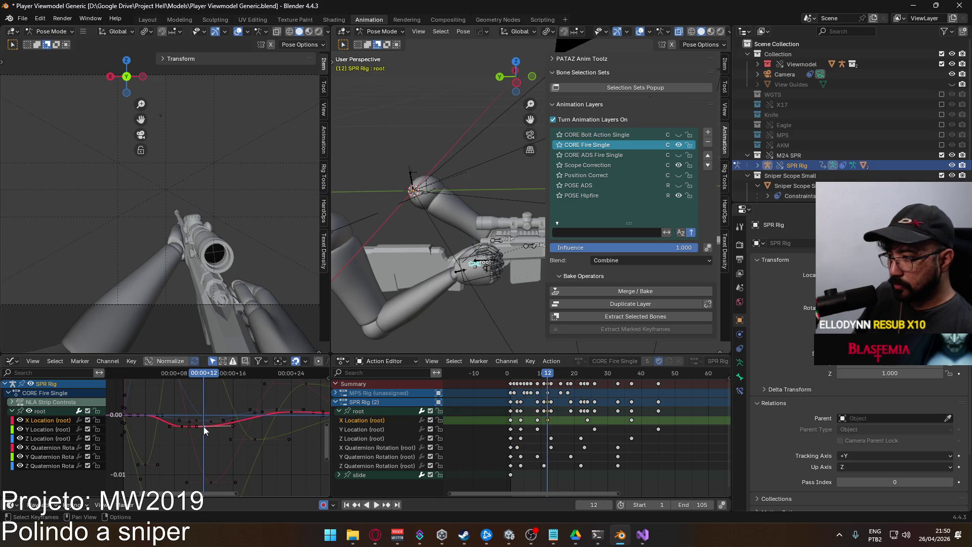
pyautogui.press('g')
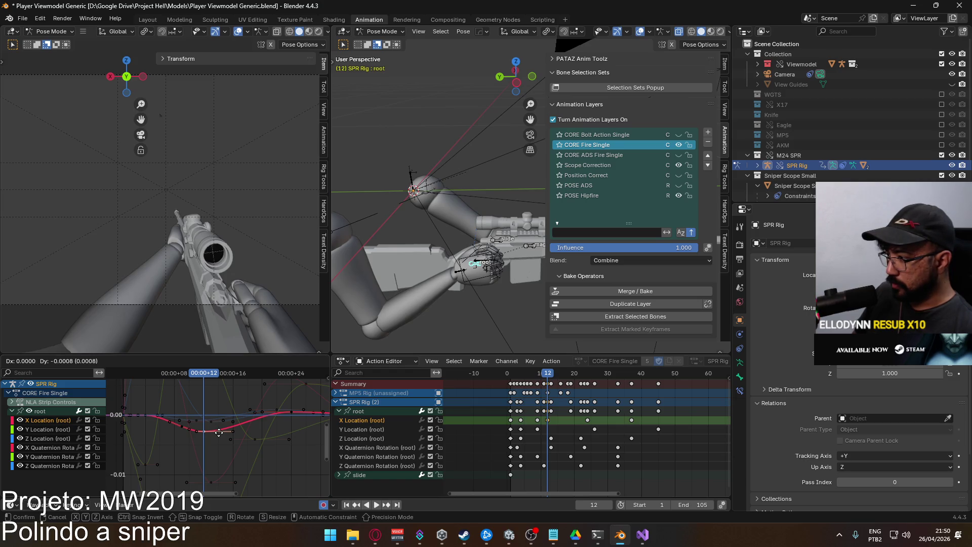
pyautogui.click(219, 431)
# Mute the other root channels, review the pose, and re-enable Y Quaternion Rotation.
pyautogui.moveTo(209, 378)
pyautogui.mouseDown()
pyautogui.moveTo(135, 382)
pyautogui.moveTo(214, 379)
pyautogui.moveTo(196, 378)
pyautogui.mouseUp()
pyautogui.moveTo(88, 430); pyautogui.dragTo(89, 457)
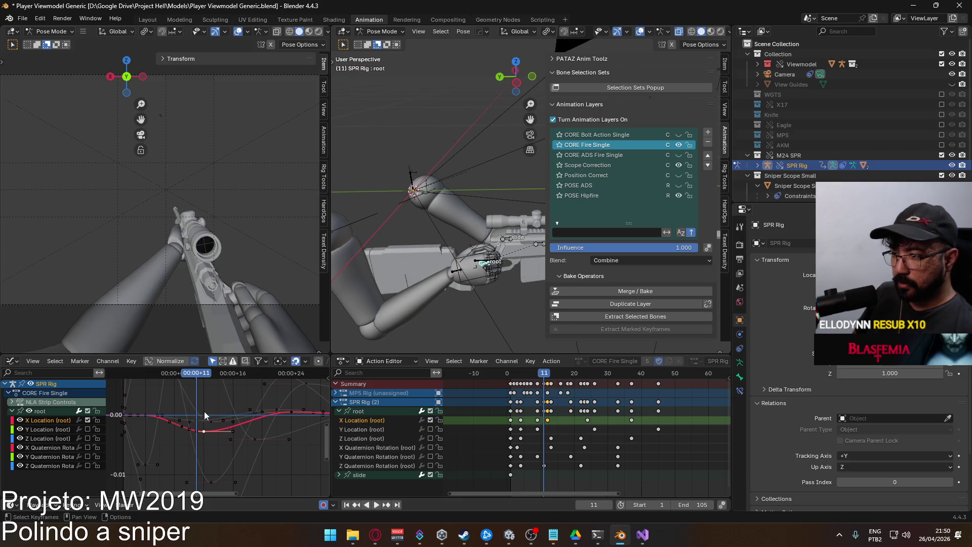
pyautogui.moveTo(228, 378)
pyautogui.mouseDown()
pyautogui.moveTo(159, 380)
pyautogui.moveTo(253, 380)
pyautogui.mouseUp()
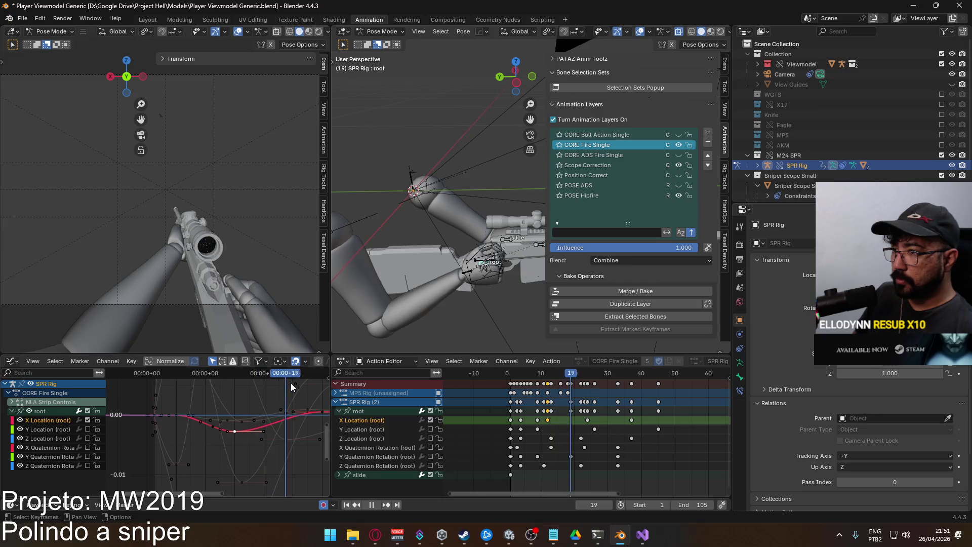
pyautogui.moveTo(149, 392)
pyautogui.mouseDown()
pyautogui.moveTo(254, 388)
pyautogui.moveTo(162, 390)
pyautogui.moveTo(196, 393)
pyautogui.moveTo(157, 402)
pyautogui.moveTo(316, 393)
pyautogui.moveTo(184, 405)
pyautogui.moveTo(231, 400)
pyautogui.mouseUp()
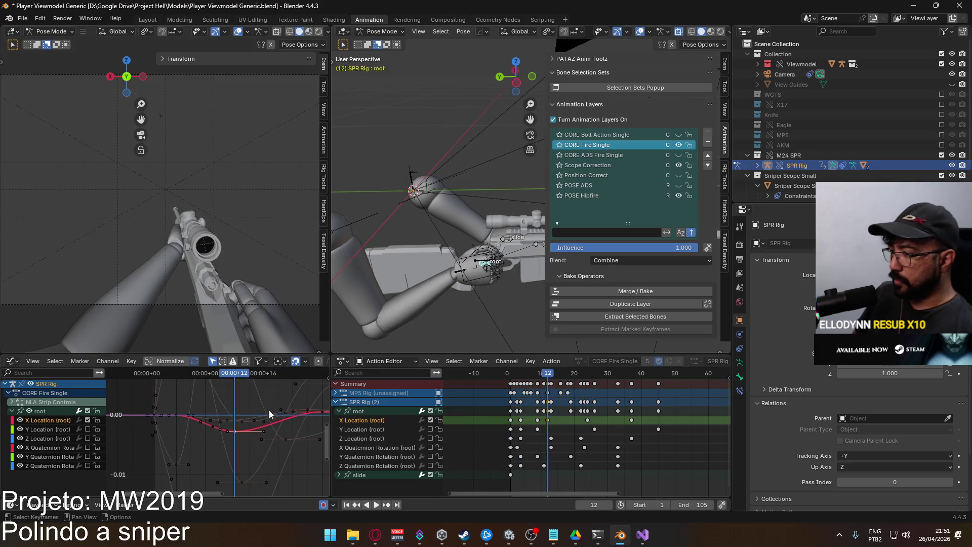
pyautogui.click(430, 457)
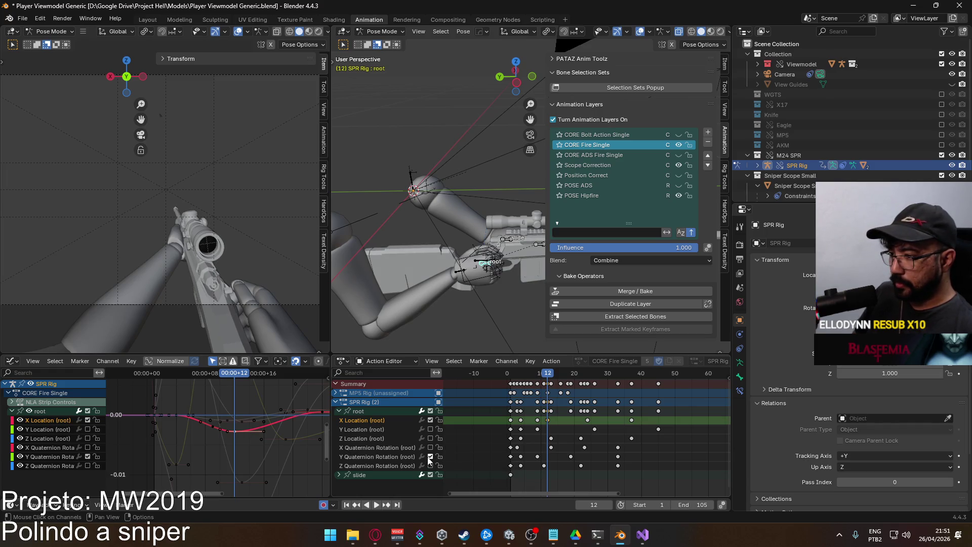
# Show the root Y Quaternion and X Location curves and set the frame-9 Y Quaternion key to about 0.02.
pyautogui.click(381, 457)
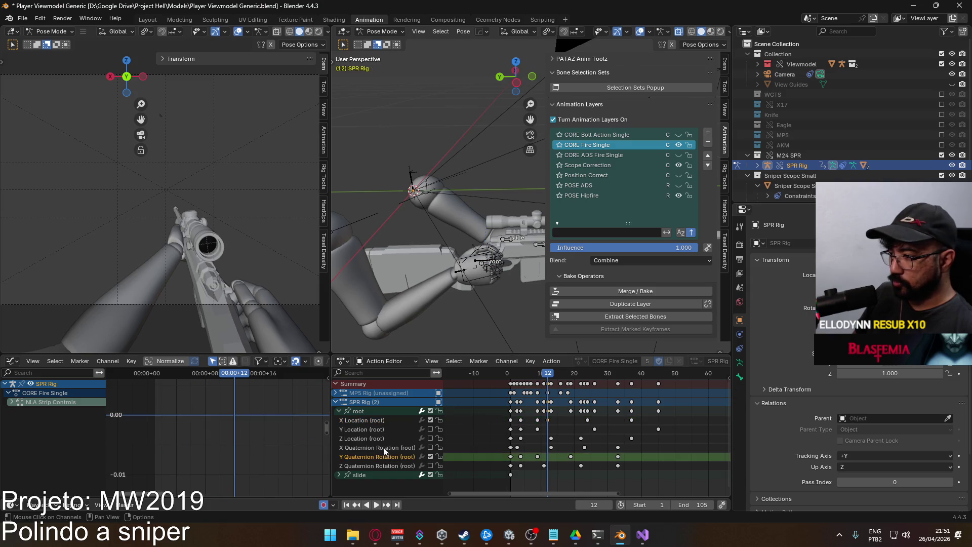
pyautogui.keyDown('ctrl'); pyautogui.click(378, 421); pyautogui.keyUp('ctrl')
pyautogui.click(363, 411)
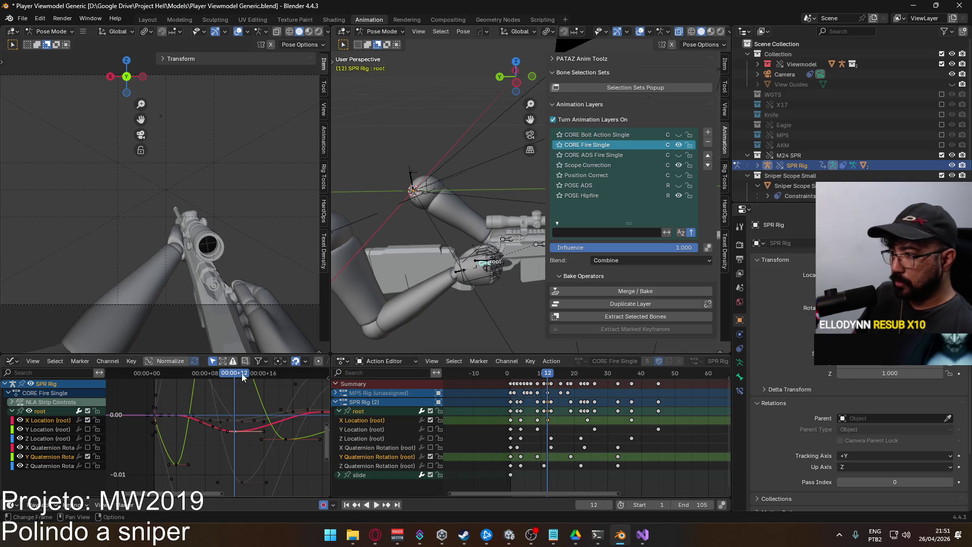
pyautogui.moveTo(235, 370)
pyautogui.mouseDown()
pyautogui.moveTo(147, 377)
pyautogui.moveTo(210, 378)
pyautogui.moveTo(178, 390)
pyautogui.mouseUp()
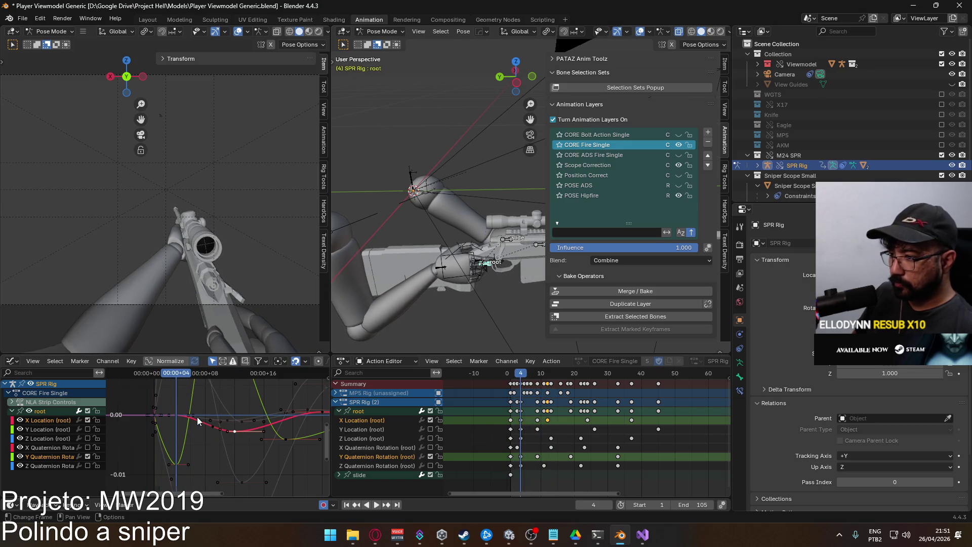
pyautogui.press('Home')
pyautogui.press('space')
pyautogui.moveTo(196, 371)
pyautogui.mouseDown()
pyautogui.moveTo(227, 376)
pyautogui.moveTo(185, 380)
pyautogui.moveTo(209, 385)
pyautogui.mouseUp()
pyautogui.click(209, 387)
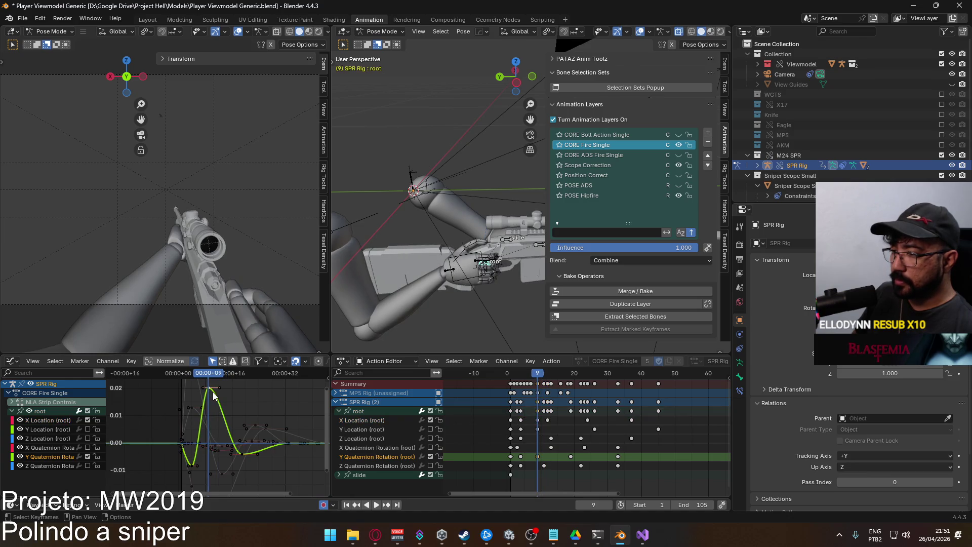
pyautogui.press('g')
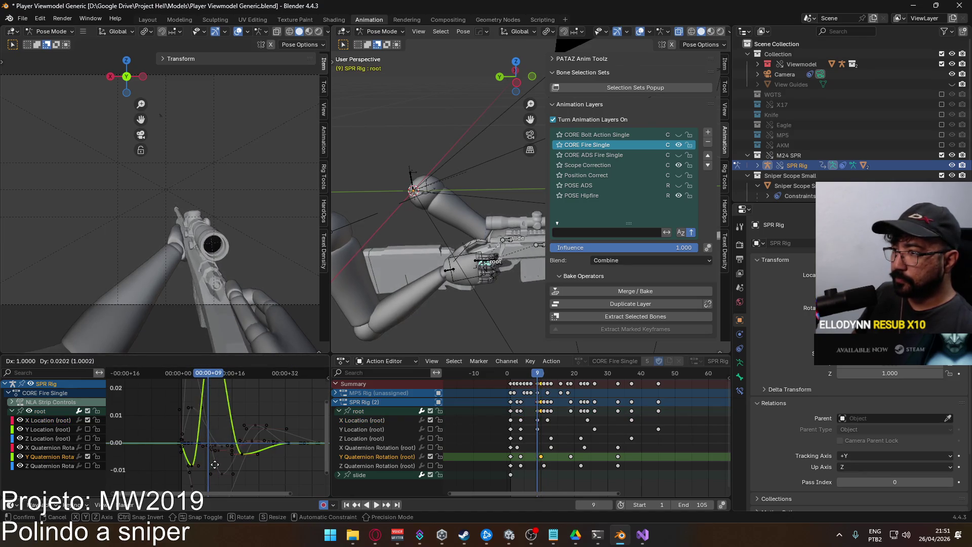
pyautogui.click(213, 402)
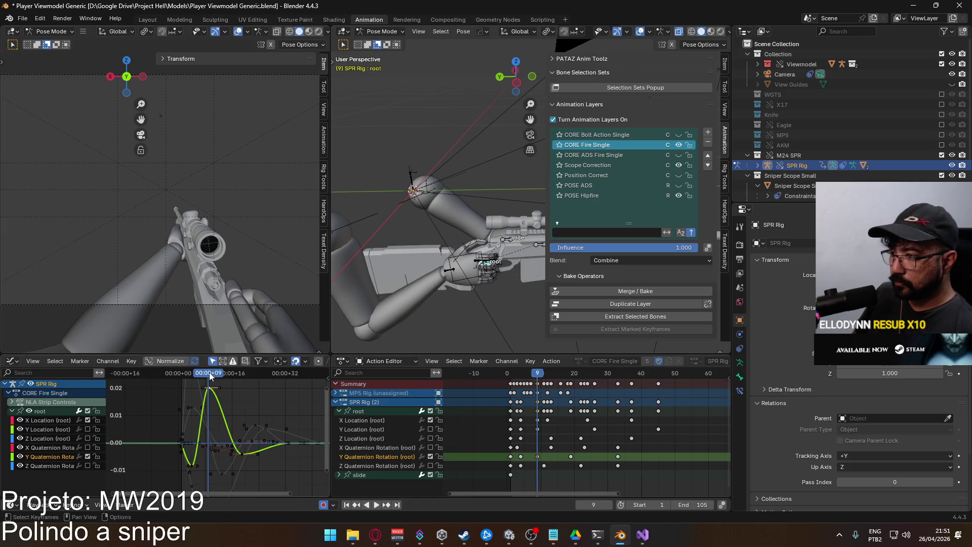
# Replay the recoil from frame 1 to preview the adjusted rotation.
pyautogui.press('space')
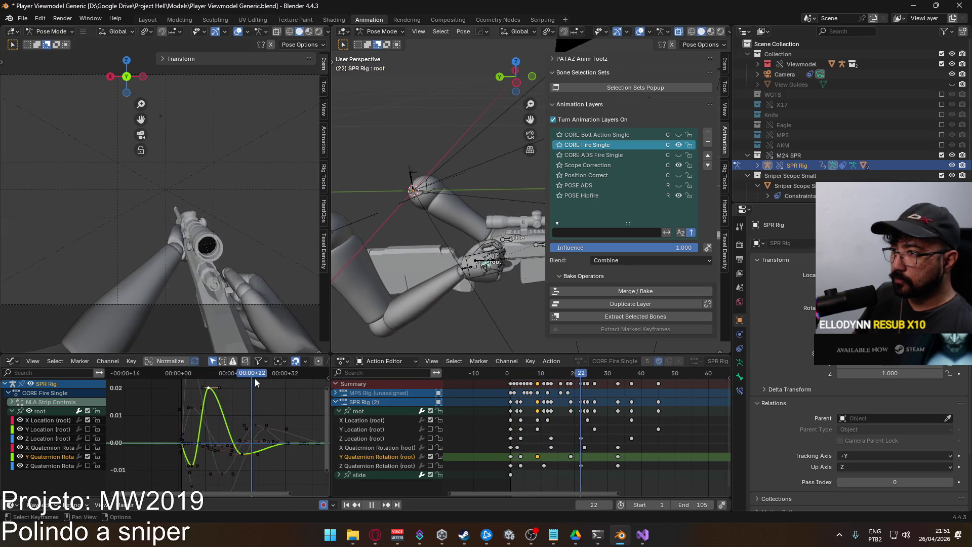
pyautogui.hotkey('shift', 'Left')
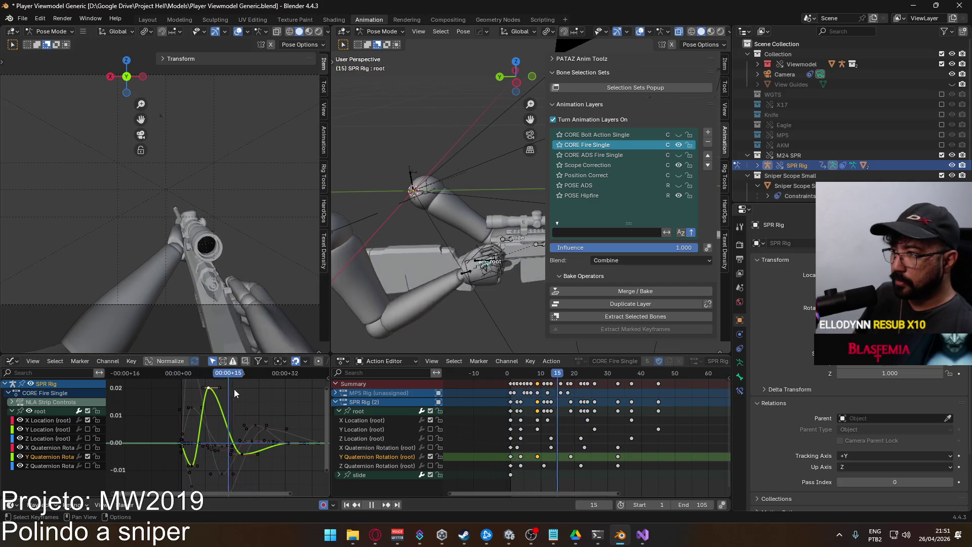
pyautogui.hotkey('shift', 'Left')
pyautogui.press('space')
pyautogui.scroll(-2, 190, 414)
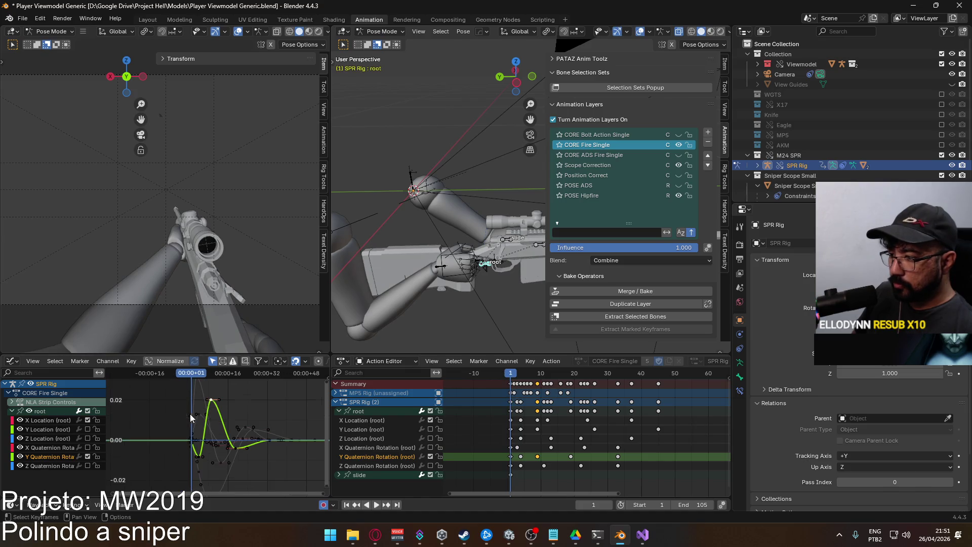
pyautogui.press('space')
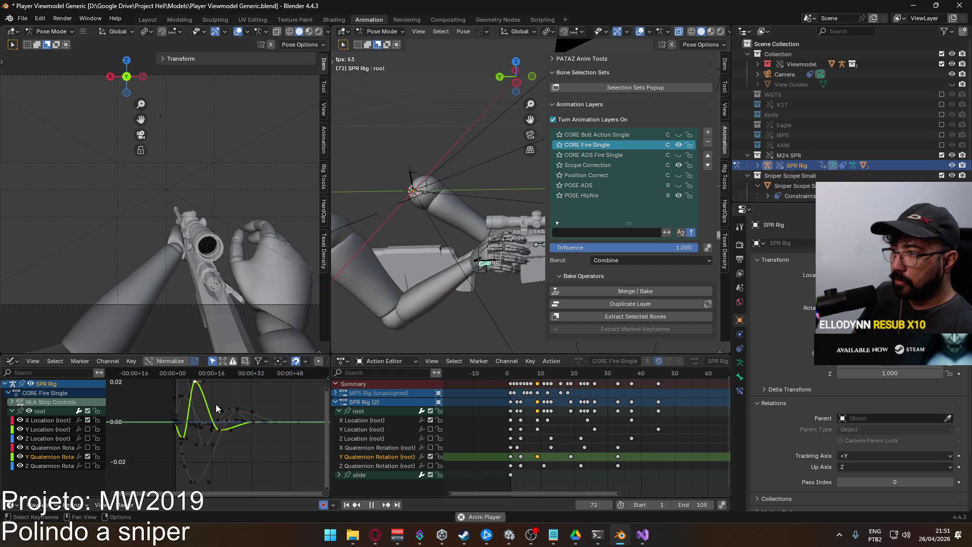
pyautogui.scroll(1, 218, 408)
pyautogui.press('space')
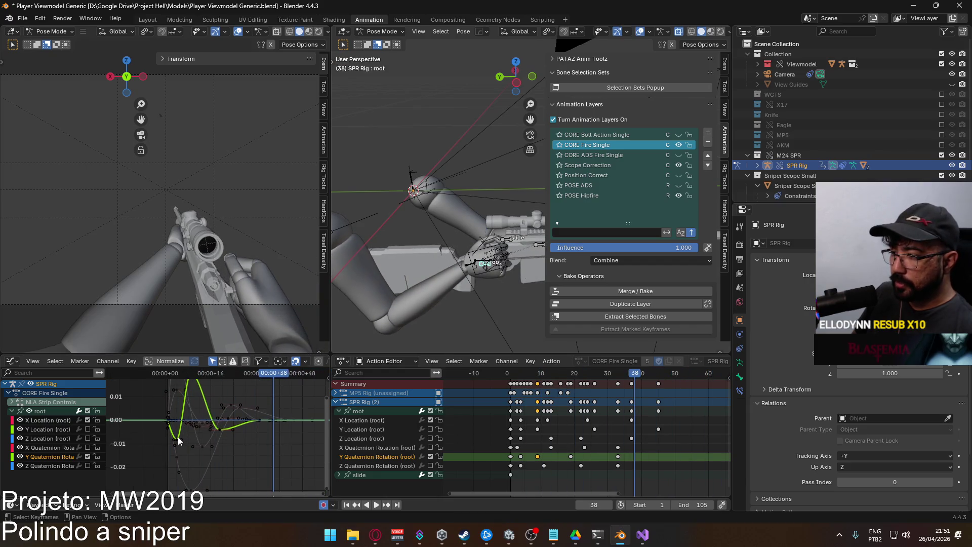
pyautogui.scroll(2, 201, 452)
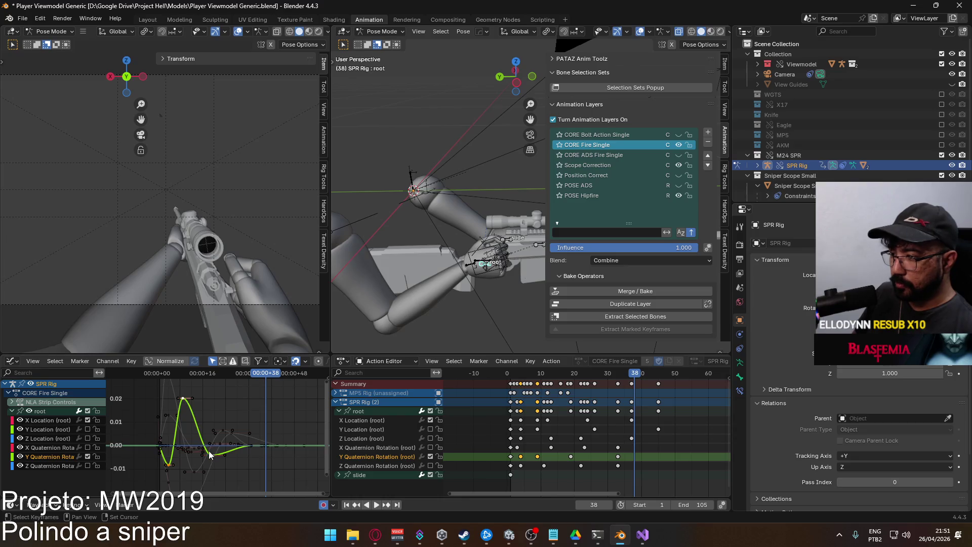
# Scale the Y Quaternion Rotation curve vertically twice, finally by 0.7462, and replay to check.
pyautogui.press('s')
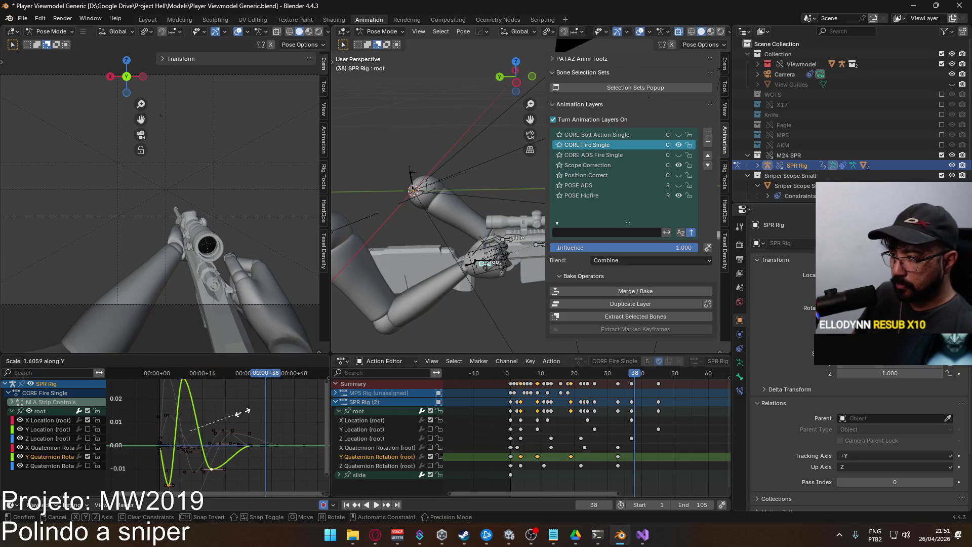
pyautogui.click(243, 411)
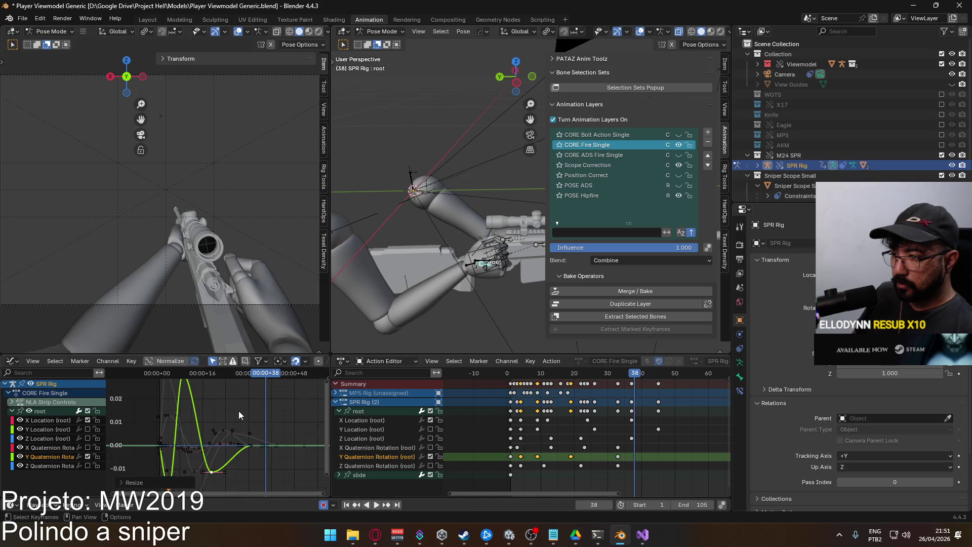
pyautogui.scroll(-2, 235, 413)
pyautogui.press('space')
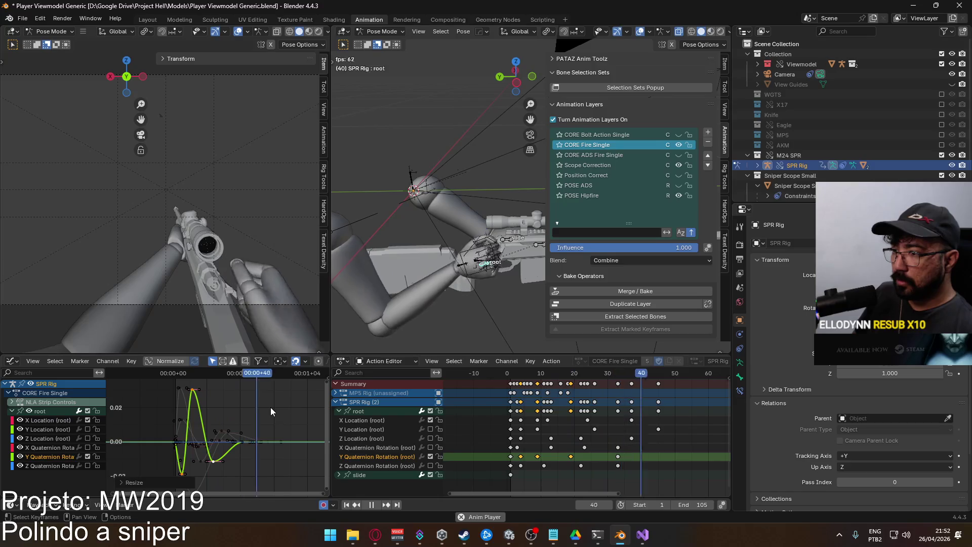
pyautogui.press('space')
pyautogui.press('s')
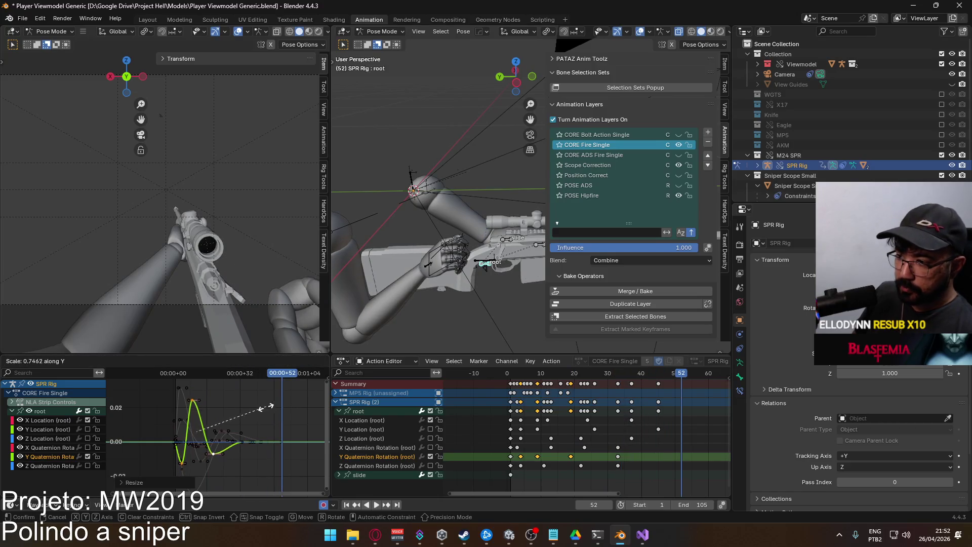
pyautogui.click(255, 410)
pyautogui.press('space')
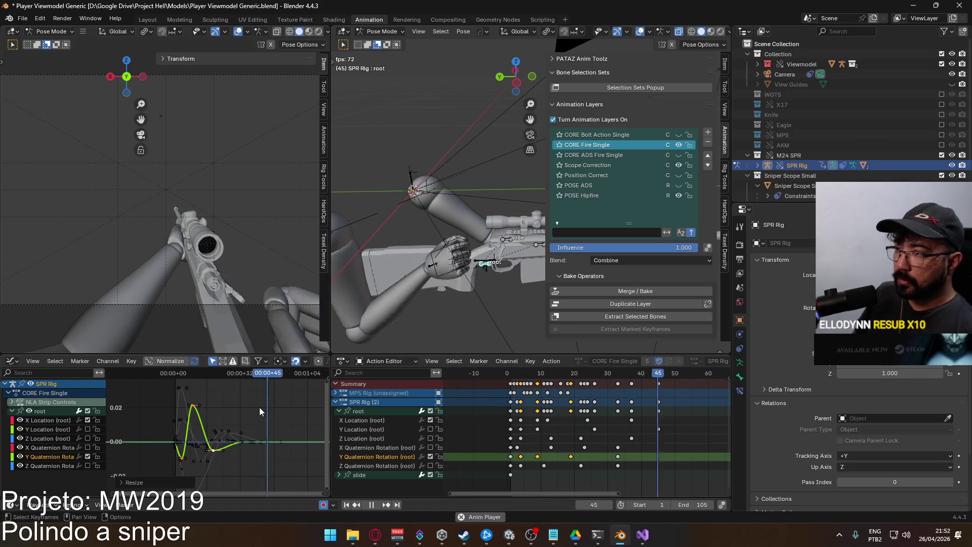
# Show only the root Y Location curve in the Graph Editor.
pyautogui.click(429, 456)
pyautogui.click(429, 420)
pyautogui.click(430, 430)
pyautogui.click(367, 429)
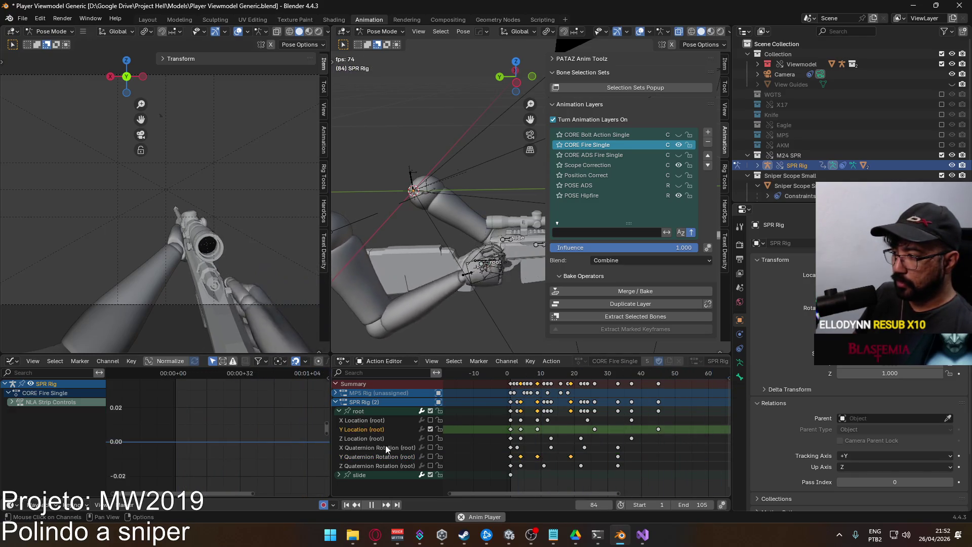
pyautogui.click(361, 412)
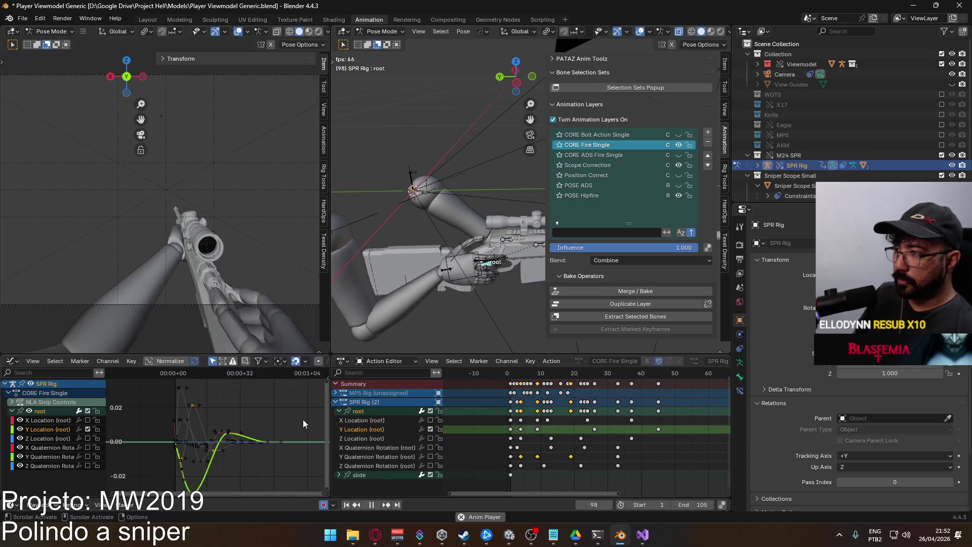
pyautogui.scroll(4, 207, 433)
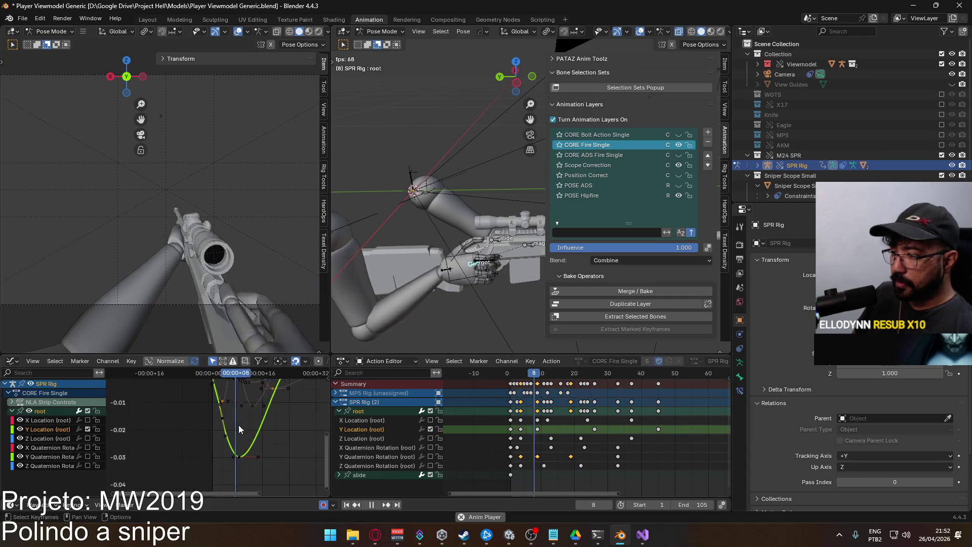
# Retime the Y Location key near frame 4, moving the low point earlier.
pyautogui.click(224, 417)
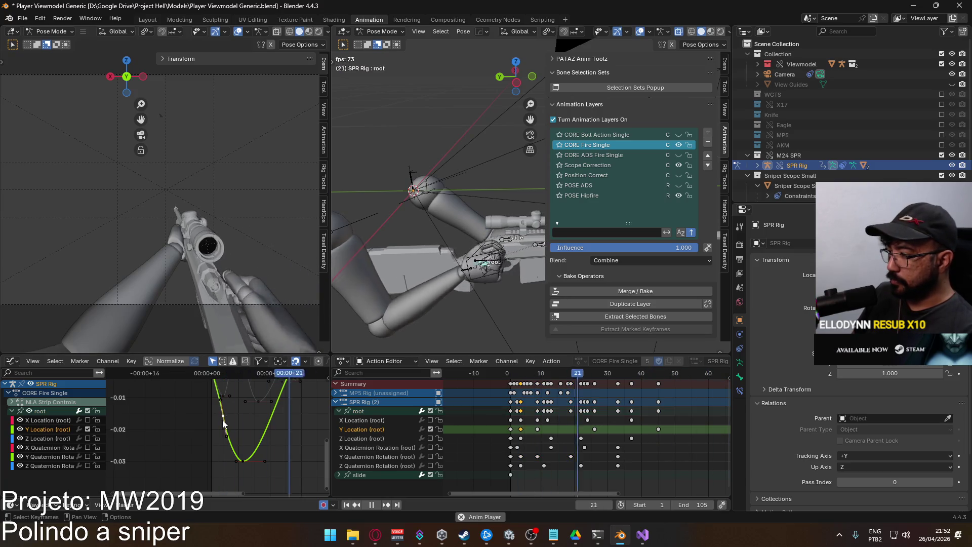
pyautogui.press('g')
pyautogui.click(227, 459)
pyautogui.press('g')
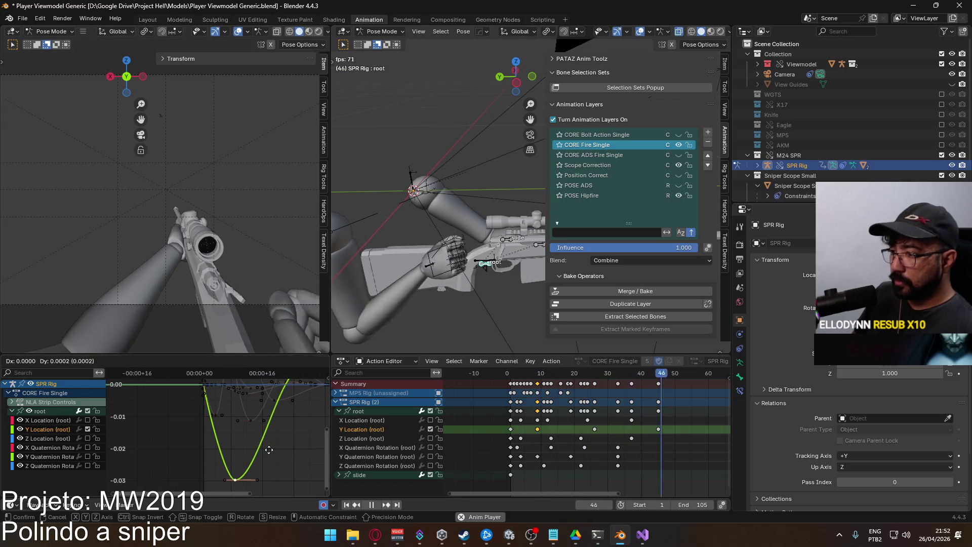
pyautogui.click(250, 450)
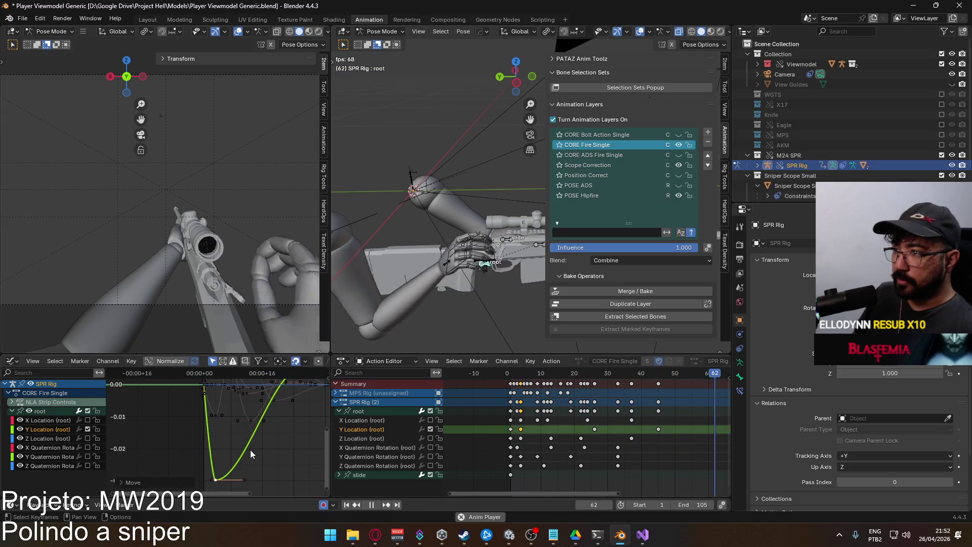
# Lower the Y Location key's value for a deeper recoil dip.
pyautogui.press('g')
pyautogui.press('y')
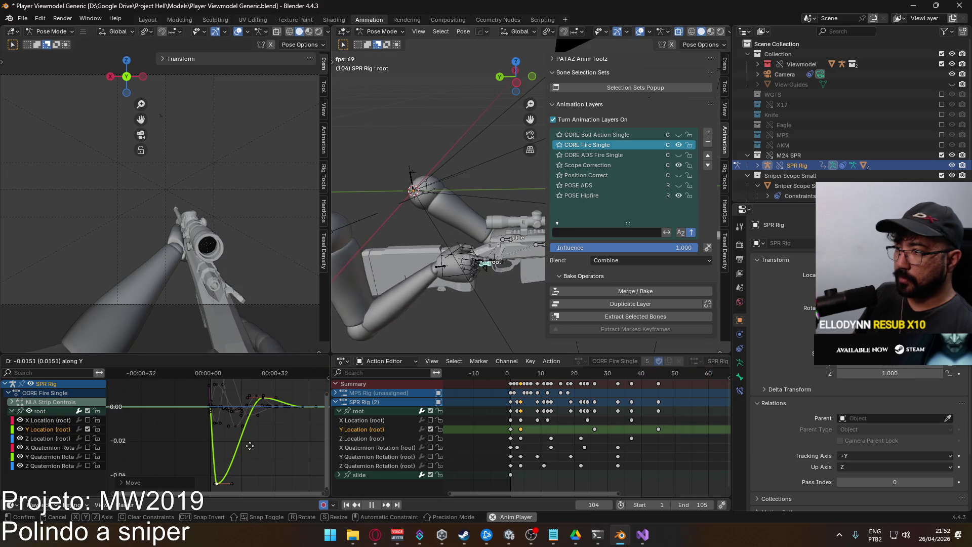
pyautogui.click(251, 449)
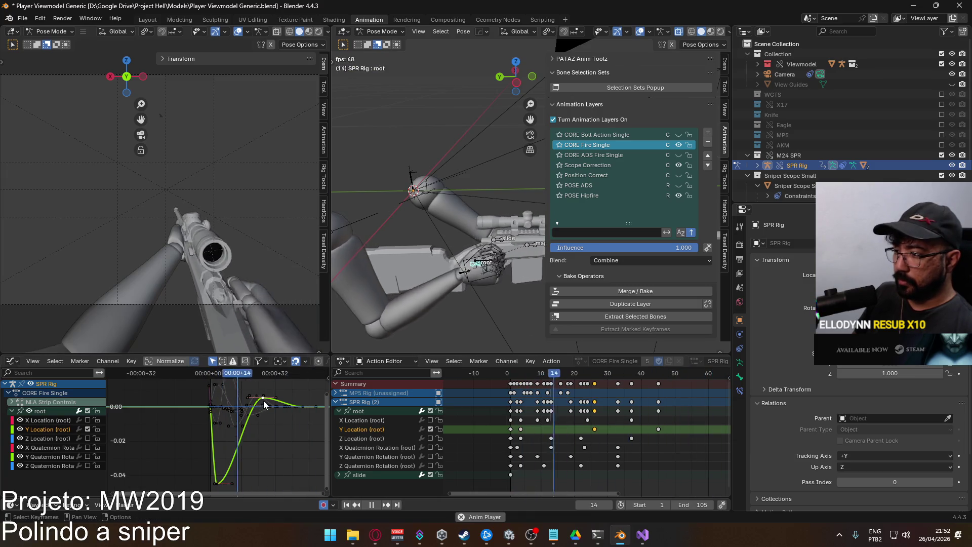
pyautogui.press('g')
pyautogui.press('y')
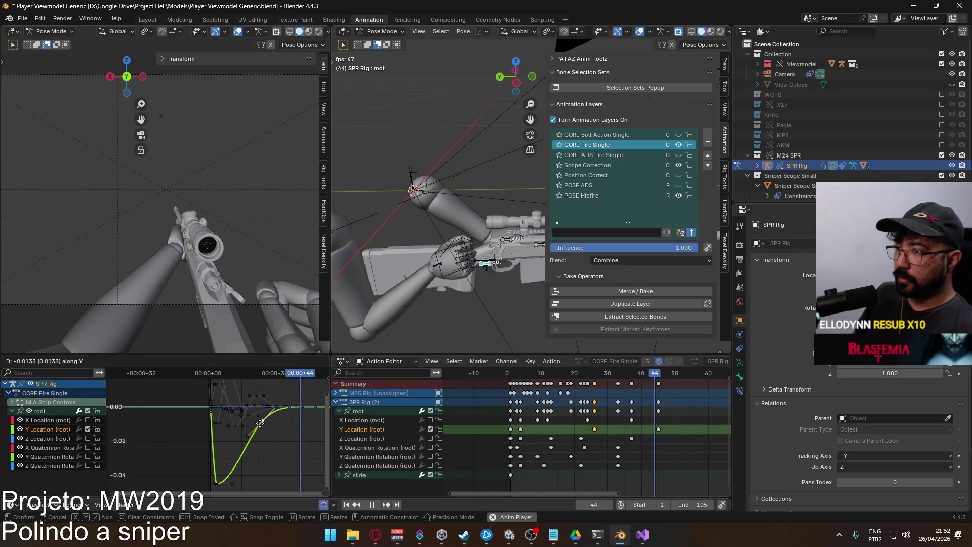
pyautogui.click(260, 423)
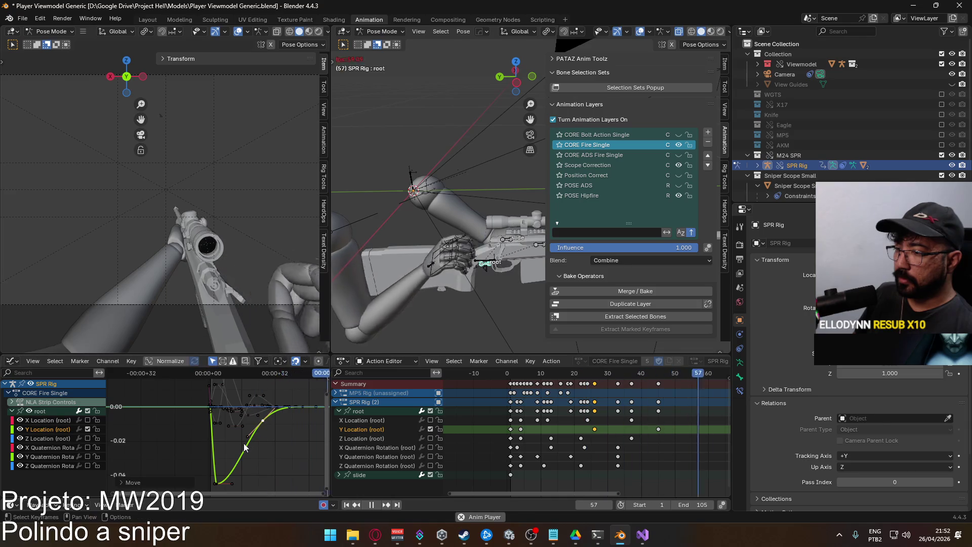
pyautogui.press('g')
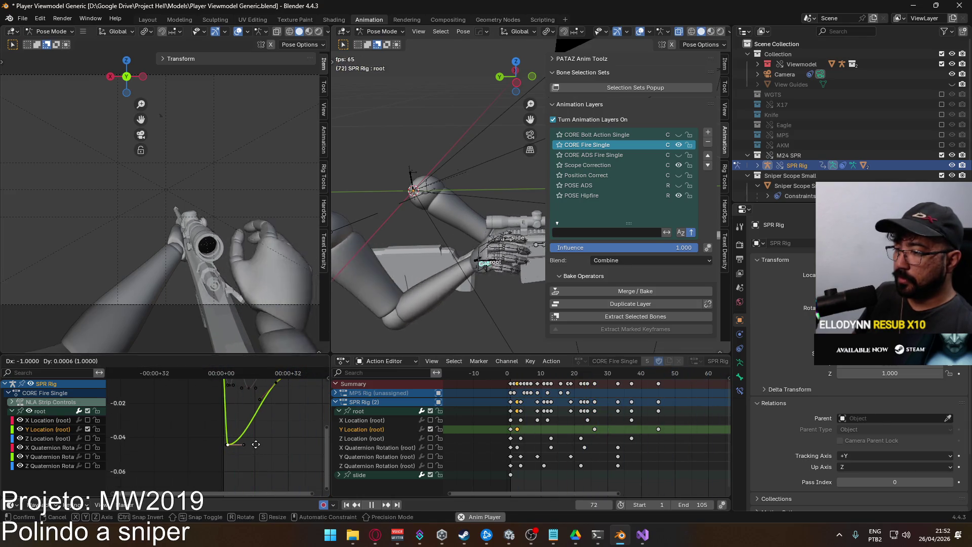
pyautogui.click(254, 444)
# Shift the keys one frame earlier, set a new handle type, and show the root Z Location curve.
pyautogui.press('g')
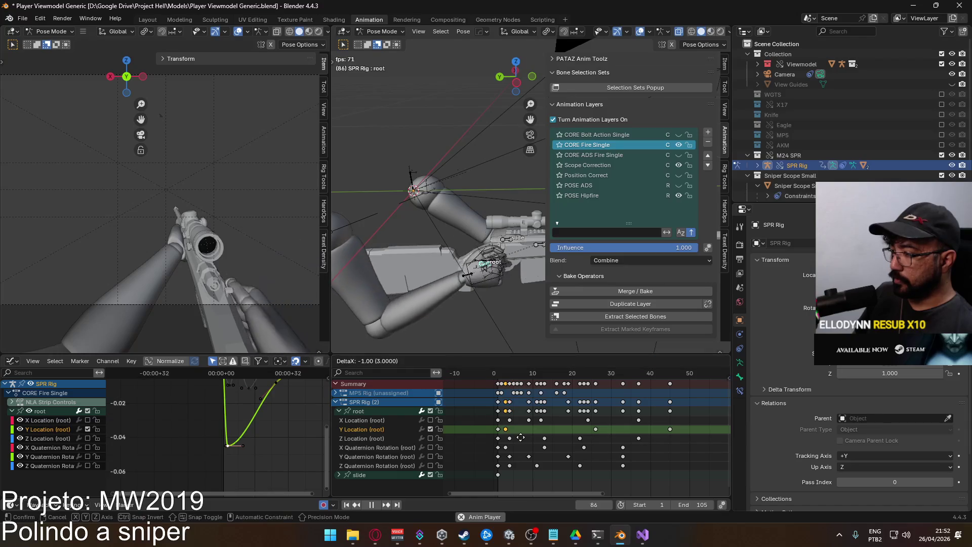
pyautogui.click(527, 435)
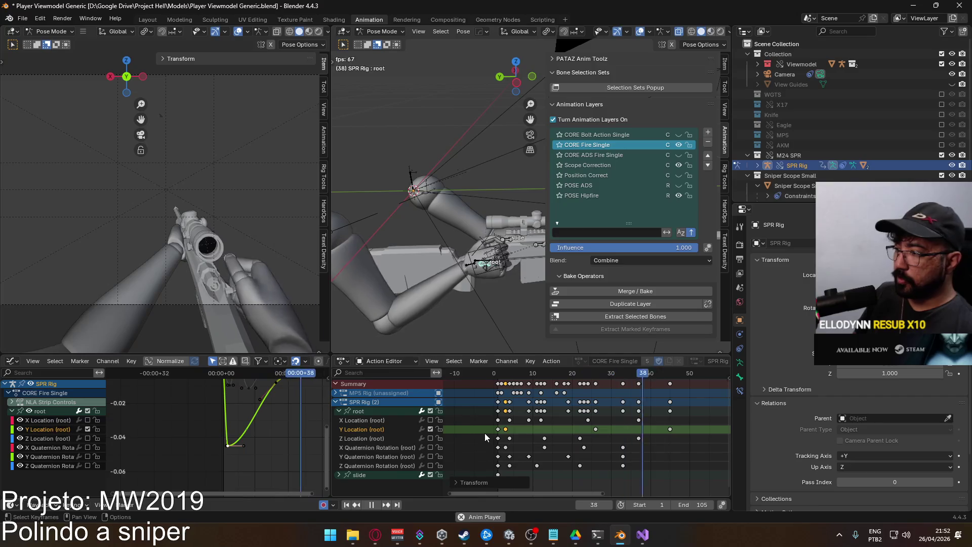
pyautogui.rightClick(499, 430)
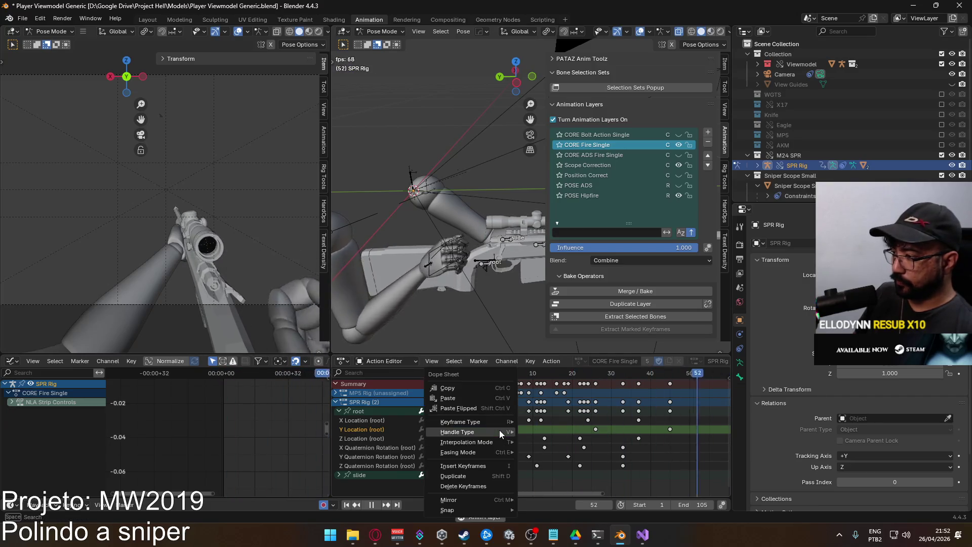
pyautogui.moveTo(499, 430)
pyautogui.click(578, 463)
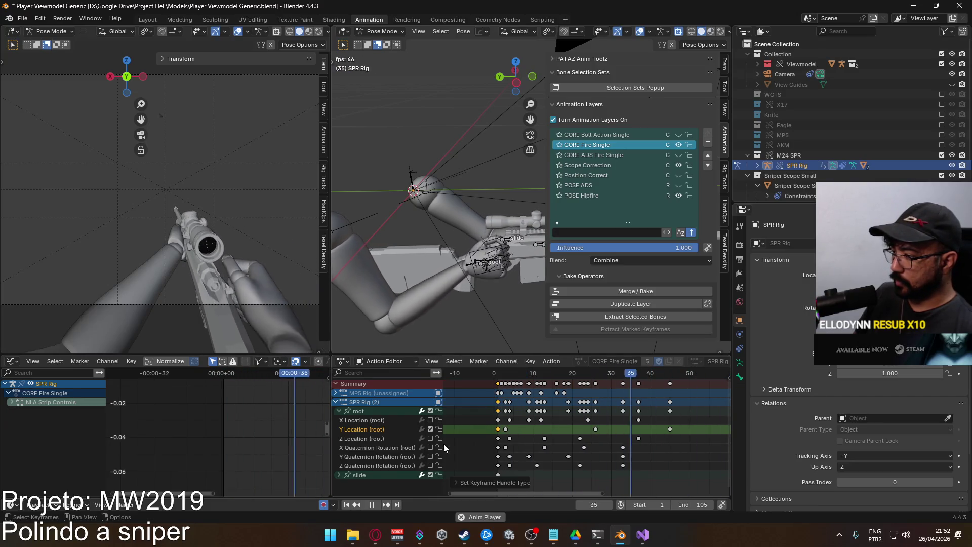
pyautogui.click(375, 411)
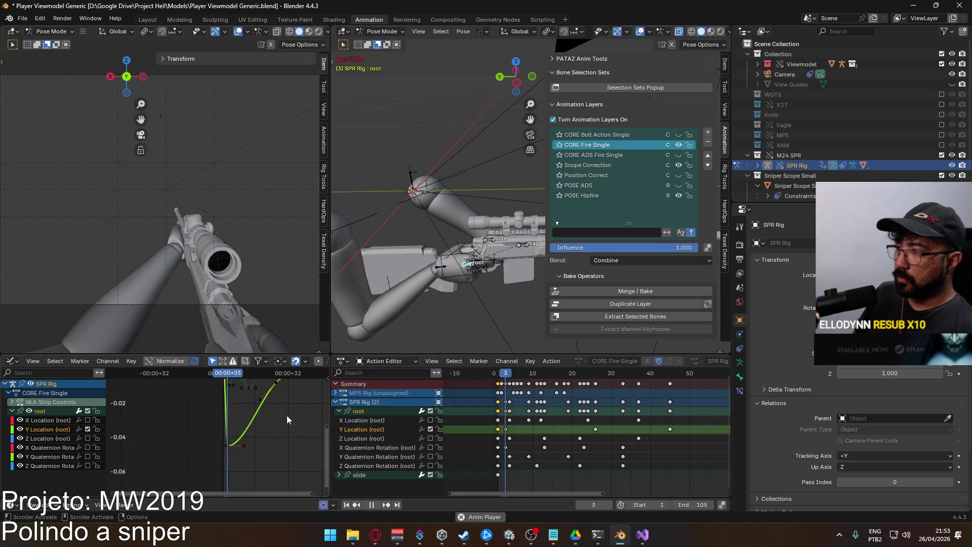
pyautogui.click(430, 438)
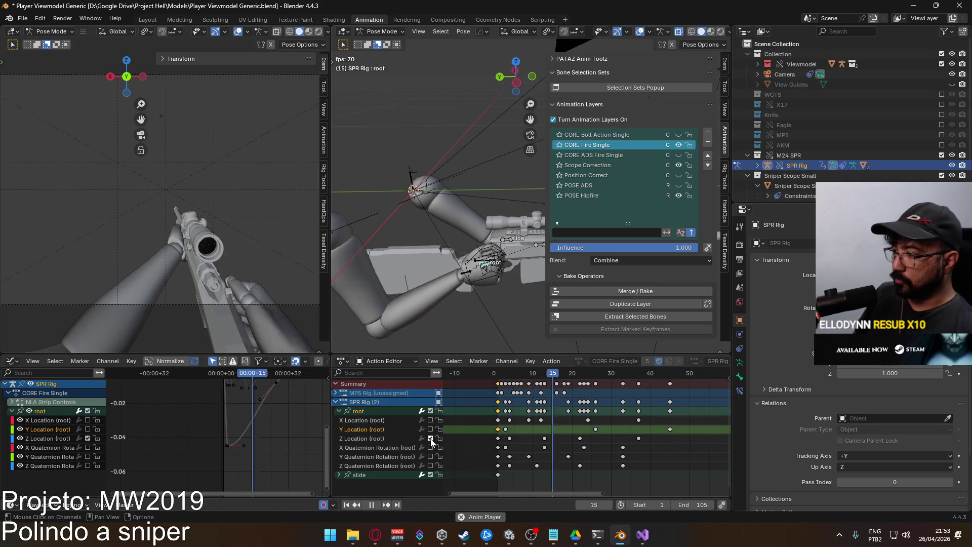
# Isolate the root bone's Z Location curve in the Graph Editor, hiding the rotation and X/Y location curves.
pyautogui.click(387, 439)
pyautogui.click(359, 411)
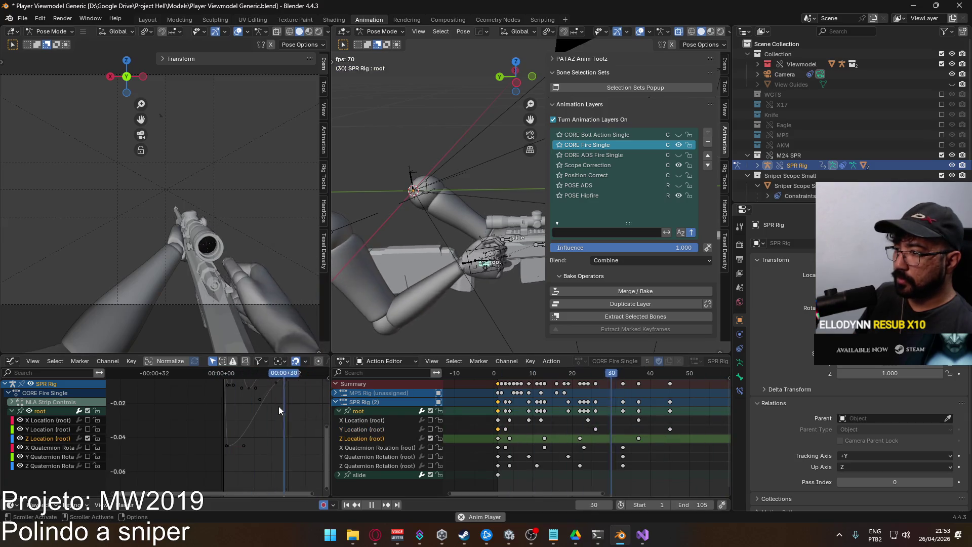
pyautogui.press('Home')
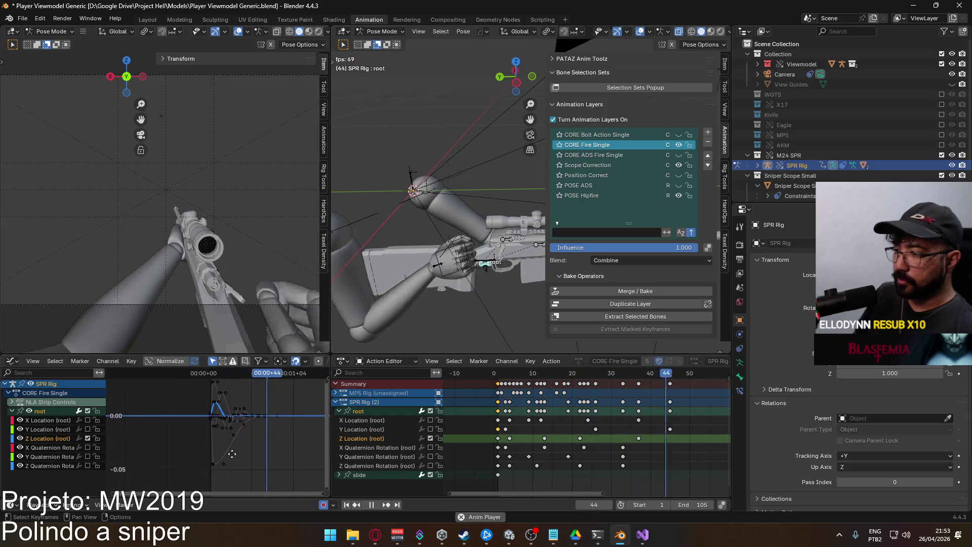
pyautogui.press('Home')
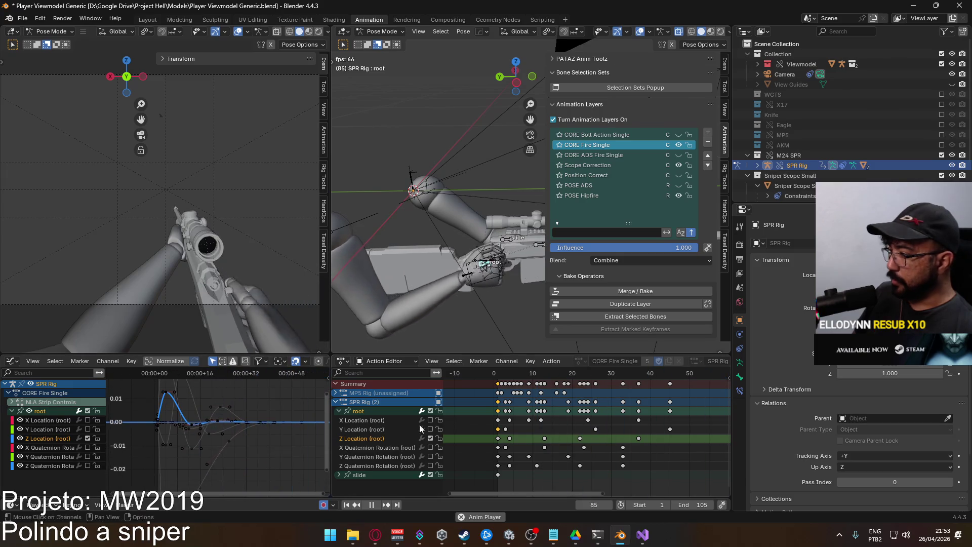
pyautogui.doubleClick(370, 438)
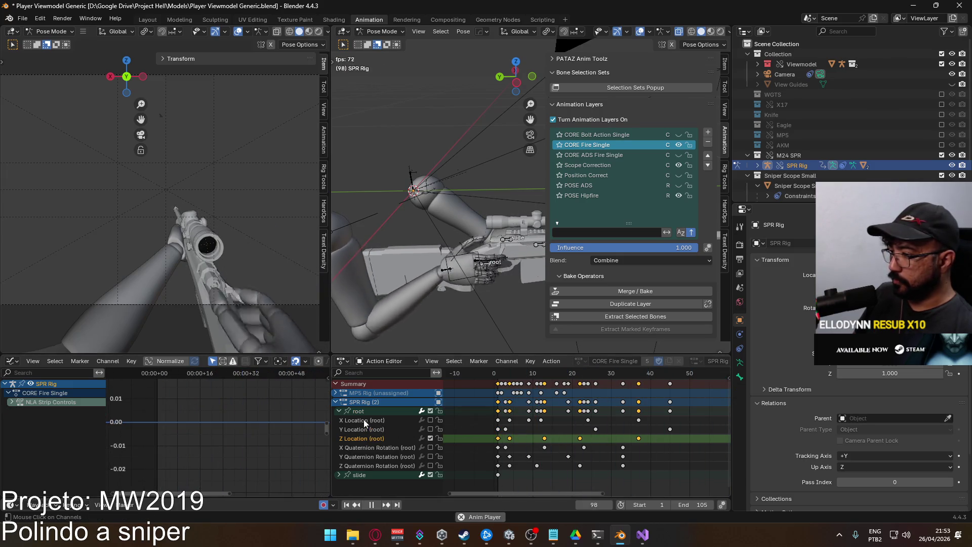
pyautogui.moveTo(20, 448); pyautogui.dragTo(20, 466)
pyautogui.moveTo(20, 430); pyautogui.dragTo(21, 421)
pyautogui.press('Home')
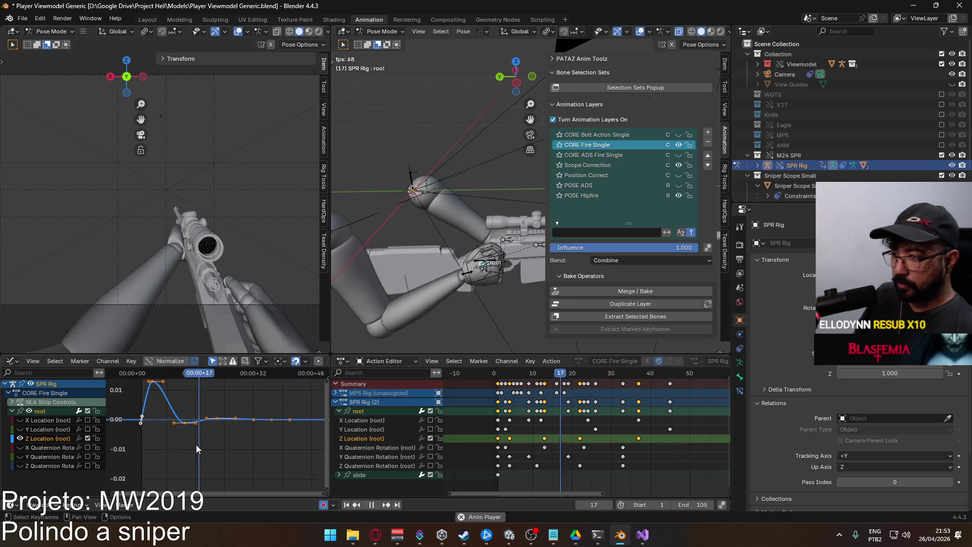
pyautogui.moveTo(211, 442); pyautogui.dragTo(174, 461)
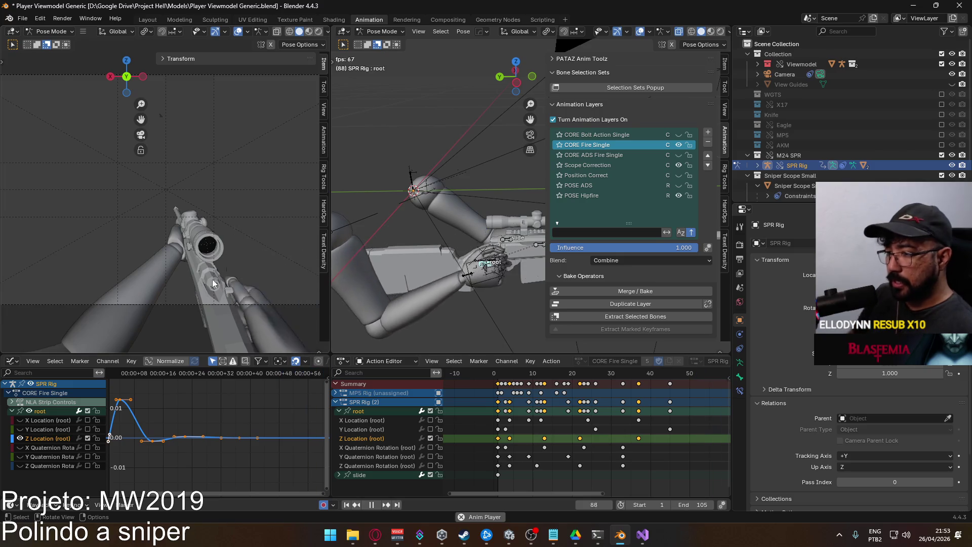
pyautogui.moveTo(200, 422)
pyautogui.mouseDown()
pyautogui.moveTo(234, 413)
pyautogui.moveTo(253, 424)
pyautogui.mouseUp()
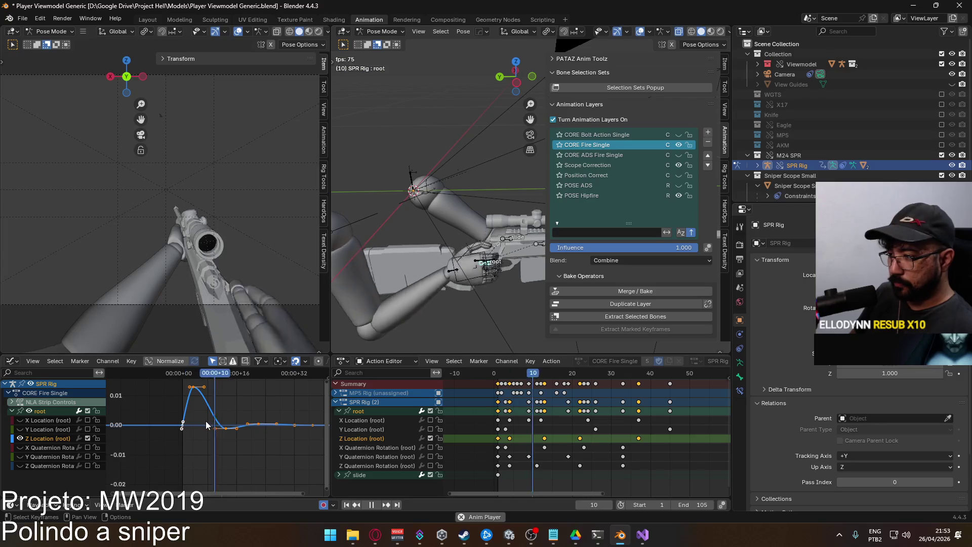
# Change the keys' handle type and stretch the Z Location keys after frame 13 later in time.
pyautogui.press('v')
pyautogui.click(198, 466)
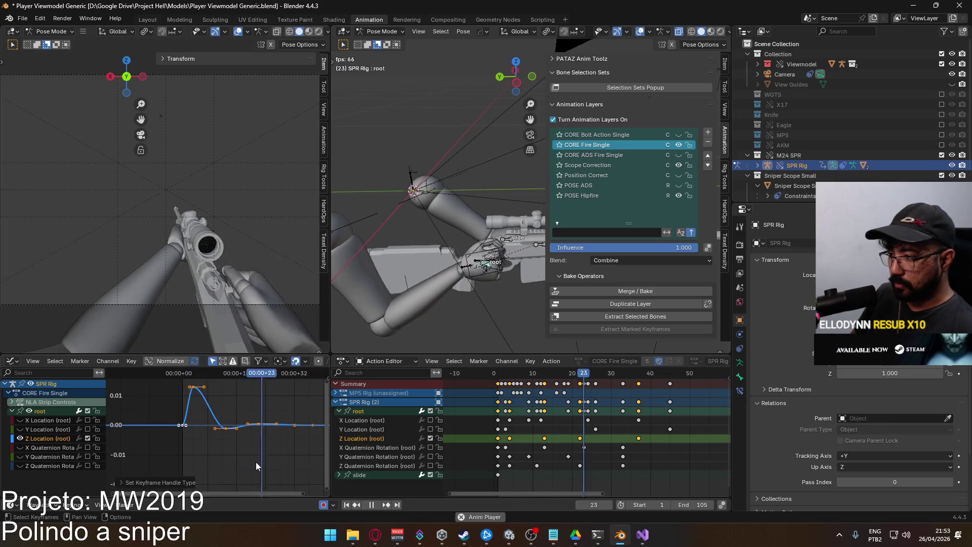
pyautogui.click(256, 461)
pyautogui.moveTo(229, 449); pyautogui.dragTo(190, 445)
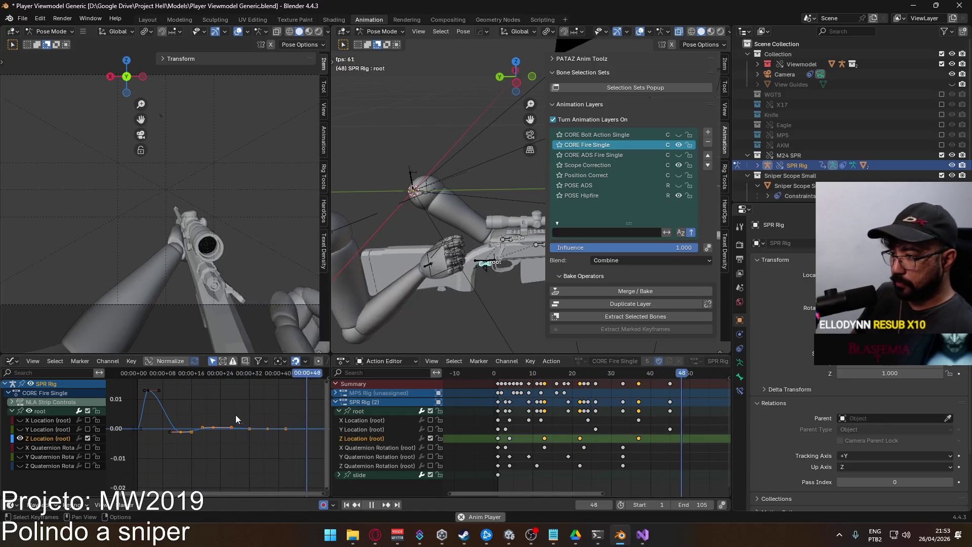
pyautogui.click(181, 375)
pyautogui.press('s')
pyautogui.press('x')
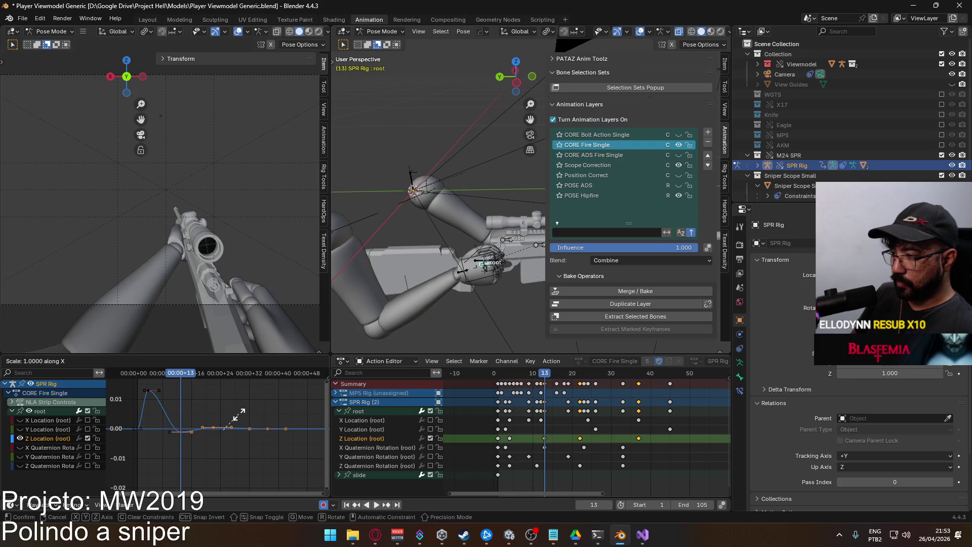
pyautogui.click(229, 428)
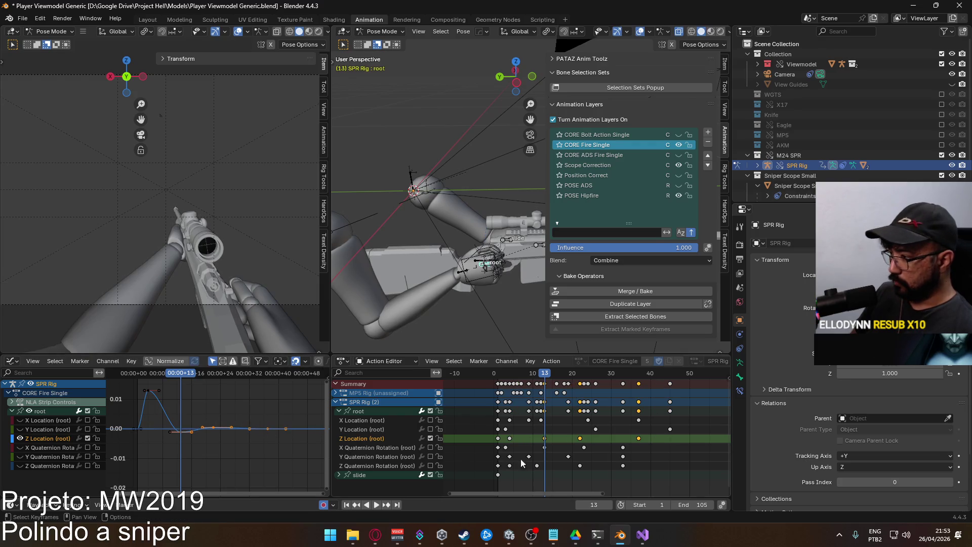
pyautogui.press('Escape')
pyautogui.press('s')
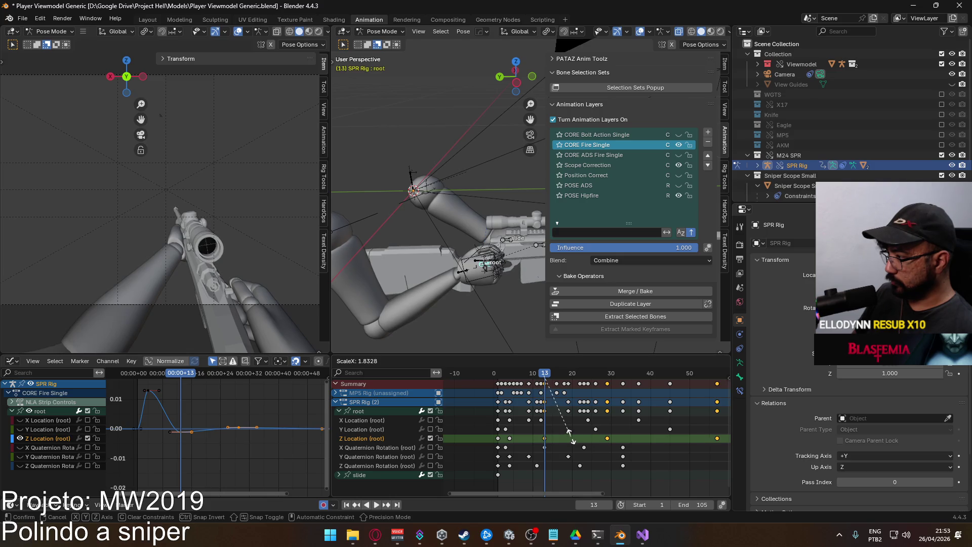
pyautogui.click(571, 439)
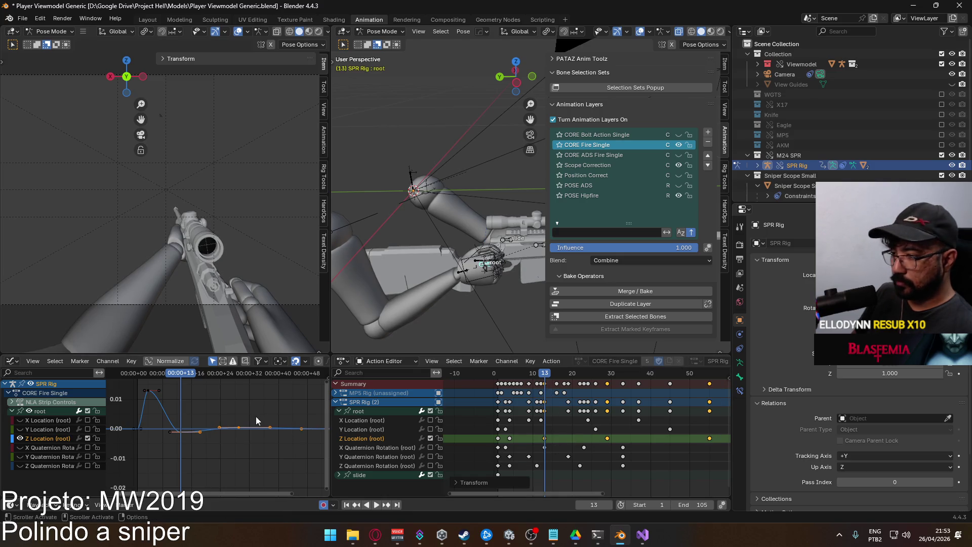
# Move the Z Location key near frame 20 to reshape the settle, then play the recoil.
pyautogui.press('g')
pyautogui.click(206, 444)
pyautogui.moveTo(239, 426); pyautogui.dragTo(239, 422)
pyautogui.click(239, 417)
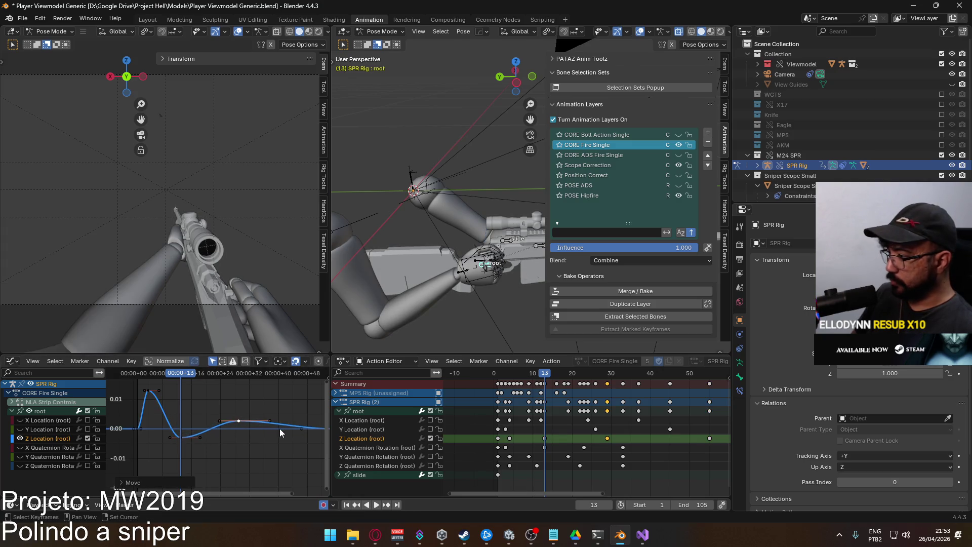
pyautogui.scroll(-3, 203, 410)
pyautogui.press('space')
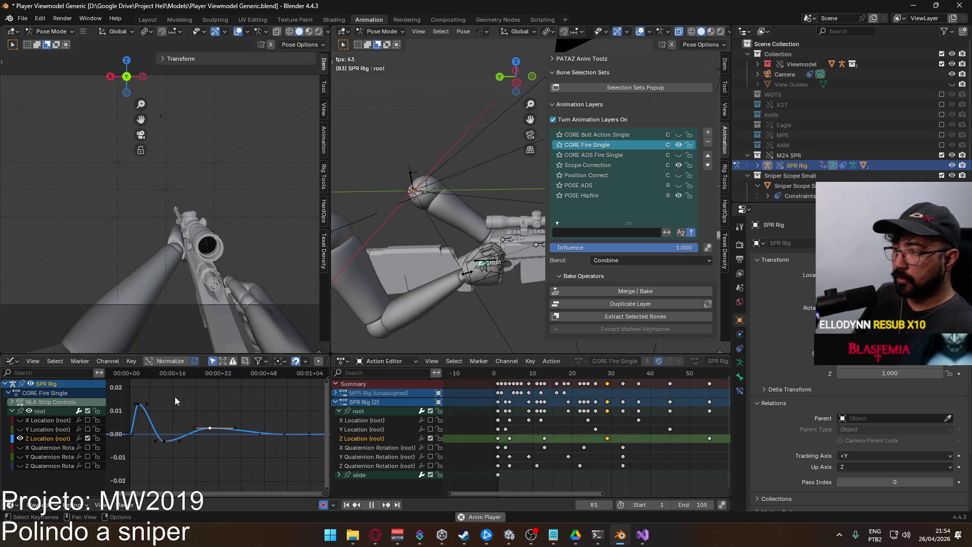
# Retime the peak Z Location key and shift the middle key three frames later.
pyautogui.click(136, 403)
pyautogui.press('Home')
pyautogui.press('g')
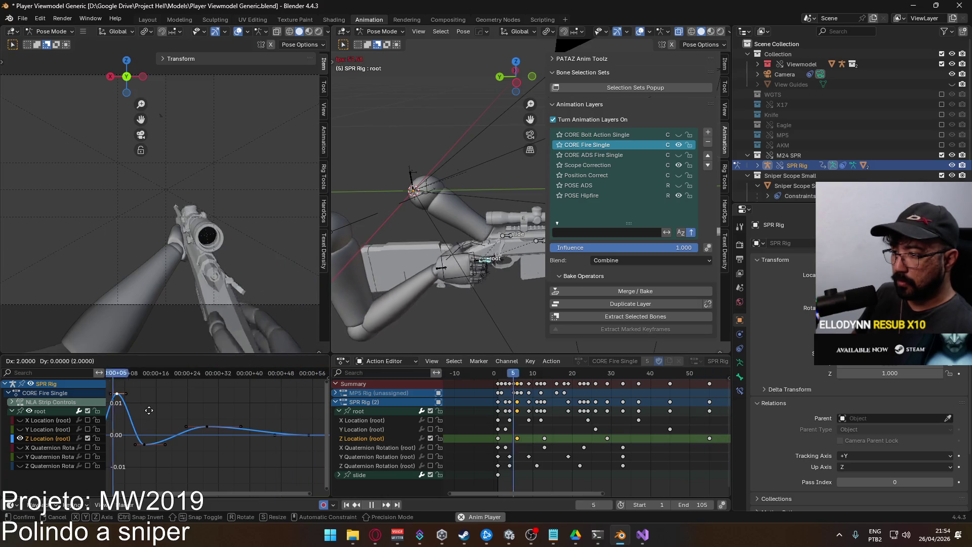
pyautogui.click(169, 411)
pyautogui.press('Home')
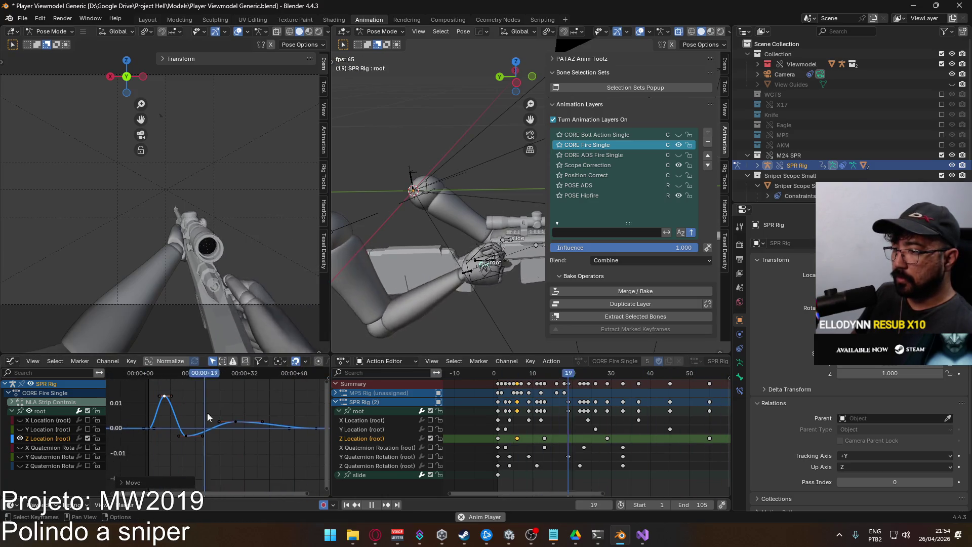
pyautogui.moveTo(162, 440); pyautogui.dragTo(188, 433)
pyautogui.click(236, 421)
pyautogui.press('g')
pyautogui.moveTo(219, 424); pyautogui.dragTo(266, 426)
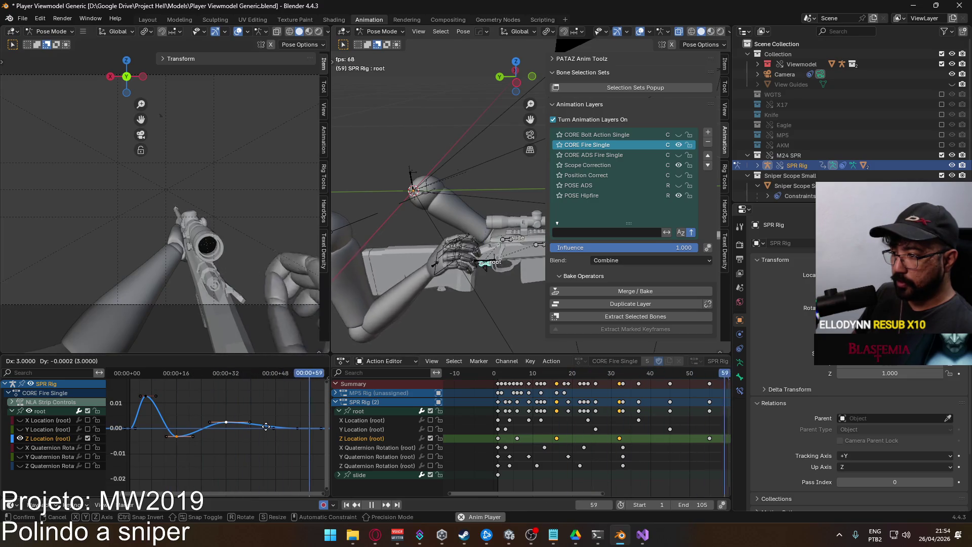
pyautogui.click(265, 430)
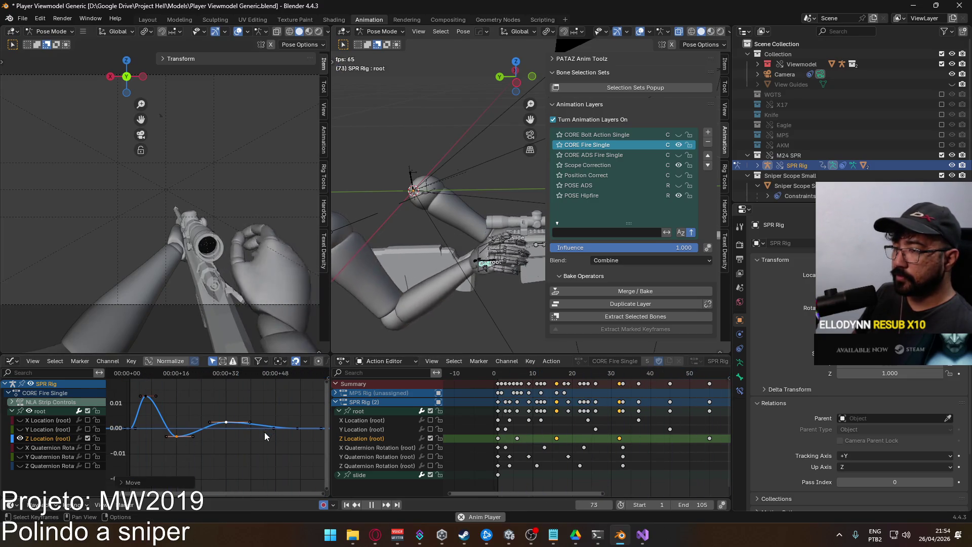
pyautogui.click(429, 448)
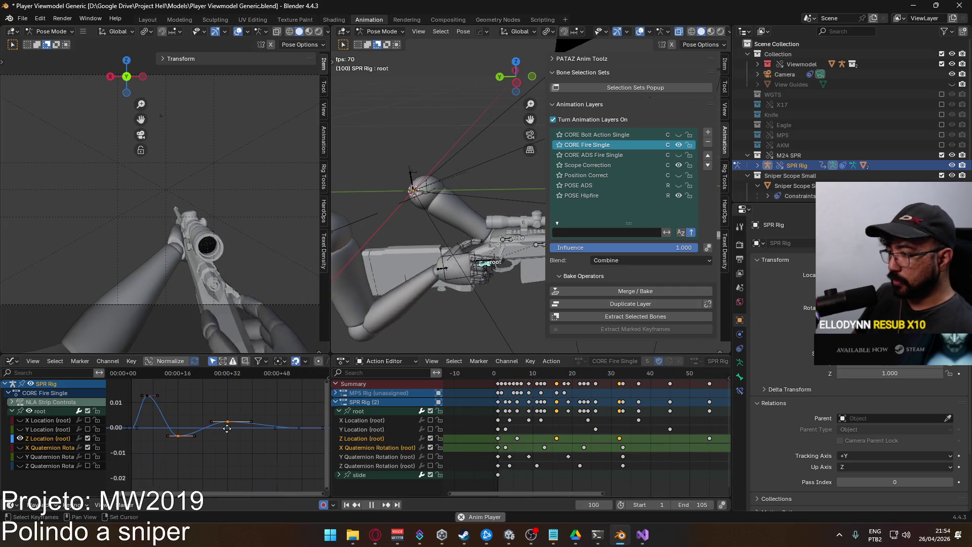
# Lower the key near frame 6 to about -0.011, deepening the early dip.
pyautogui.scroll(1, 227, 429)
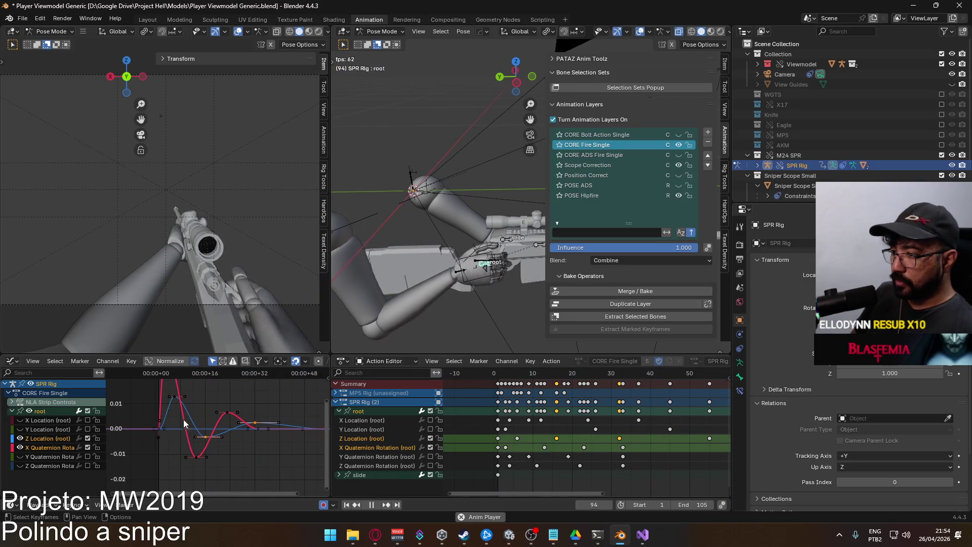
pyautogui.press('space')
pyautogui.click(165, 376)
pyautogui.moveTo(159, 381); pyautogui.dragTo(176, 385)
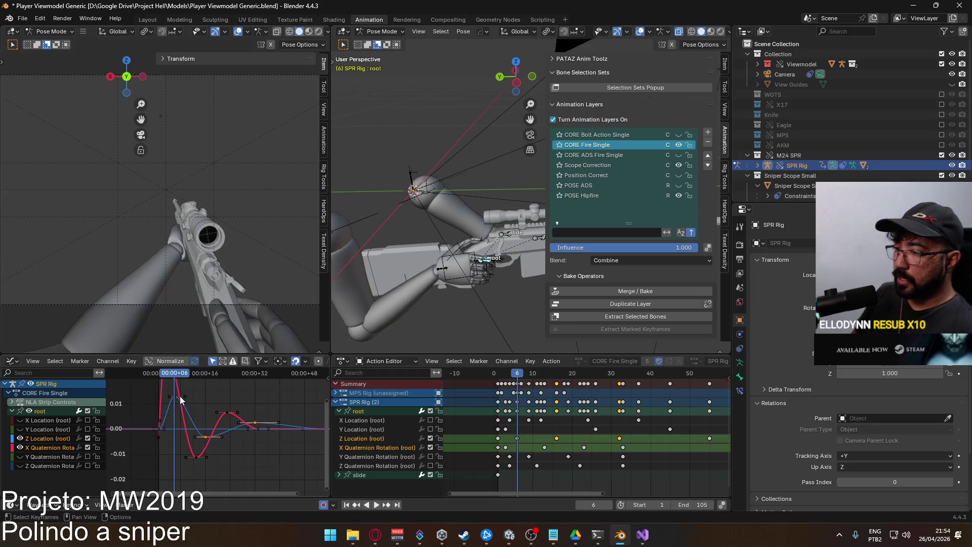
pyautogui.click(177, 399)
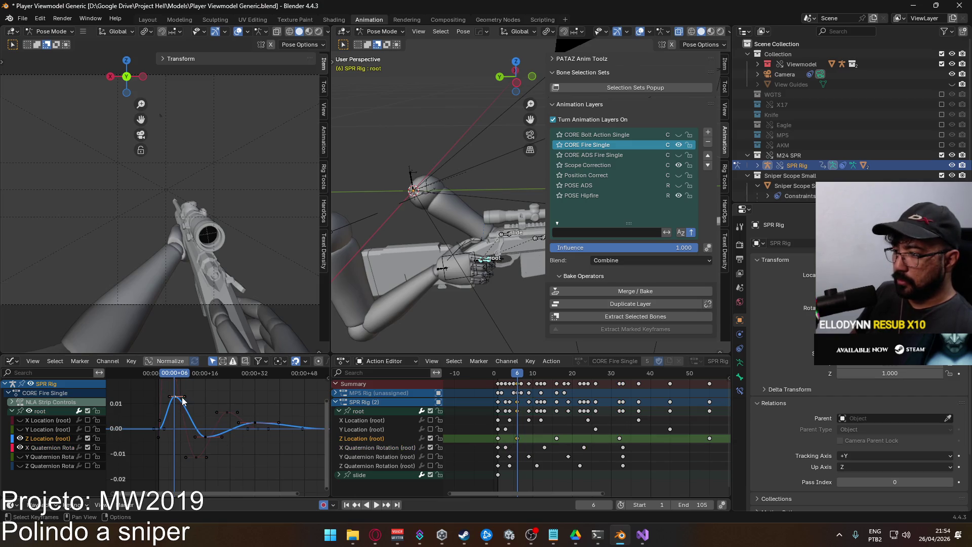
pyautogui.press('g')
pyautogui.press('y')
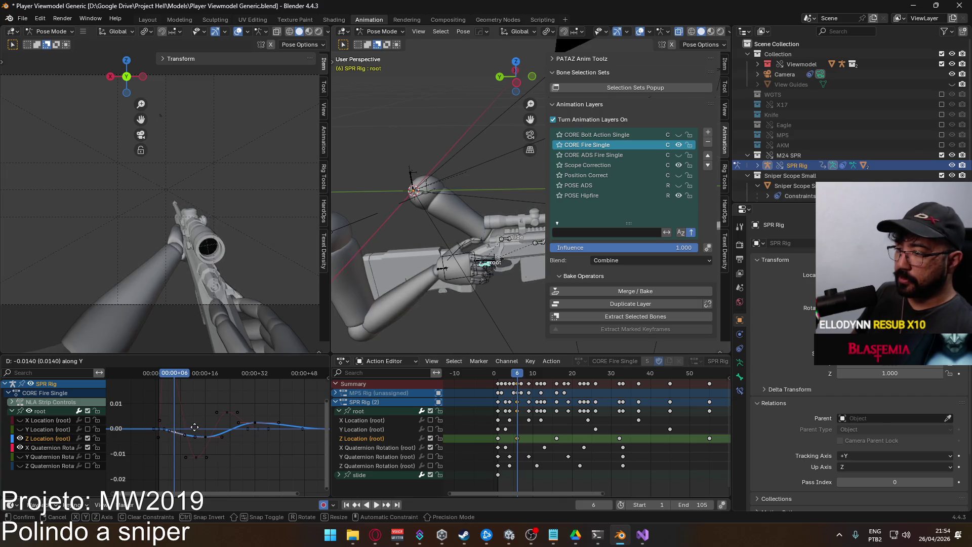
pyautogui.click(193, 444)
# Review the change in playback, then raise the selected key in two value-only moves.
pyautogui.press('space')
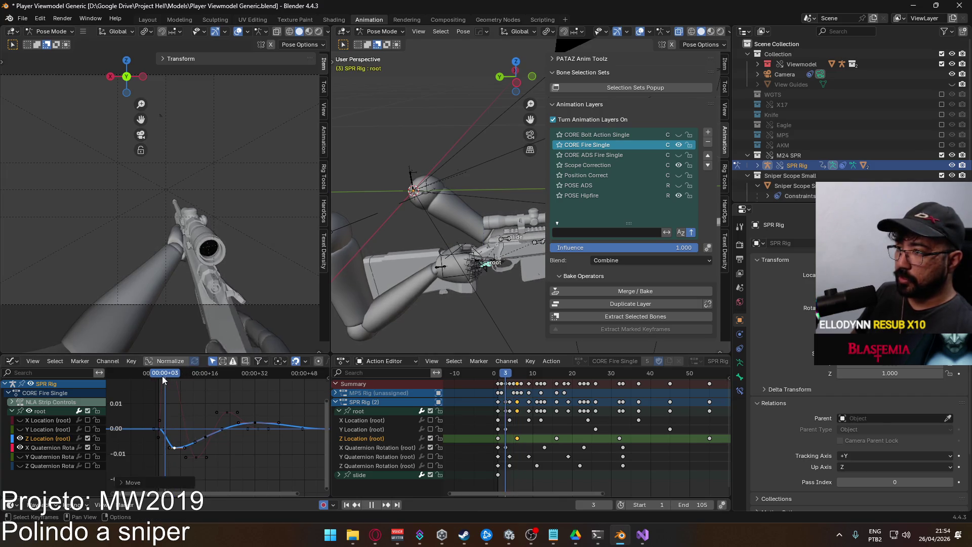
pyautogui.moveTo(175, 381)
pyautogui.mouseDown()
pyautogui.moveTo(158, 378)
pyautogui.moveTo(174, 379)
pyautogui.mouseUp()
pyautogui.press('space')
pyautogui.press('g')
pyautogui.press('y')
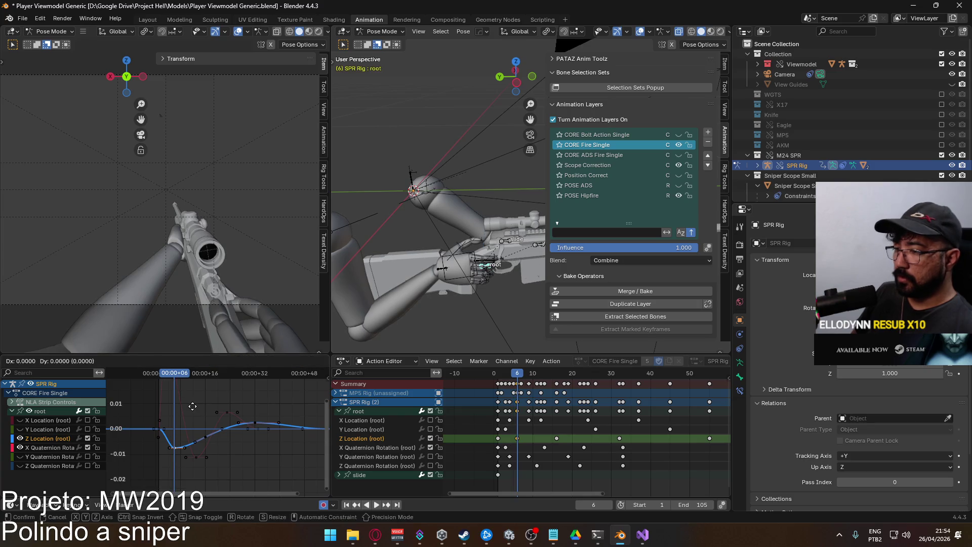
pyautogui.click(193, 398)
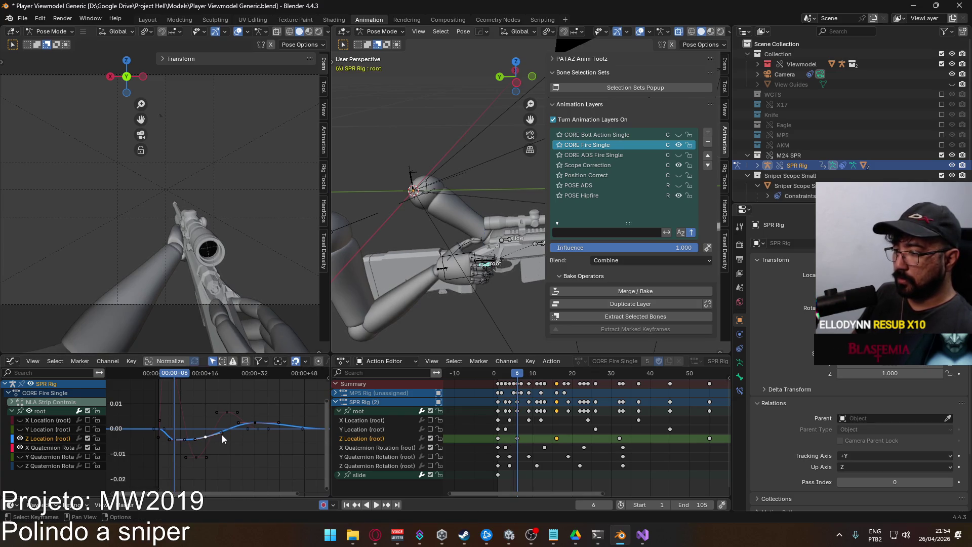
pyautogui.press('g')
pyautogui.press('y')
pyautogui.click(220, 422)
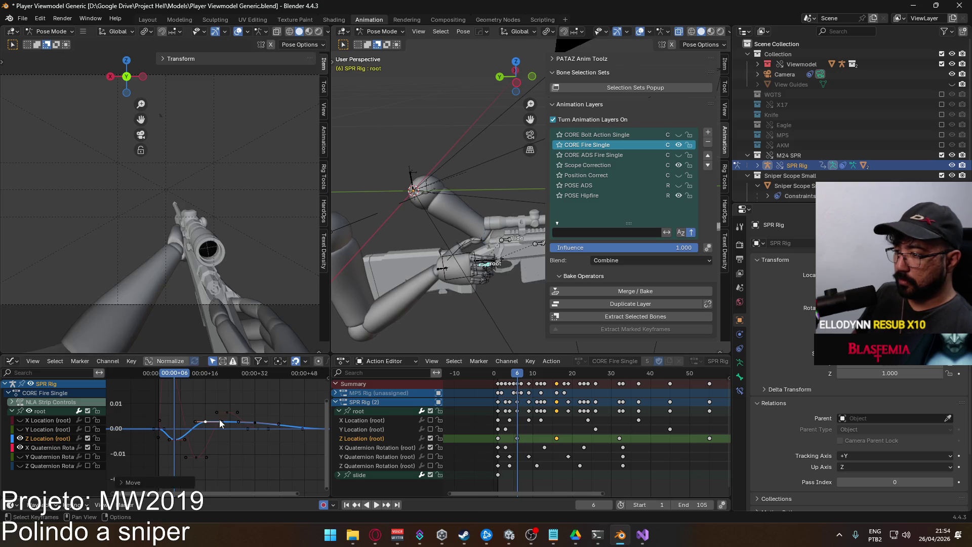
# Lower the next key slightly and settle the later key at about zero, reviewing at frame 18.
pyautogui.click(256, 425)
pyautogui.press('g')
pyautogui.press('y')
pyautogui.click(251, 432)
pyautogui.hscroll(5, 294, 432)
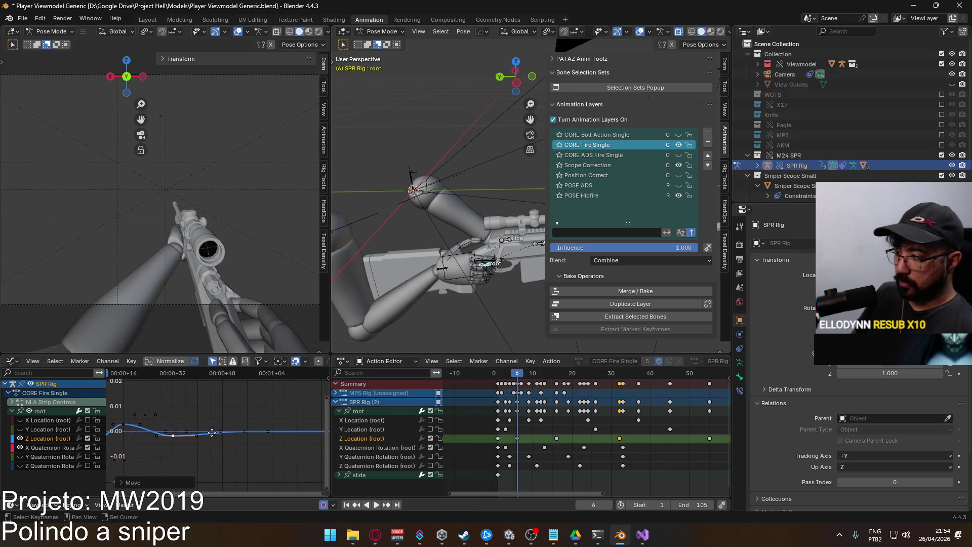
pyautogui.press('g')
pyautogui.press('y')
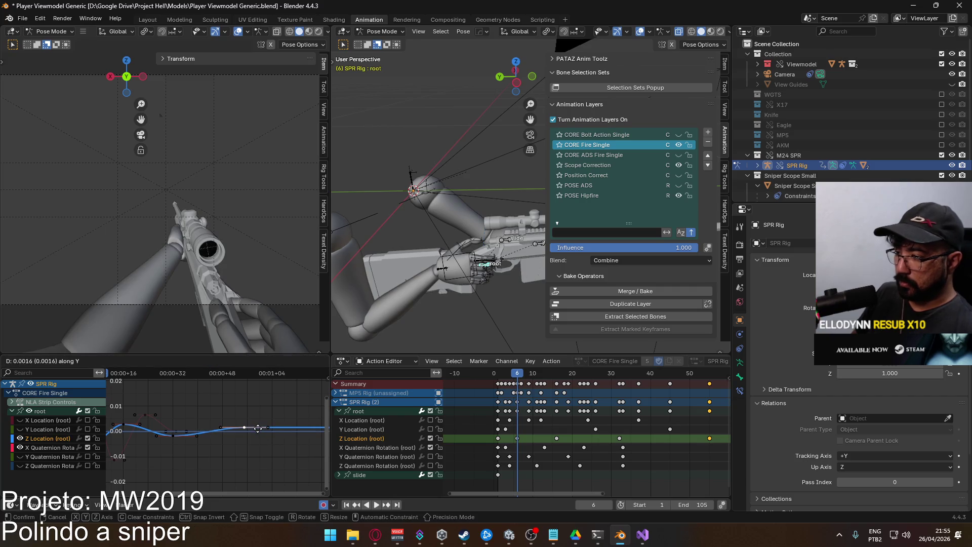
pyautogui.click(240, 433)
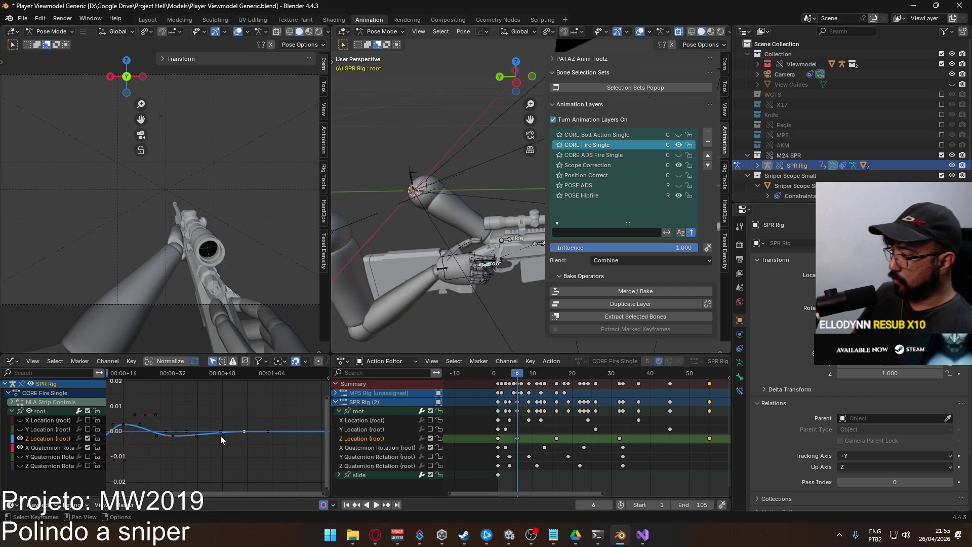
pyautogui.hscroll(-3, 215, 438)
pyautogui.moveTo(169, 378)
pyautogui.mouseDown()
pyautogui.moveTo(153, 378)
pyautogui.moveTo(206, 377)
pyautogui.moveTo(152, 387)
pyautogui.mouseUp()
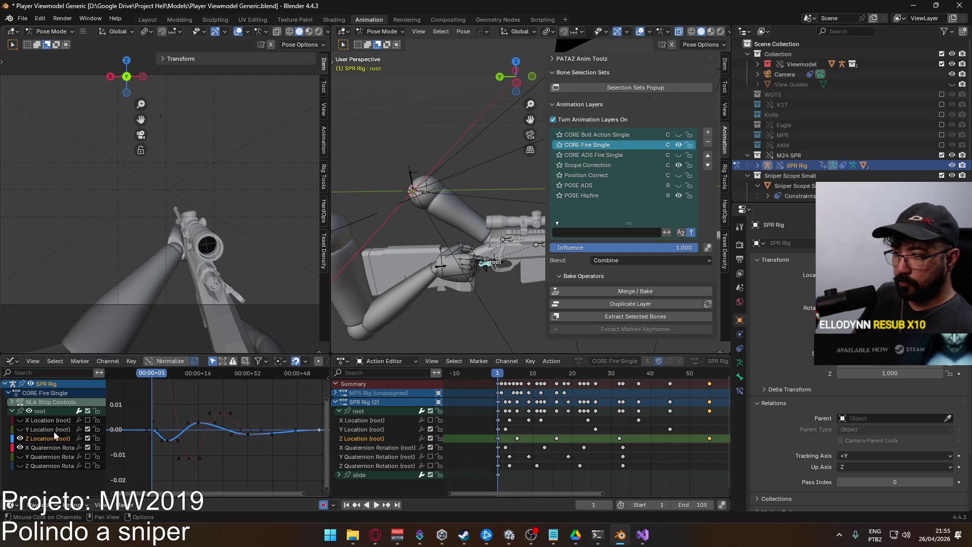
# Review the recoil up to frame 33, then delete the late Z Location key near frame 32.
pyautogui.moveTo(152, 375)
pyautogui.mouseDown()
pyautogui.moveTo(246, 381)
pyautogui.moveTo(147, 386)
pyautogui.moveTo(225, 380)
pyautogui.moveTo(156, 382)
pyautogui.mouseUp()
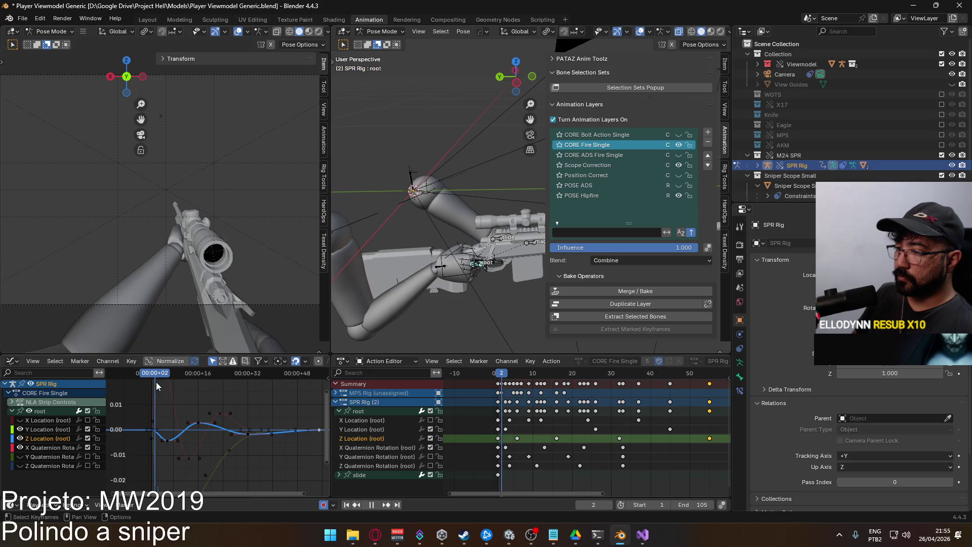
pyautogui.press('space')
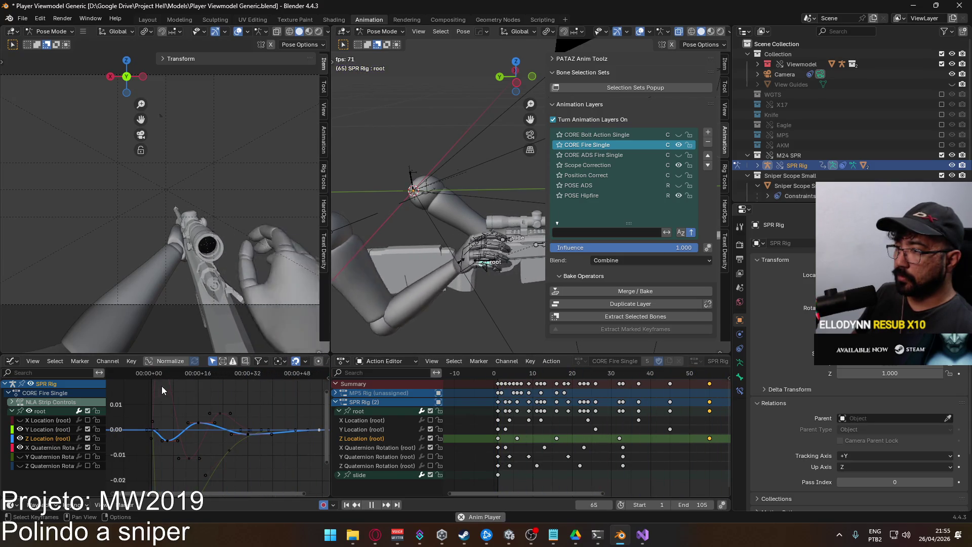
pyautogui.press('space')
pyautogui.hscroll(2, 204, 421)
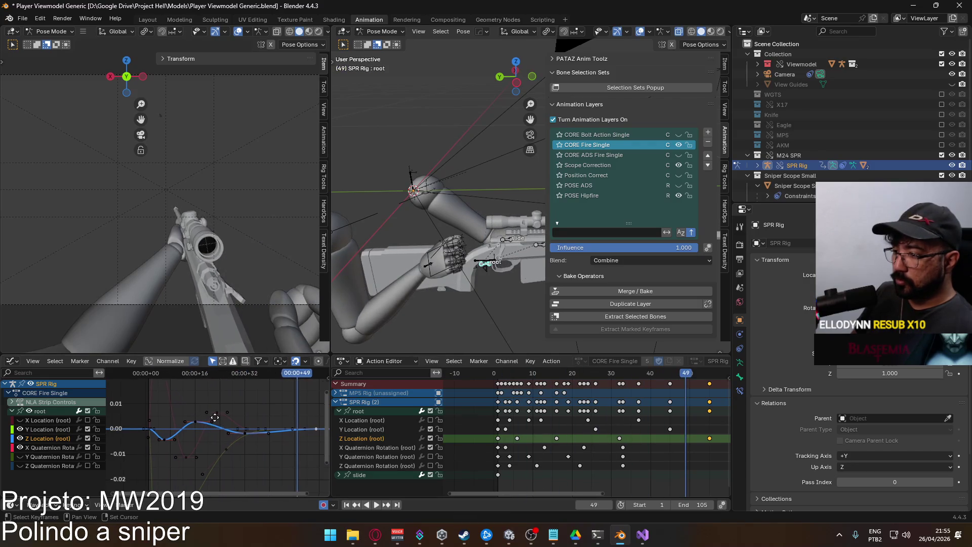
pyautogui.click(233, 434)
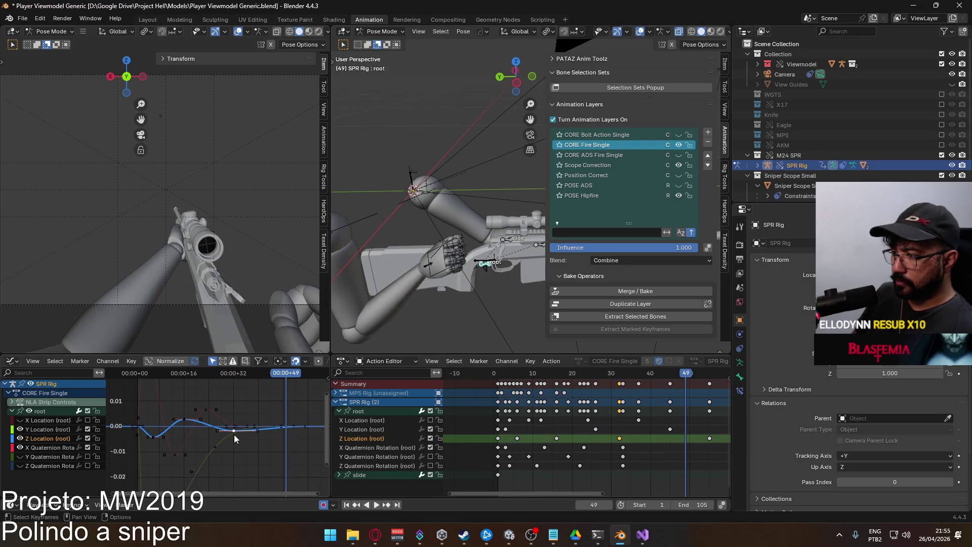
pyautogui.press('Delete')
# Push the frame-16 Z Location key later in time with G X.
pyautogui.click(152, 437)
pyautogui.press('g')
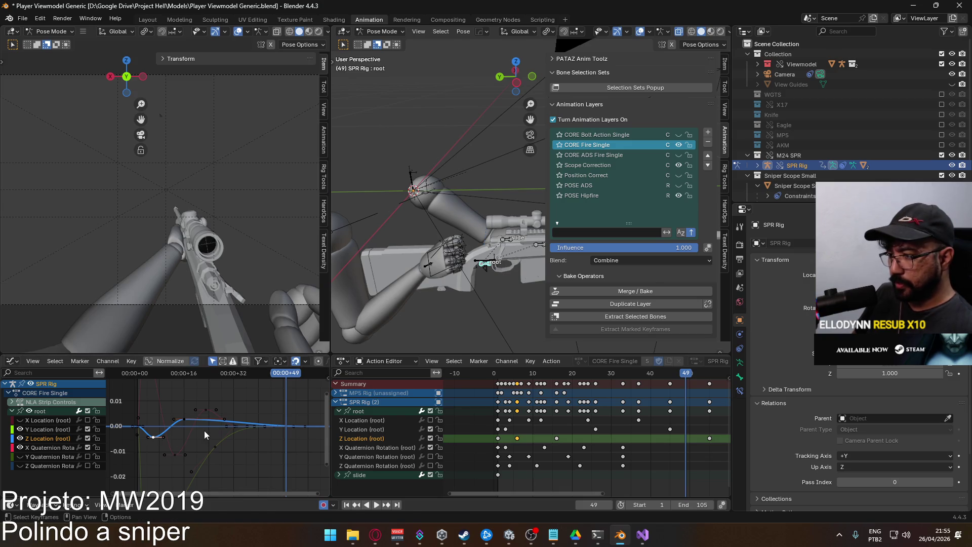
pyautogui.click(201, 435)
pyautogui.click(184, 420)
pyautogui.press('g')
pyautogui.press('Escape')
pyautogui.press('g')
pyautogui.press('x')
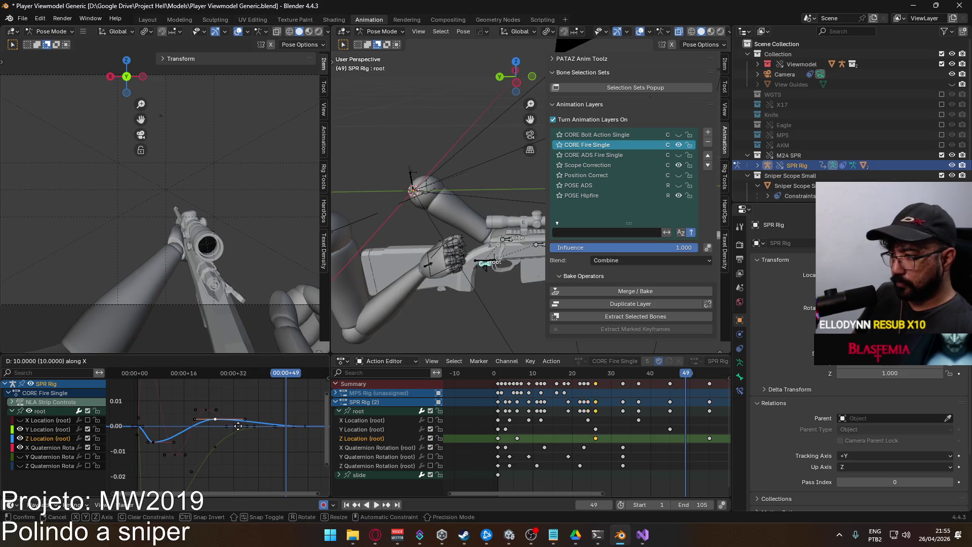
pyautogui.click(241, 427)
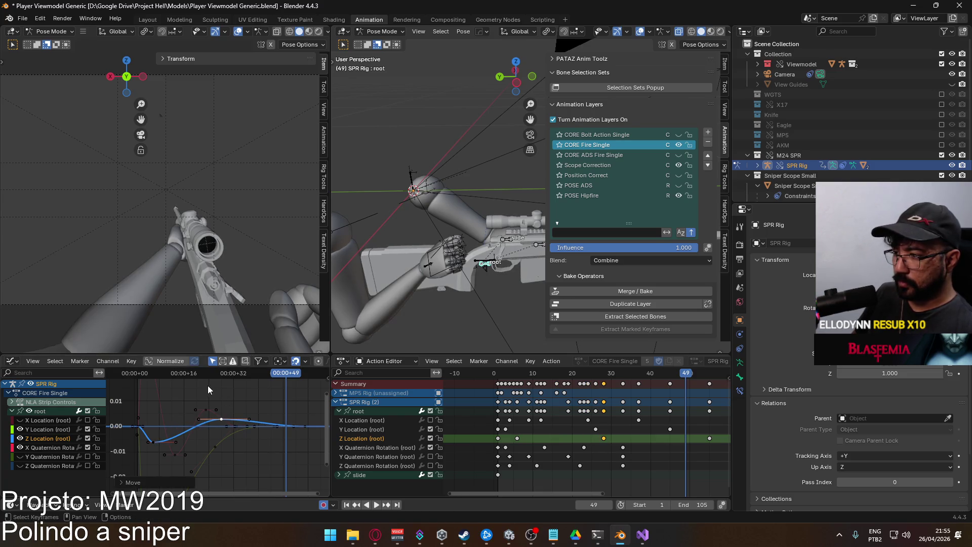
# Replay the recoil from the start, then show and frame the X Quaternion Rotation curve.
pyautogui.press('space')
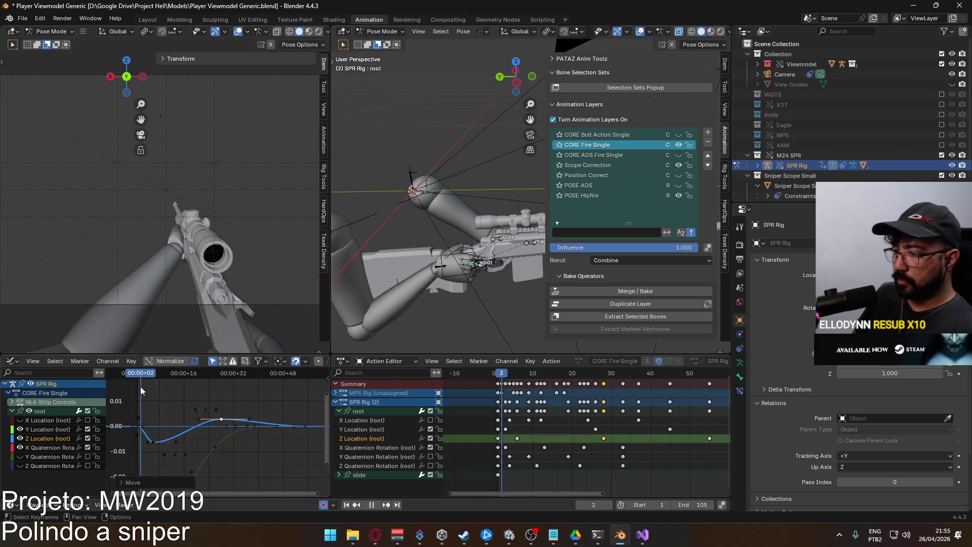
pyautogui.press('space')
pyautogui.press('space')
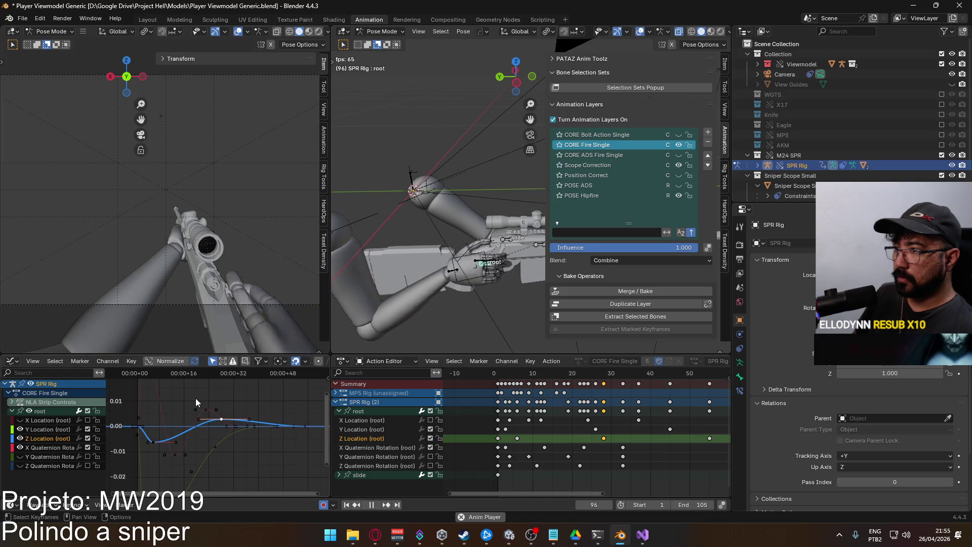
pyautogui.press('space')
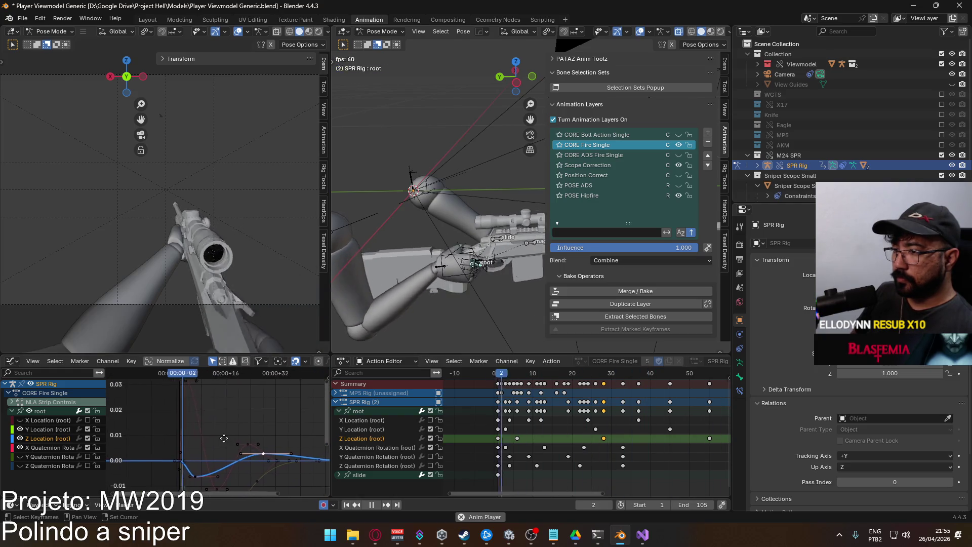
pyautogui.hotkey('shift', 'Left')
pyautogui.press('space')
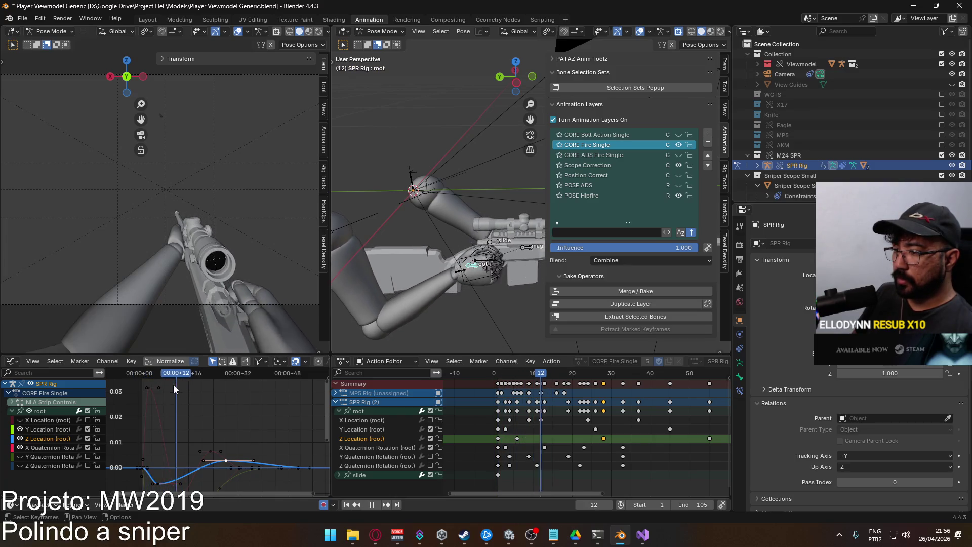
pyautogui.press('Escape')
pyautogui.scroll(-2, 205, 432)
pyautogui.moveTo(198, 394); pyautogui.dragTo(194, 400)
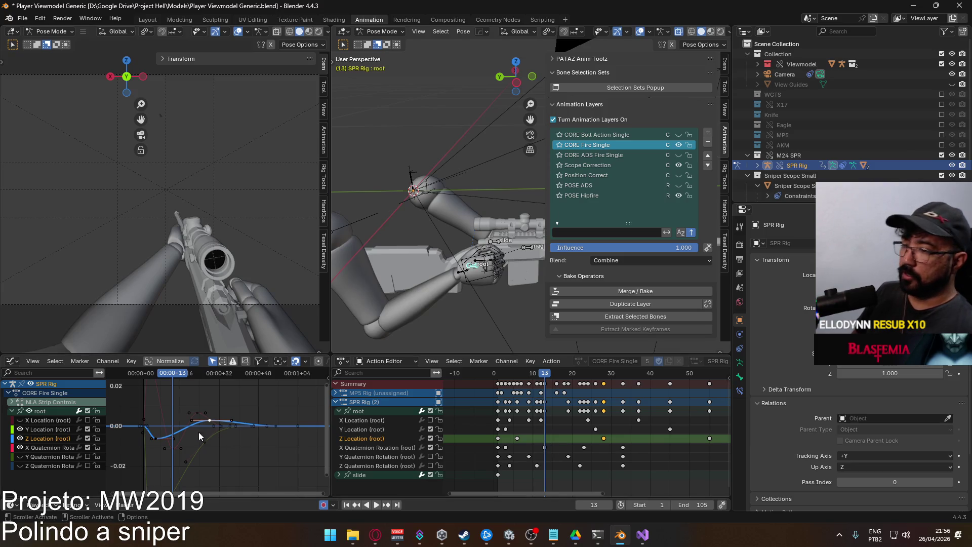
pyautogui.click(176, 452)
pyautogui.press('Home')
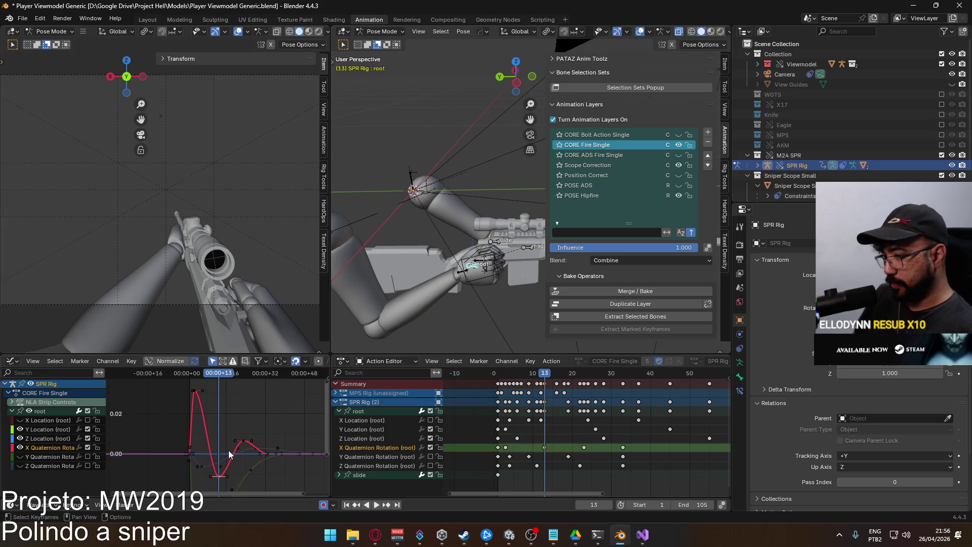
# Raise the lowest X rotation keyframe, then scrub to frame 15 to check the pose.
pyautogui.press('g')
pyautogui.press('y')
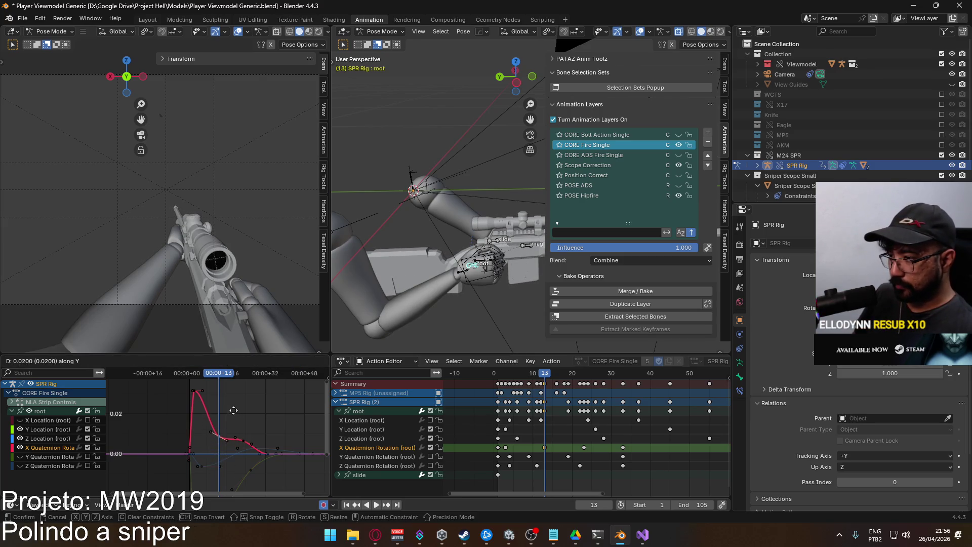
pyautogui.click(235, 408)
pyautogui.press('space')
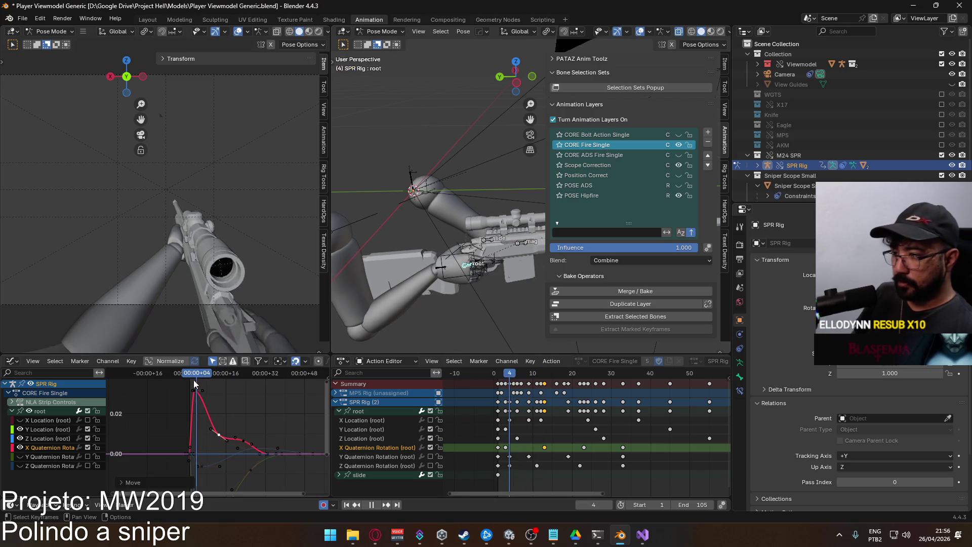
pyautogui.click(186, 381)
pyautogui.moveTo(186, 381); pyautogui.dragTo(223, 382)
pyautogui.moveTo(265, 426); pyautogui.dragTo(213, 403)
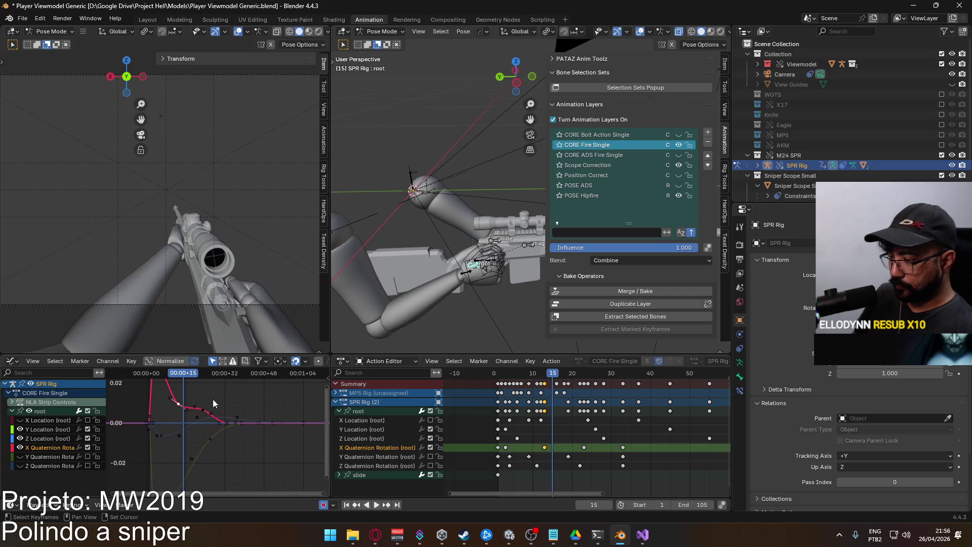
# Lower the X rotation key near frame 15, then nudge it slightly back up.
pyautogui.press('g')
pyautogui.press('y')
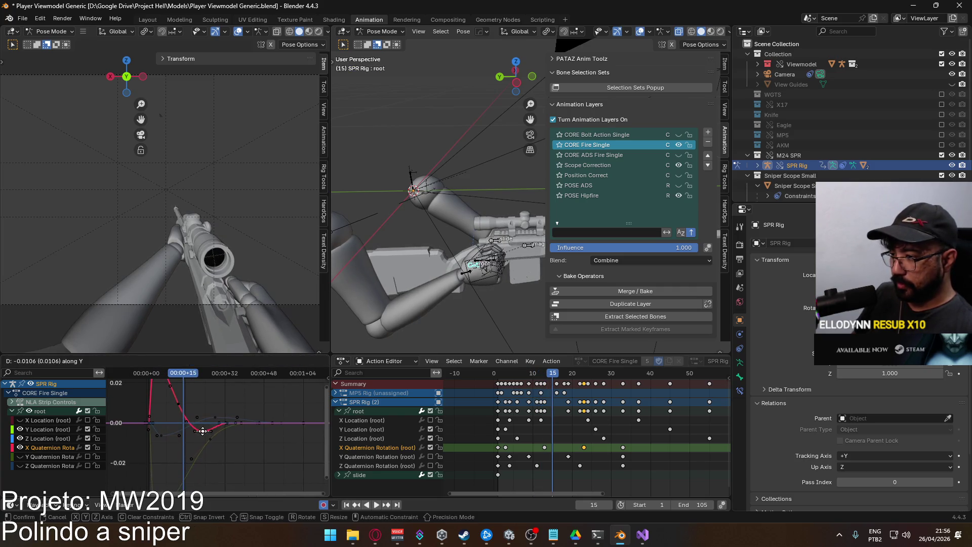
pyautogui.click(203, 429)
pyautogui.moveTo(185, 409); pyautogui.dragTo(197, 442)
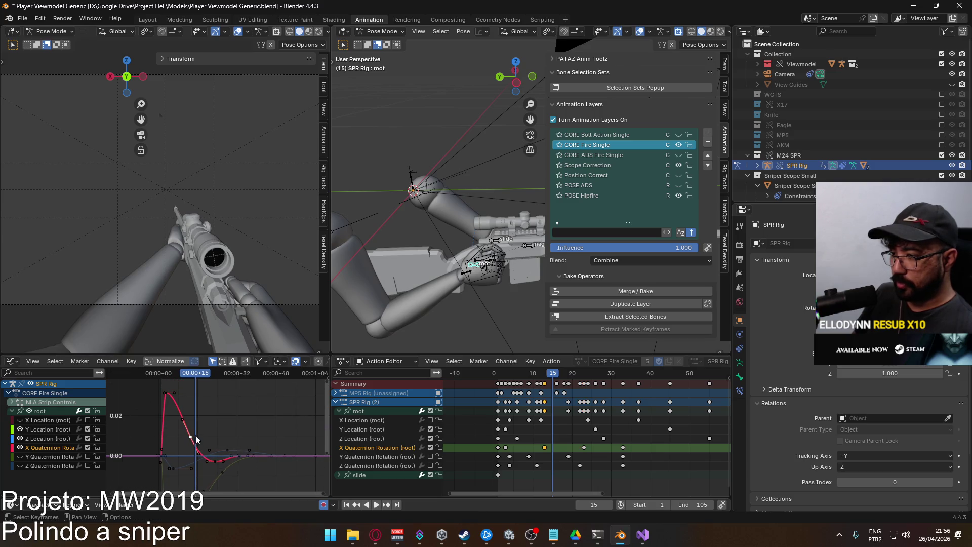
pyautogui.press('g')
pyautogui.press('y')
pyautogui.click(196, 423)
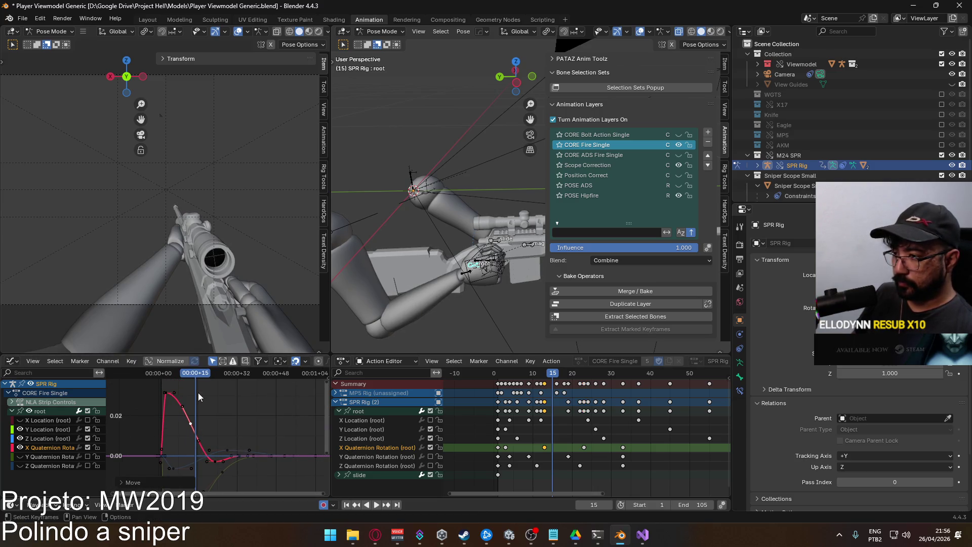
pyautogui.click(195, 379)
pyautogui.hotkey('ctrl', 'z')
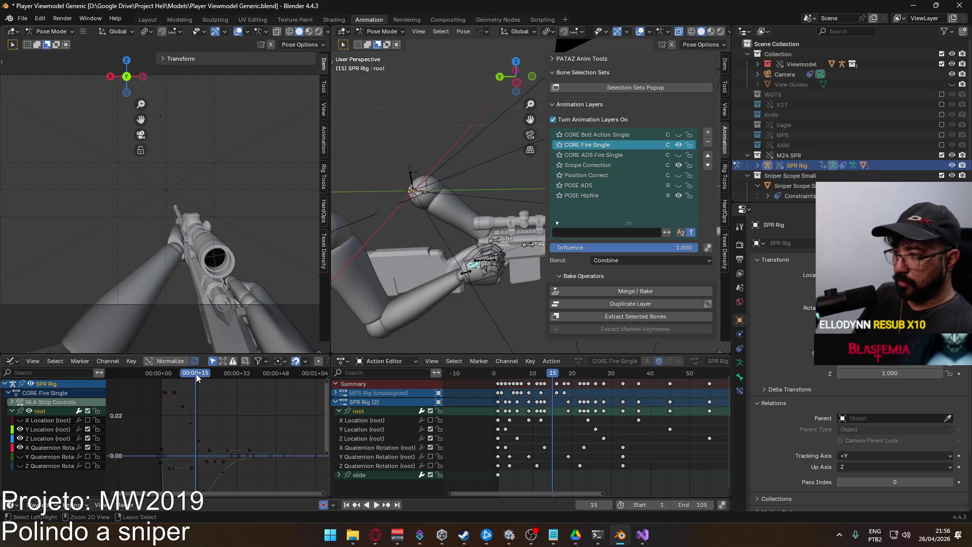
# Lower the X rotation keyframe near frame 23 after reviewing around frame 24.
pyautogui.press('space')
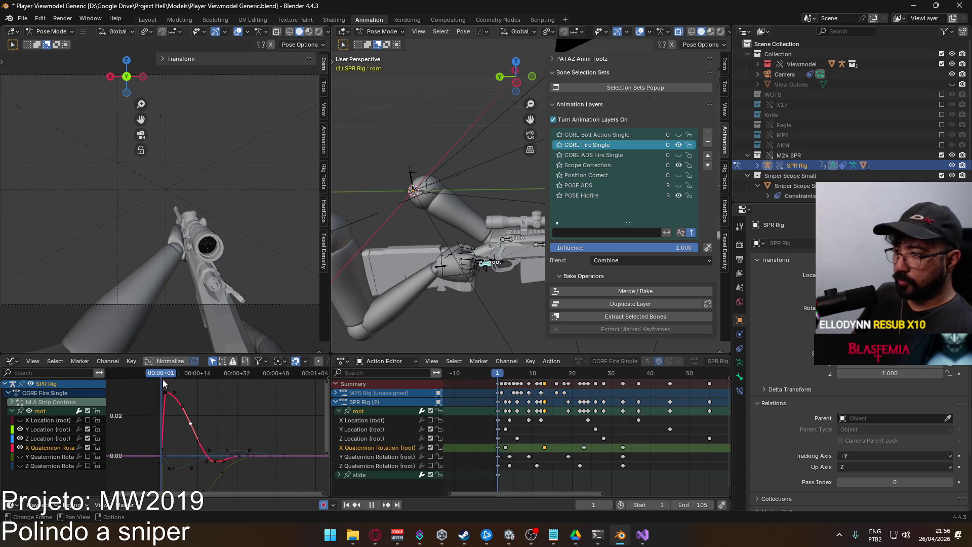
pyautogui.moveTo(206, 374)
pyautogui.mouseDown()
pyautogui.moveTo(247, 374)
pyautogui.moveTo(214, 389)
pyautogui.mouseUp()
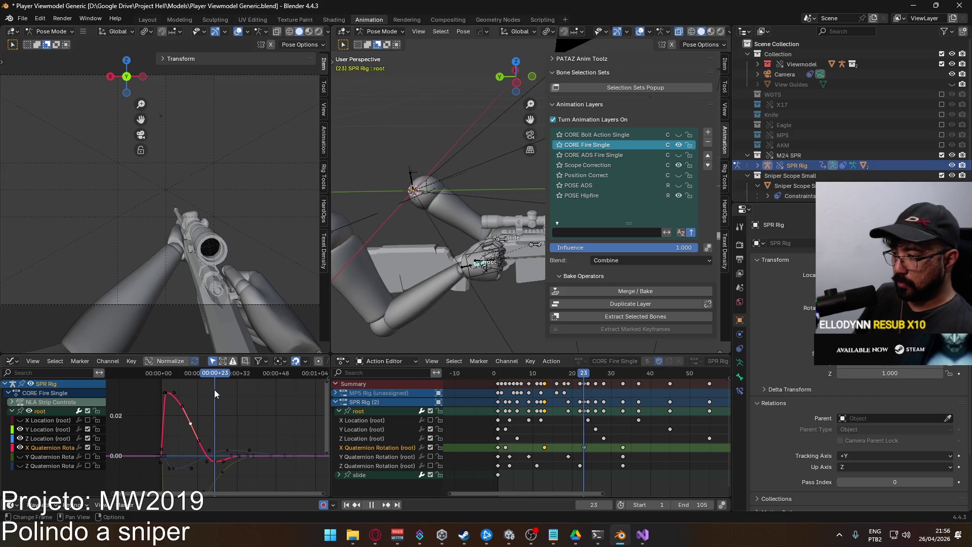
pyautogui.click(212, 460)
pyautogui.press('g')
pyautogui.press('y')
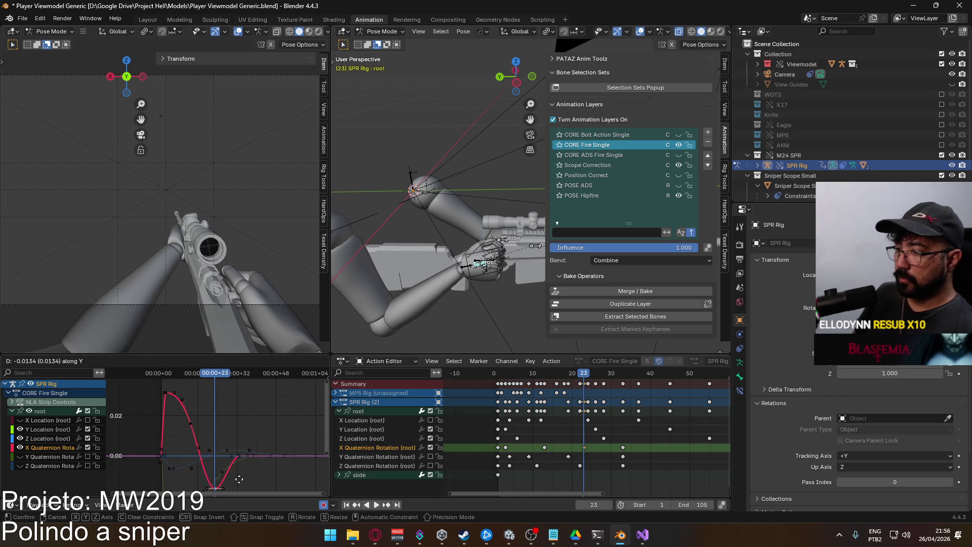
pyautogui.click(240, 465)
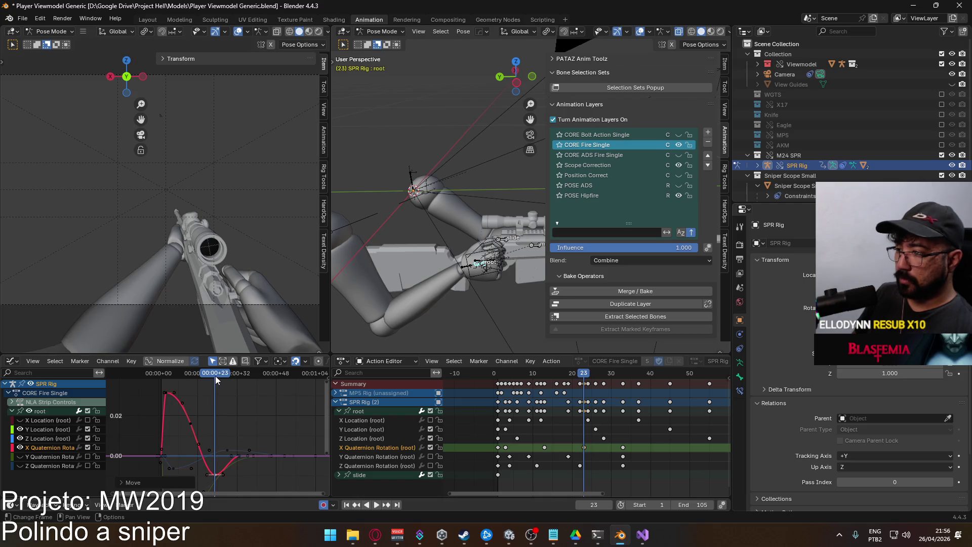
# Shift a key 3 frames later and slide the trailing X rotation keys to about frame 41.
pyautogui.press('space')
pyautogui.press('space')
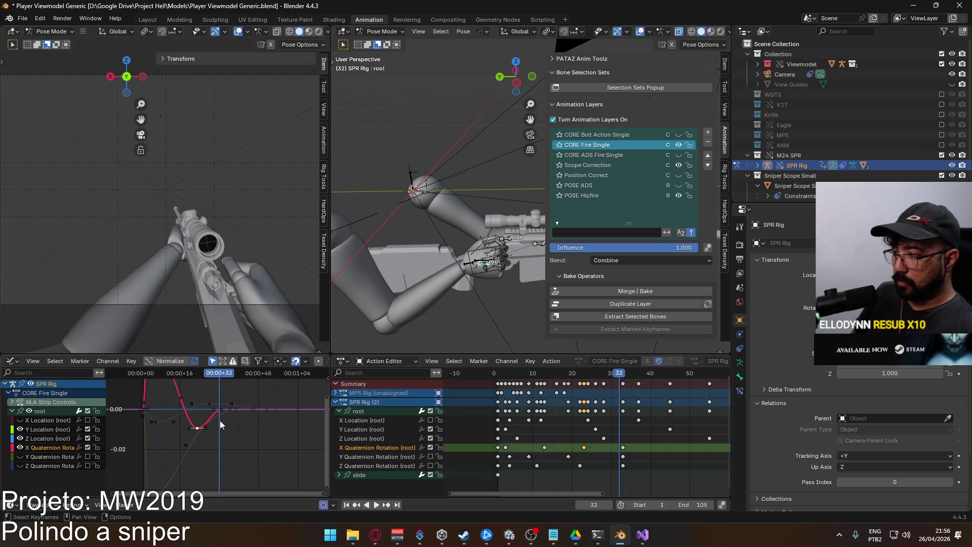
pyautogui.press('g')
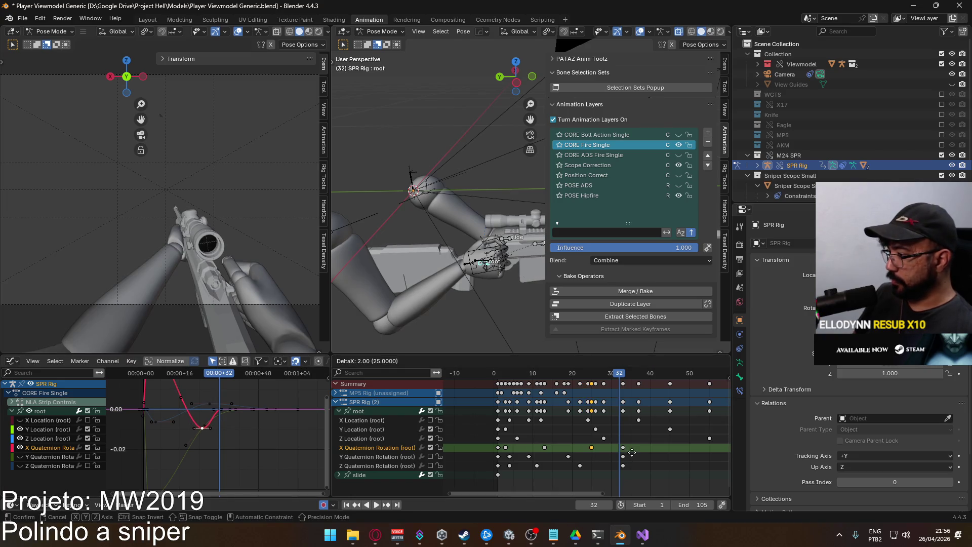
pyautogui.click(636, 452)
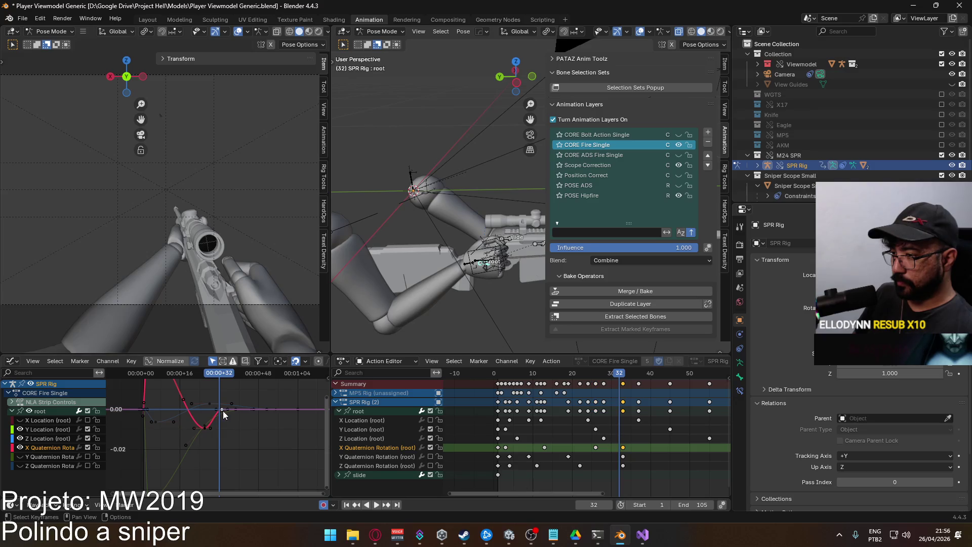
pyautogui.press('g')
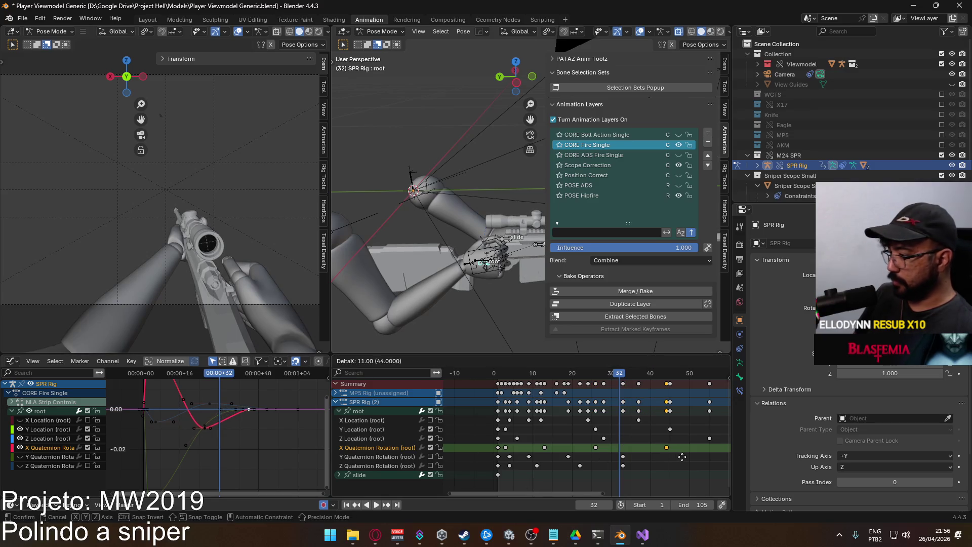
pyautogui.click(687, 457)
pyautogui.press('space')
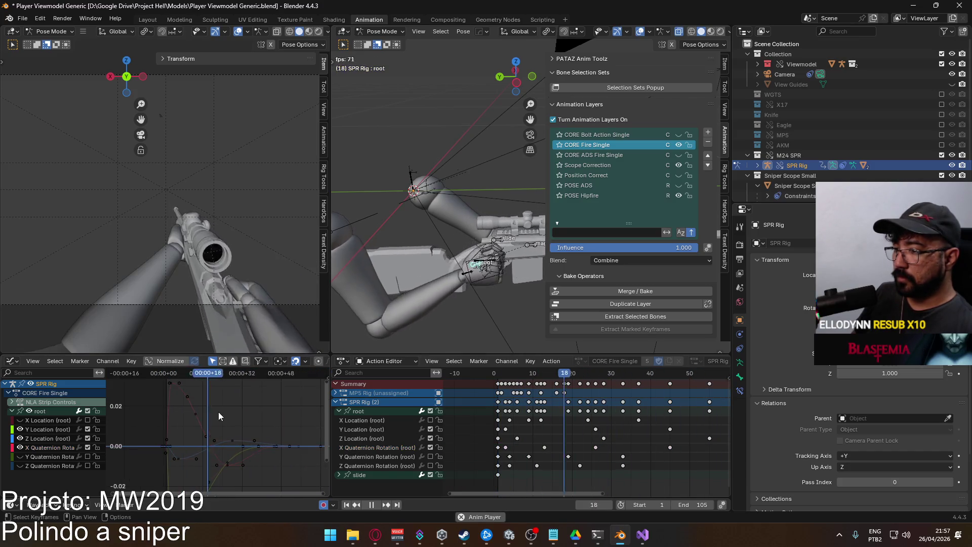
# Lower the X rotation keyframe near frame 13 and stop playback.
pyautogui.click(196, 414)
pyautogui.press('g')
pyautogui.press('y')
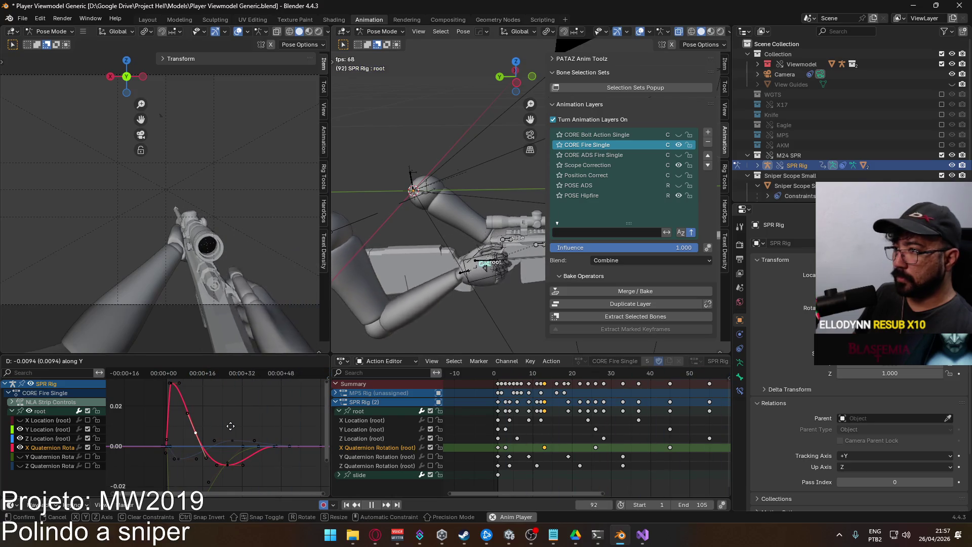
pyautogui.click(230, 426)
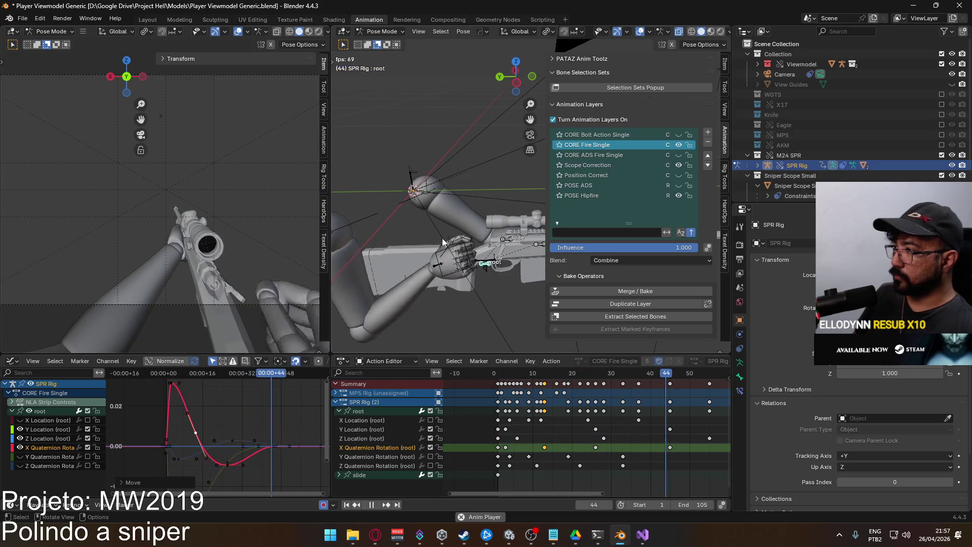
pyautogui.press('space')
# Switch to Object Mode and make the Viewmodel Rig the active object.
pyautogui.click(469, 262)
pyautogui.click(381, 32)
pyautogui.click(379, 41)
pyautogui.click(474, 261)
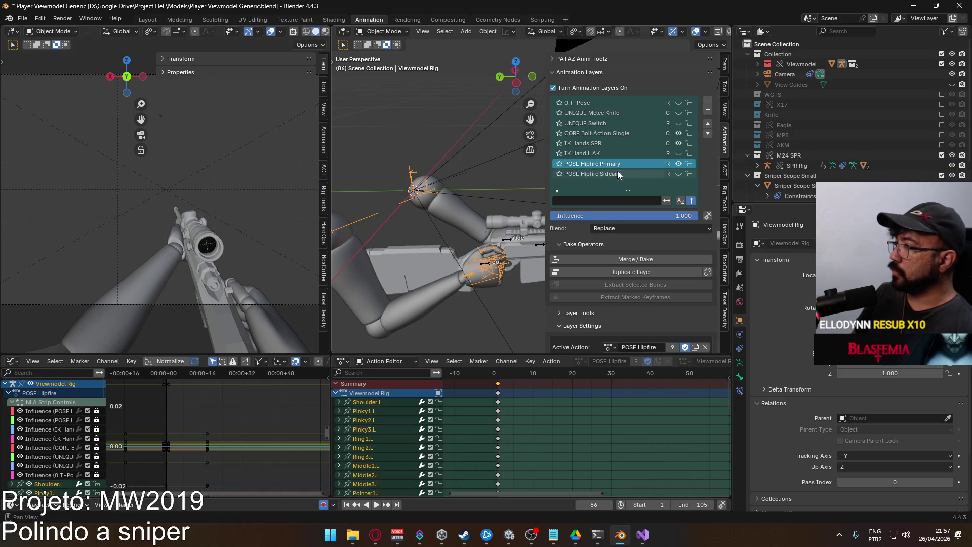
pyautogui.click(679, 134)
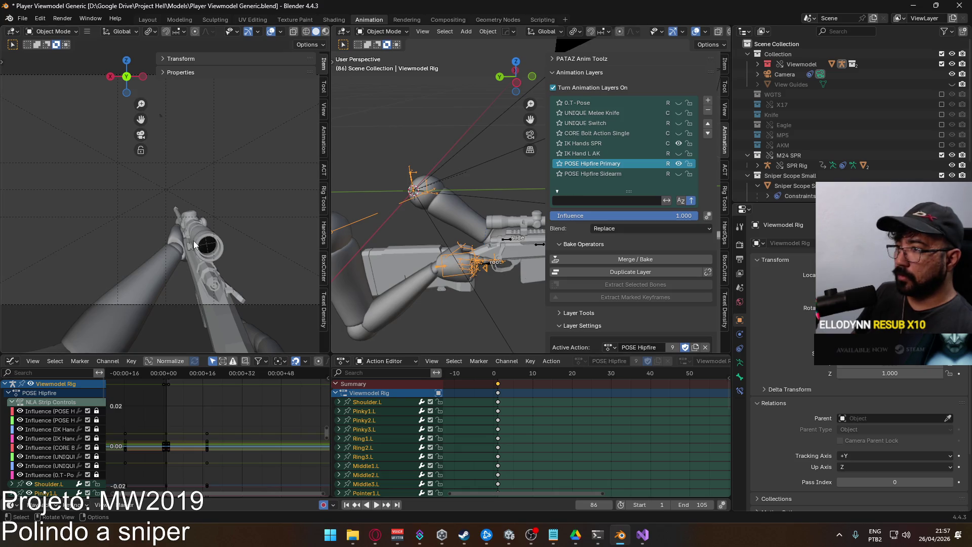
pyautogui.click(506, 241)
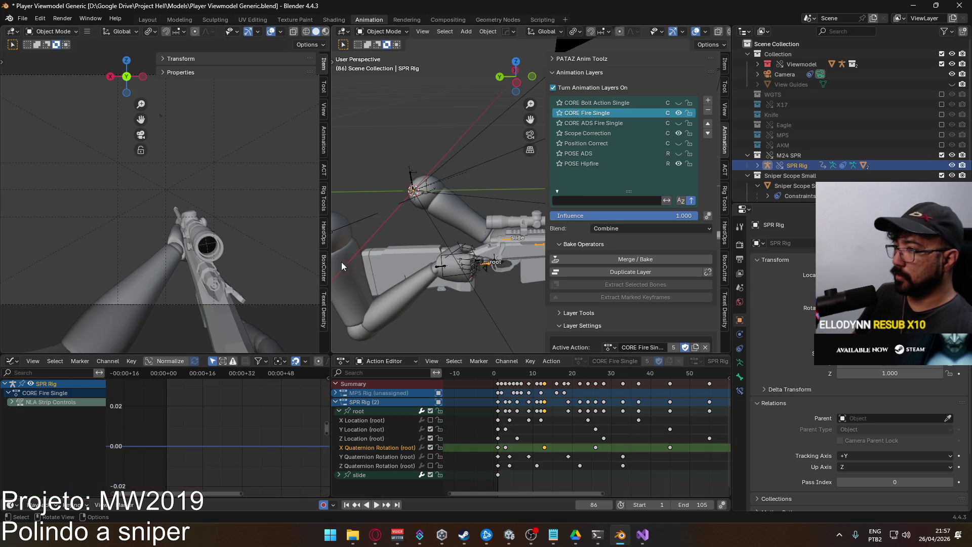
pyautogui.click(506, 378)
pyautogui.press('space')
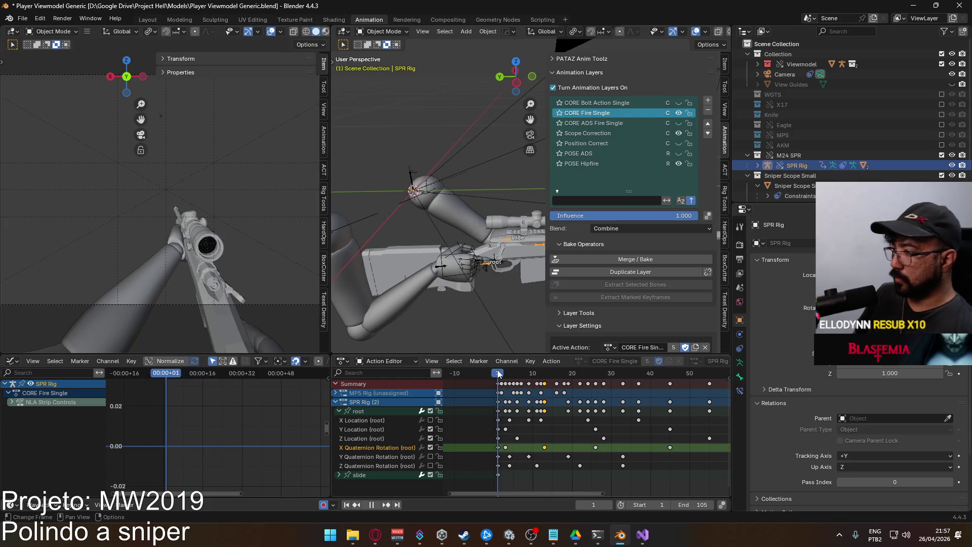
pyautogui.press('space')
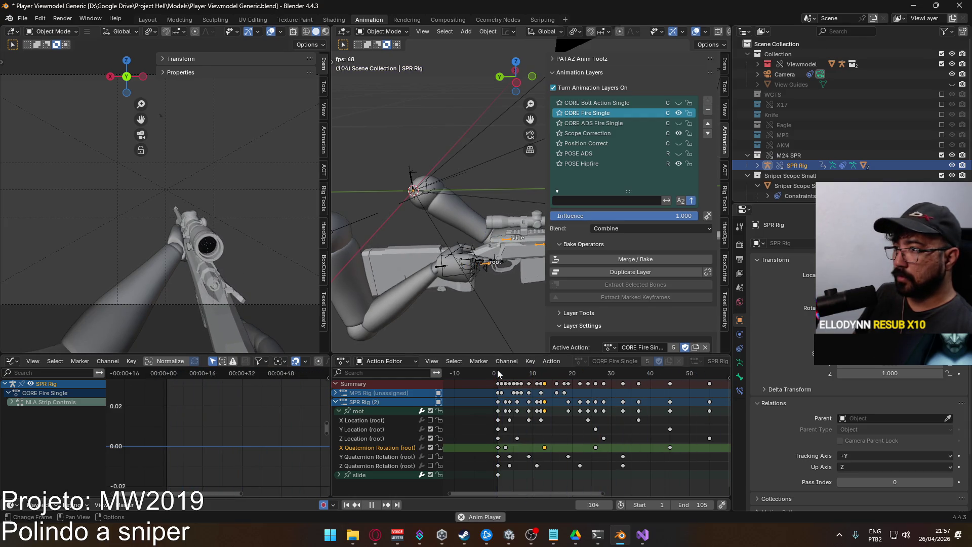
pyautogui.click(498, 375)
pyautogui.press('space')
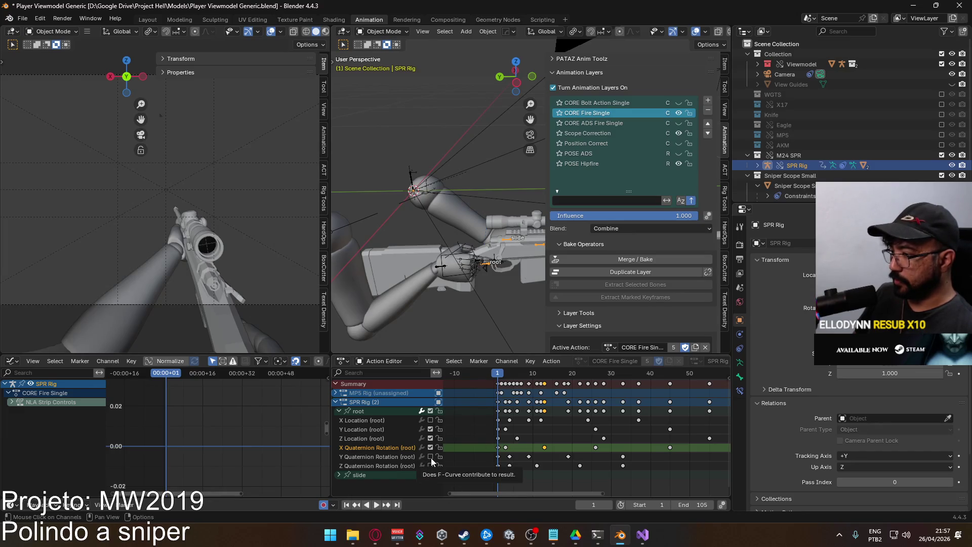
pyautogui.press('space')
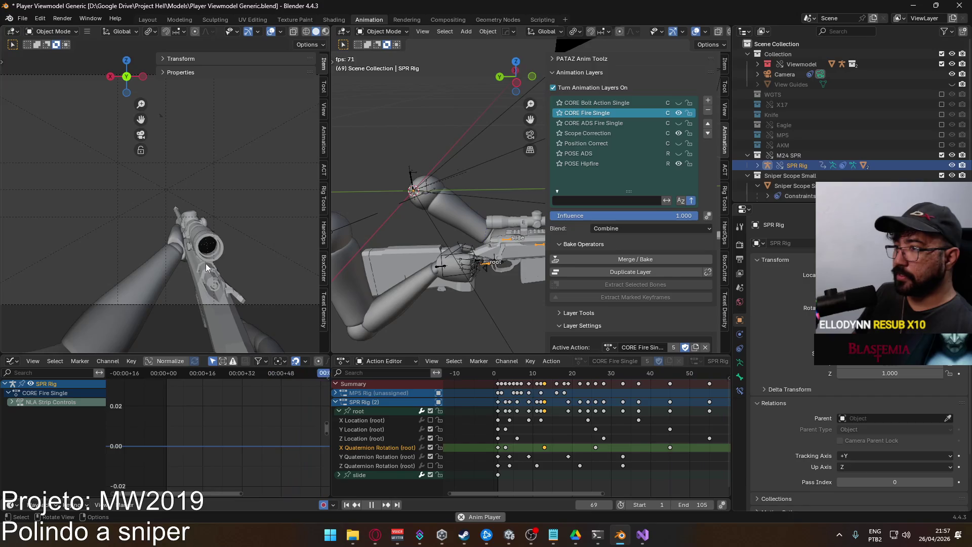
pyautogui.press('space')
pyautogui.click(390, 457)
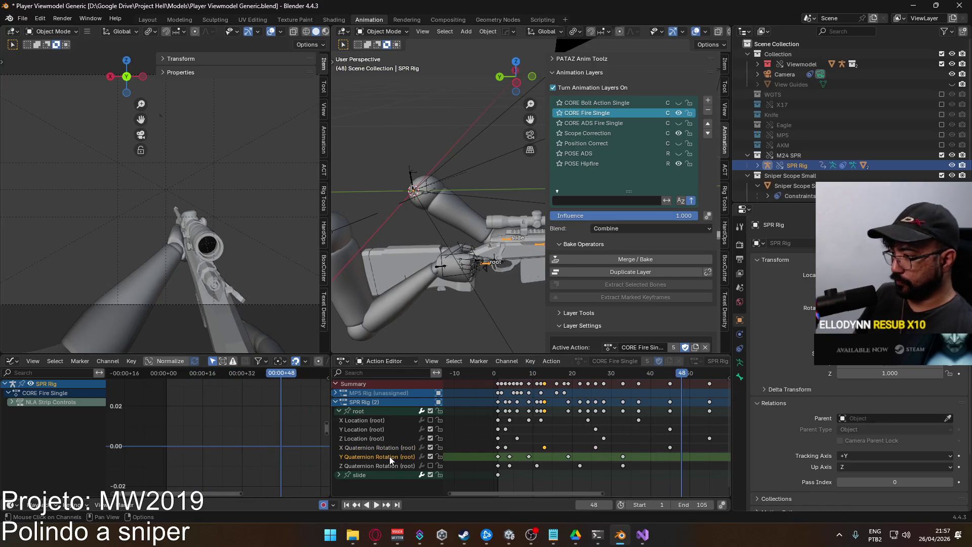
# Shift the Y Quaternion recoil keys near frame 4 two frames later, and the peak key one more frame.
pyautogui.click(363, 412)
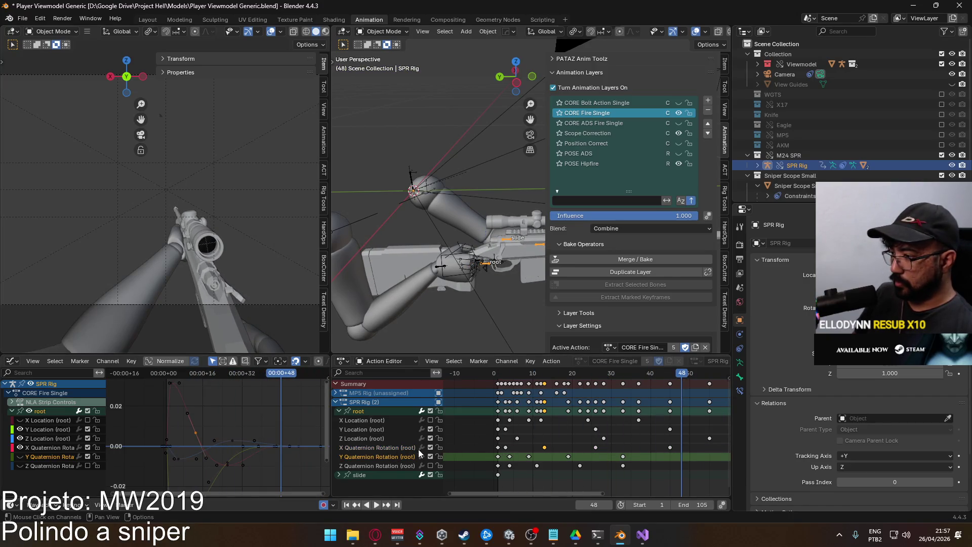
pyautogui.scroll(-5, 162, 442)
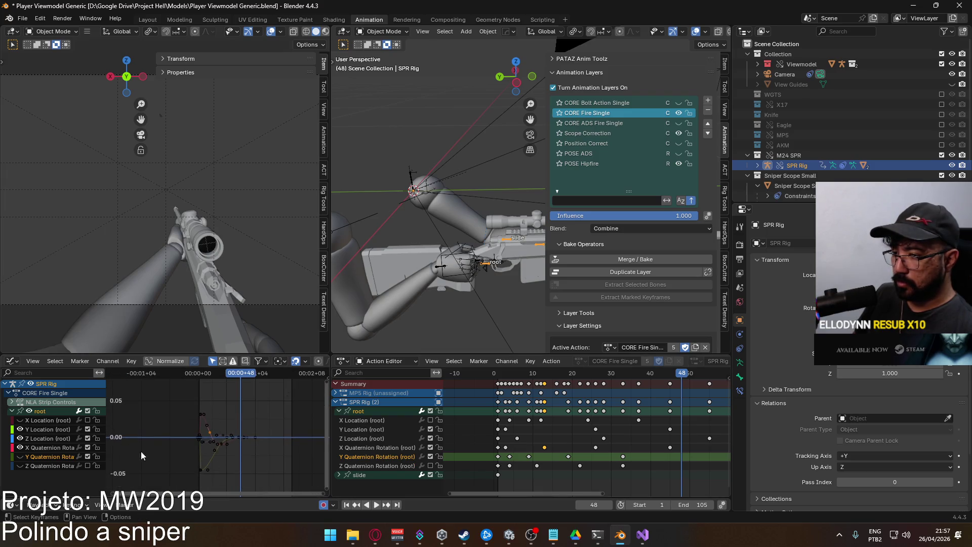
pyautogui.scroll(6, 201, 448)
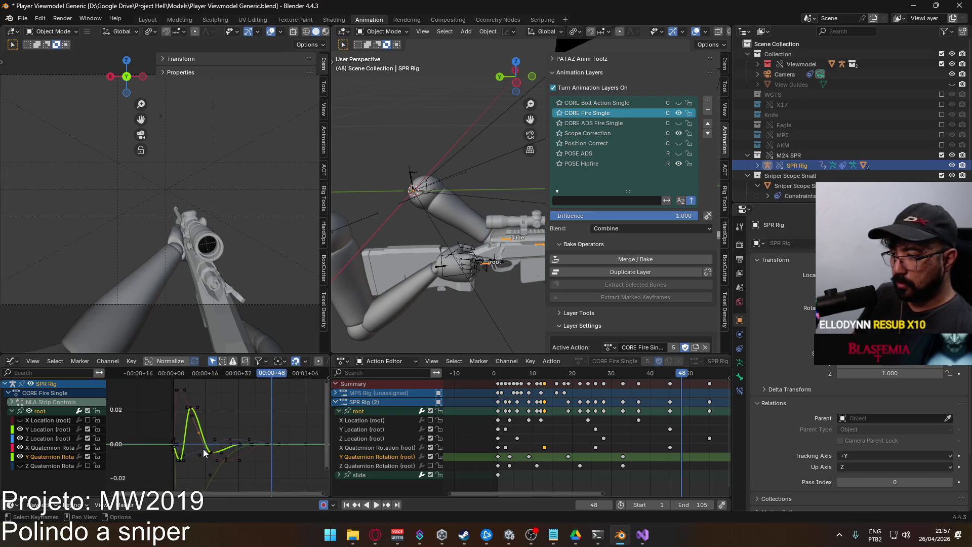
pyautogui.moveTo(249, 418); pyautogui.dragTo(248, 413)
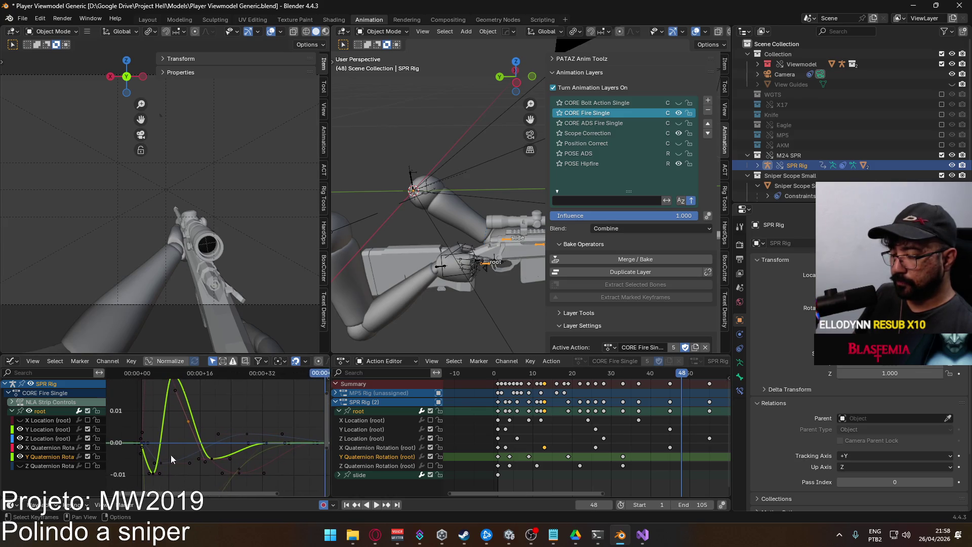
pyautogui.click(154, 473)
pyautogui.scroll(2, 180, 424)
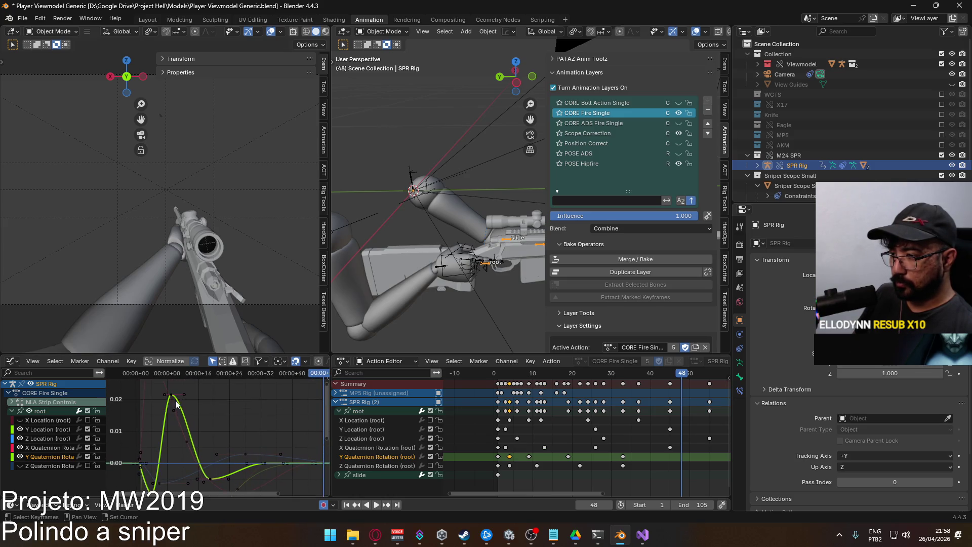
pyautogui.moveTo(192, 429); pyautogui.dragTo(189, 417)
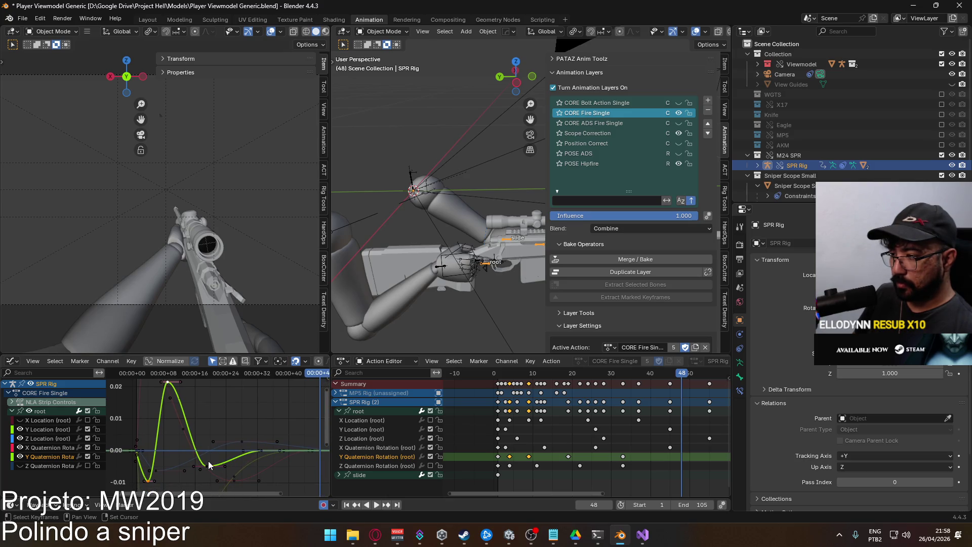
pyautogui.press('g')
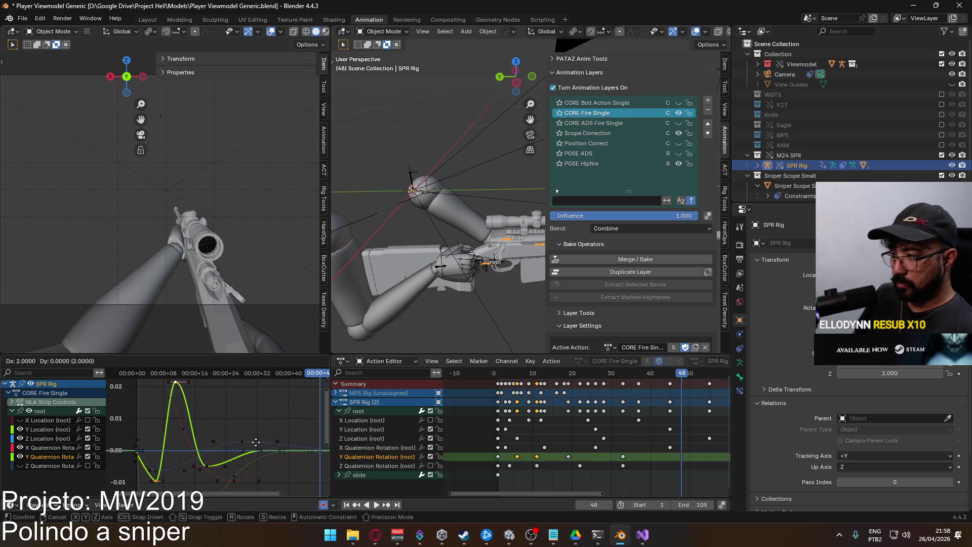
pyautogui.click(257, 441)
pyautogui.scroll(3, 211, 427)
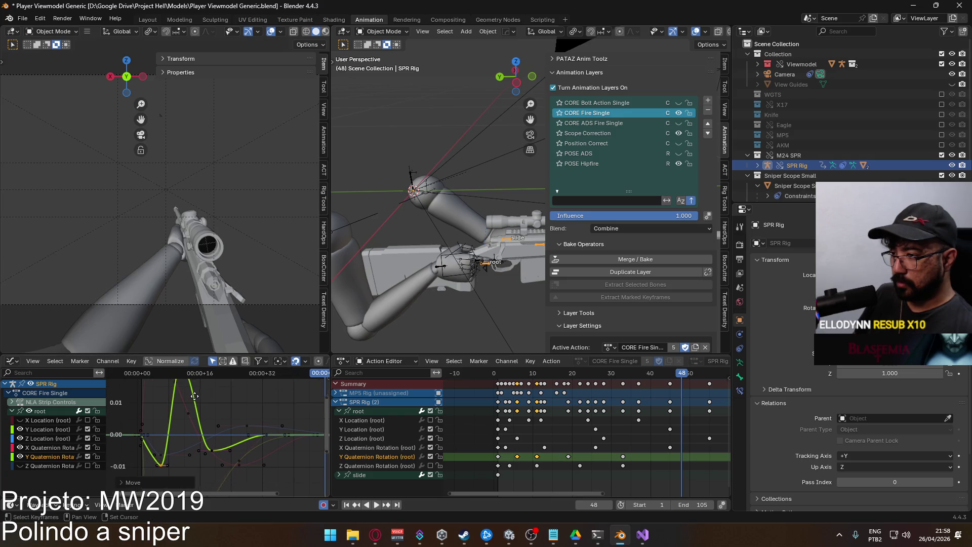
pyautogui.press('g')
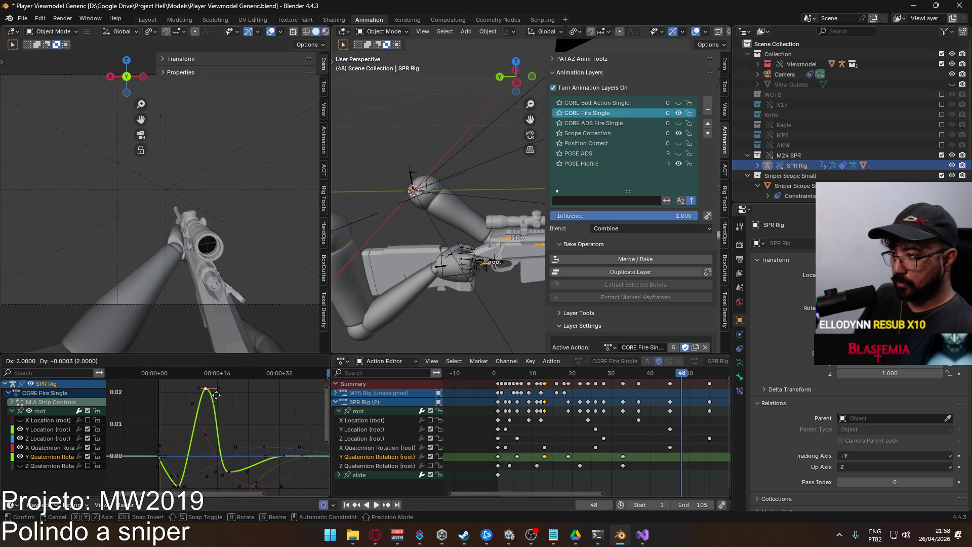
pyautogui.click(216, 395)
# Give every key on the Y Quaternion curve a smoother handle type.
pyautogui.scroll(-2, 200, 430)
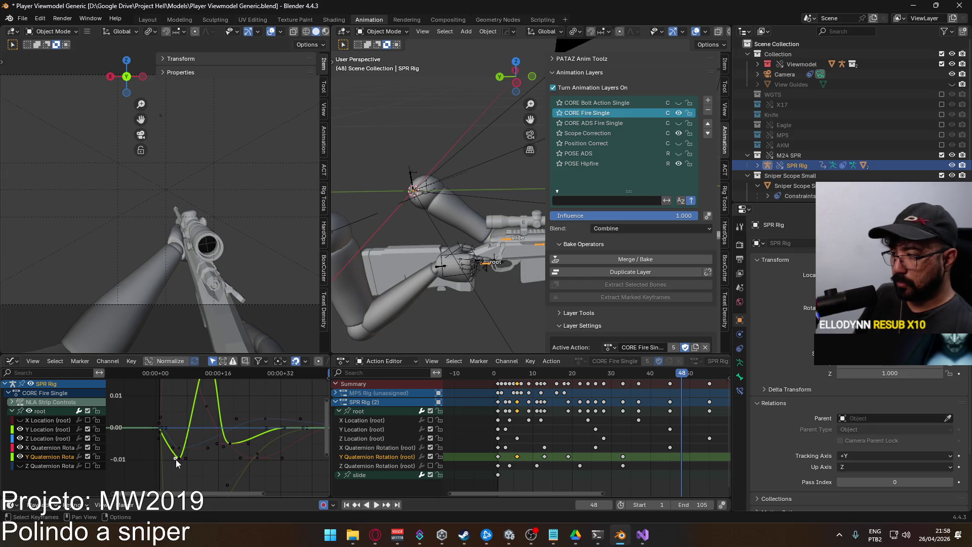
pyautogui.doubleClick(393, 457)
pyautogui.press('v')
pyautogui.click(517, 458)
# Move a settling key one frame later and shift the keys at frame 33 to frame 35.
pyautogui.click(381, 413)
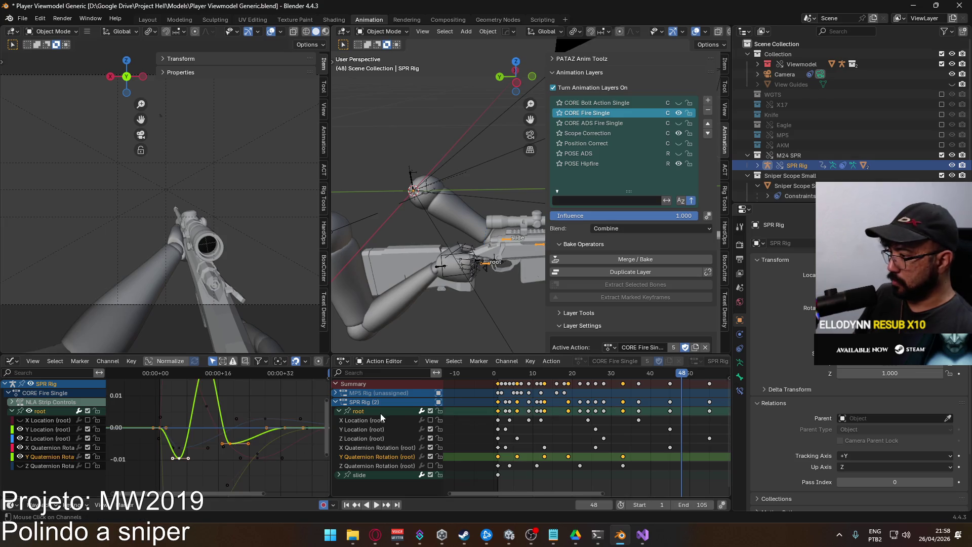
pyautogui.moveTo(162, 450)
pyautogui.mouseDown()
pyautogui.moveTo(204, 435)
pyautogui.moveTo(192, 459)
pyautogui.mouseUp()
pyautogui.click(218, 457)
pyautogui.press('g')
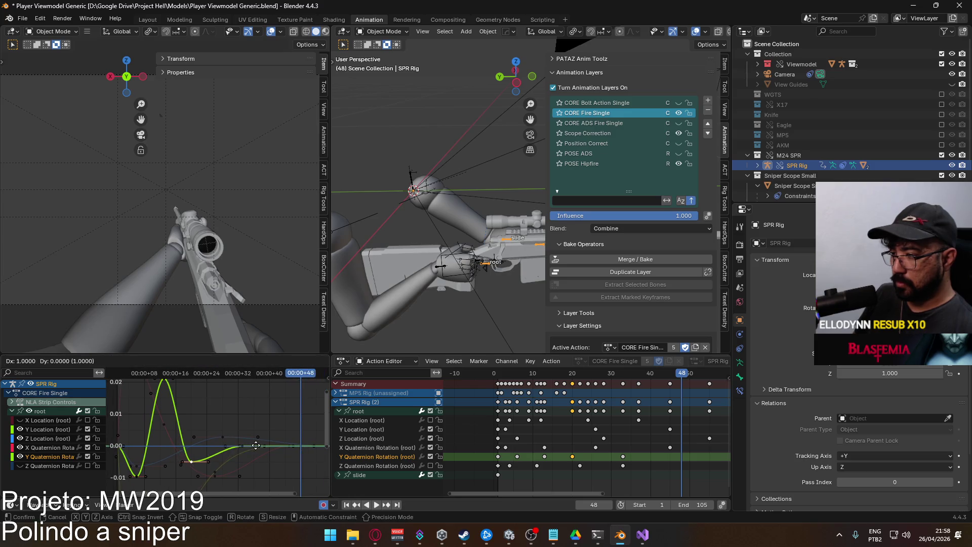
pyautogui.click(257, 446)
pyautogui.click(242, 446)
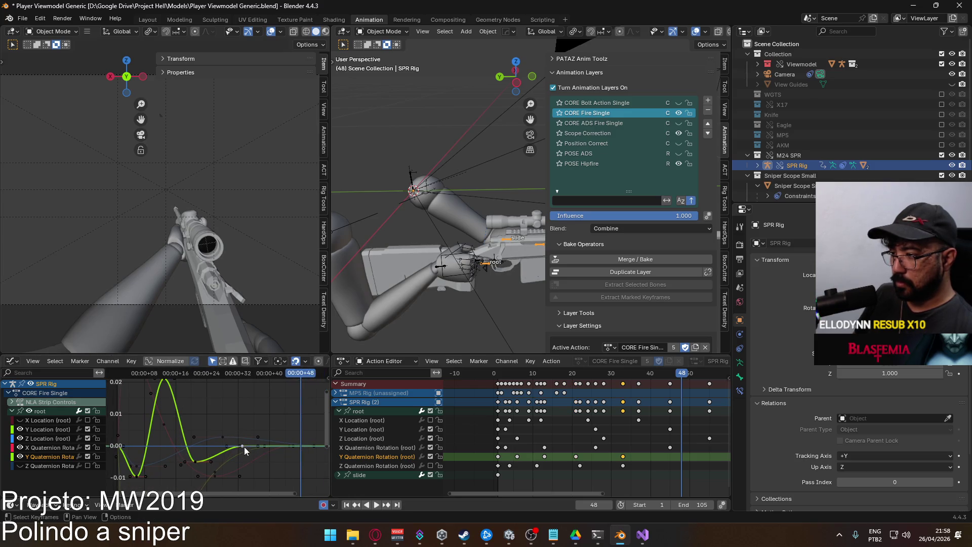
pyautogui.press('g')
pyautogui.click(634, 468)
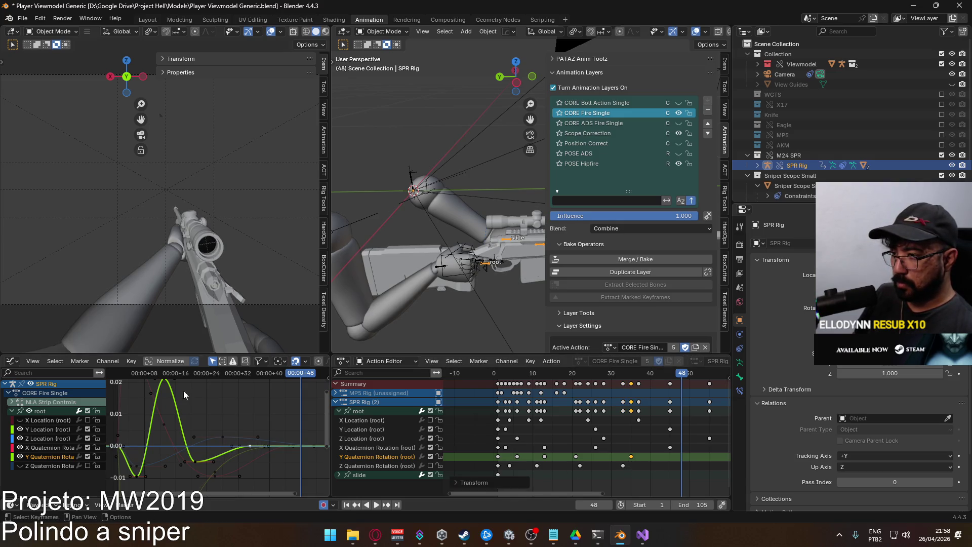
# Move the peak key a frame later, the trough key five frames, and another key six frames later.
pyautogui.click(165, 380)
pyautogui.press('g')
pyautogui.click(196, 462)
pyautogui.press('g')
pyautogui.click(248, 464)
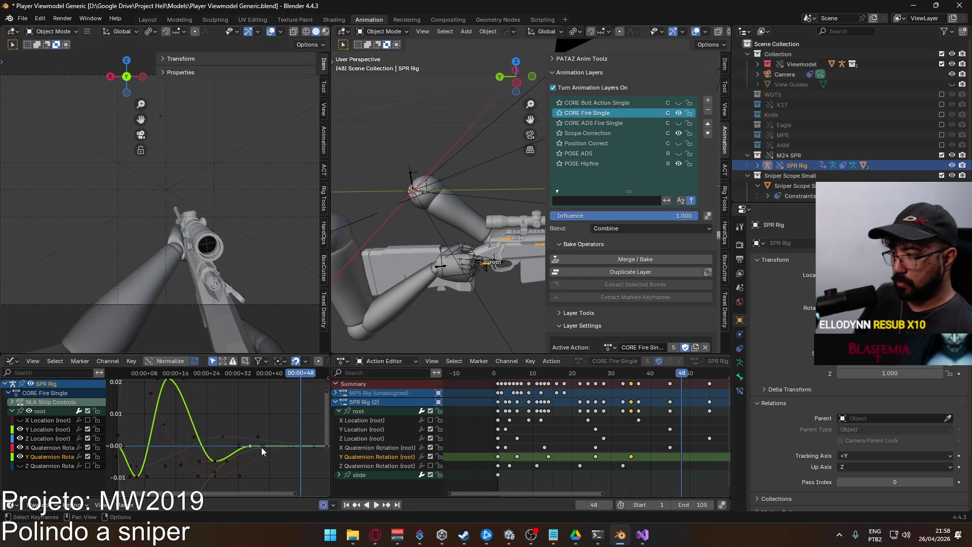
pyautogui.press('g')
pyautogui.click(286, 448)
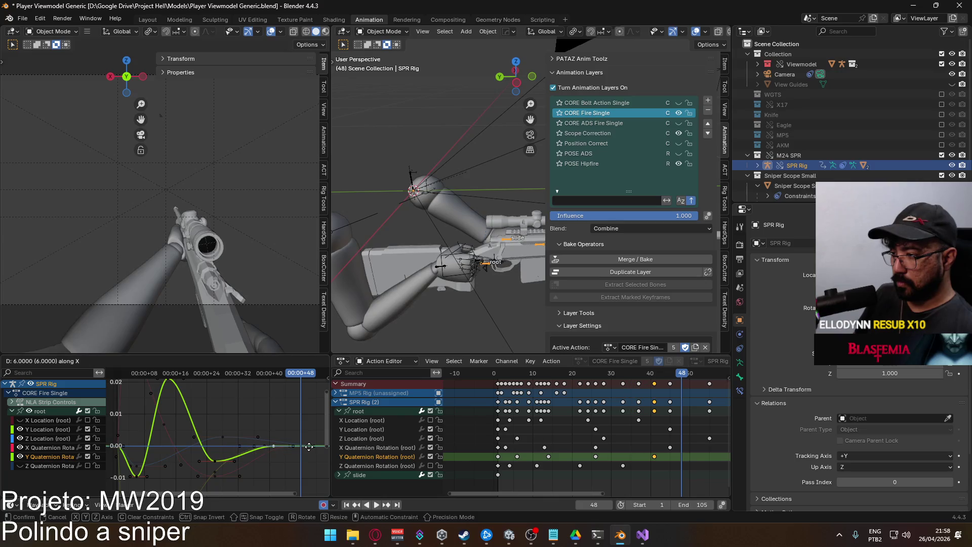
# Fine-tune one remaining Y Quaternion key's position and play back the revised recoil.
pyautogui.click(220, 456)
pyautogui.click(217, 460)
pyautogui.press('g')
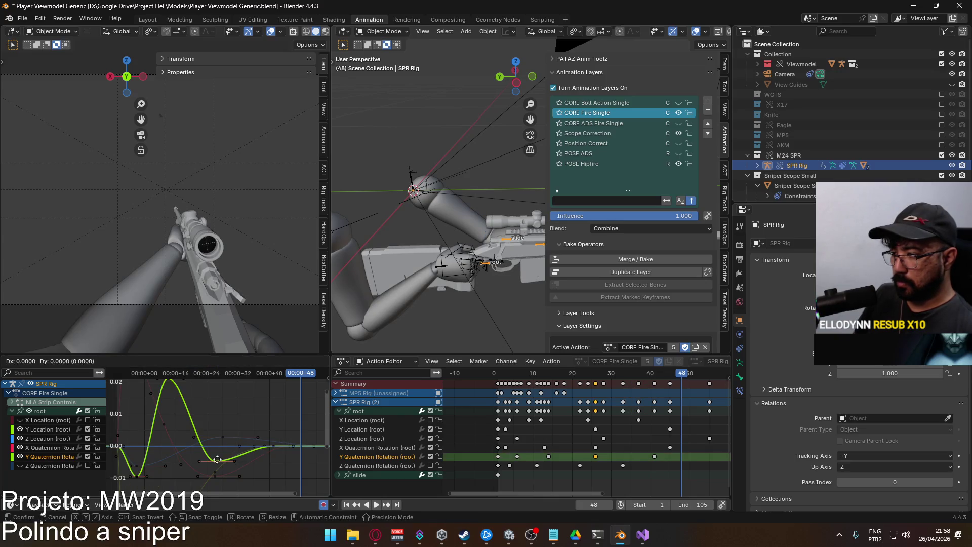
pyautogui.click(222, 459)
pyautogui.scroll(-2, 215, 441)
pyautogui.press('space')
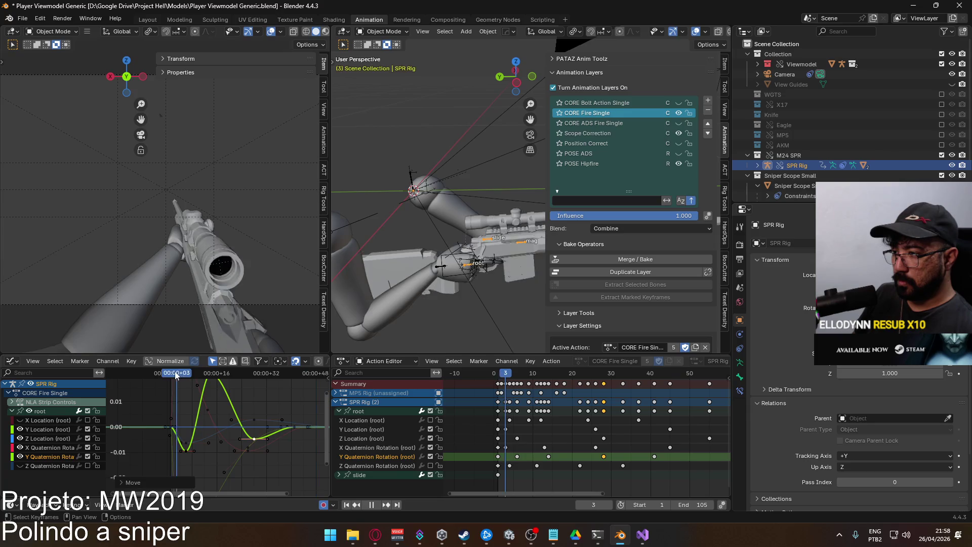
# Review playback, delete the later Y Quaternion Rotation keys, and set the current frame to 4.
pyautogui.moveTo(173, 373)
pyautogui.mouseDown()
pyautogui.moveTo(242, 379)
pyautogui.moveTo(170, 384)
pyautogui.mouseUp()
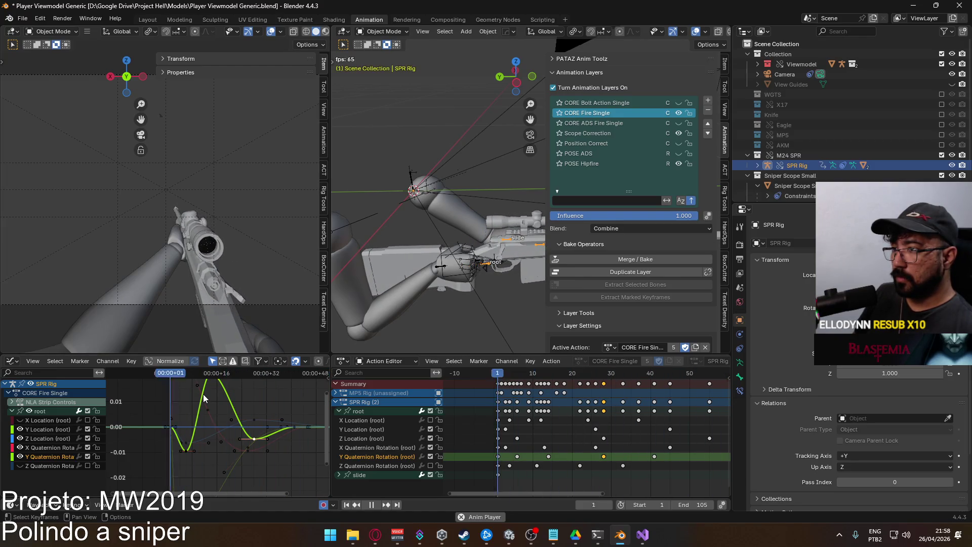
pyautogui.press('space')
pyautogui.moveTo(506, 457); pyautogui.dragTo(670, 457)
pyautogui.press('Delete')
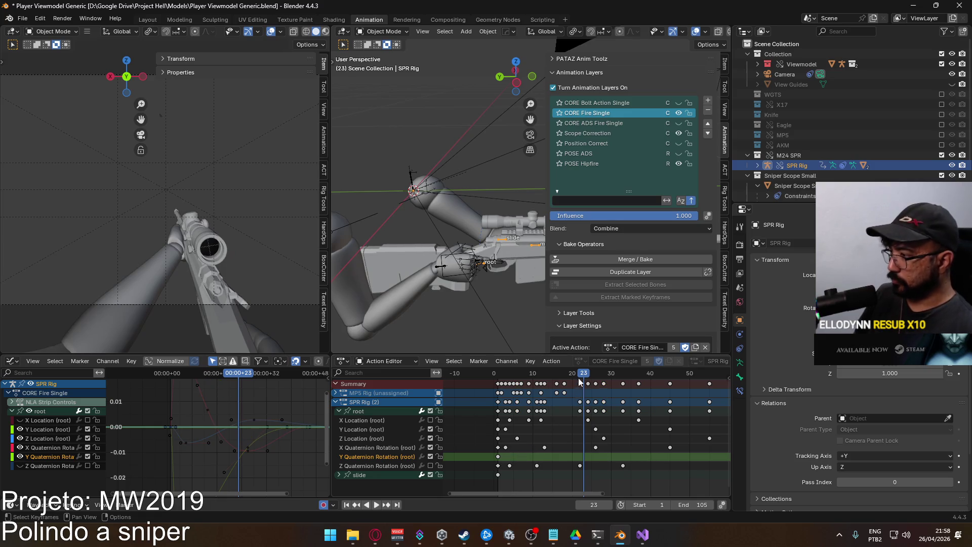
pyautogui.press('space')
pyautogui.moveTo(595, 398)
pyautogui.mouseDown()
pyautogui.moveTo(489, 401)
pyautogui.moveTo(521, 402)
pyautogui.moveTo(510, 404)
pyautogui.mouseUp()
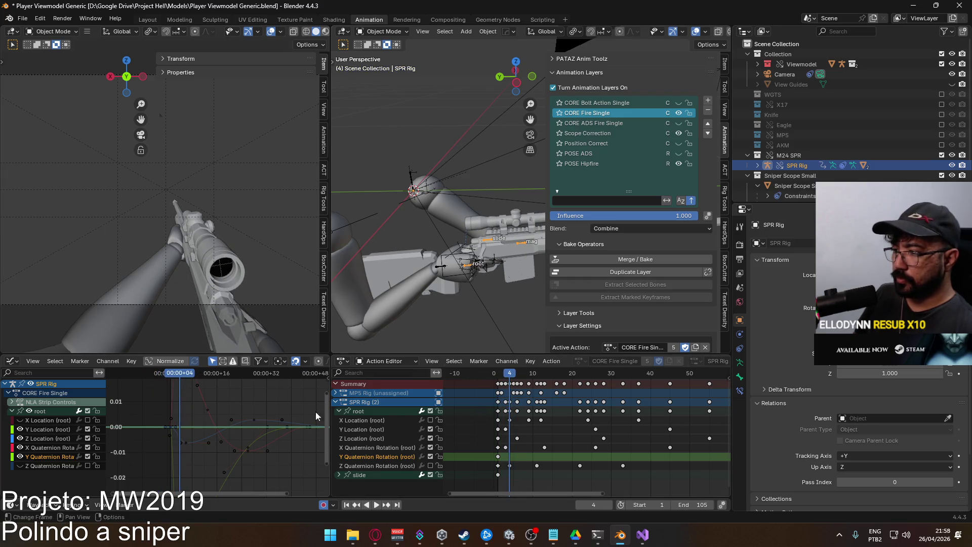
# Paste a Y Quaternion Rotation key at frame 4 and raise its value into an upward kick.
pyautogui.click(483, 454)
pyautogui.hotkey('ctrl', 'v')
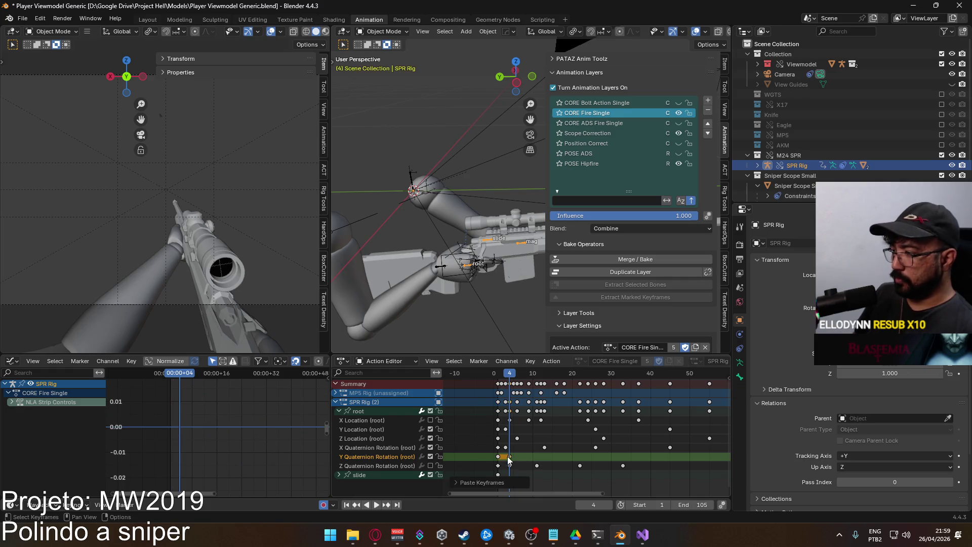
pyautogui.click(371, 415)
pyautogui.press('g')
pyautogui.press('y')
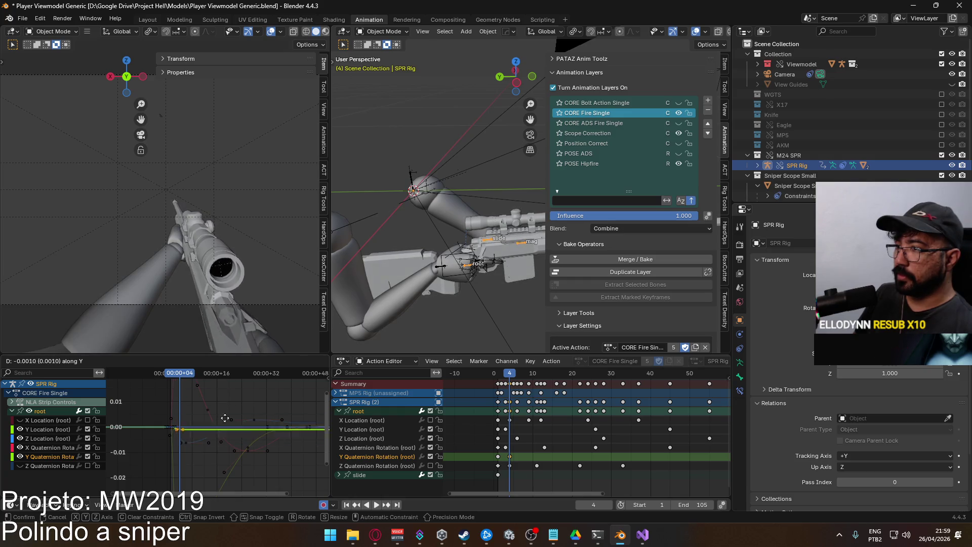
pyautogui.press('Escape')
pyautogui.press('g')
pyautogui.press('y')
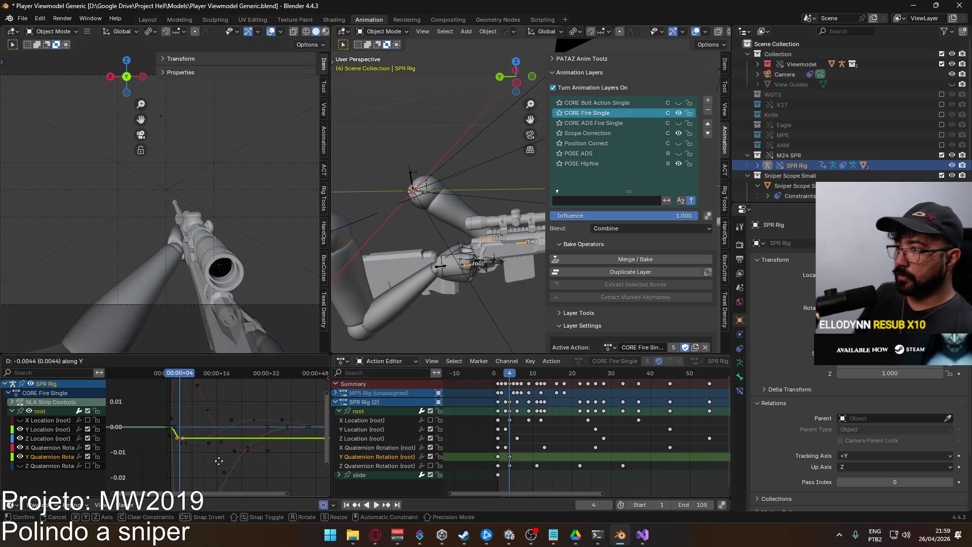
pyautogui.click(226, 411)
# Play the new kick, then paste the rest keys at frame 26.
pyautogui.press('space')
pyautogui.moveTo(217, 380); pyautogui.dragTo(249, 385)
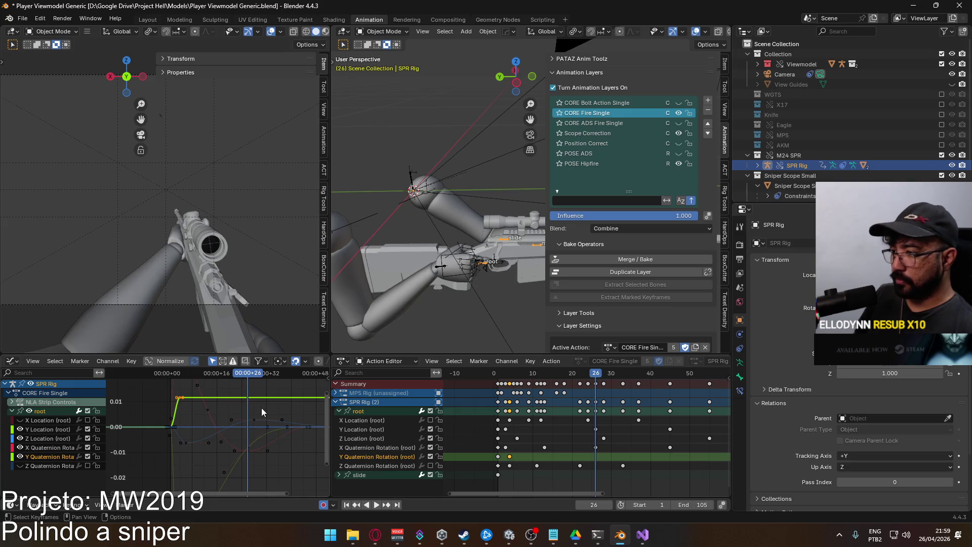
pyautogui.hotkey('ctrl', 'v')
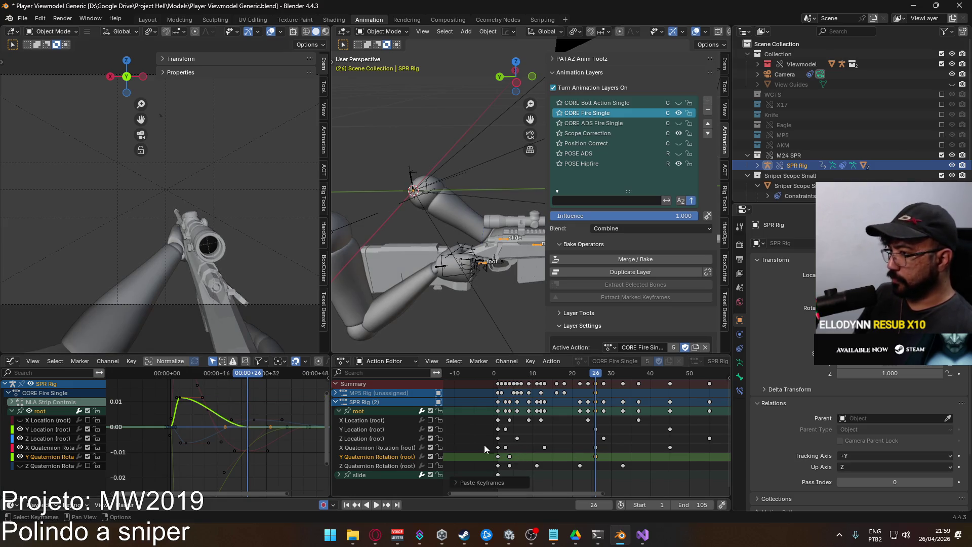